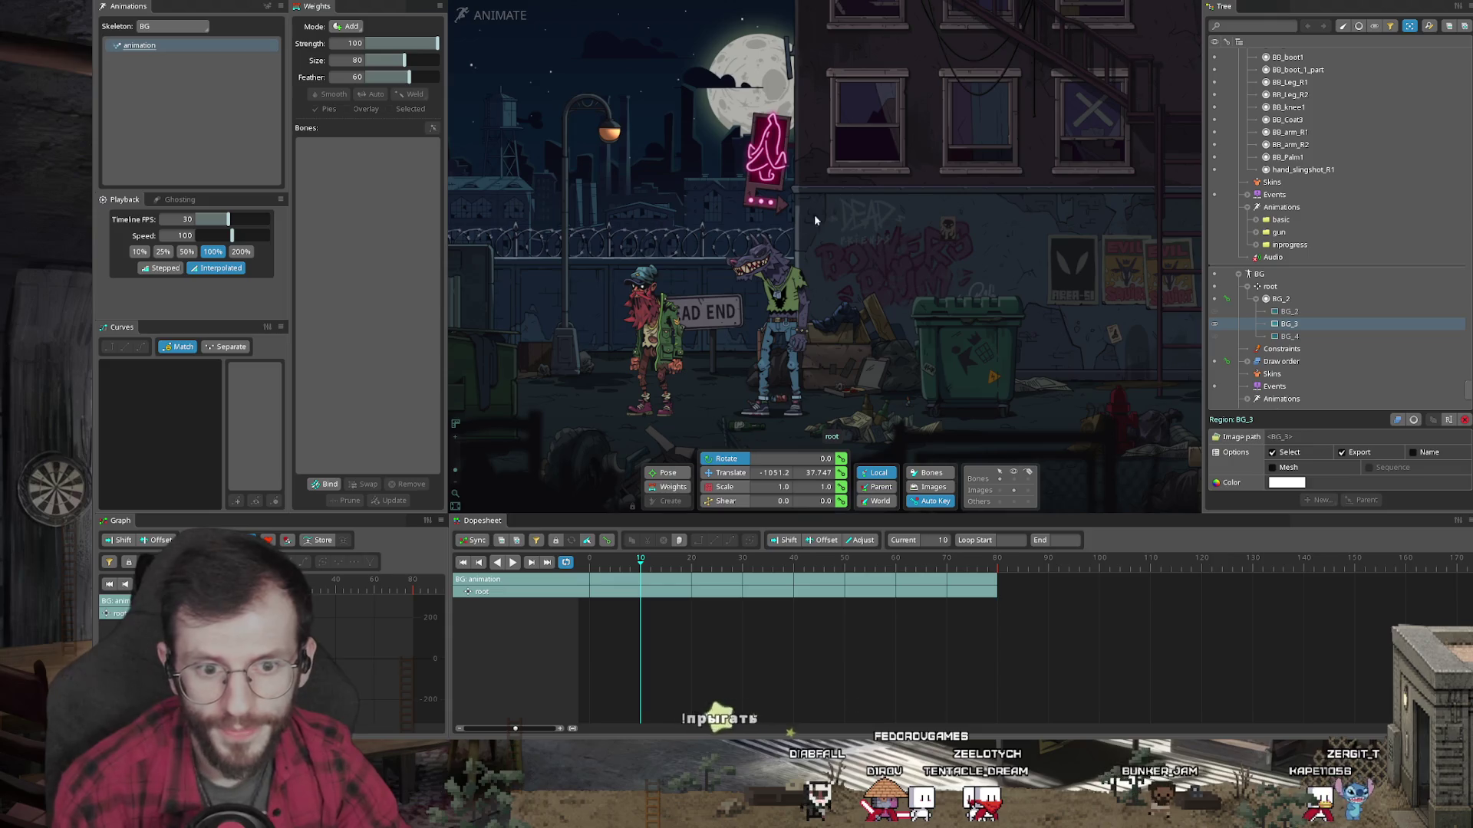
# Step: Scrub the alley animation through frames 3 to 21 and play it to check the poses
pyautogui.scroll(-3, 868, 238)
pyautogui.scroll(2, 834, 247)
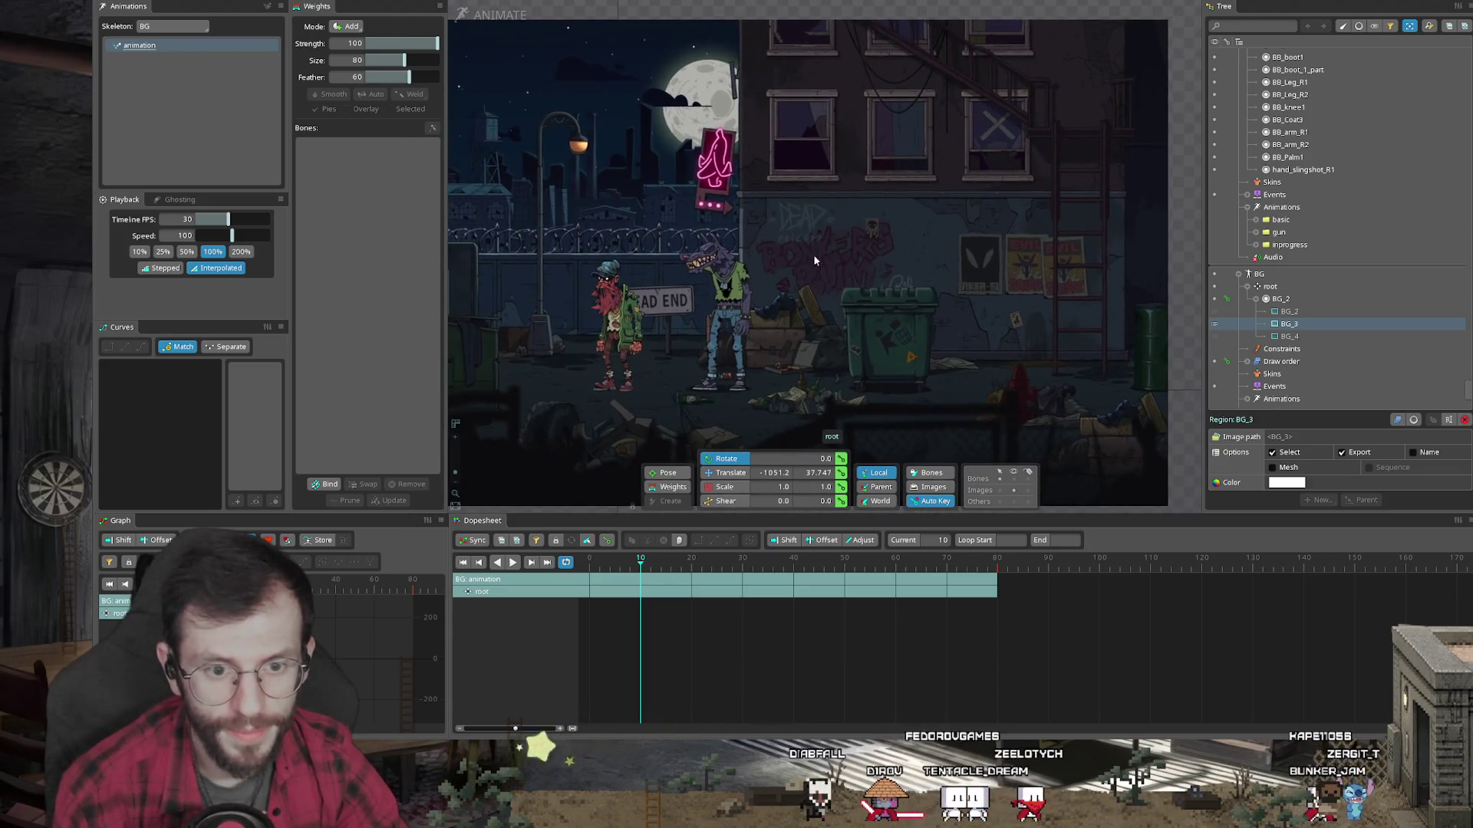
pyautogui.scroll(-2, 839, 259)
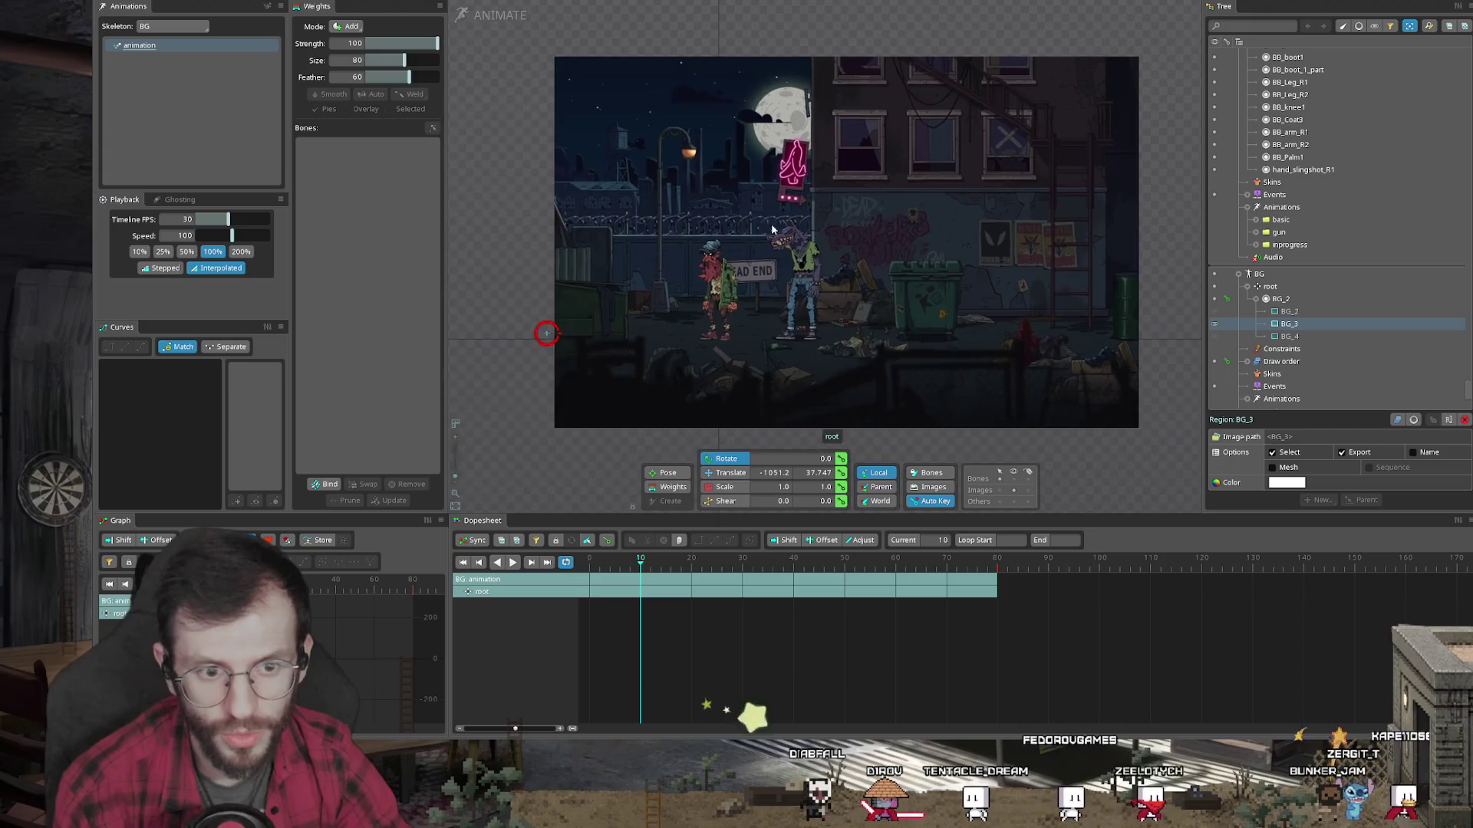
pyautogui.scroll(3, 894, 178)
pyautogui.scroll(-2, 950, 338)
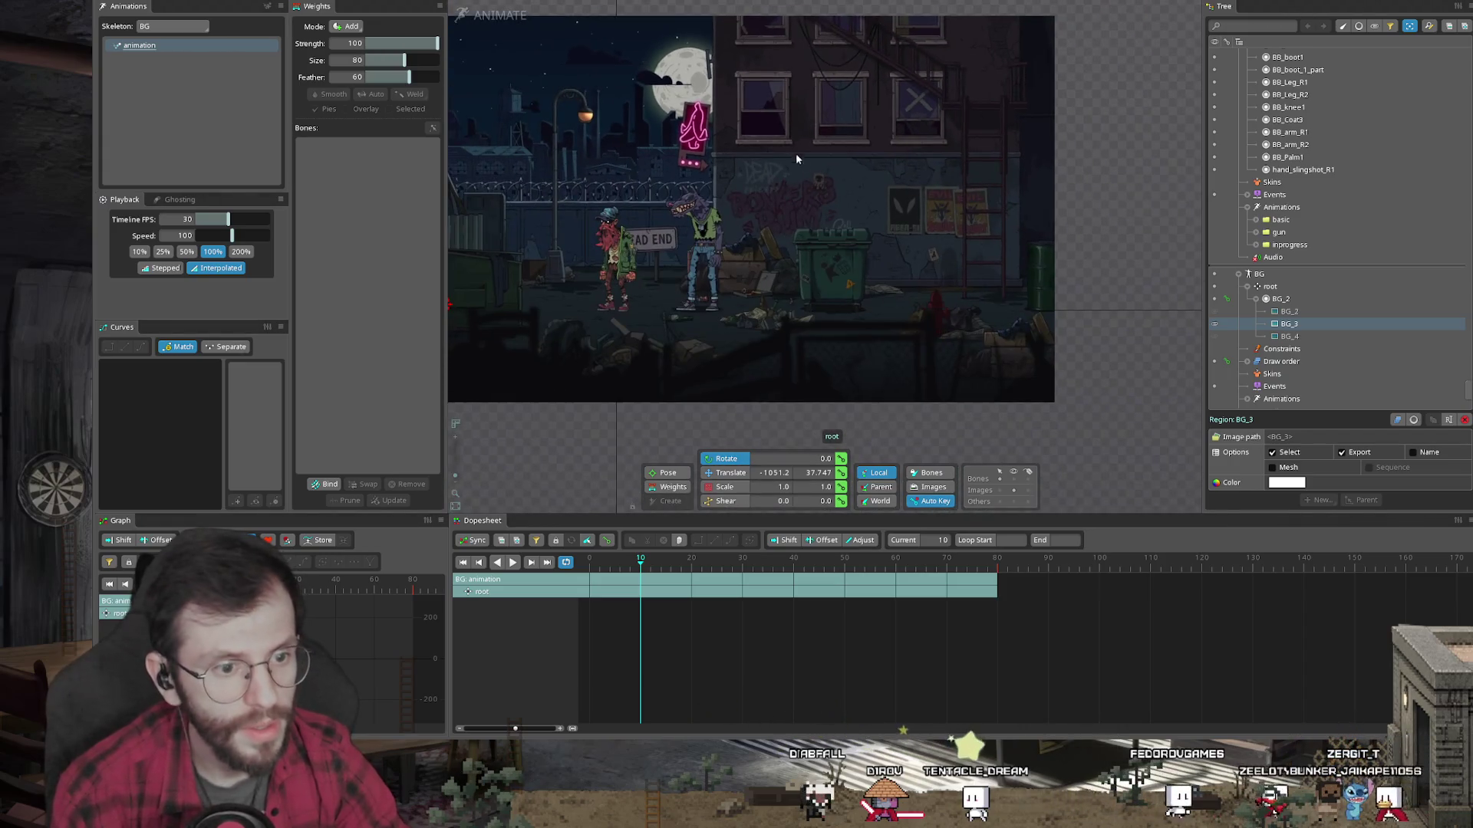
pyautogui.scroll(2, 798, 159)
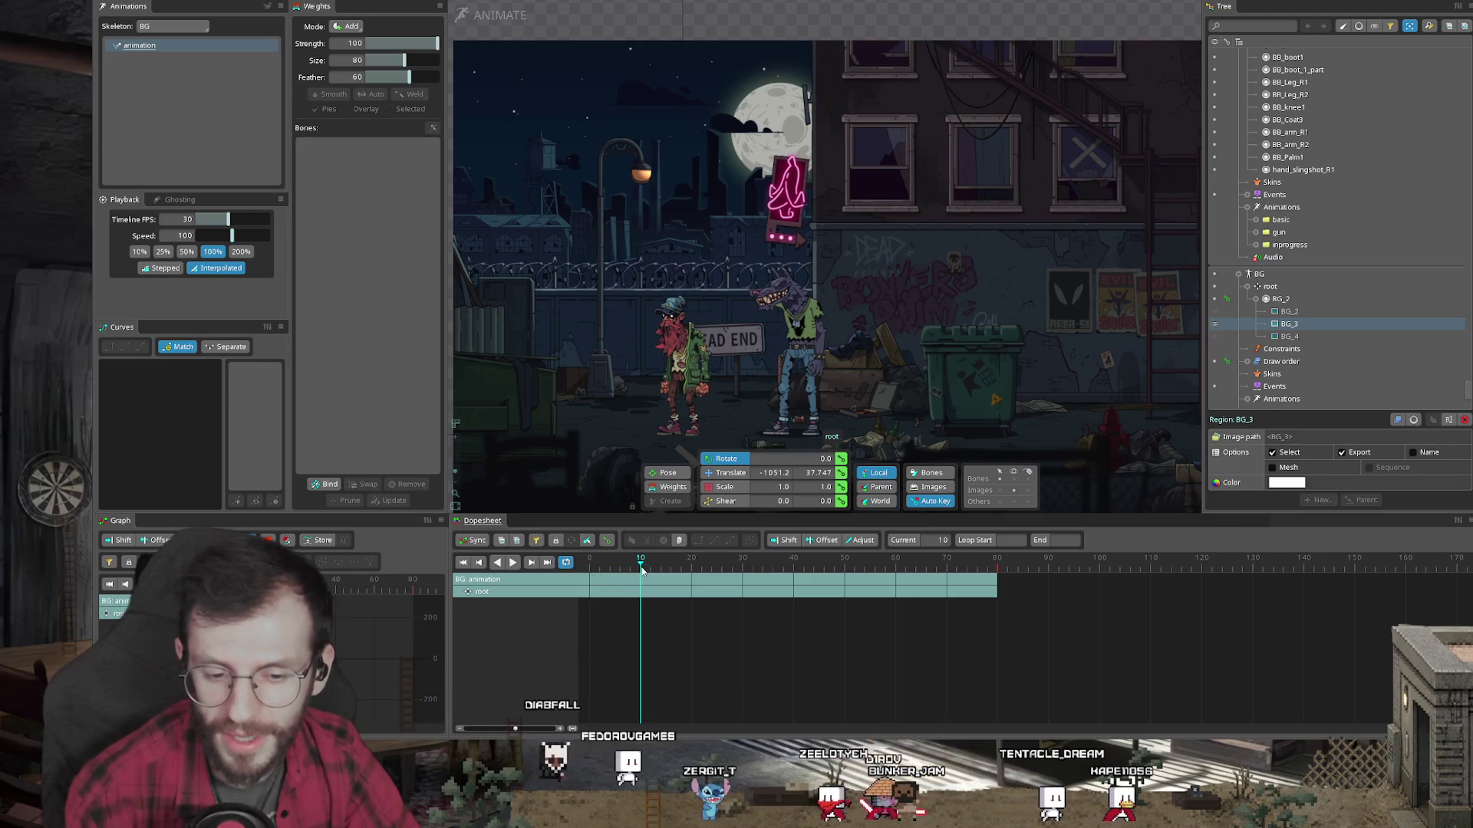
pyautogui.moveTo(643, 569)
pyautogui.mouseDown()
pyautogui.moveTo(737, 583)
pyautogui.moveTo(688, 596)
pyautogui.mouseUp()
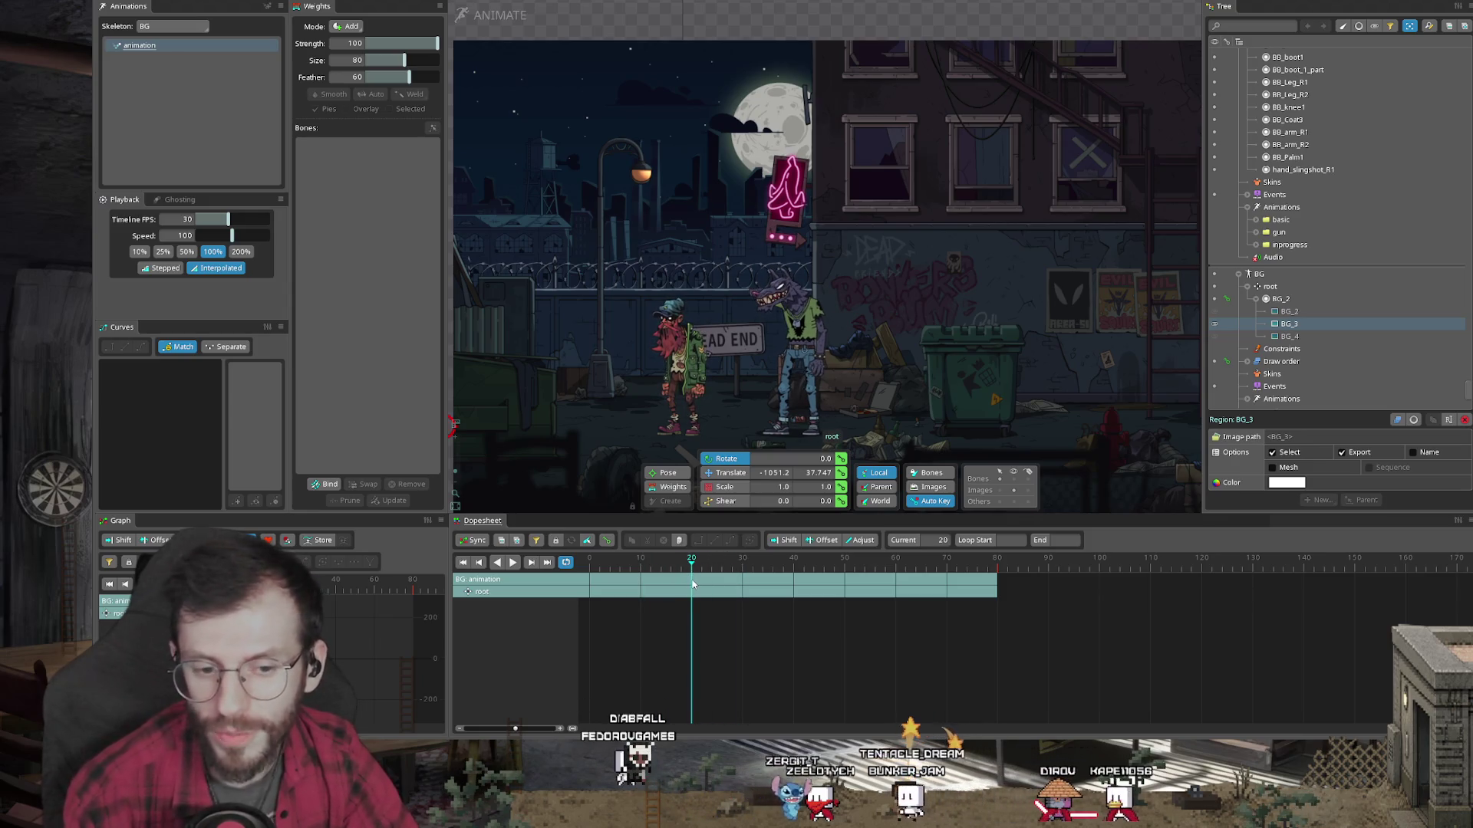
pyautogui.press('space')
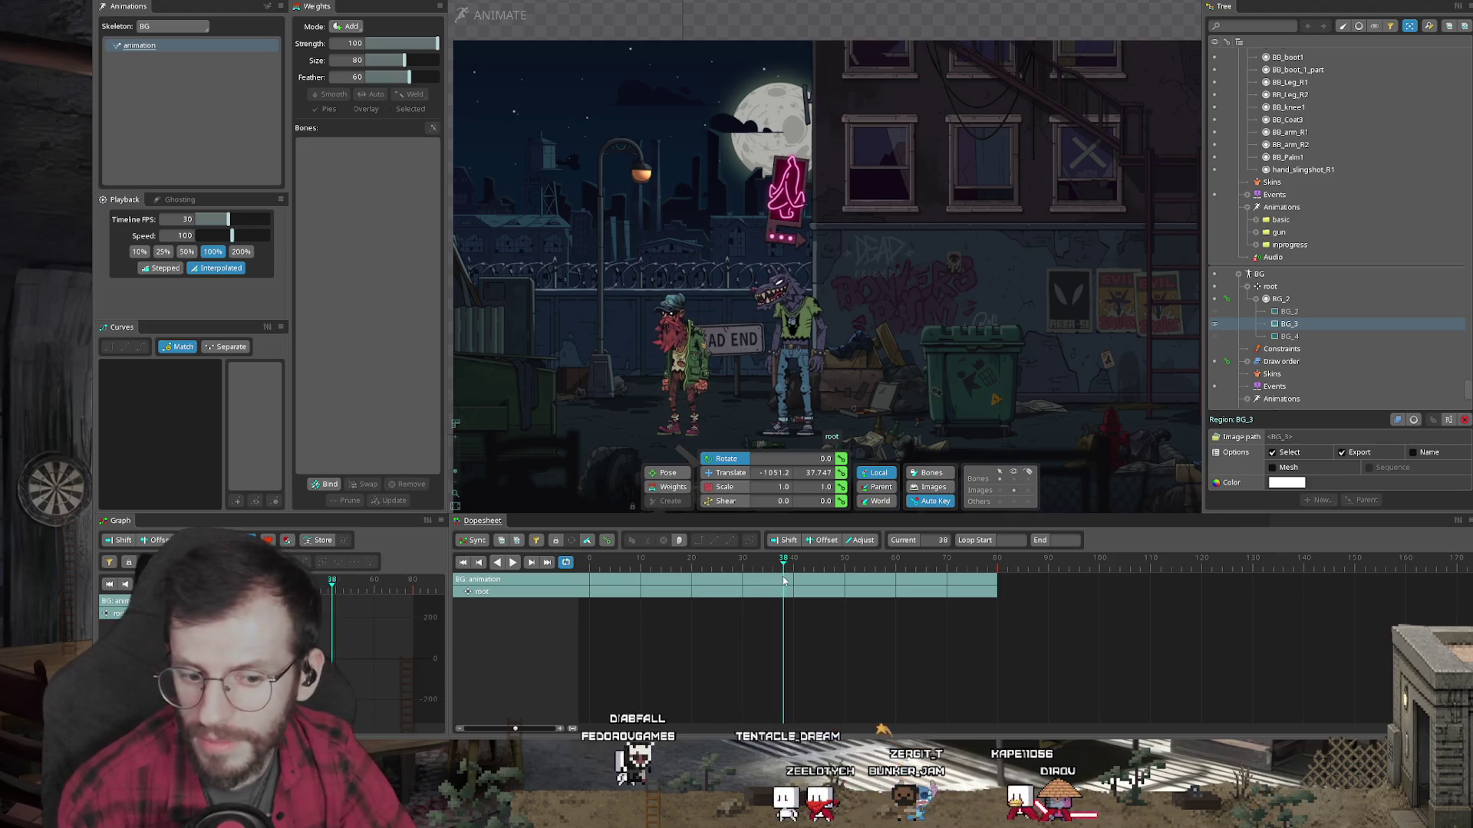
pyautogui.moveTo(641, 607); pyautogui.dragTo(690, 611)
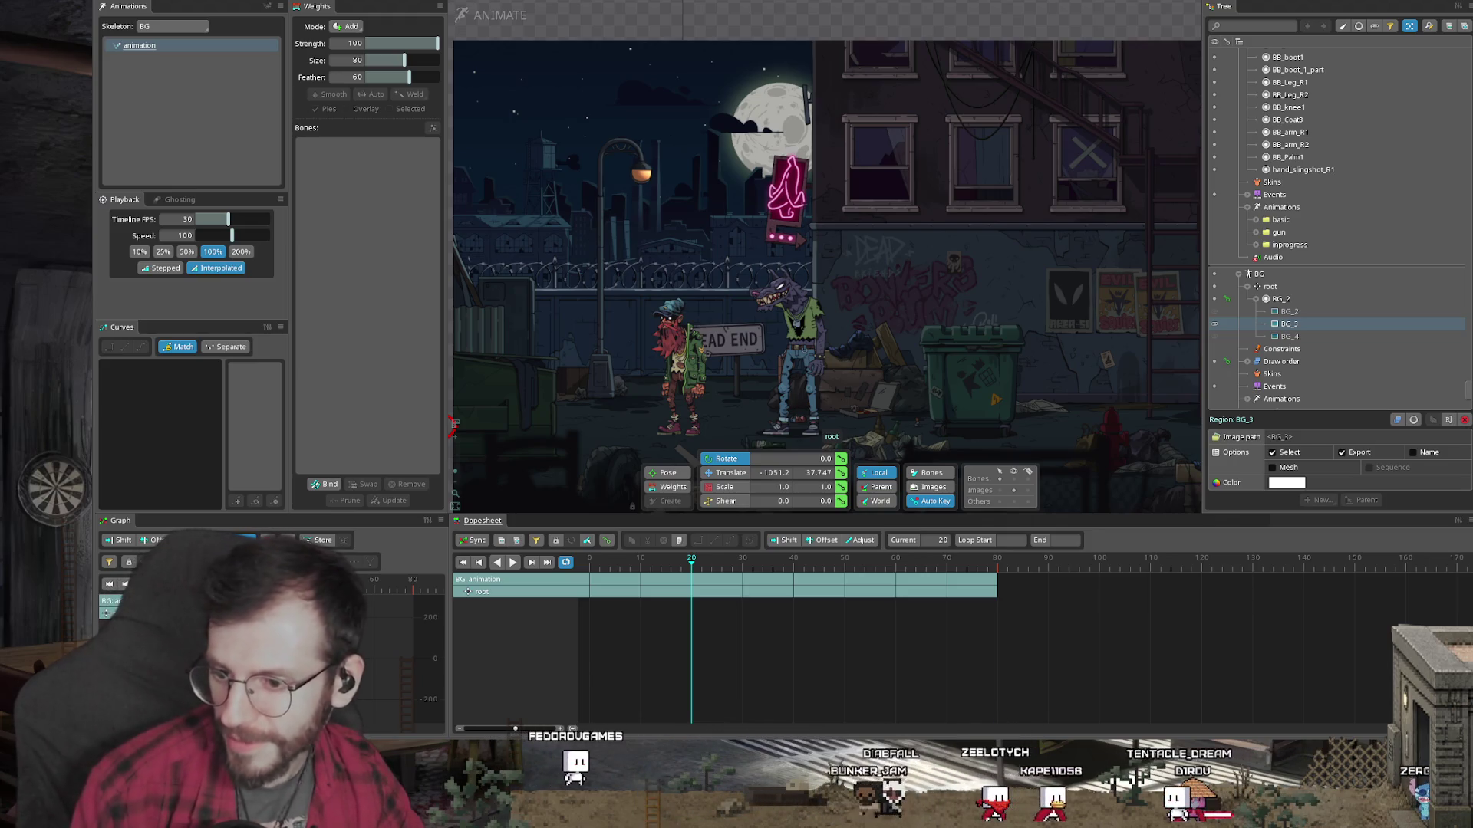
# Step: Replay the alley animation from the start, then select the wolf's mouth bone to load its keys
pyautogui.click(517, 562)
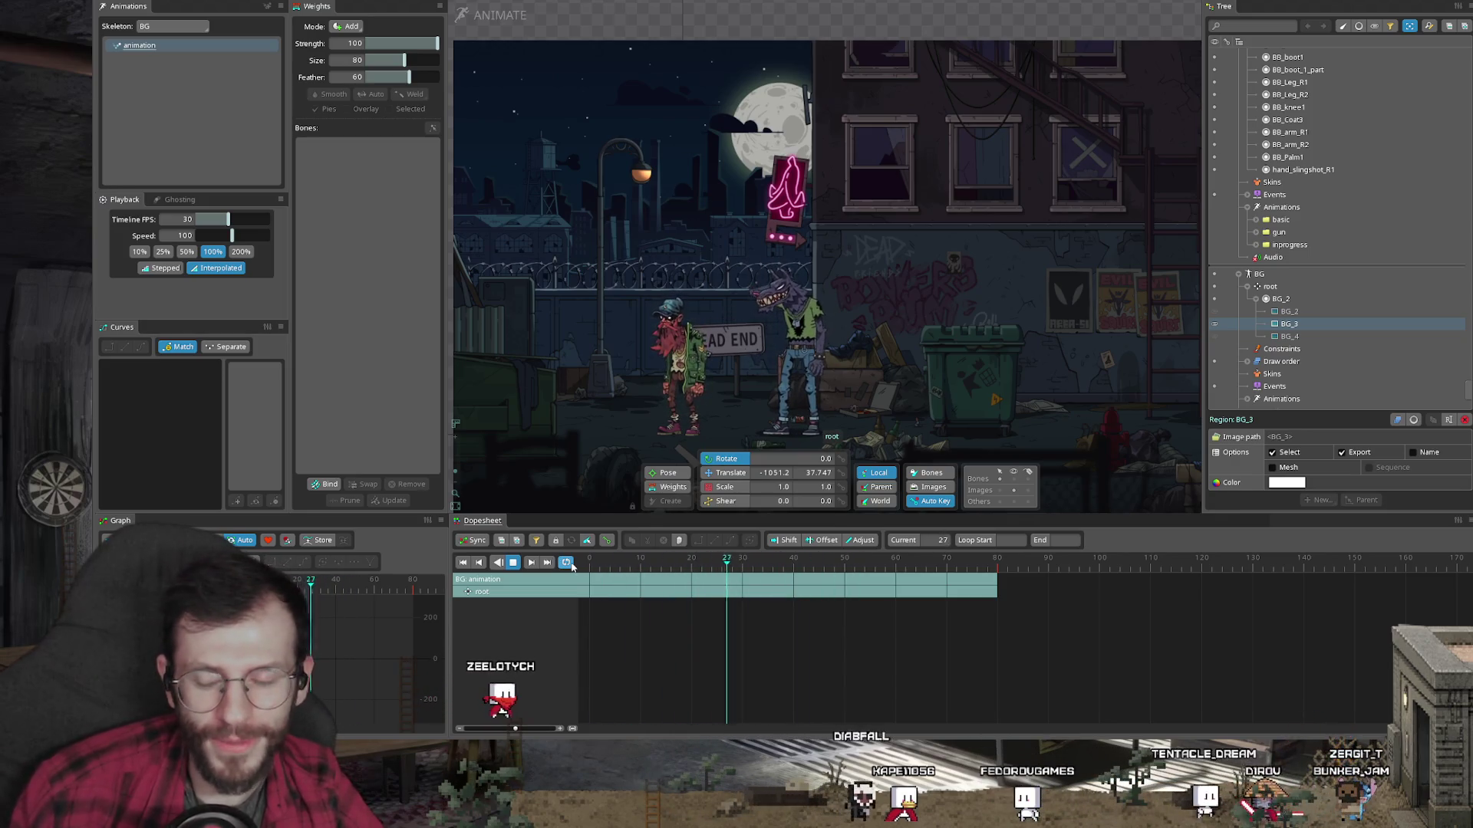
pyautogui.click(798, 287)
pyautogui.scroll(4, 767, 300)
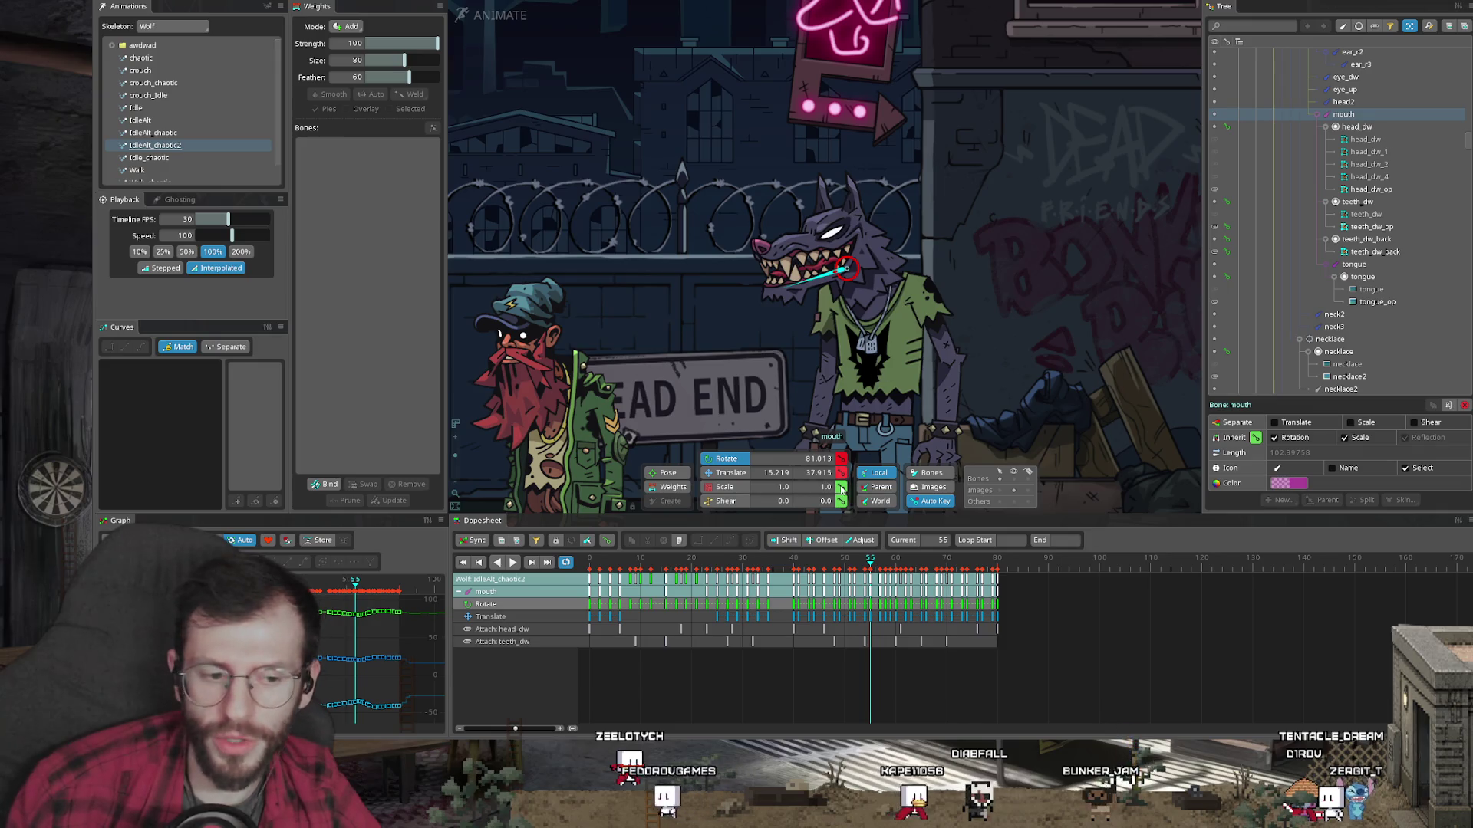
# Step: Play and stop the wolf's idleAlt_chaotic2 animation, then switch to the bar-wolf project window
pyautogui.click(512, 562)
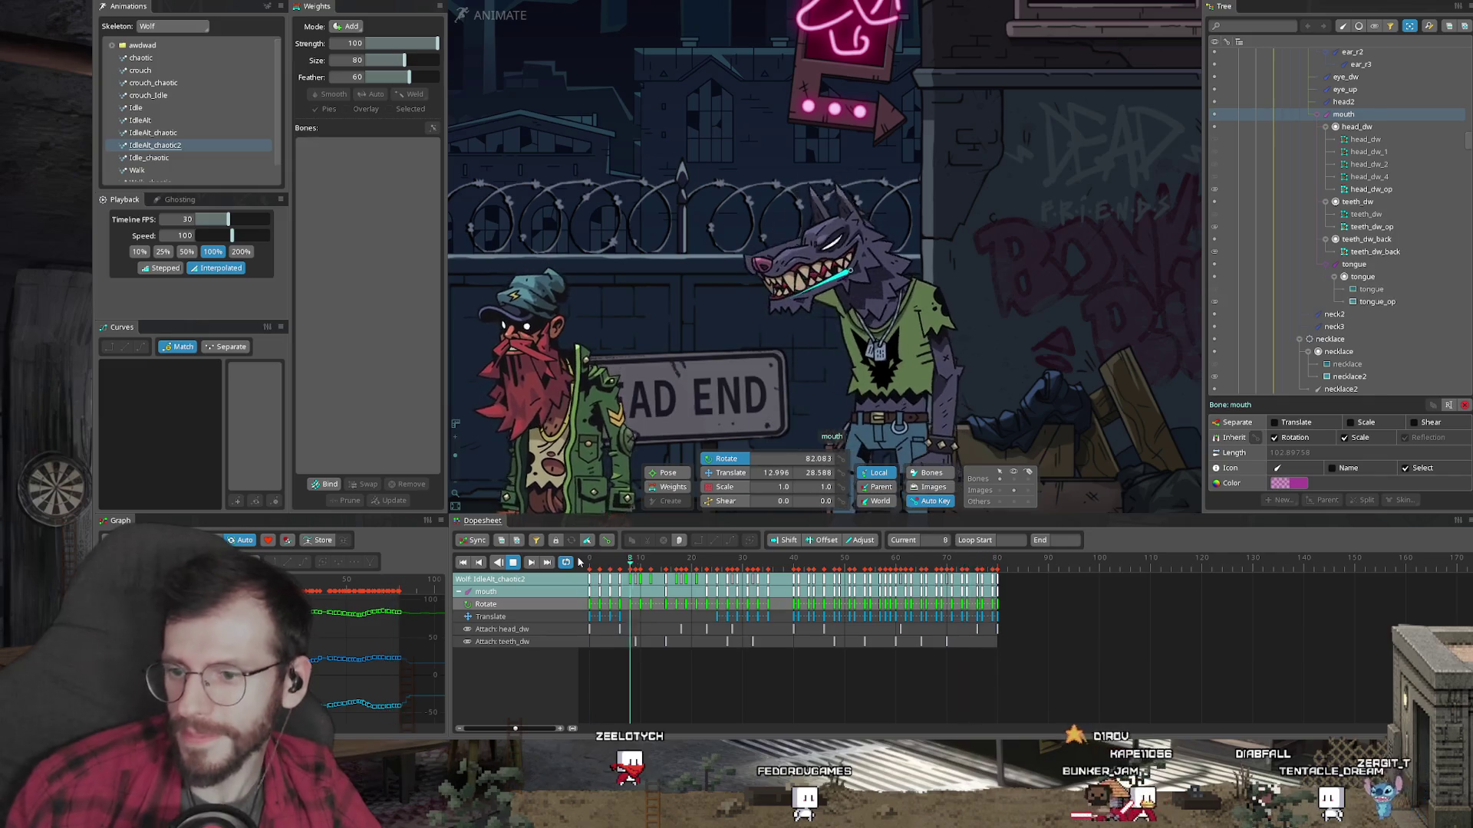
pyautogui.press('space')
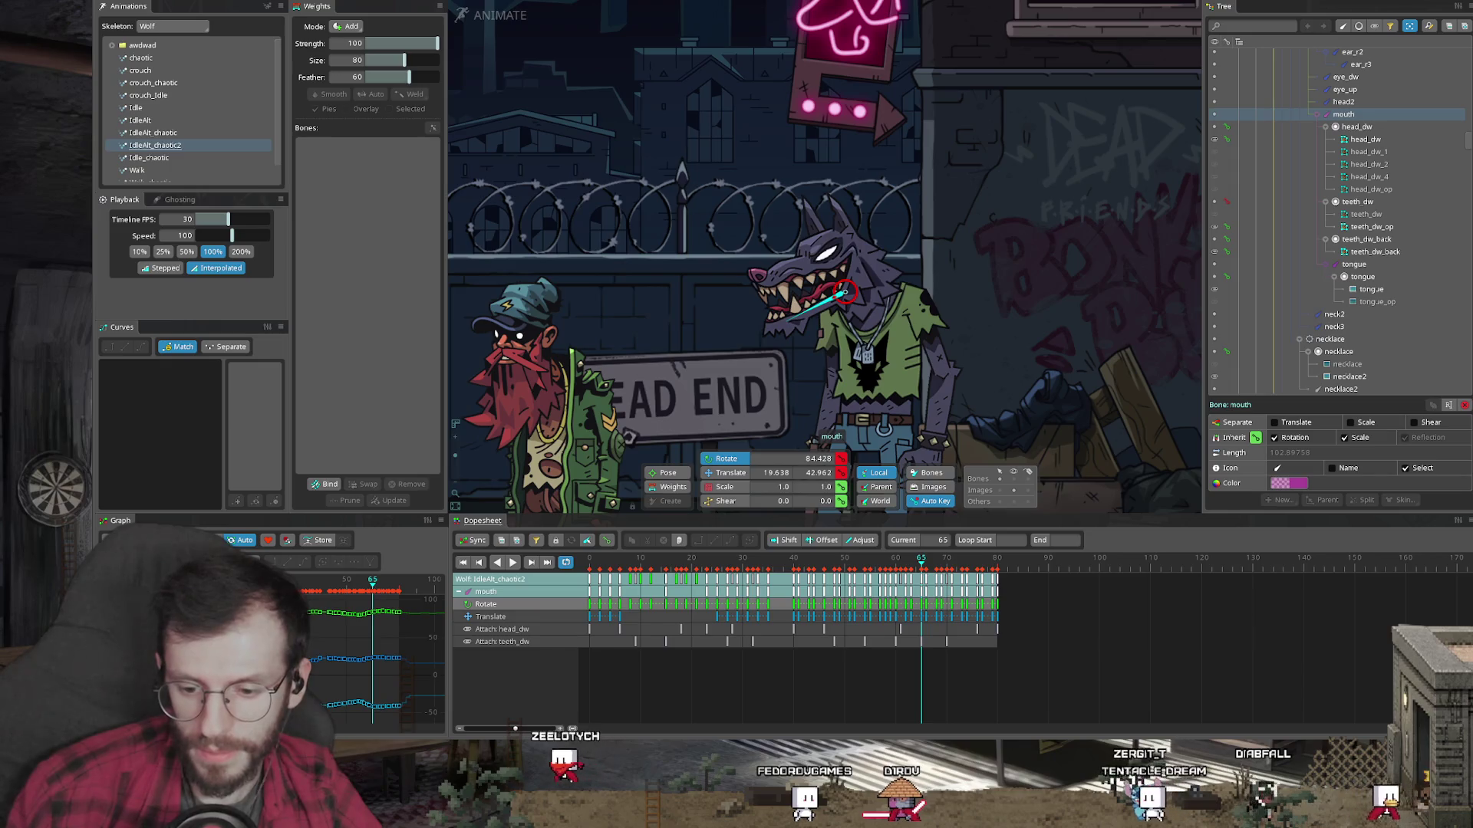
pyautogui.click(407, 704)
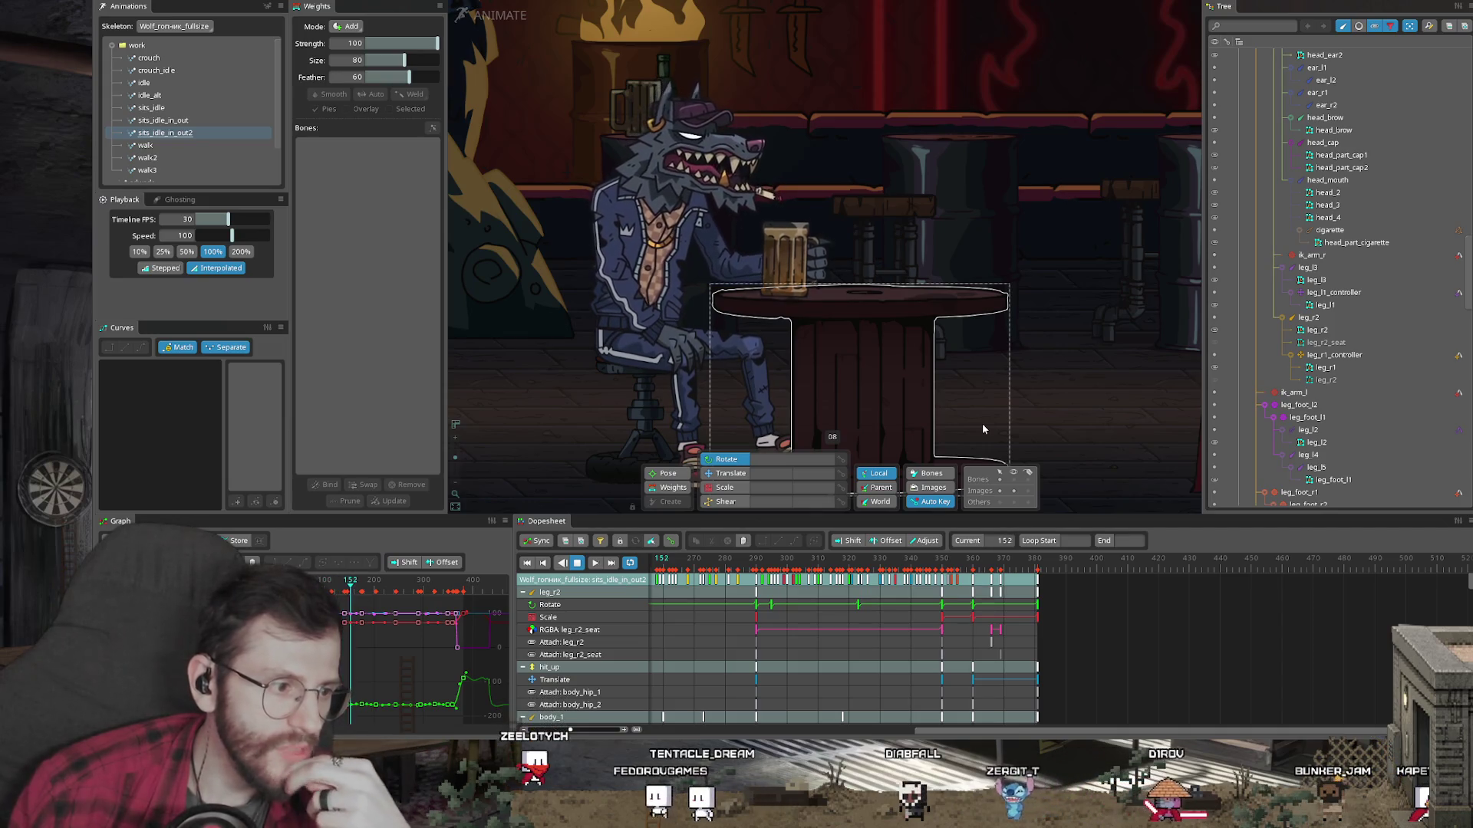
pyautogui.press('space')
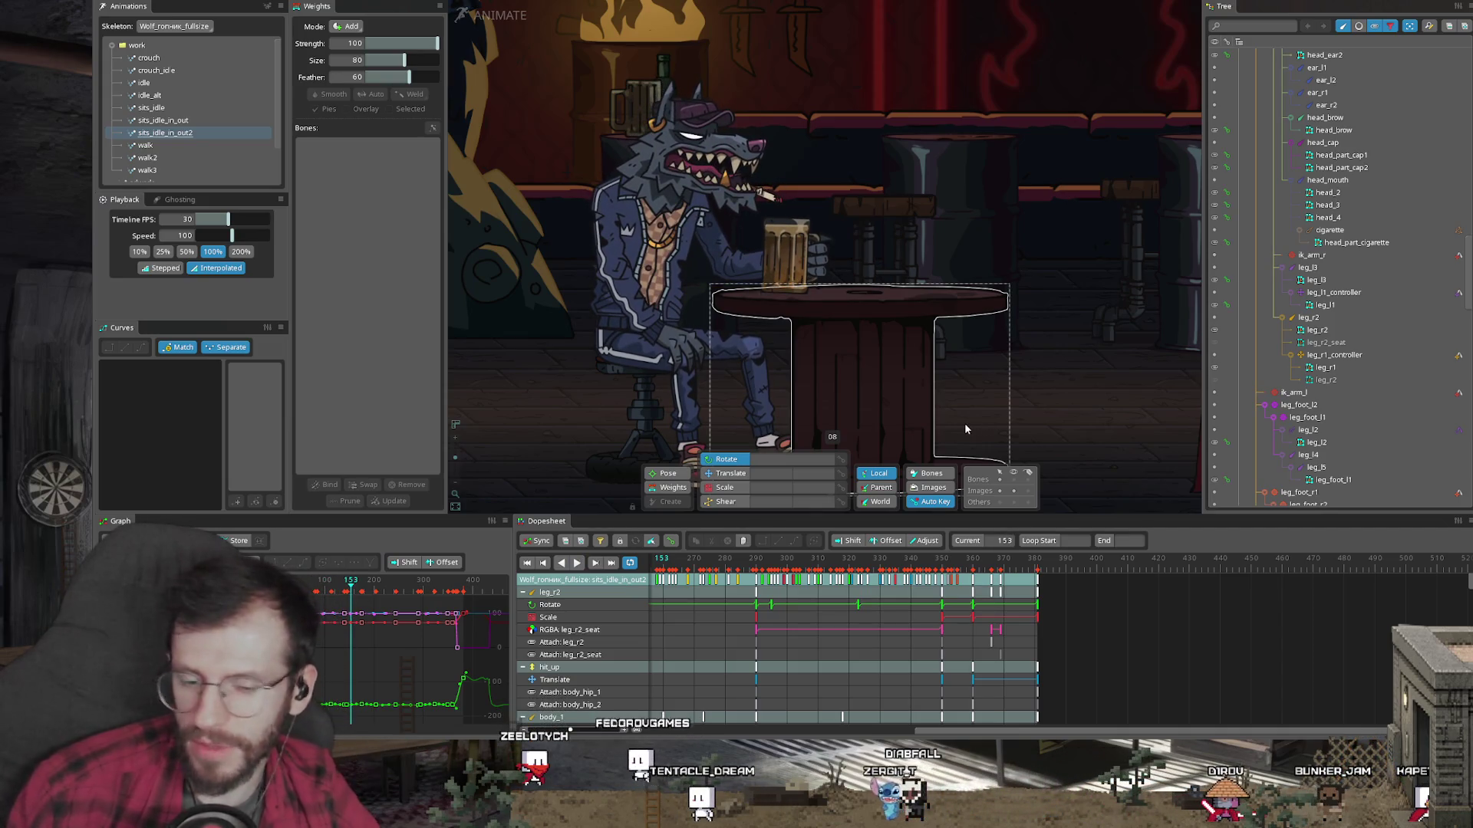
pyautogui.click(968, 421)
pyautogui.click(750, 559)
pyautogui.press('space')
pyautogui.click(848, 417)
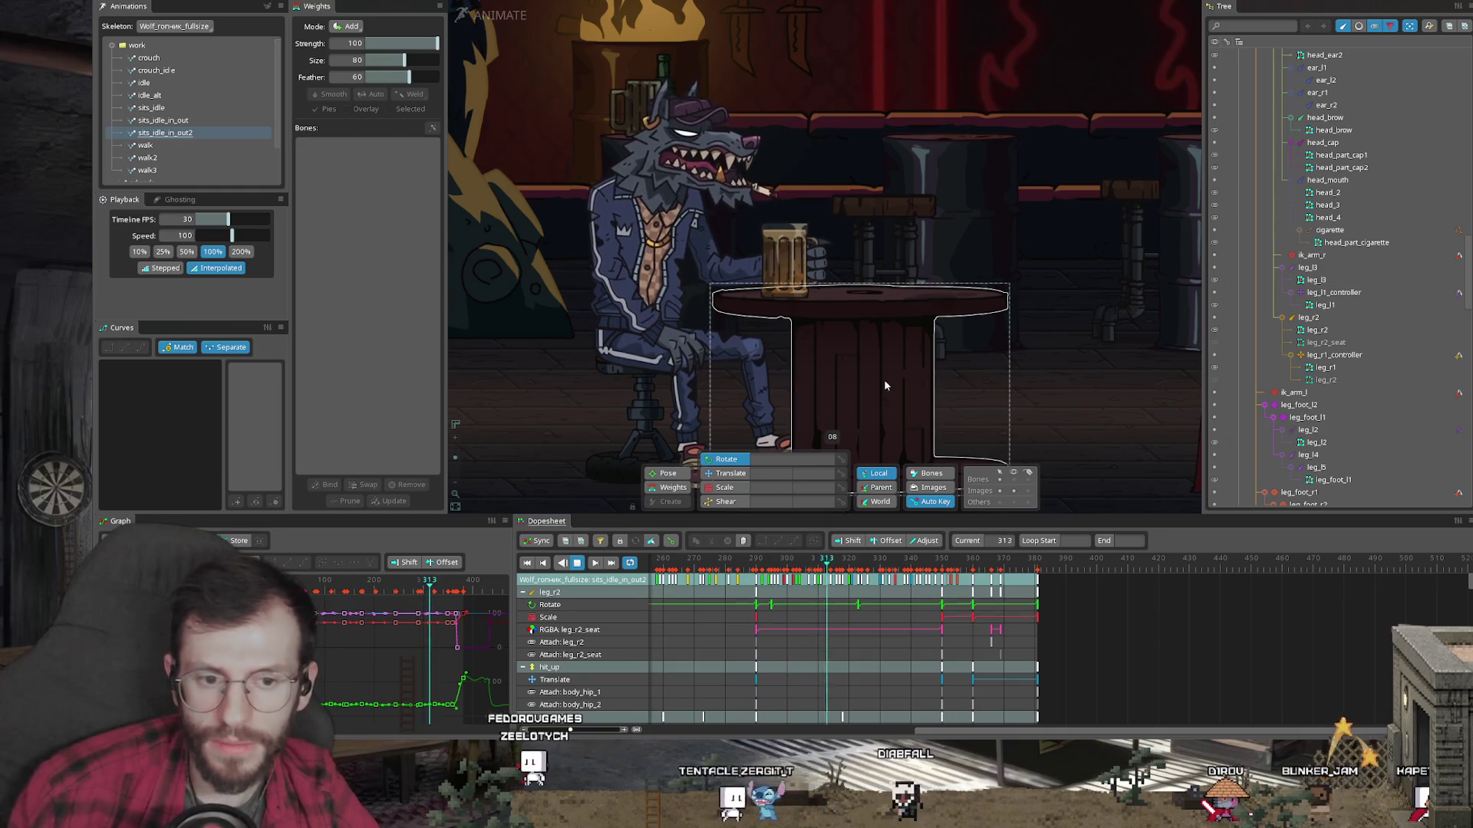
pyautogui.press('space')
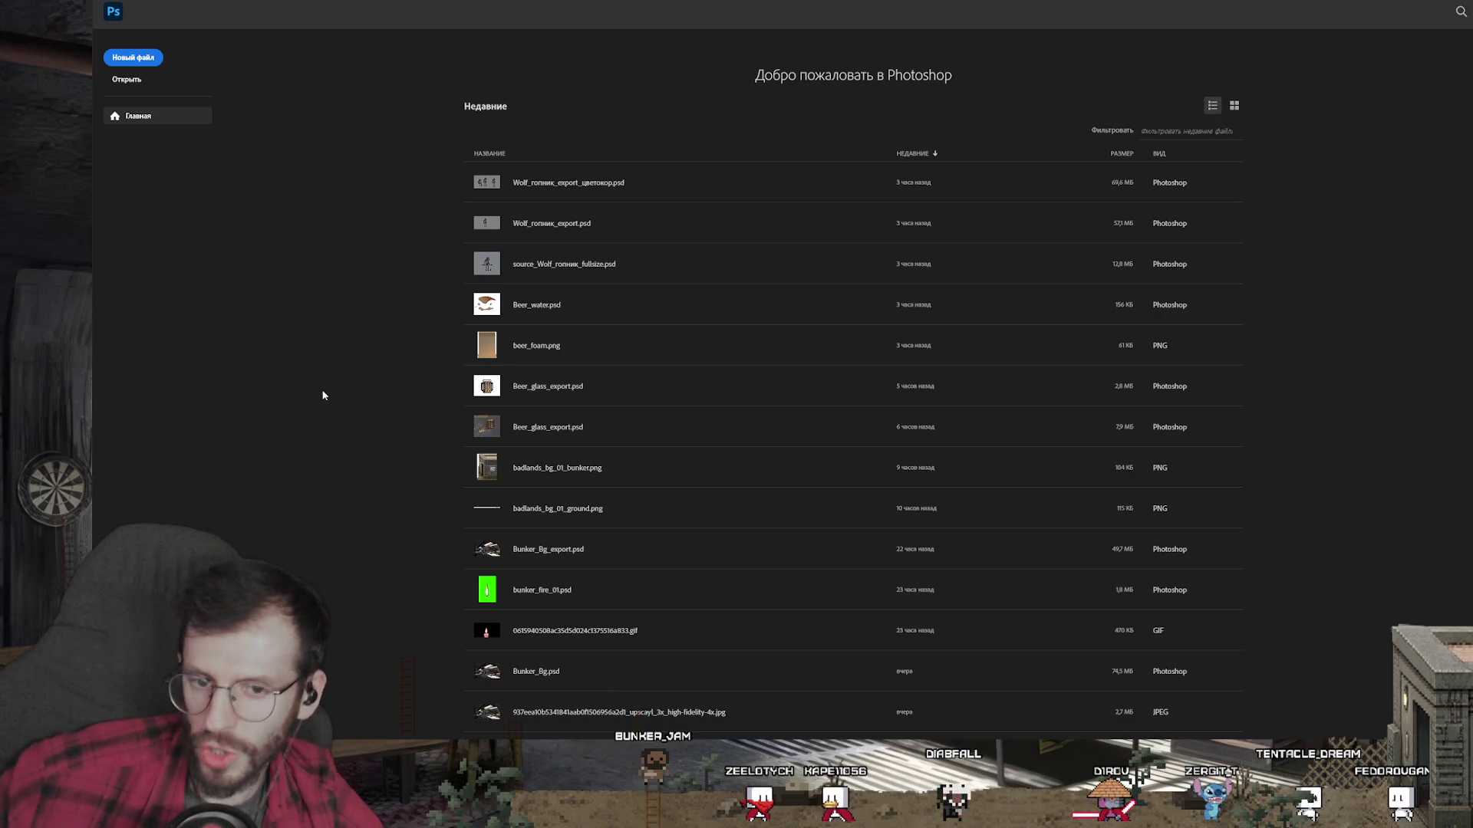
# Step: Create a new Photoshop document 1920 px wide and 1080 px high
pyautogui.click(132, 57)
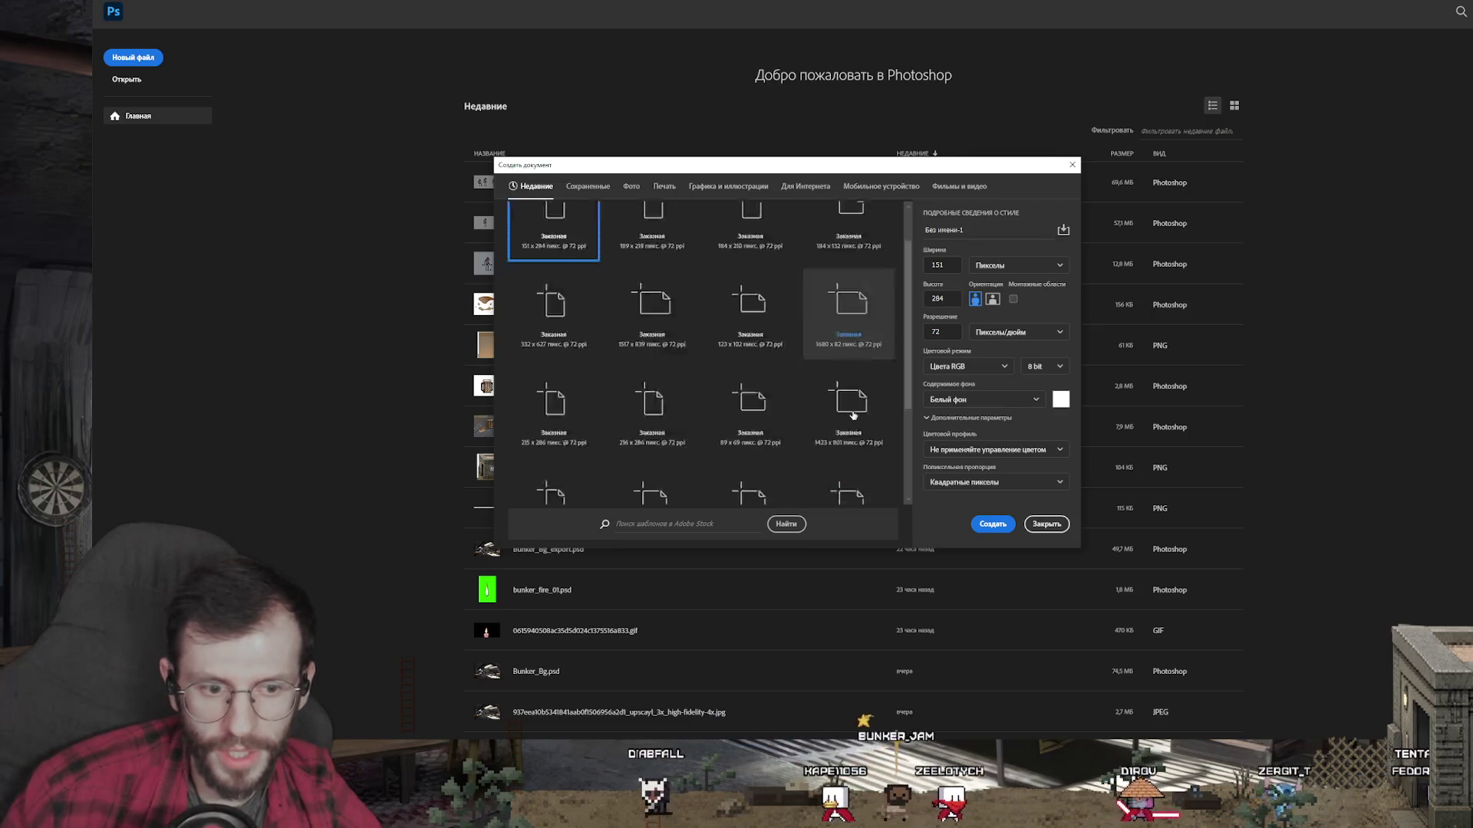
pyautogui.scroll(-2, 848, 414)
pyautogui.write('1920')
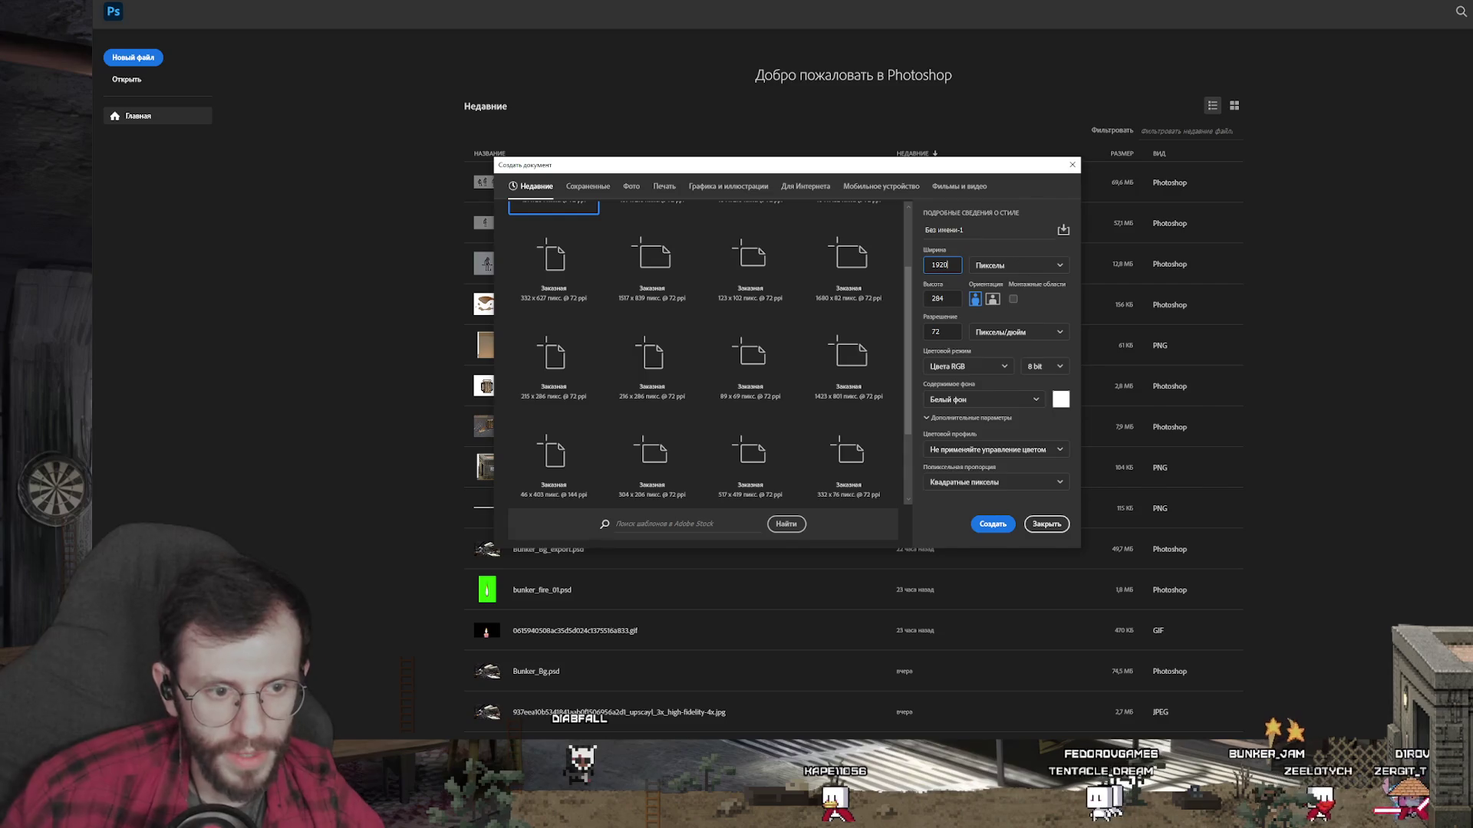
pyautogui.press('Tab')
pyautogui.write('080')
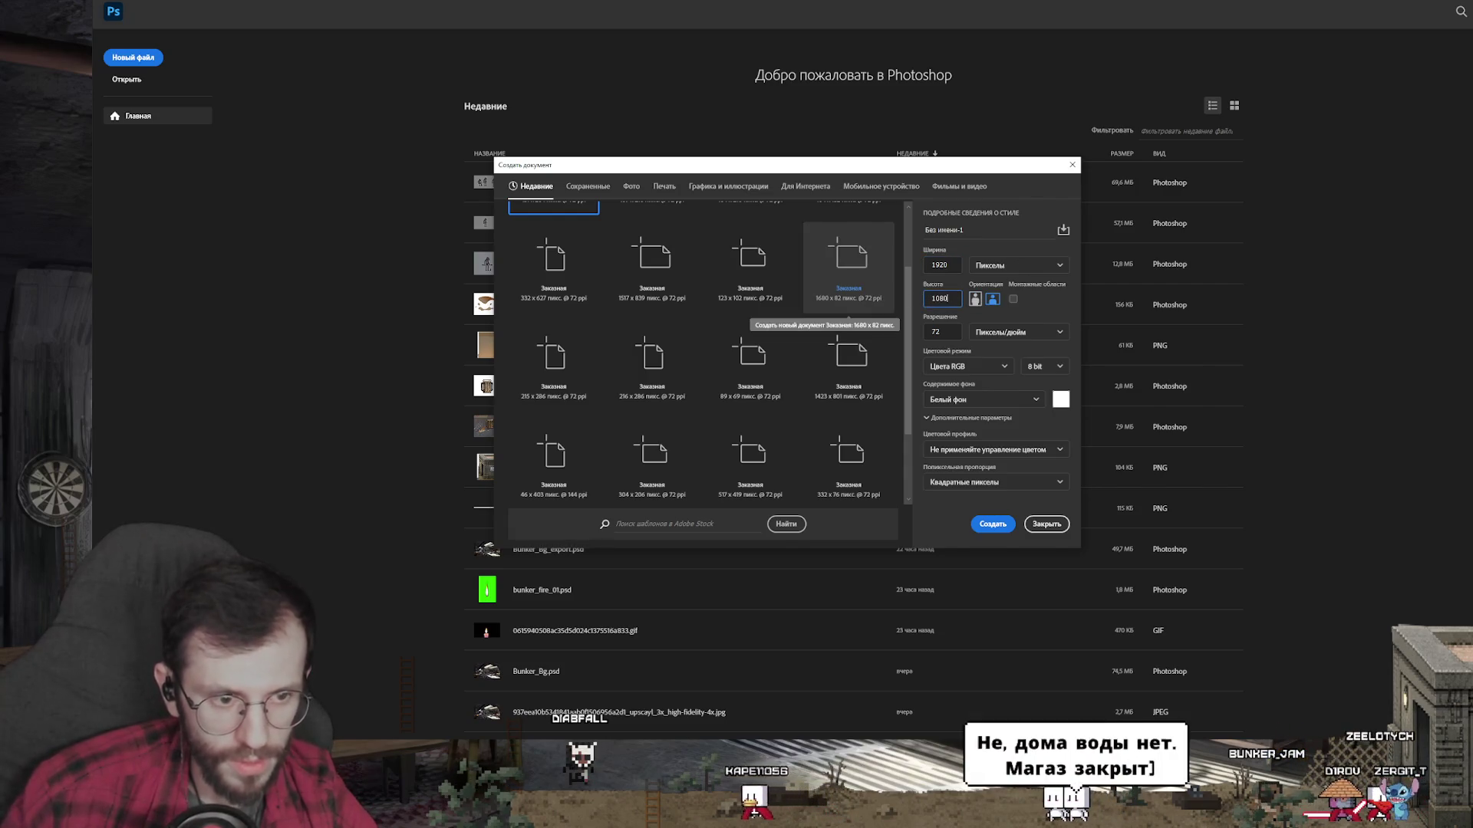
pyautogui.press('Return')
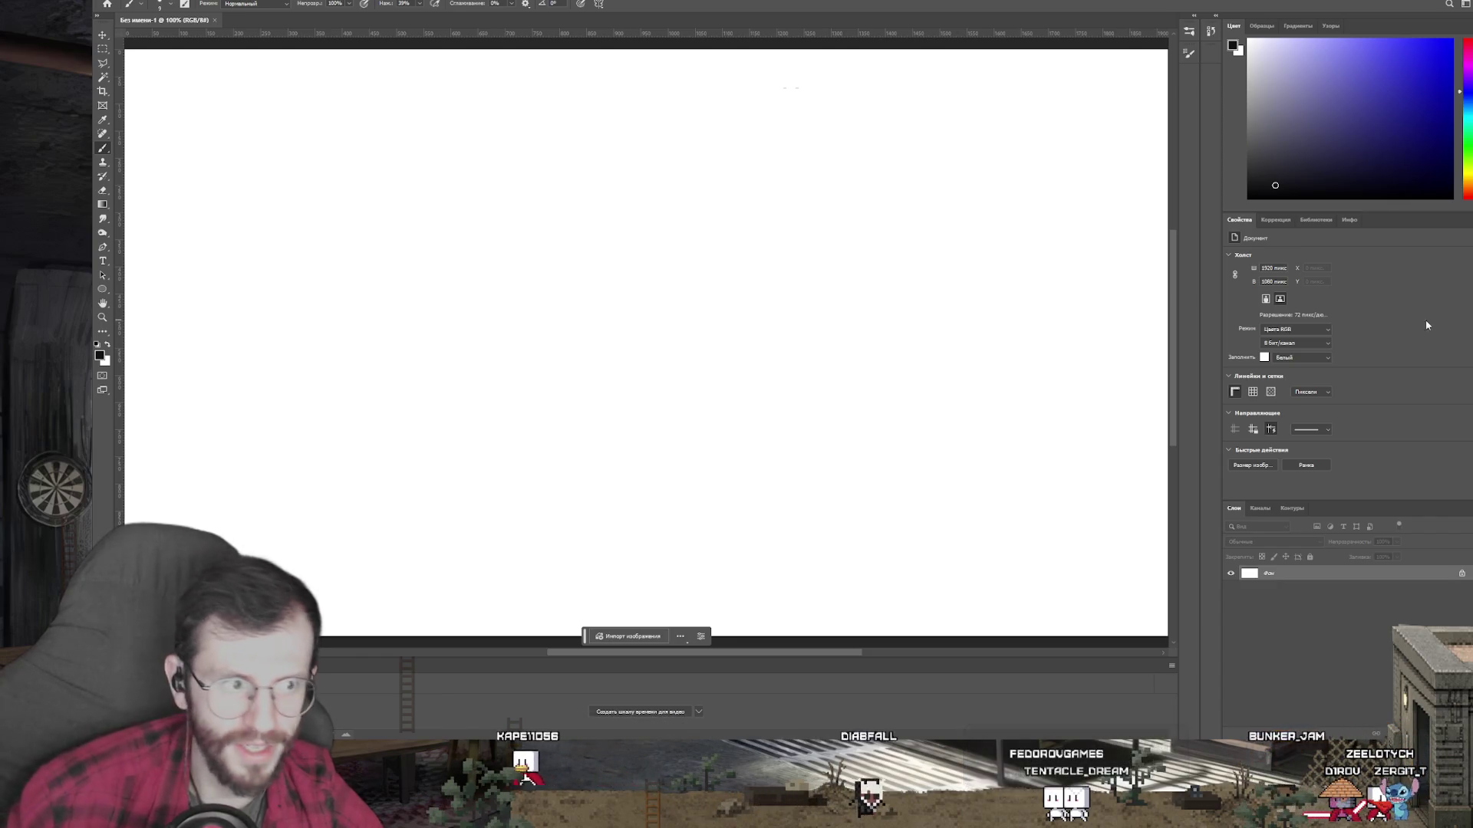
# Step: Fill the whole canvas with dark grey through the Fill settings
pyautogui.scroll(-3, 792, 365)
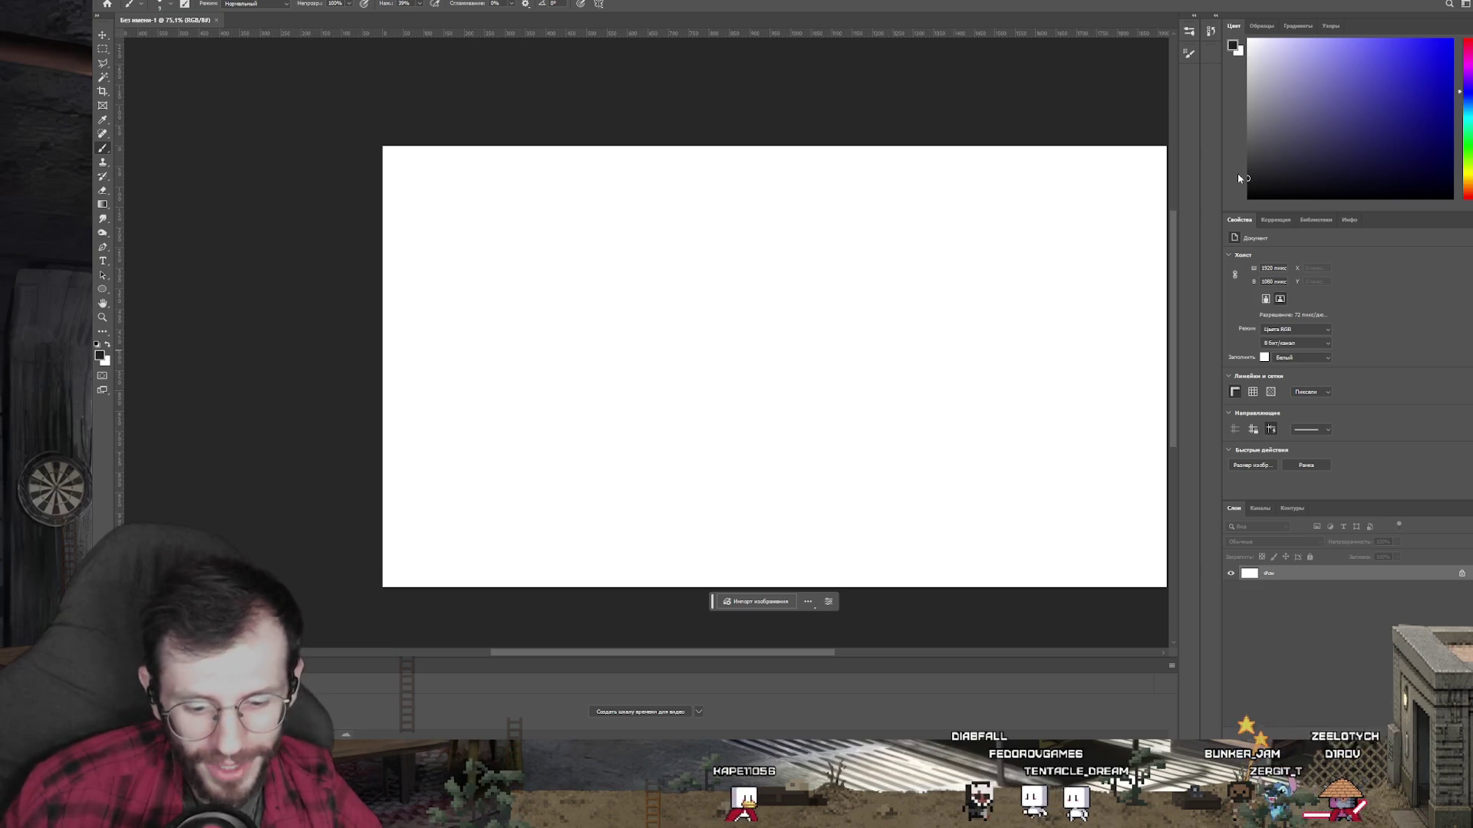
pyautogui.hotkey('shift', 'BackSpace')
pyautogui.click(899, 212)
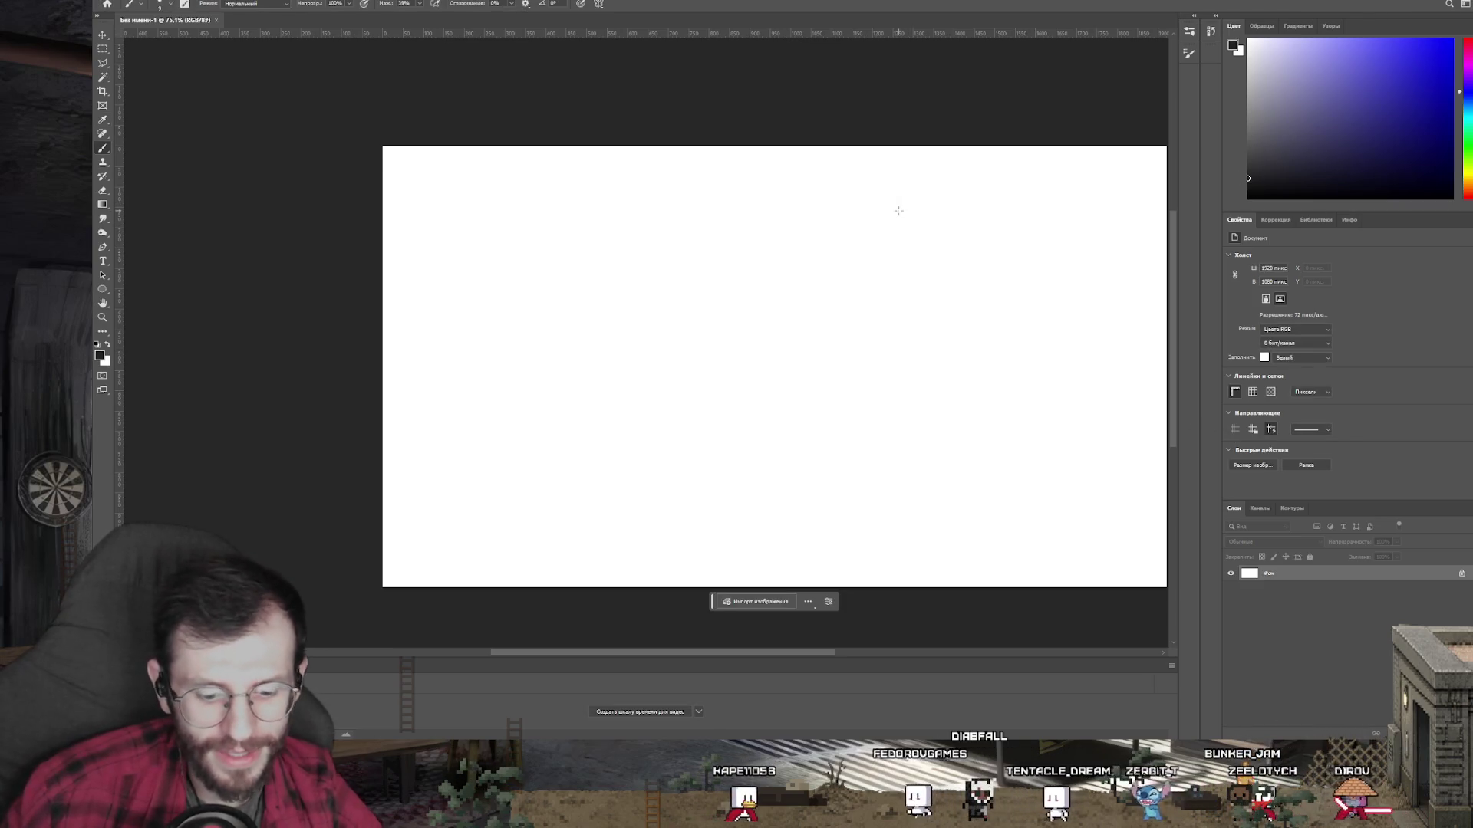
pyautogui.hotkey('alt', 'BackSpace')
pyautogui.hotkey('ctrl', 'z')
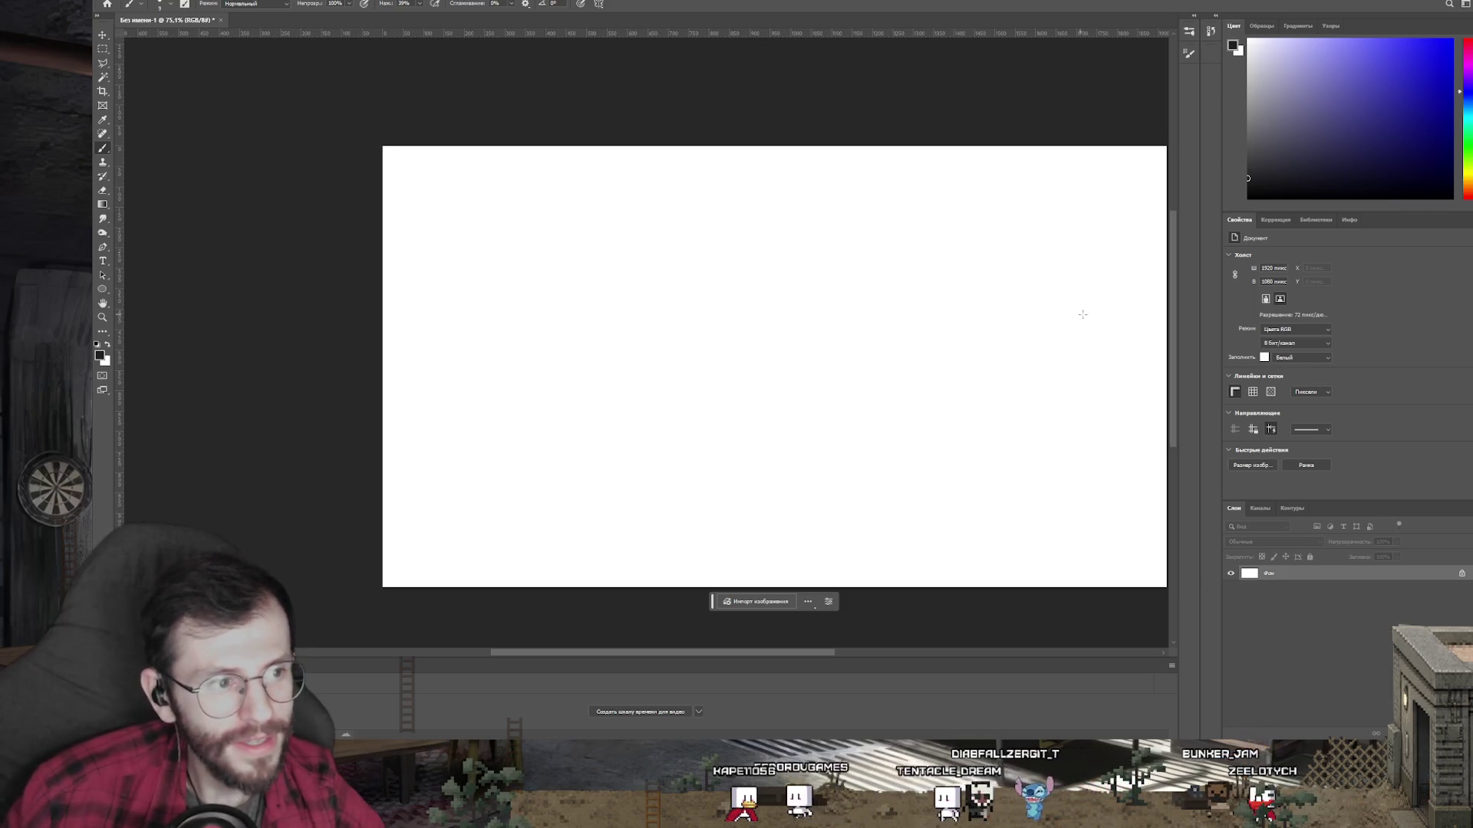
pyautogui.hotkey('alt', 'BackSpace')
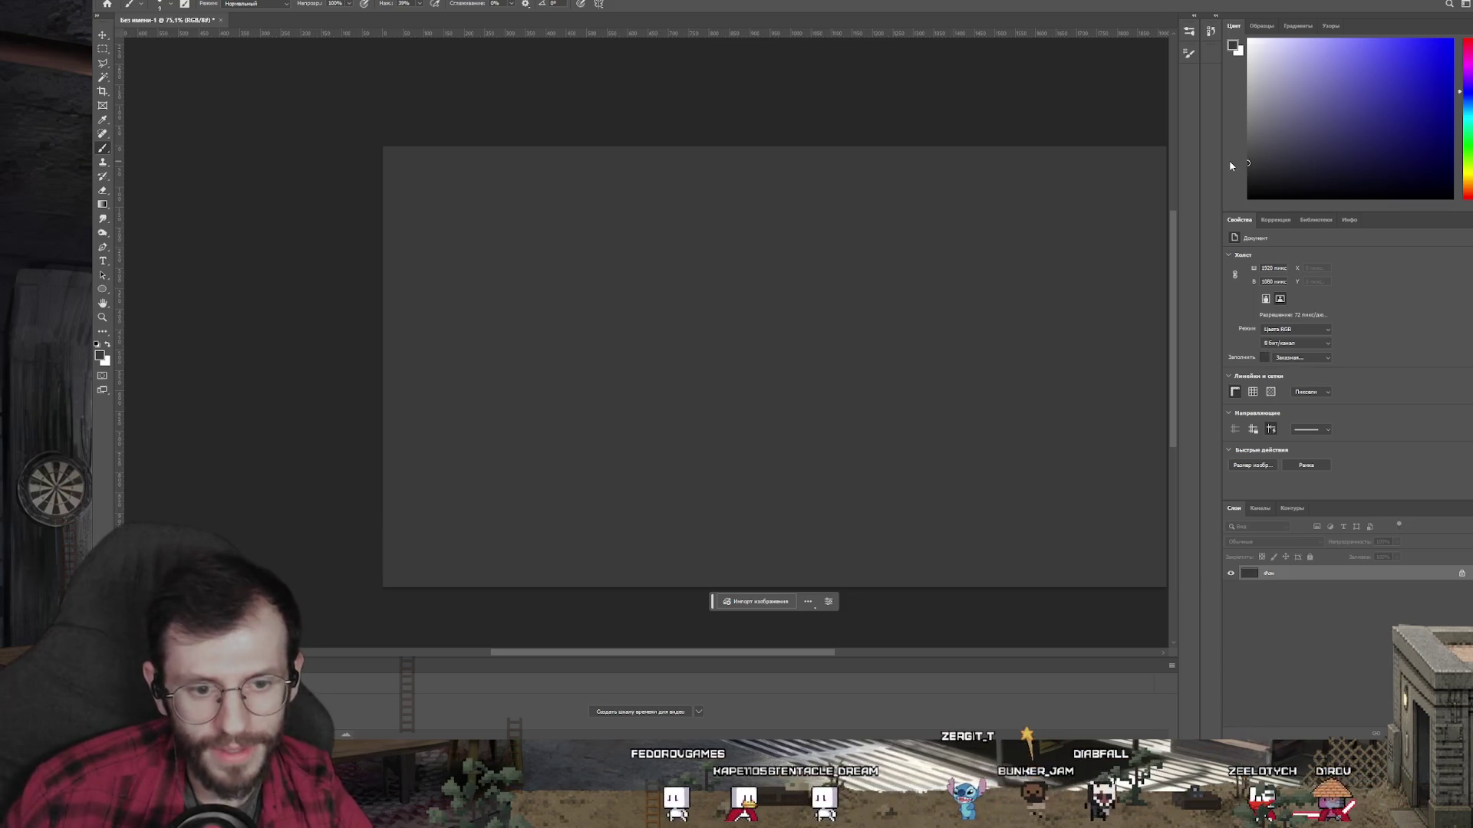
# Step: Refill with a lighter grey, view the canvas at 100%, and add an empty Layer 1
pyautogui.moveTo(831, 357); pyautogui.dragTo(729, 395)
pyautogui.click(1247, 150)
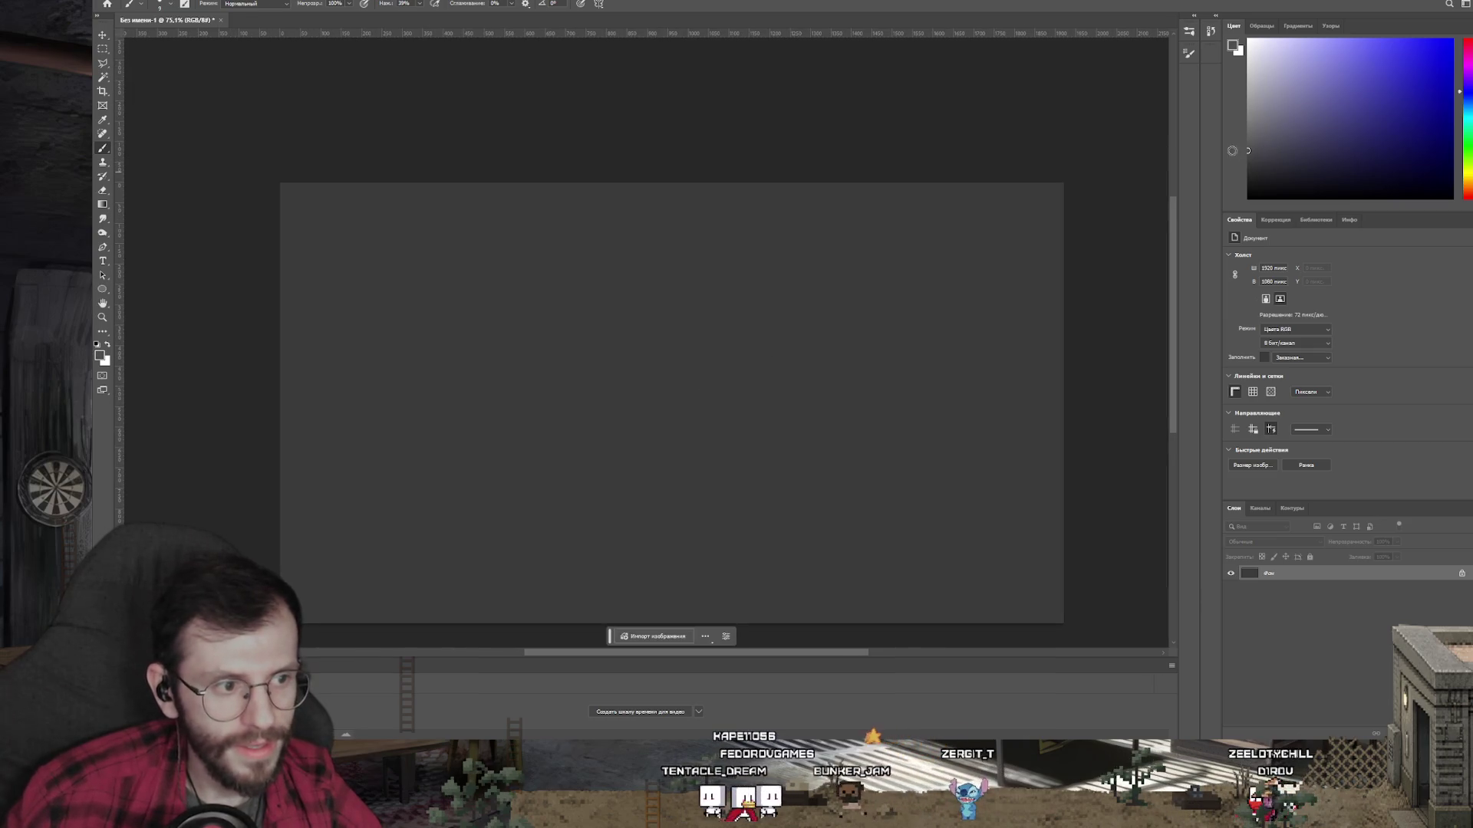
pyautogui.hotkey('alt', 'BackSpace')
pyautogui.hotkey('ctrl', '1')
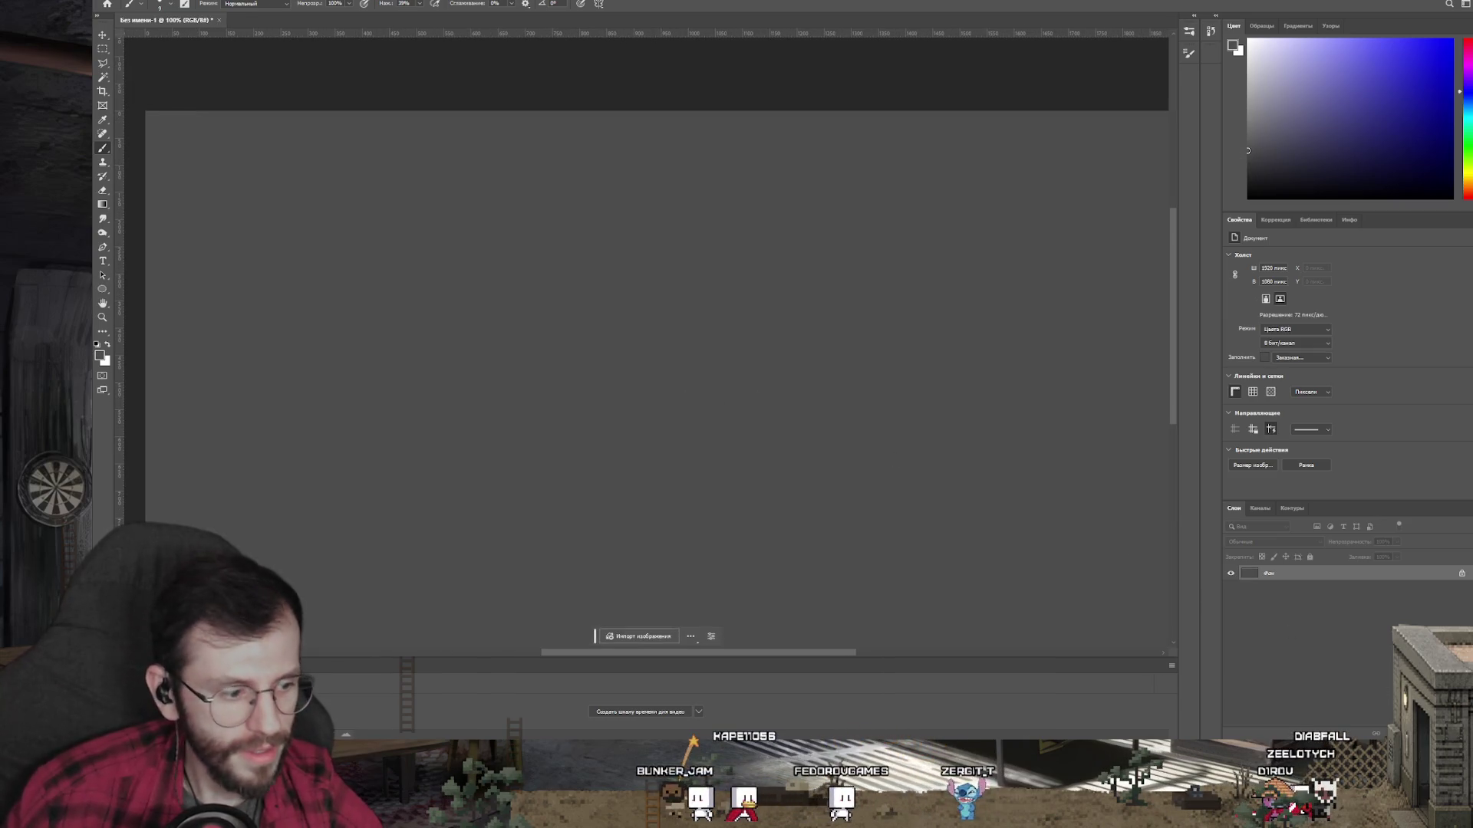
pyautogui.hotkey('ctrl', 'shift', 'alt', 'n')
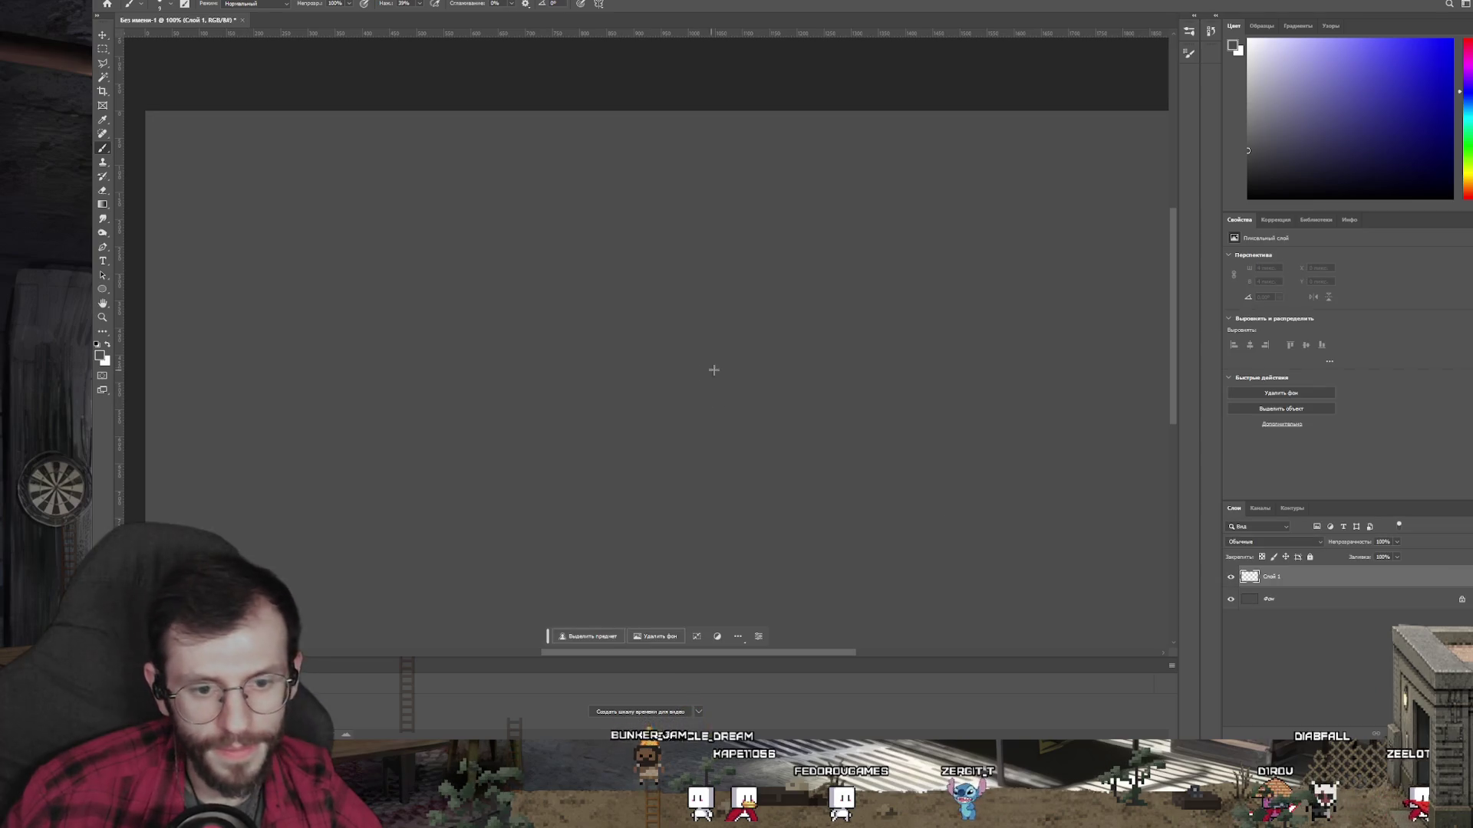
# Step: Test black brush strokes and try a Brainwash Pixel brush, undoing the stray stroke
pyautogui.keyDown('alt'); pyautogui.rightClick(643, 419); pyautogui.keyUp('alt')
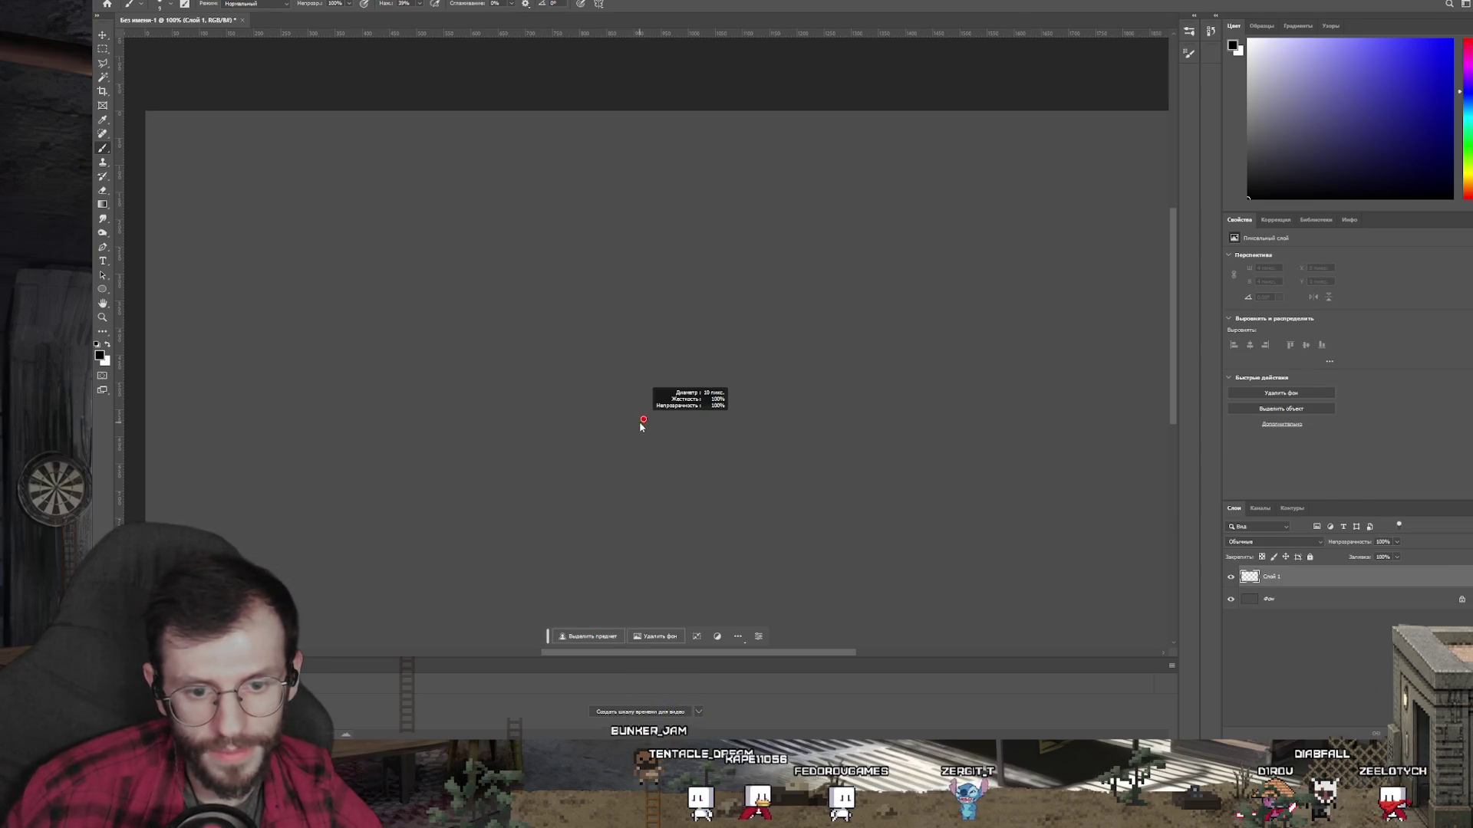
pyautogui.moveTo(610, 251); pyautogui.dragTo(597, 469)
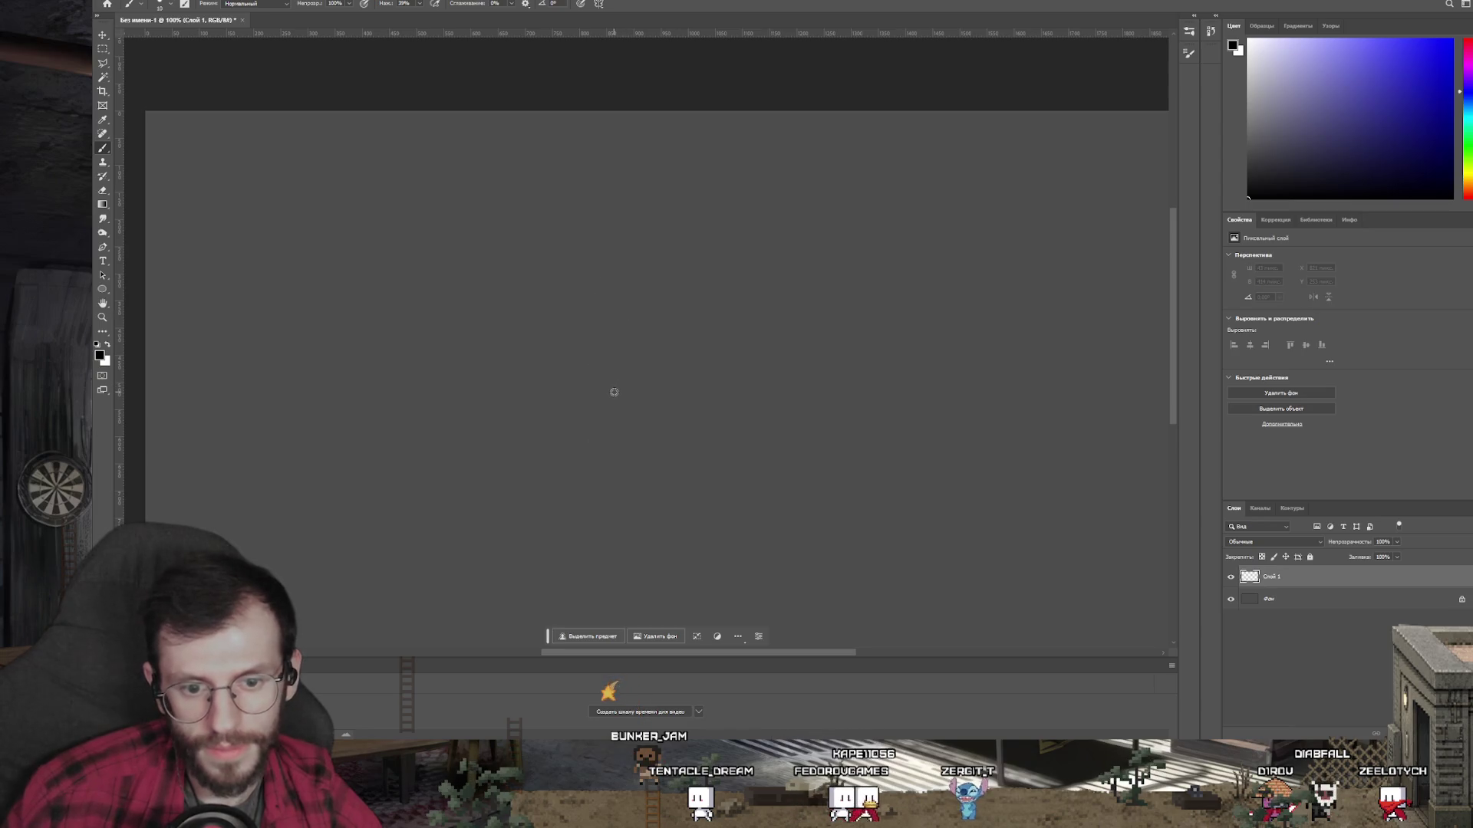
pyautogui.rightClick(600, 460)
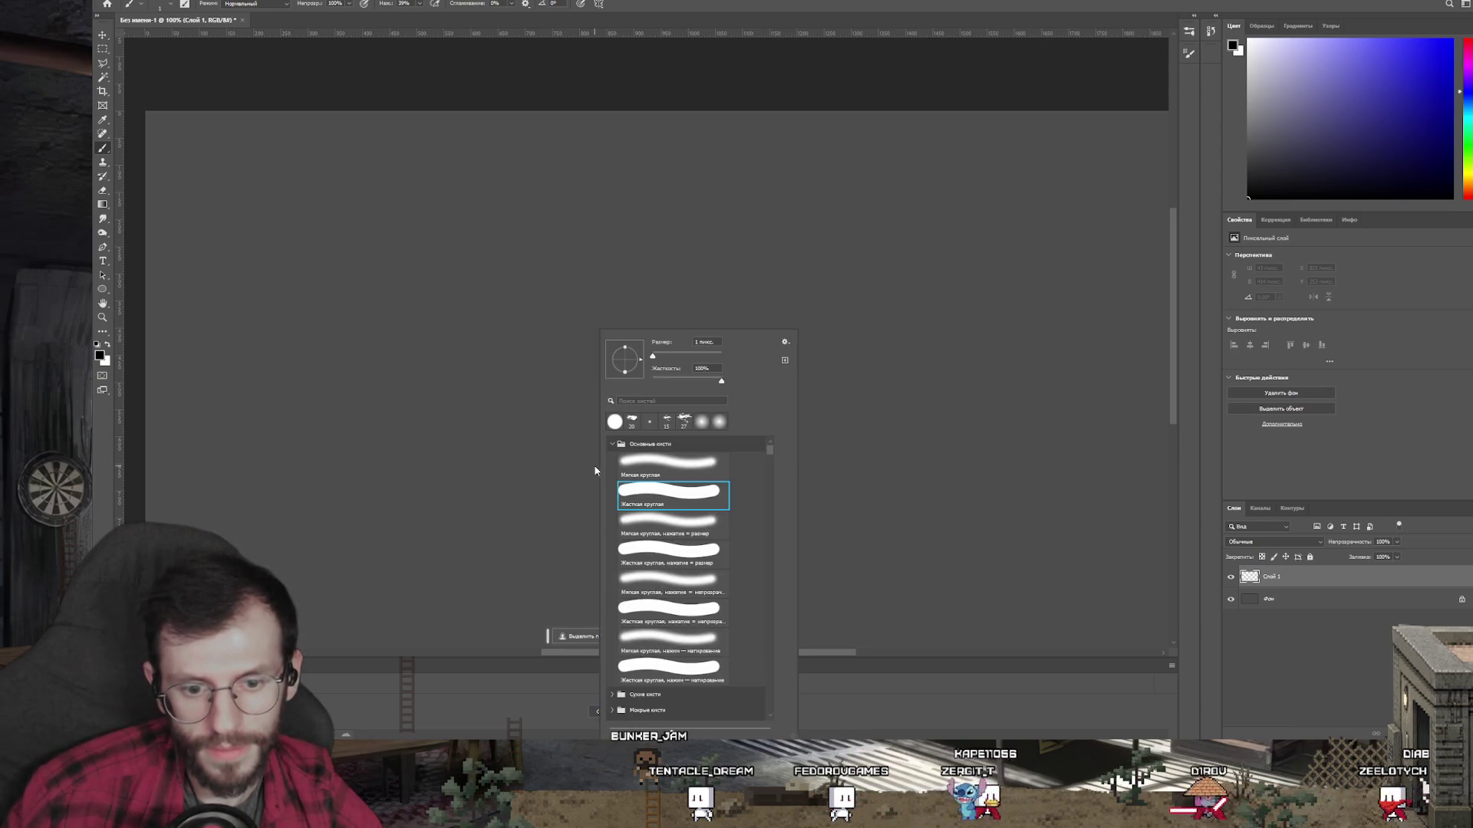
pyautogui.scroll(-3, 681, 608)
pyautogui.scroll(-5, 682, 608)
pyautogui.doubleClick(681, 619)
pyautogui.moveTo(549, 522)
pyautogui.mouseDown()
pyautogui.moveTo(549, 283)
pyautogui.moveTo(574, 217)
pyautogui.mouseUp()
pyautogui.hotkey('ctrl', 'z')
# Step: Choose the Patch_8 textured brush and draw one side of the blade outline
pyautogui.rightClick(644, 605)
pyautogui.scroll(-5, 717, 675)
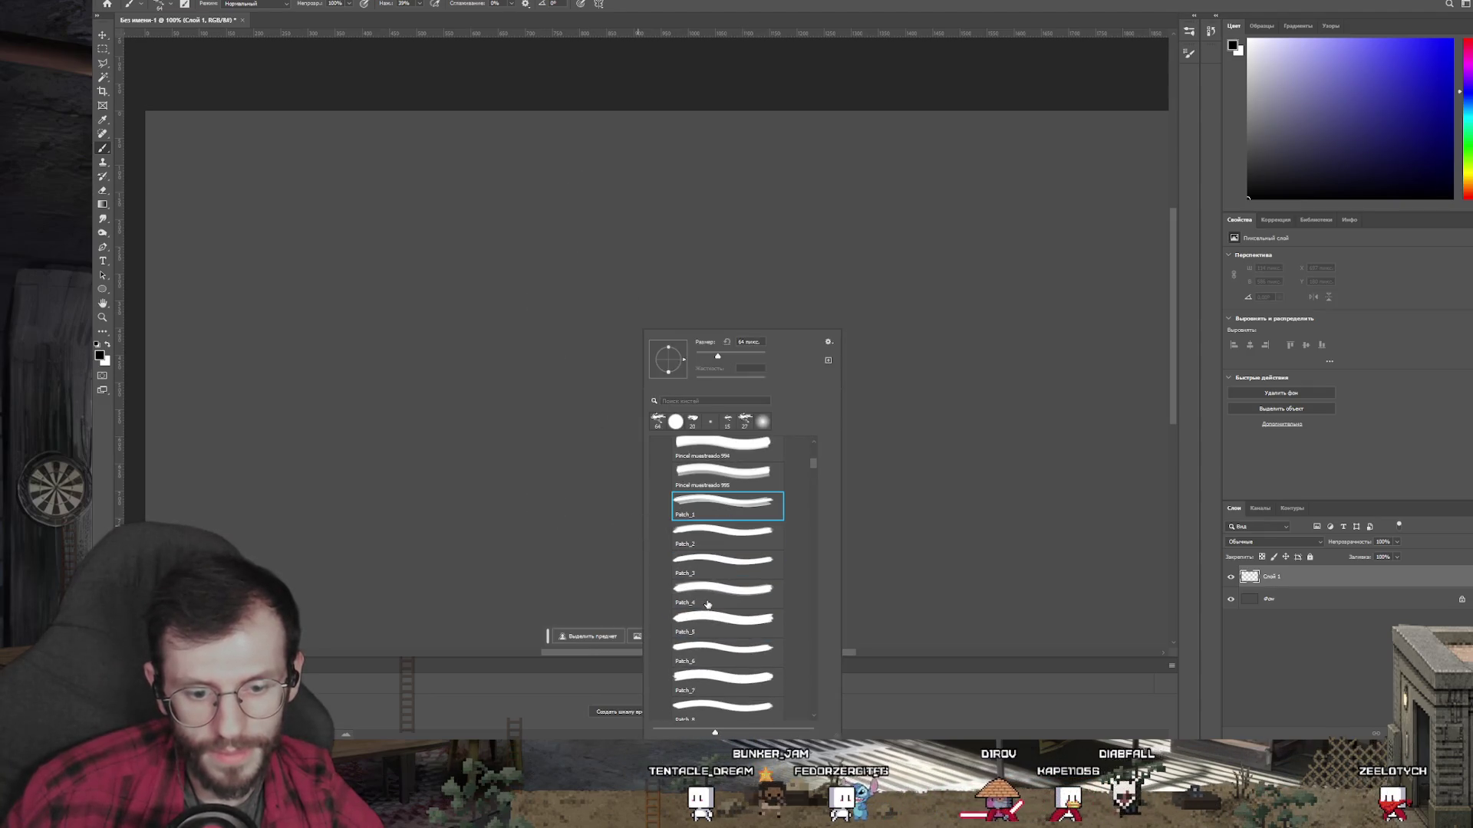
pyautogui.click(721, 674)
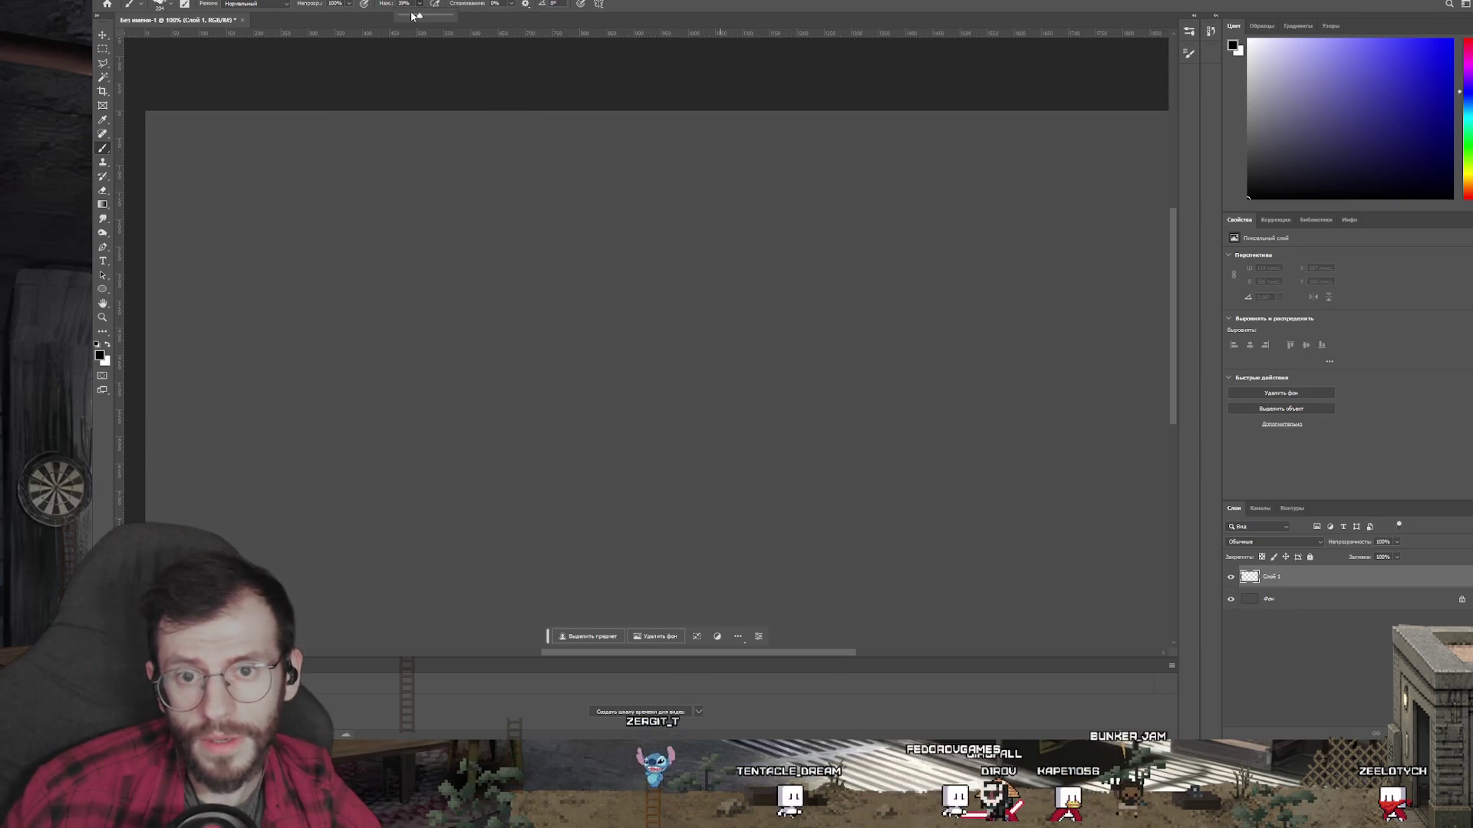
pyautogui.moveTo(547, 506); pyautogui.dragTo(594, 186)
# Step: Try blade side, inner-line and pointed-arch strokes, undoing each attempt, then select the Фон layer
pyautogui.hotkey('ctrl', 'z')
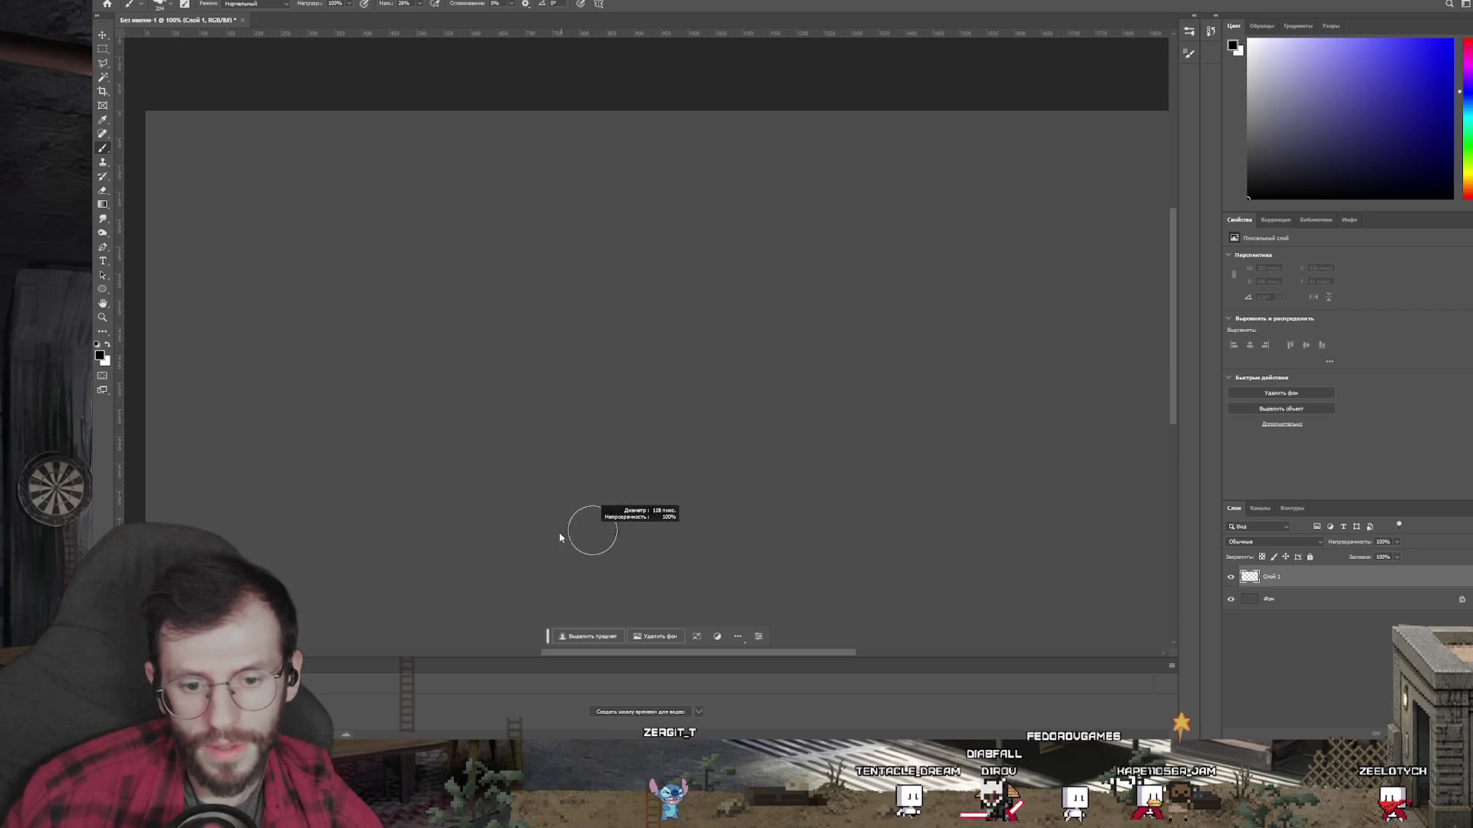
pyautogui.moveTo(586, 381); pyautogui.dragTo(651, 227)
pyautogui.hotkey('ctrl', 'z')
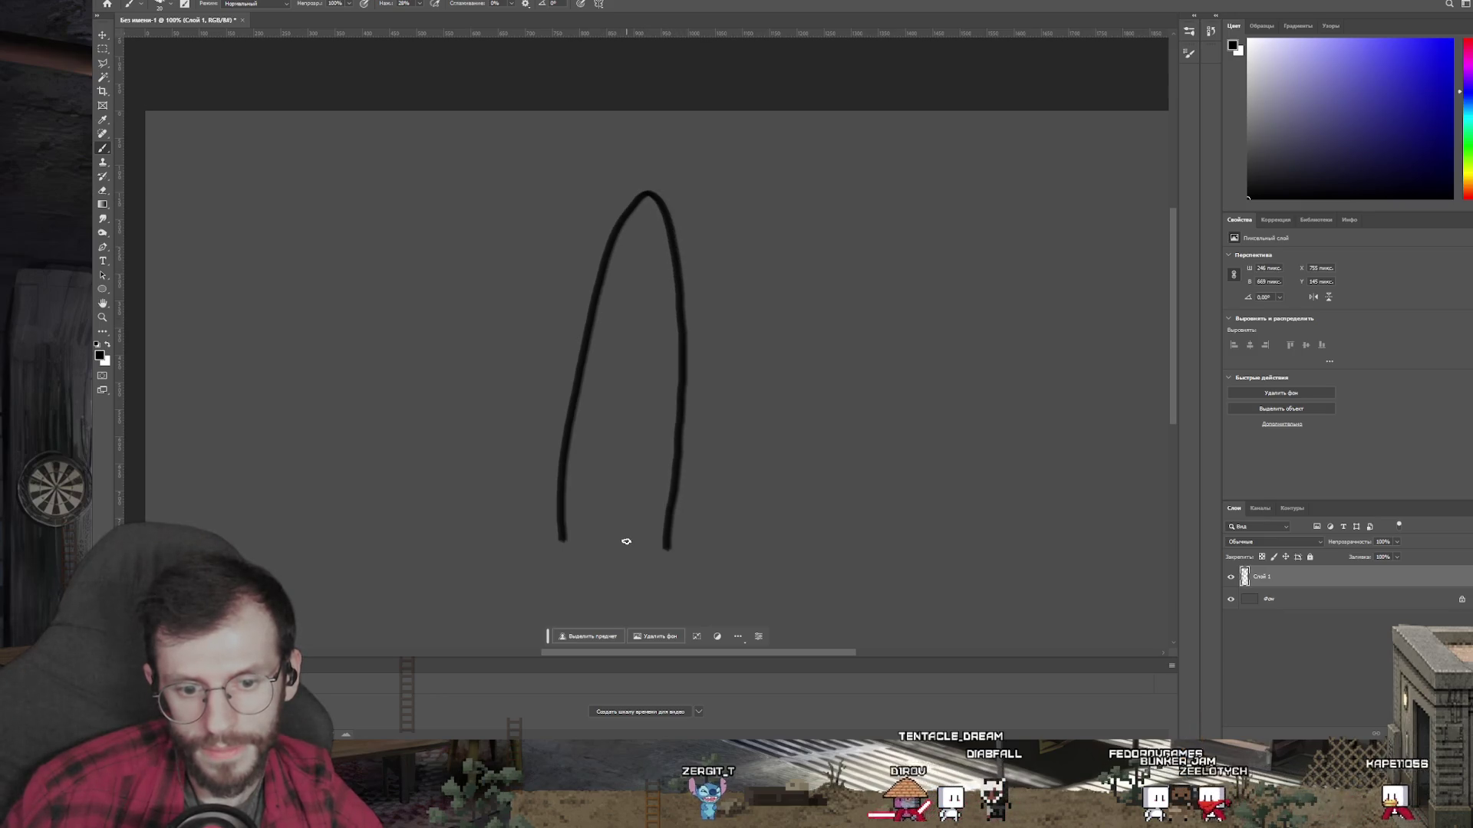
pyautogui.moveTo(626, 541); pyautogui.dragTo(652, 290)
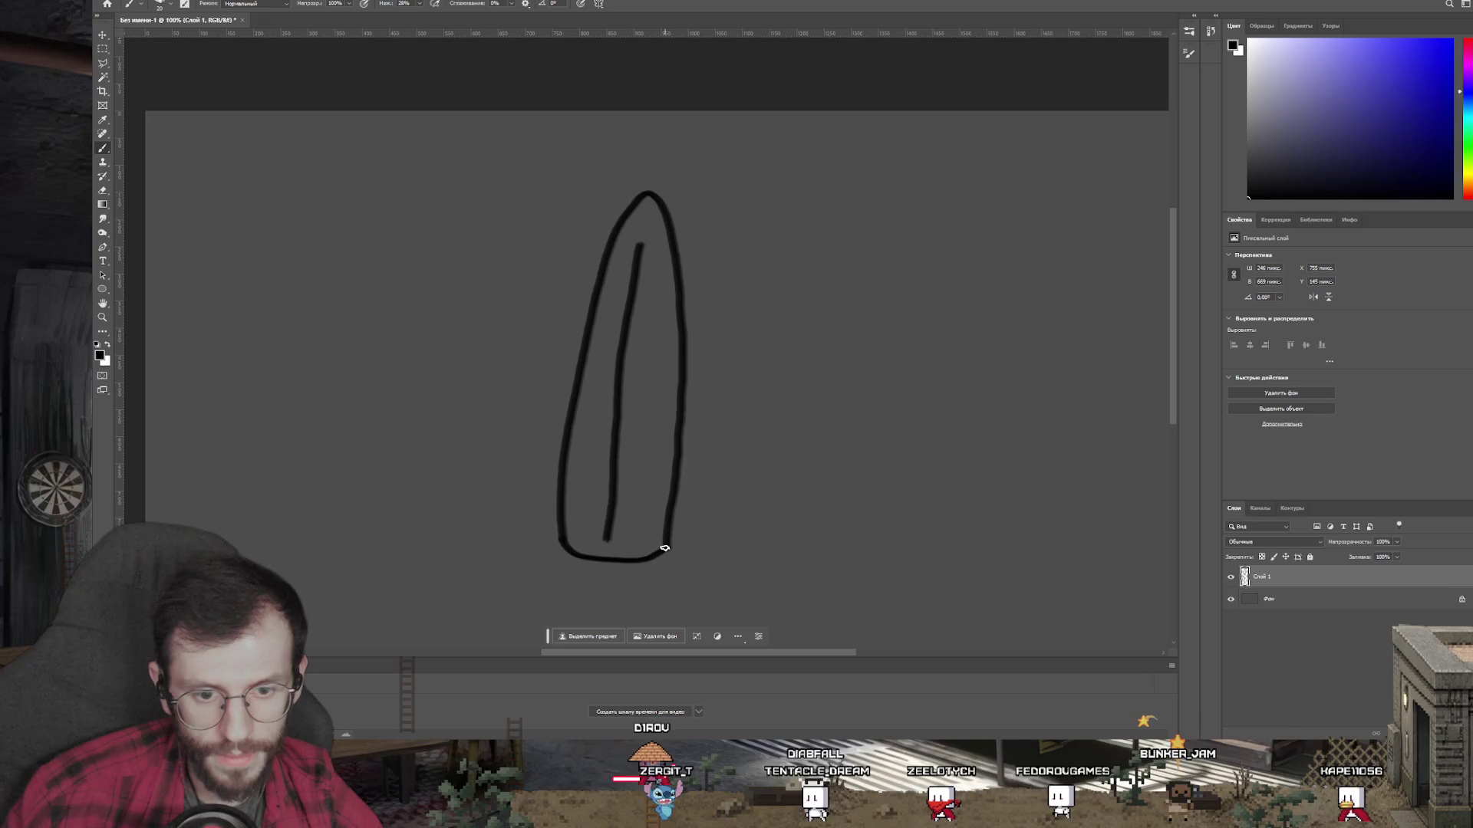
pyautogui.scroll(-3, 688, 446)
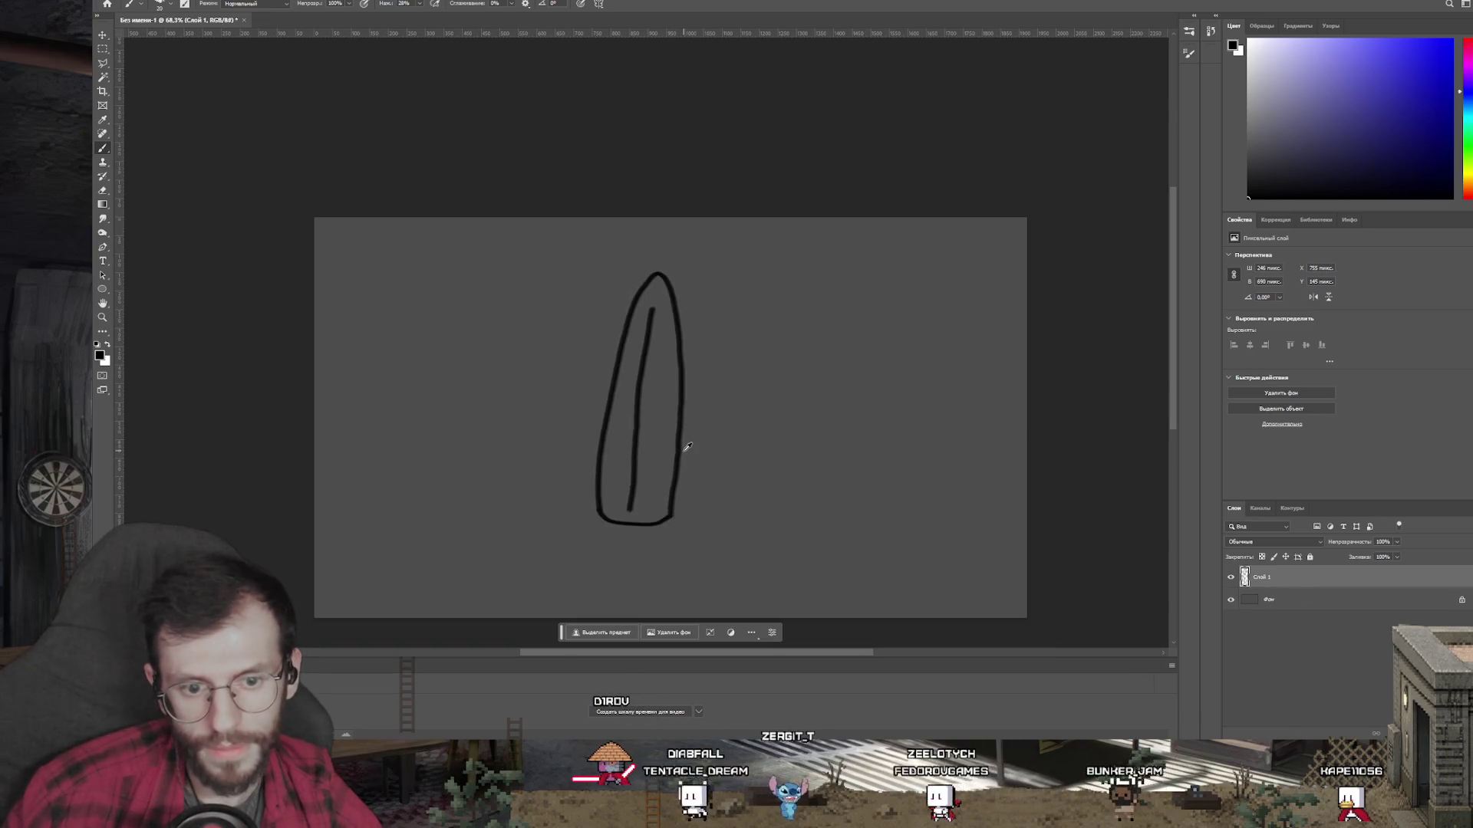
pyautogui.hotkey('ctrl', 'z')
pyautogui.hotkey('ctrl', 'z')
pyautogui.moveTo(619, 520)
pyautogui.mouseDown()
pyautogui.moveTo(613, 380)
pyautogui.moveTo(641, 256)
pyautogui.moveTo(693, 343)
pyautogui.moveTo(695, 526)
pyautogui.mouseUp()
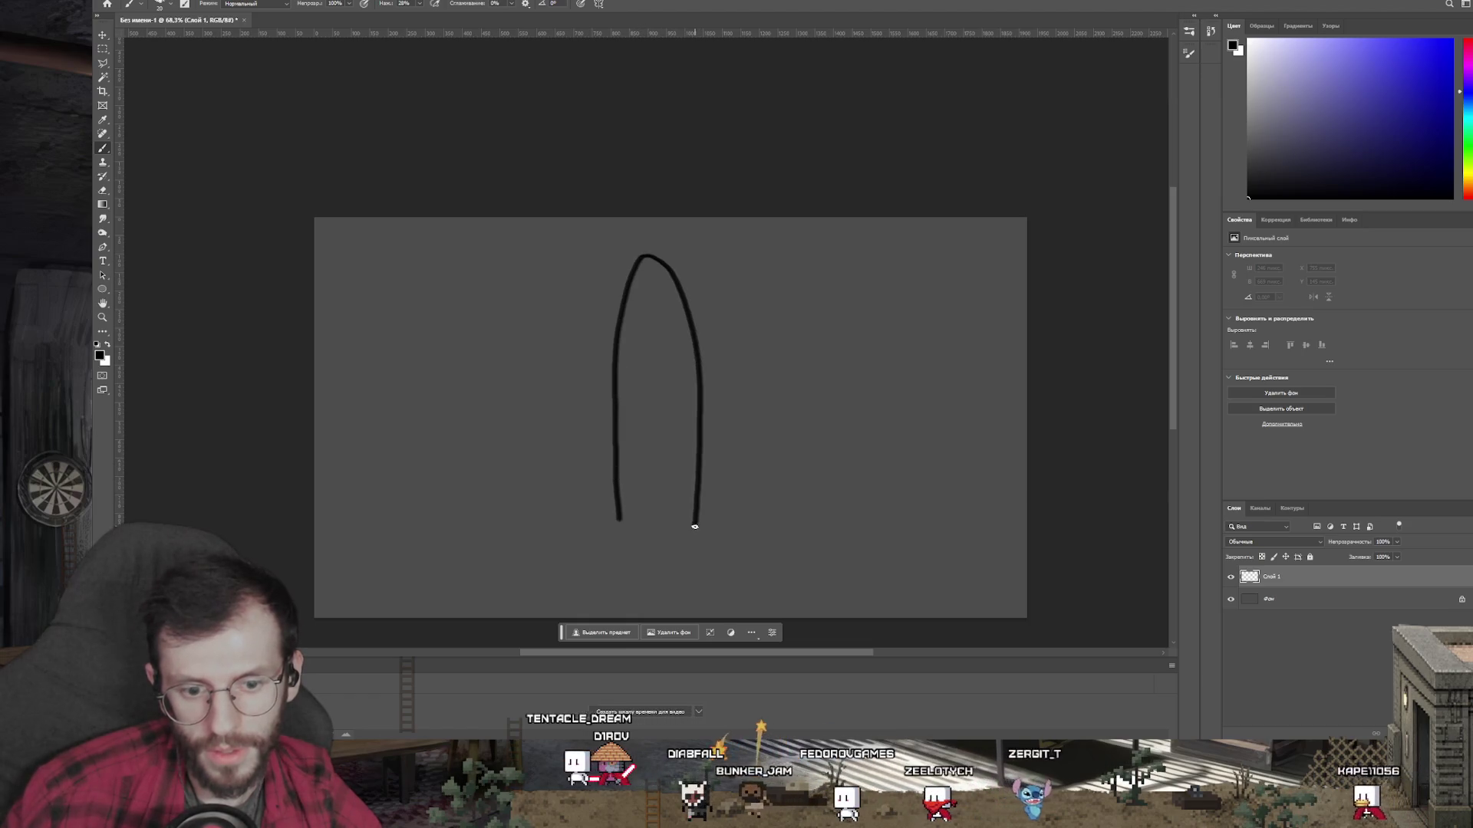
pyautogui.hotkey('ctrl', 'z')
pyautogui.hotkey('ctrl', 'z')
pyautogui.moveTo(602, 546)
pyautogui.mouseDown()
pyautogui.moveTo(639, 284)
pyautogui.moveTo(681, 299)
pyautogui.mouseUp()
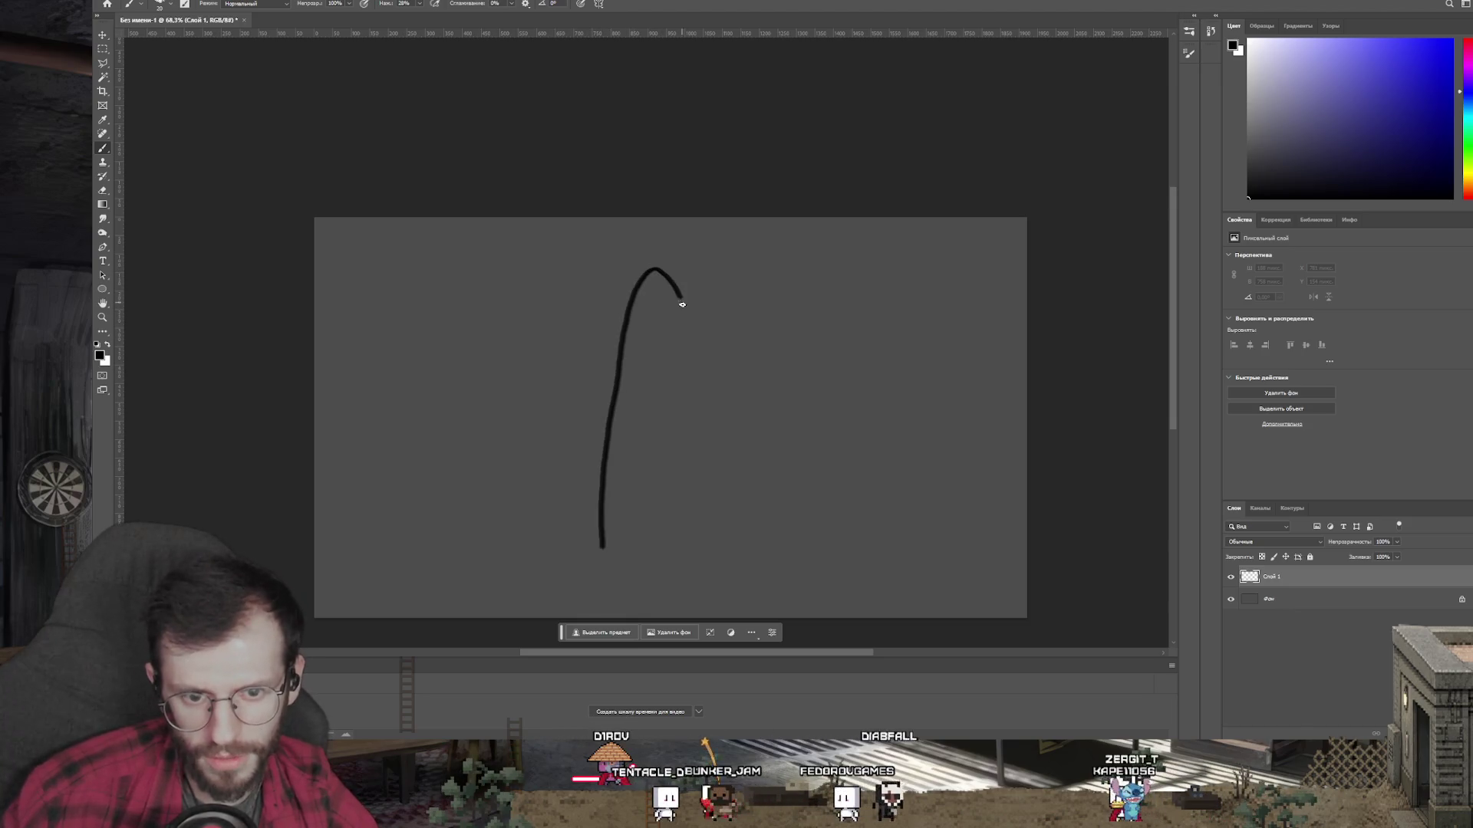
pyautogui.hotkey('ctrl', 'z')
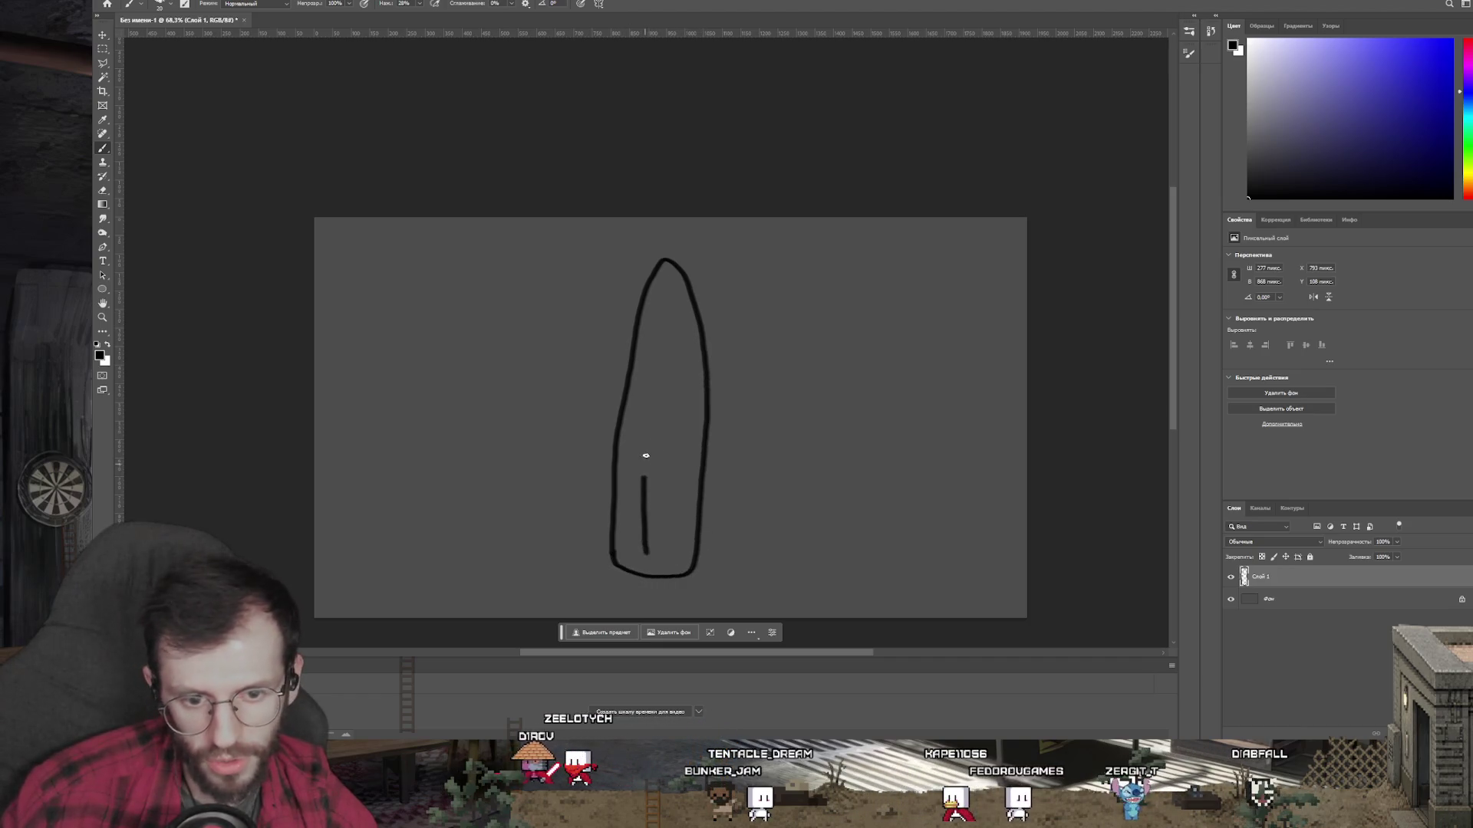
pyautogui.click(1307, 597)
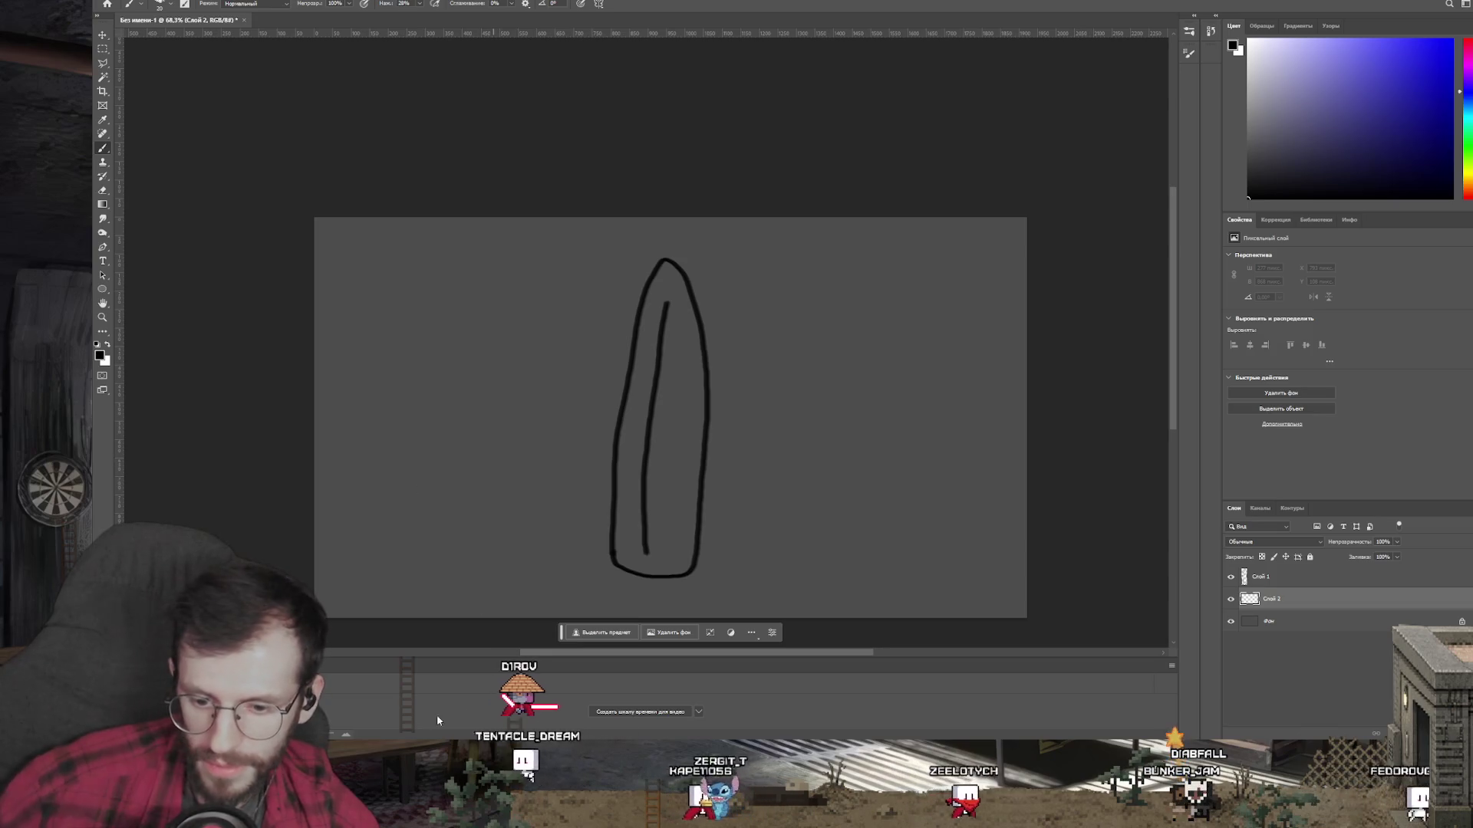
# Step: Bring the Yandex Music player window to the front
pyautogui.hotkey('alt', 'Tab')
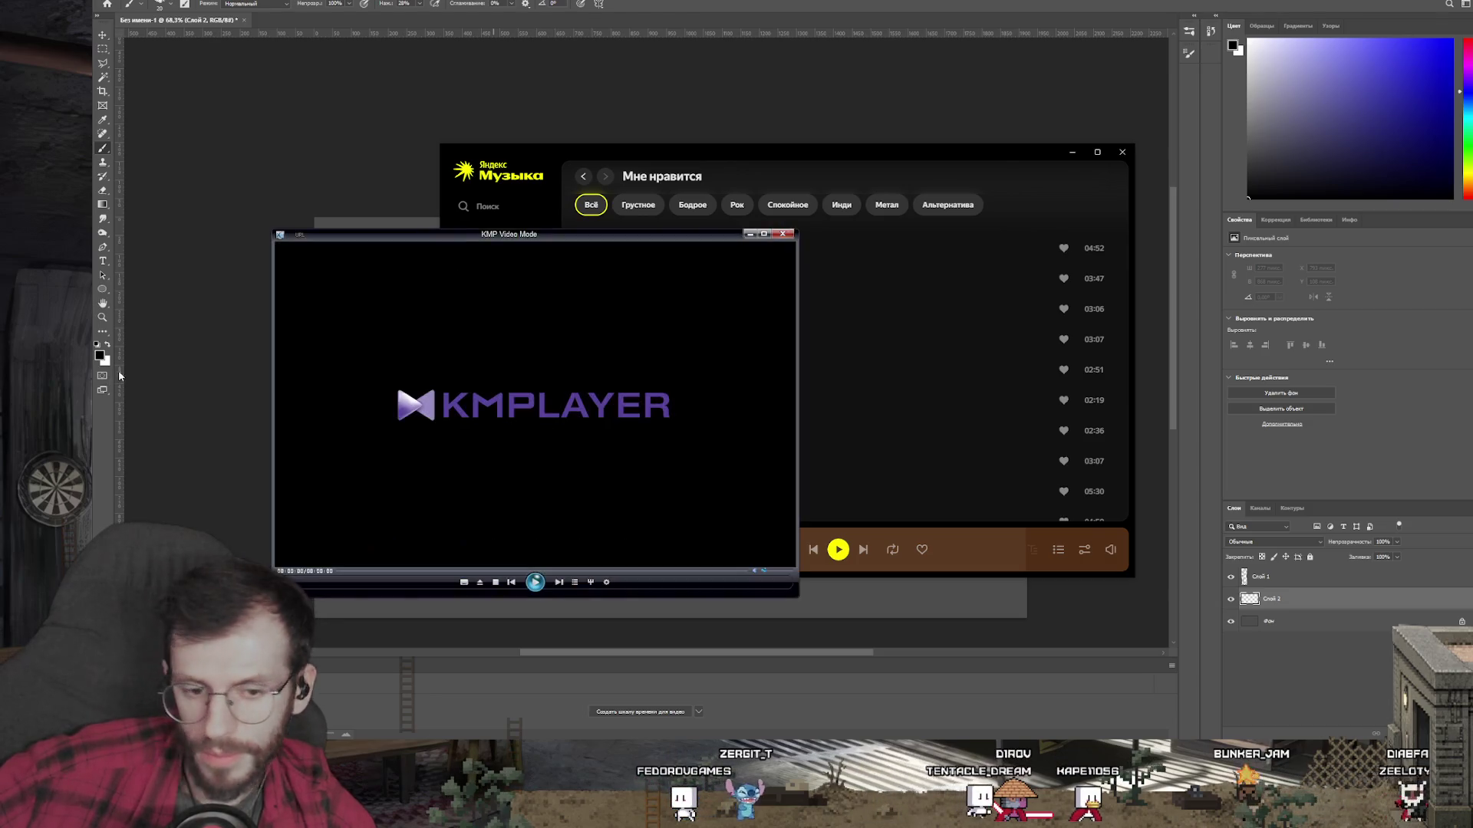
pyautogui.doubleClick(602, 388)
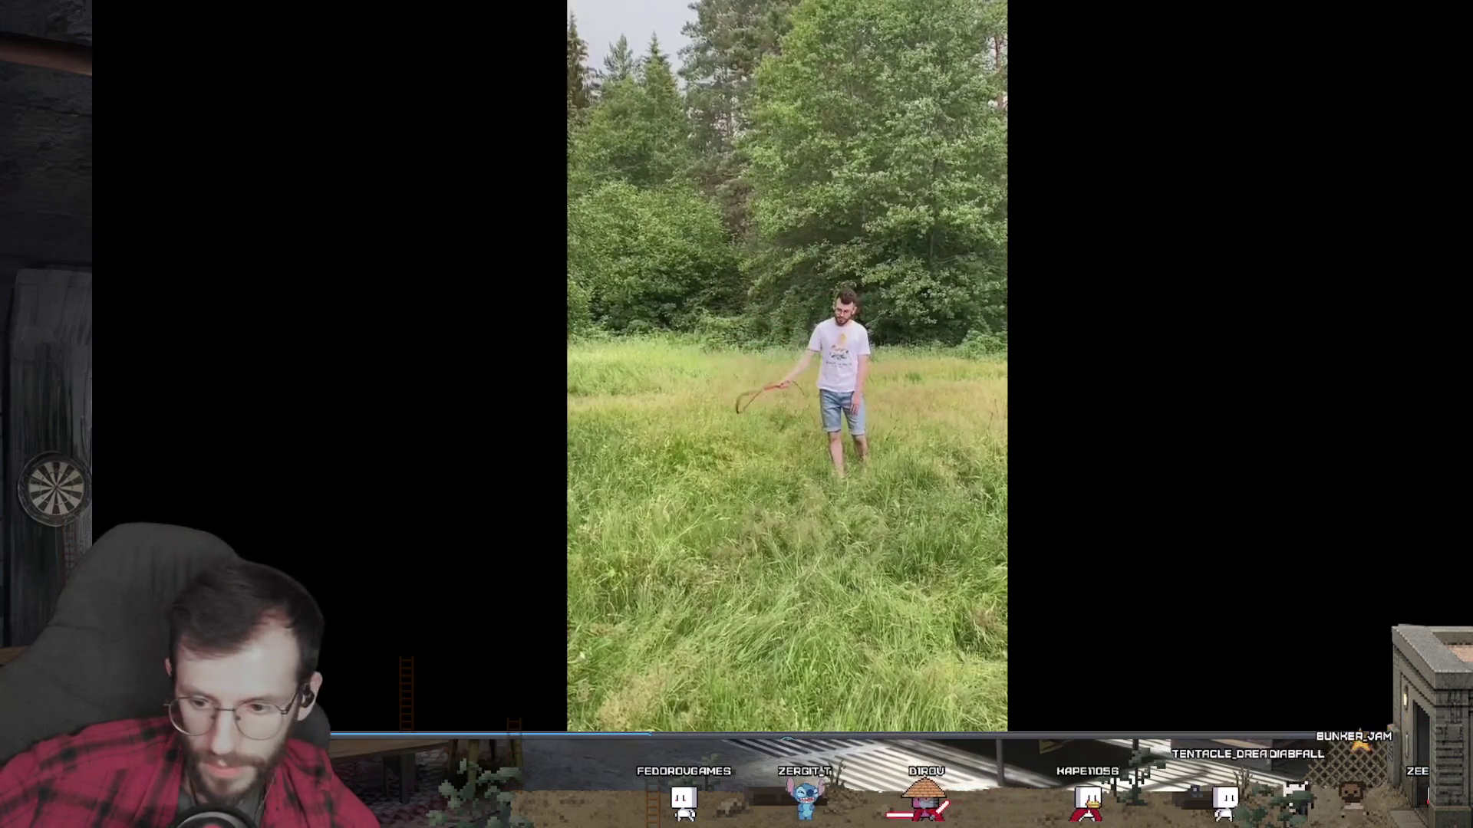
pyautogui.press('BackSpace')
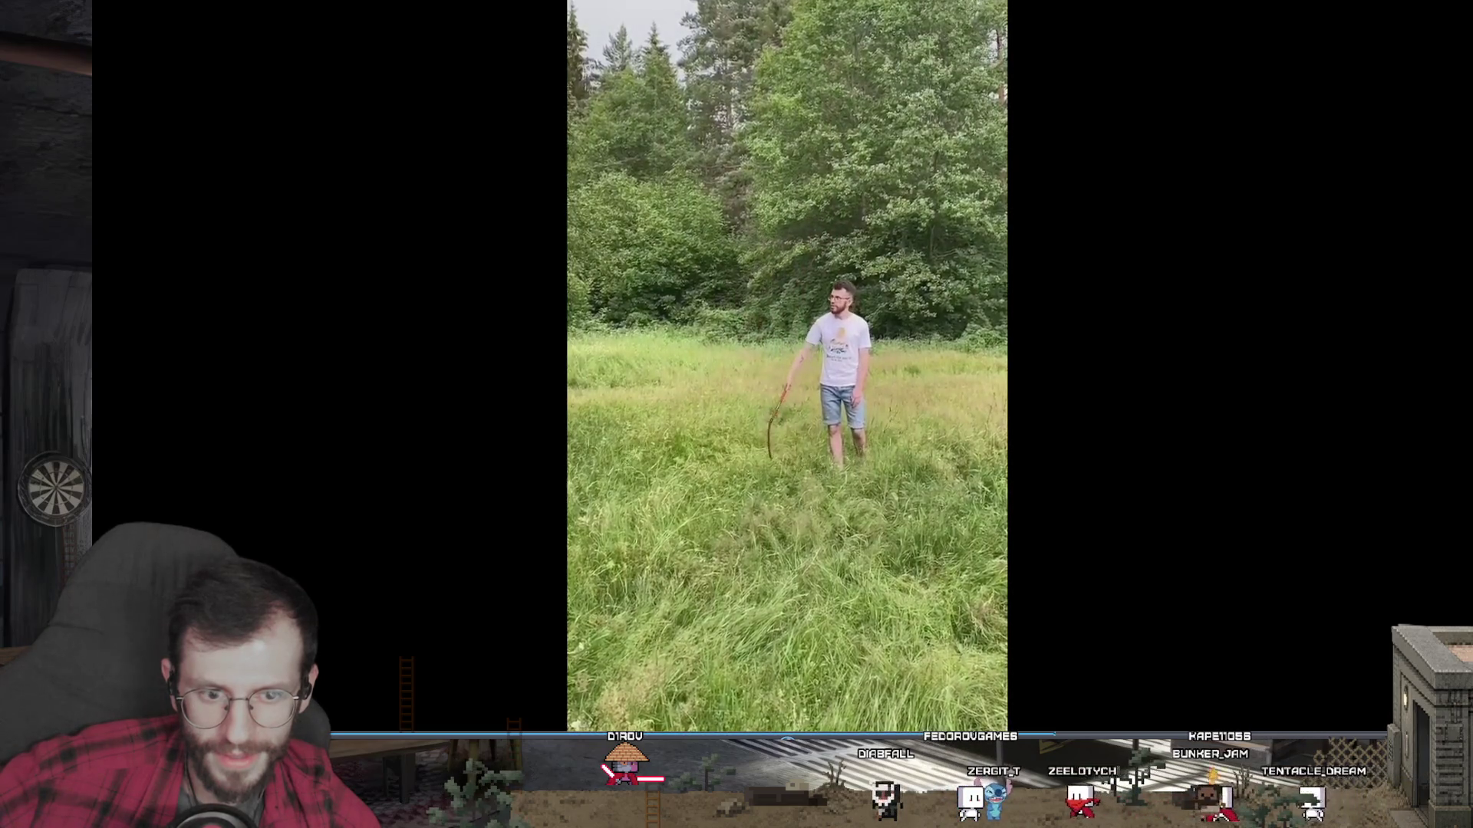
pyautogui.doubleClick(1363, 61)
pyautogui.click(784, 235)
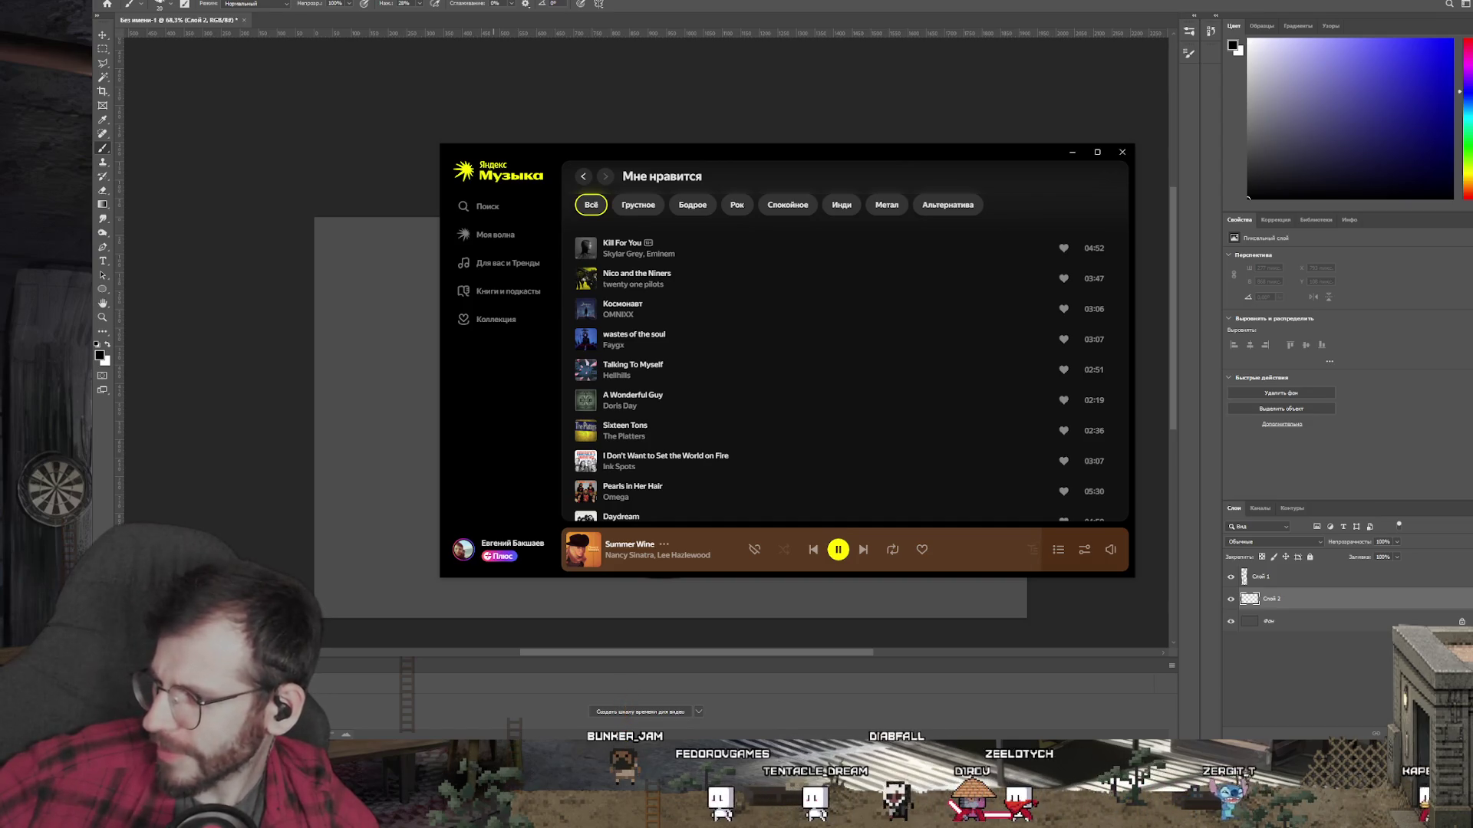
# Step: Hide Yandex Music, dismiss both WebView2 error dialogs, and make the chat window a transparent overlay
pyautogui.hotkey('alt', 'Tab')
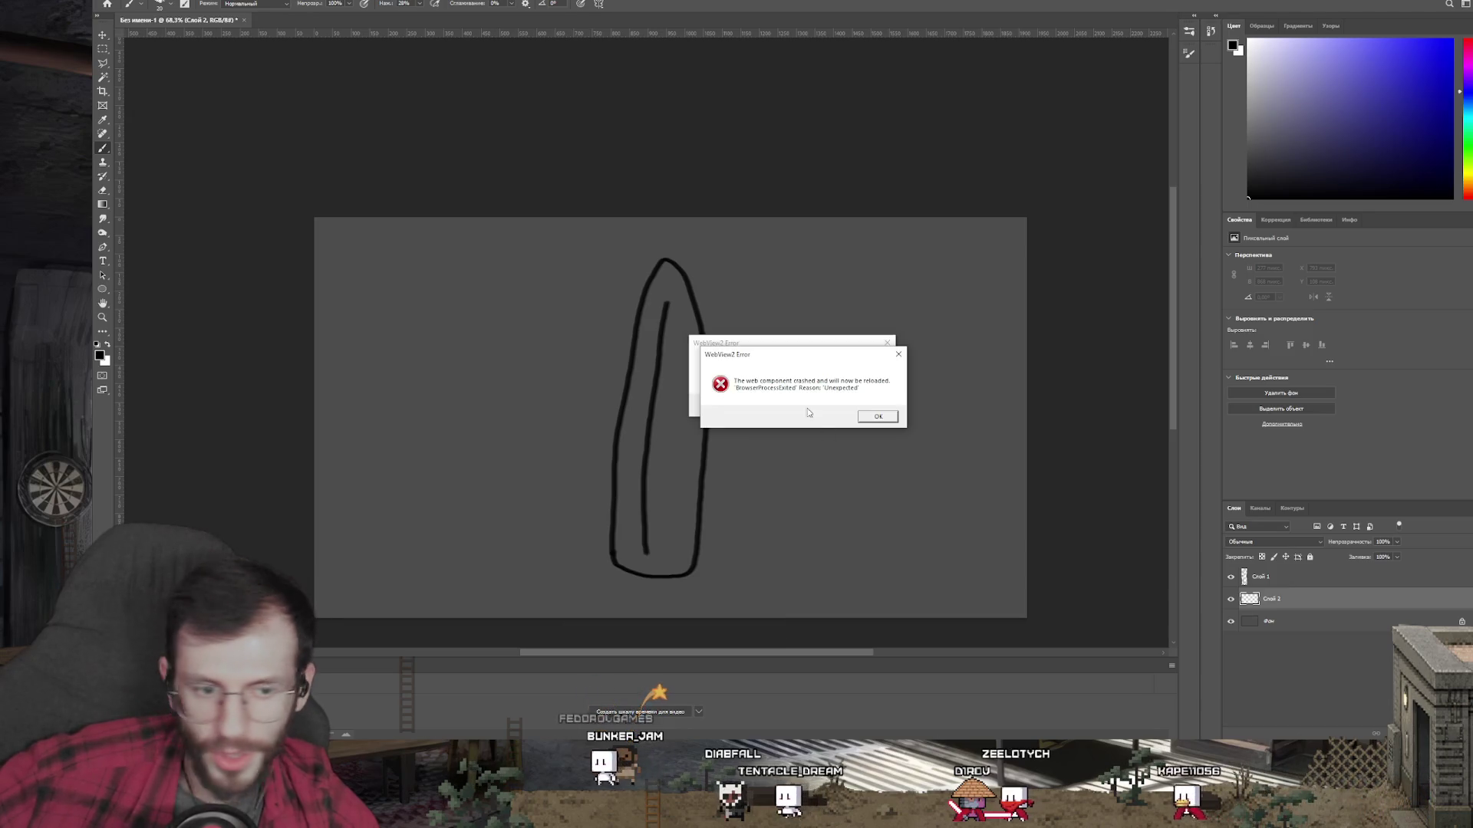
pyautogui.click(898, 354)
pyautogui.click(887, 343)
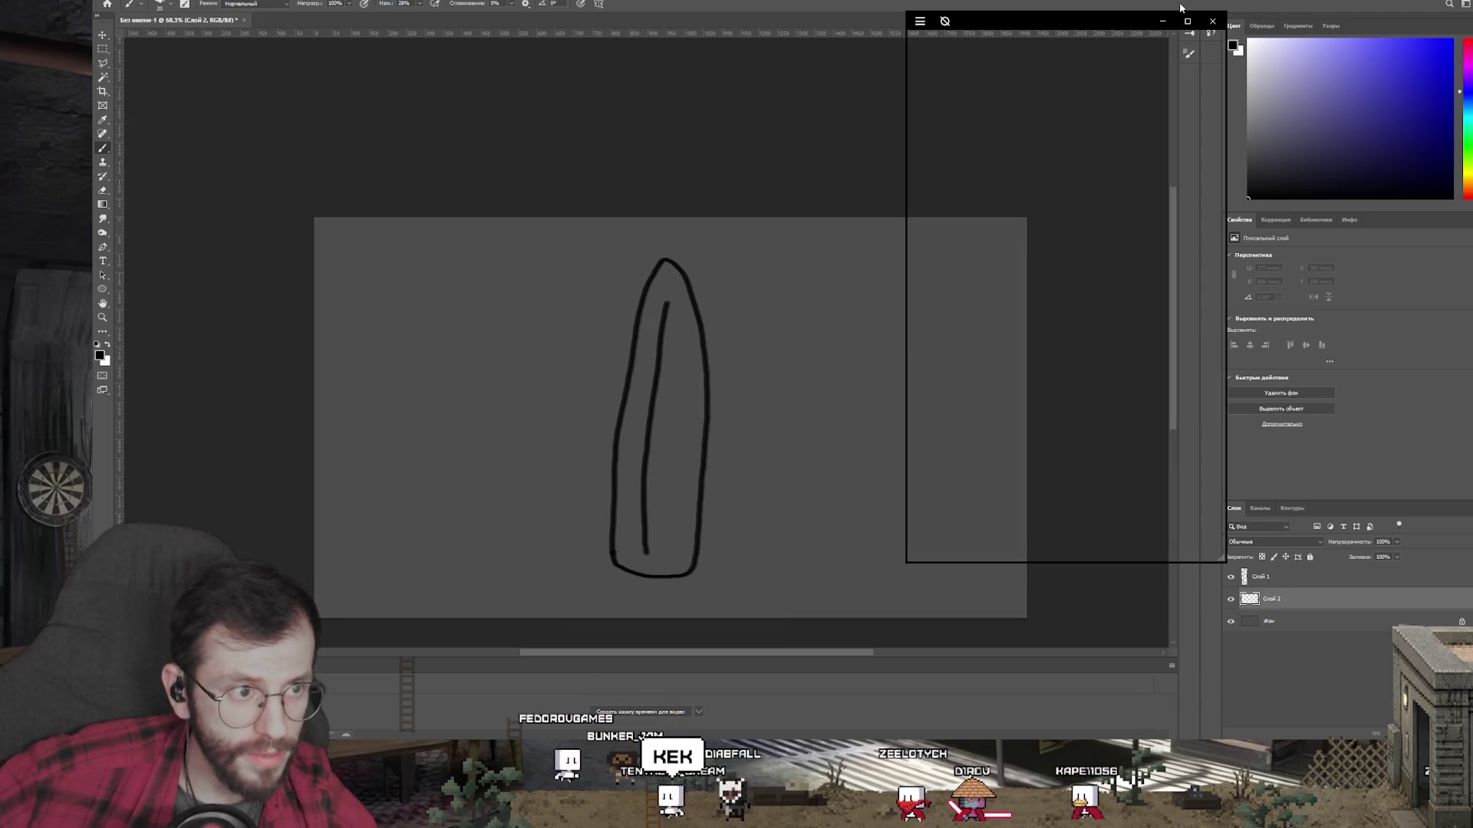
pyautogui.click(944, 22)
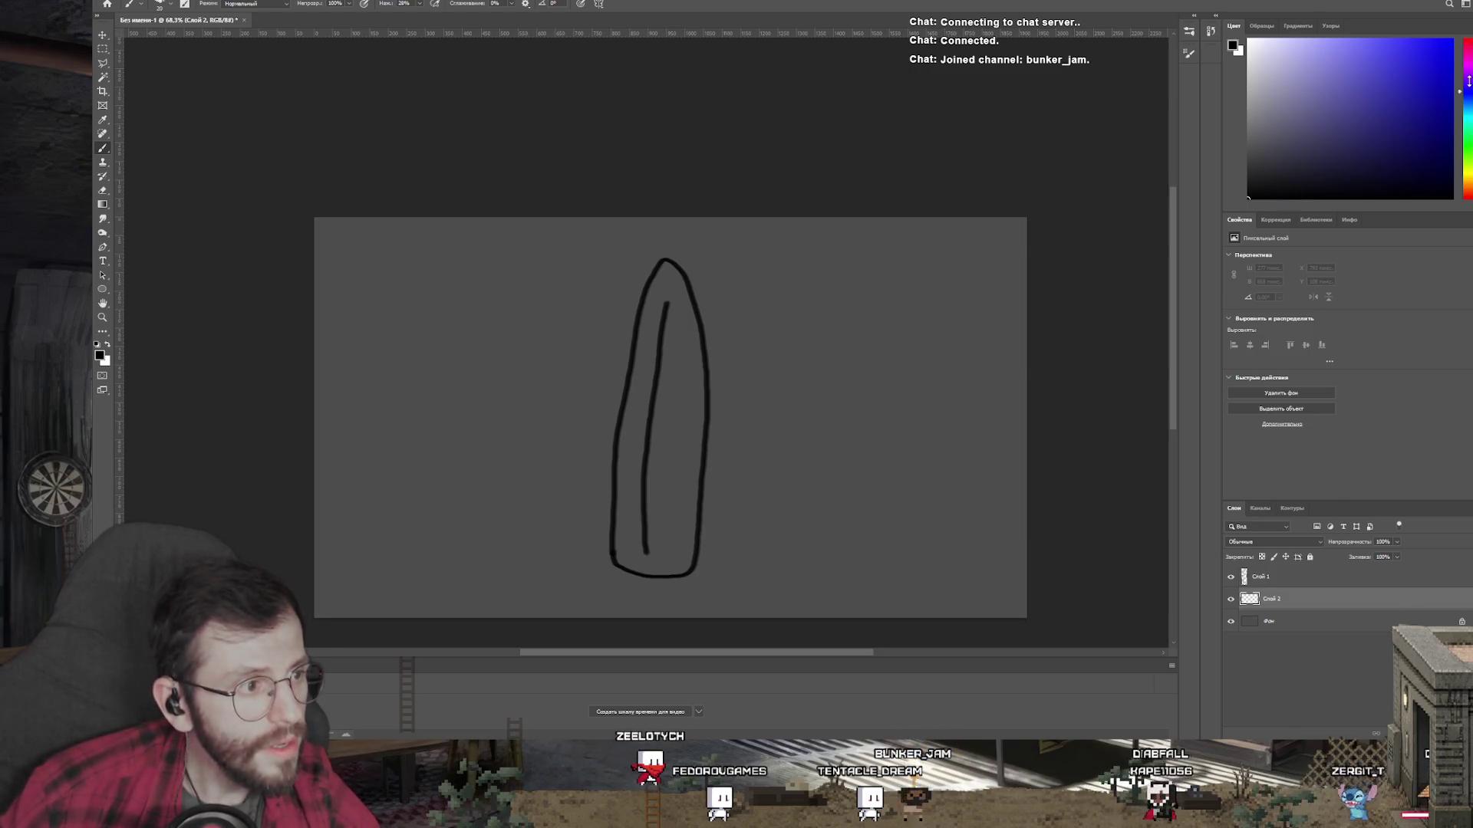
pyautogui.moveTo(1468, 83); pyautogui.dragTo(1466, 68)
# Step: Try magenta and pink test strokes inside the blade, undoing them while tuning toward dark purple
pyautogui.moveTo(652, 391)
pyautogui.mouseDown()
pyautogui.moveTo(647, 493)
pyautogui.moveTo(620, 559)
pyautogui.mouseUp()
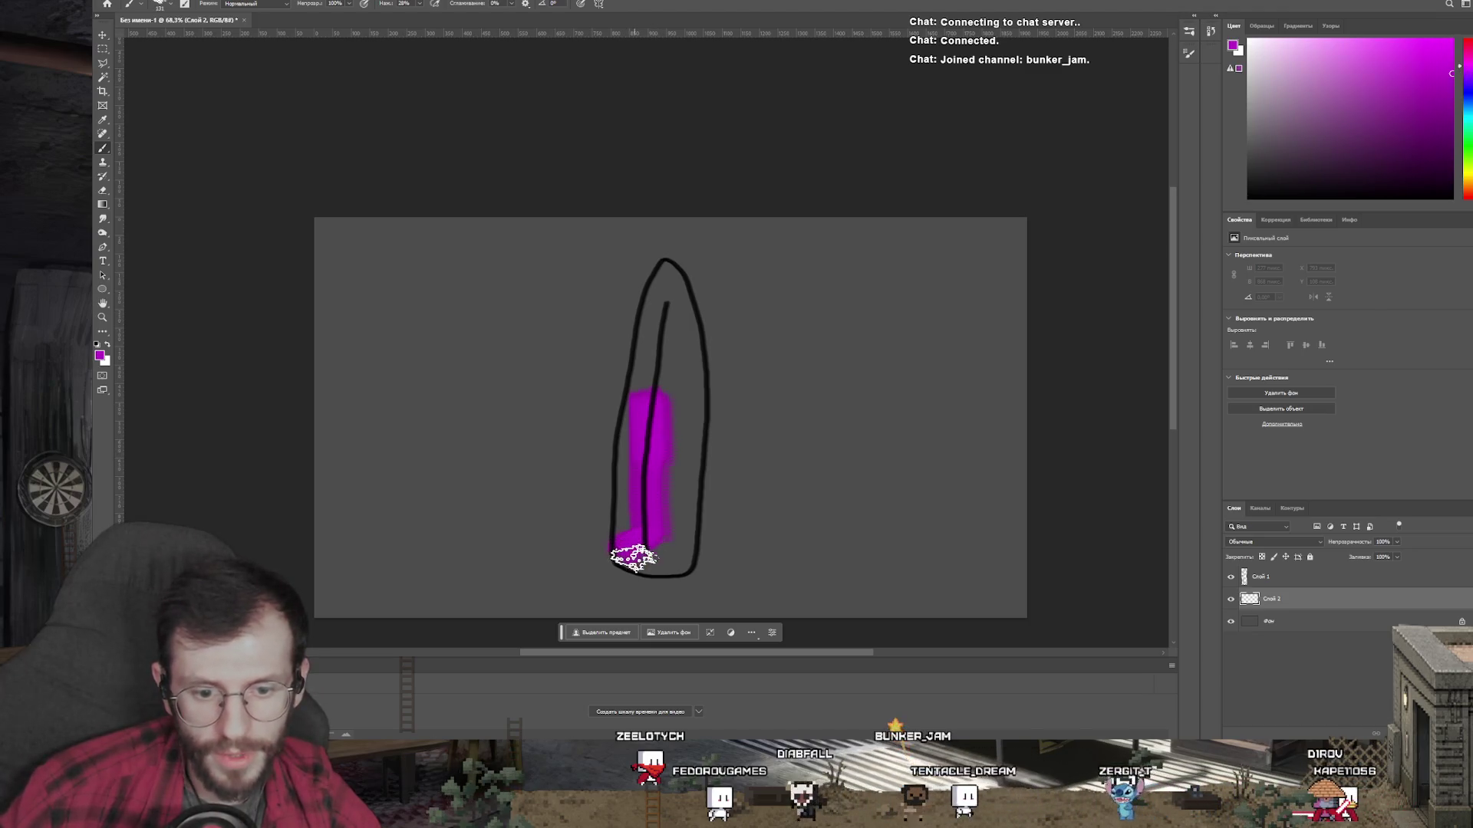
pyautogui.hotkey('ctrl', 'z')
pyautogui.hotkey('ctrl', '+')
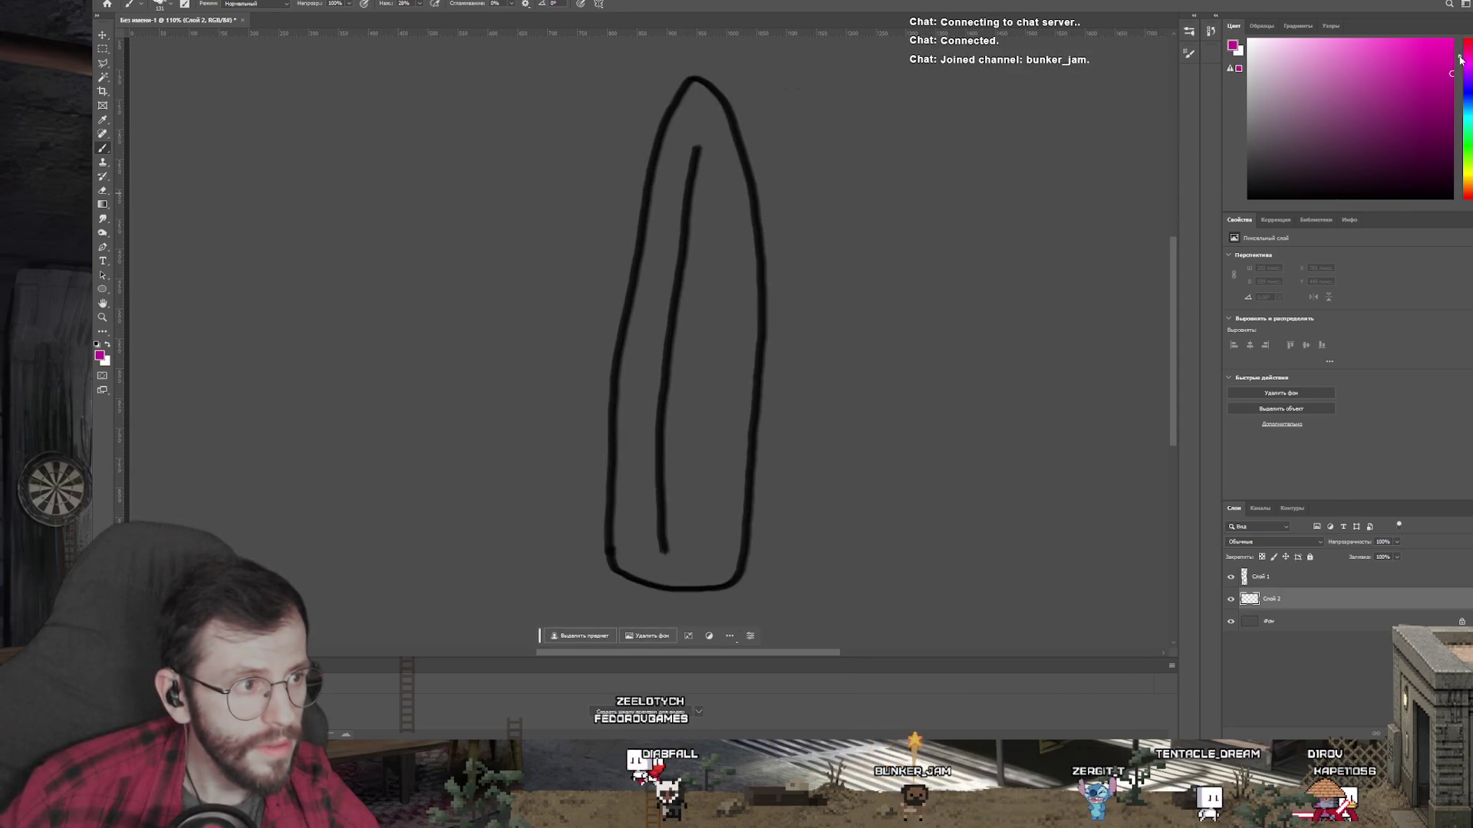
pyautogui.moveTo(694, 449); pyautogui.dragTo(690, 509)
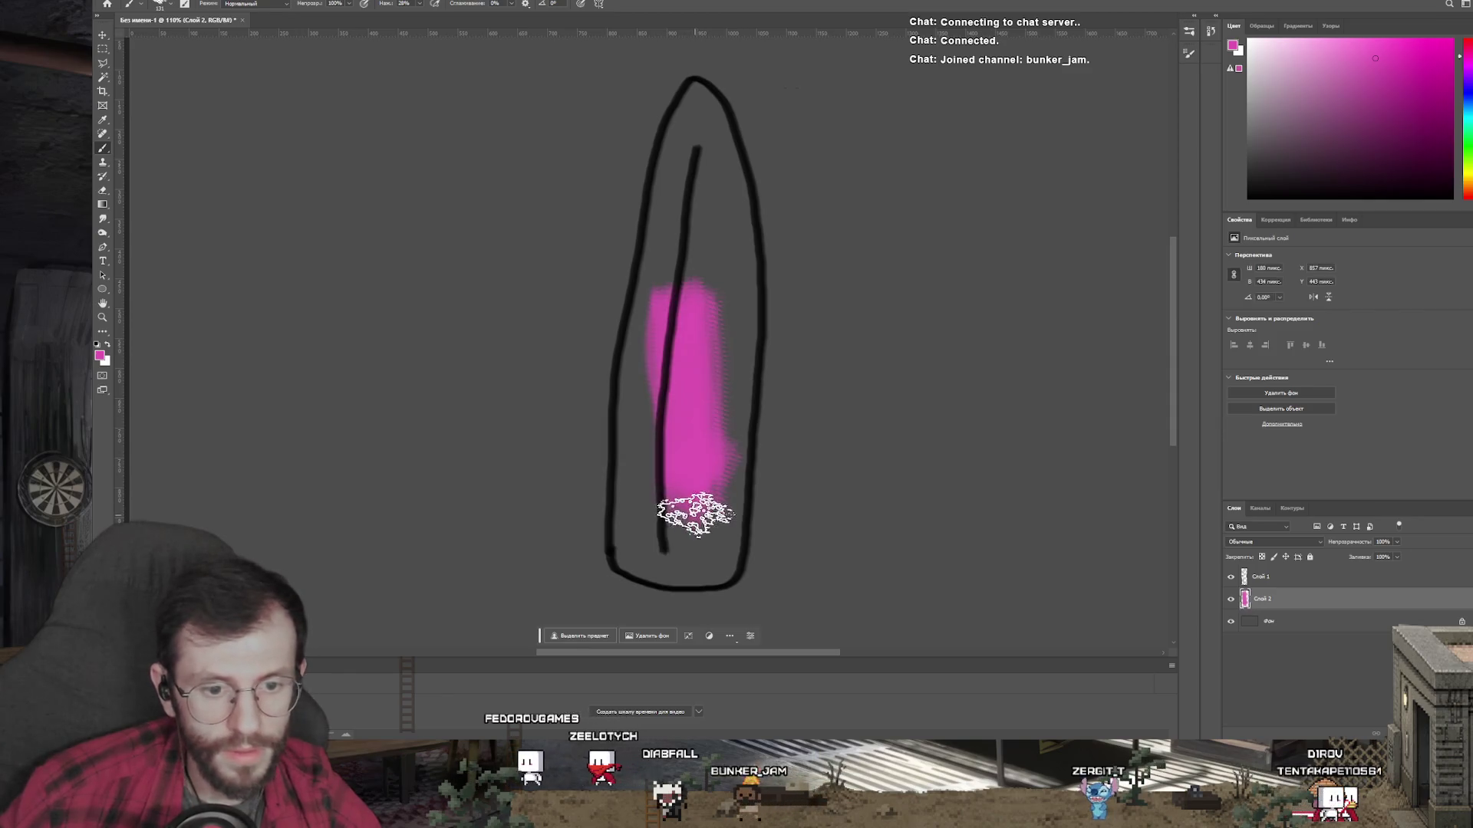
pyautogui.hotkey('ctrl', 'z')
pyautogui.moveTo(1455, 66)
pyautogui.mouseDown()
pyautogui.moveTo(1457, 80)
pyautogui.moveTo(1449, 53)
pyautogui.mouseUp()
pyautogui.click(1349, 62)
pyautogui.moveTo(718, 295); pyautogui.dragTo(670, 480)
pyautogui.hotkey('ctrl', 'z')
pyautogui.moveTo(675, 272); pyautogui.dragTo(673, 460)
pyautogui.hotkey('ctrl', 'z')
pyautogui.click(1363, 70)
pyautogui.click(1332, 143)
# Step: Paint purple and magenta down the inner line and fill the blade's left and right interior
pyautogui.moveTo(686, 264); pyautogui.dragTo(681, 491)
pyautogui.click(1344, 126)
pyautogui.moveTo(725, 276); pyautogui.dragTo(676, 562)
pyautogui.hotkey('ctrl', 'z')
pyautogui.click(1341, 113)
pyautogui.moveTo(652, 341); pyautogui.dragTo(650, 565)
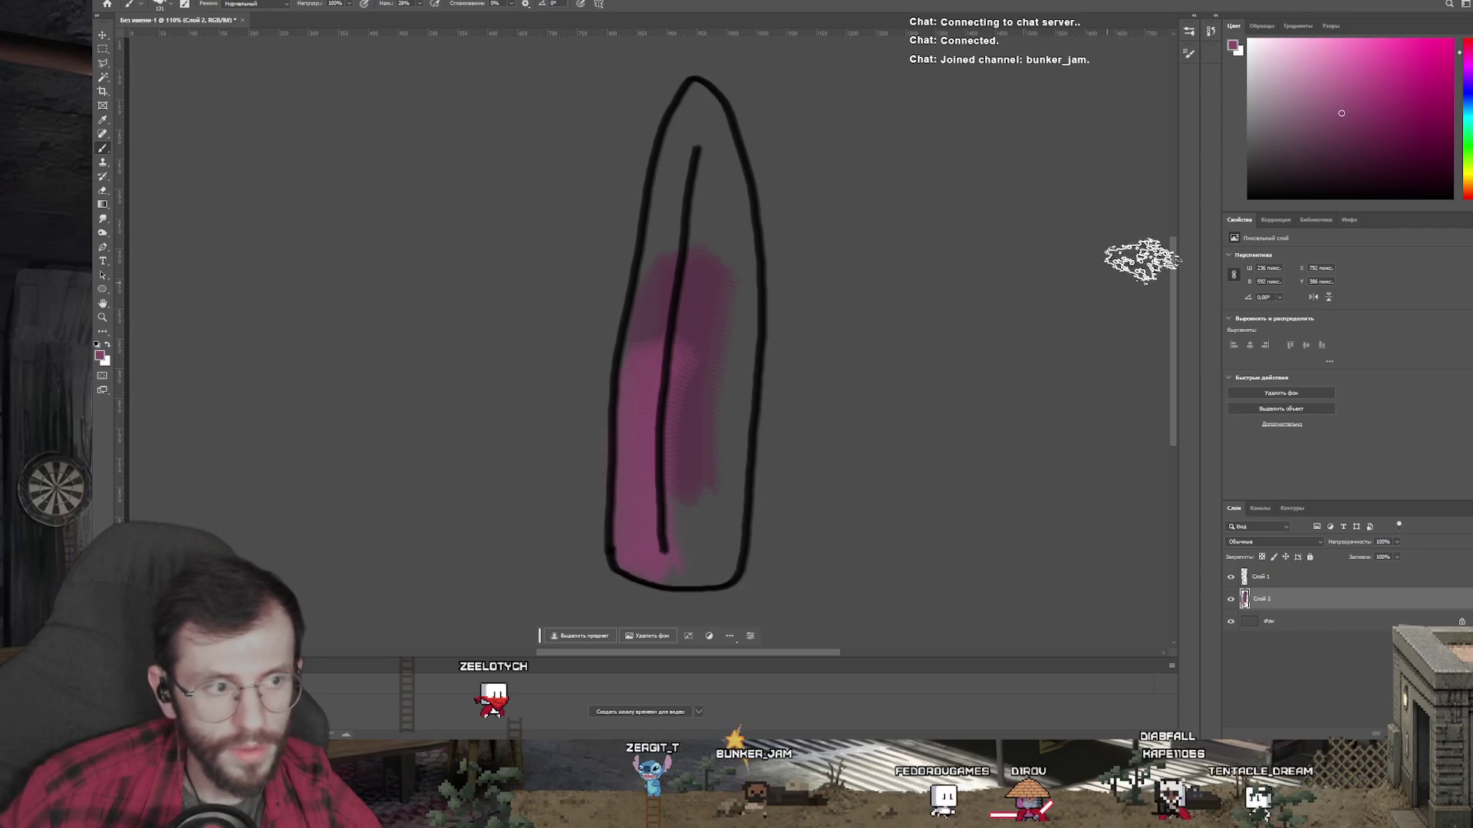
pyautogui.click(1339, 136)
pyautogui.moveTo(747, 523)
pyautogui.mouseDown()
pyautogui.moveTo(697, 565)
pyautogui.moveTo(710, 312)
pyautogui.moveTo(697, 111)
pyautogui.moveTo(724, 329)
pyautogui.moveTo(707, 512)
pyautogui.moveTo(714, 396)
pyautogui.moveTo(724, 509)
pyautogui.moveTo(684, 578)
pyautogui.moveTo(694, 93)
pyautogui.moveTo(690, 516)
pyautogui.moveTo(631, 460)
pyautogui.moveTo(648, 131)
pyautogui.mouseUp()
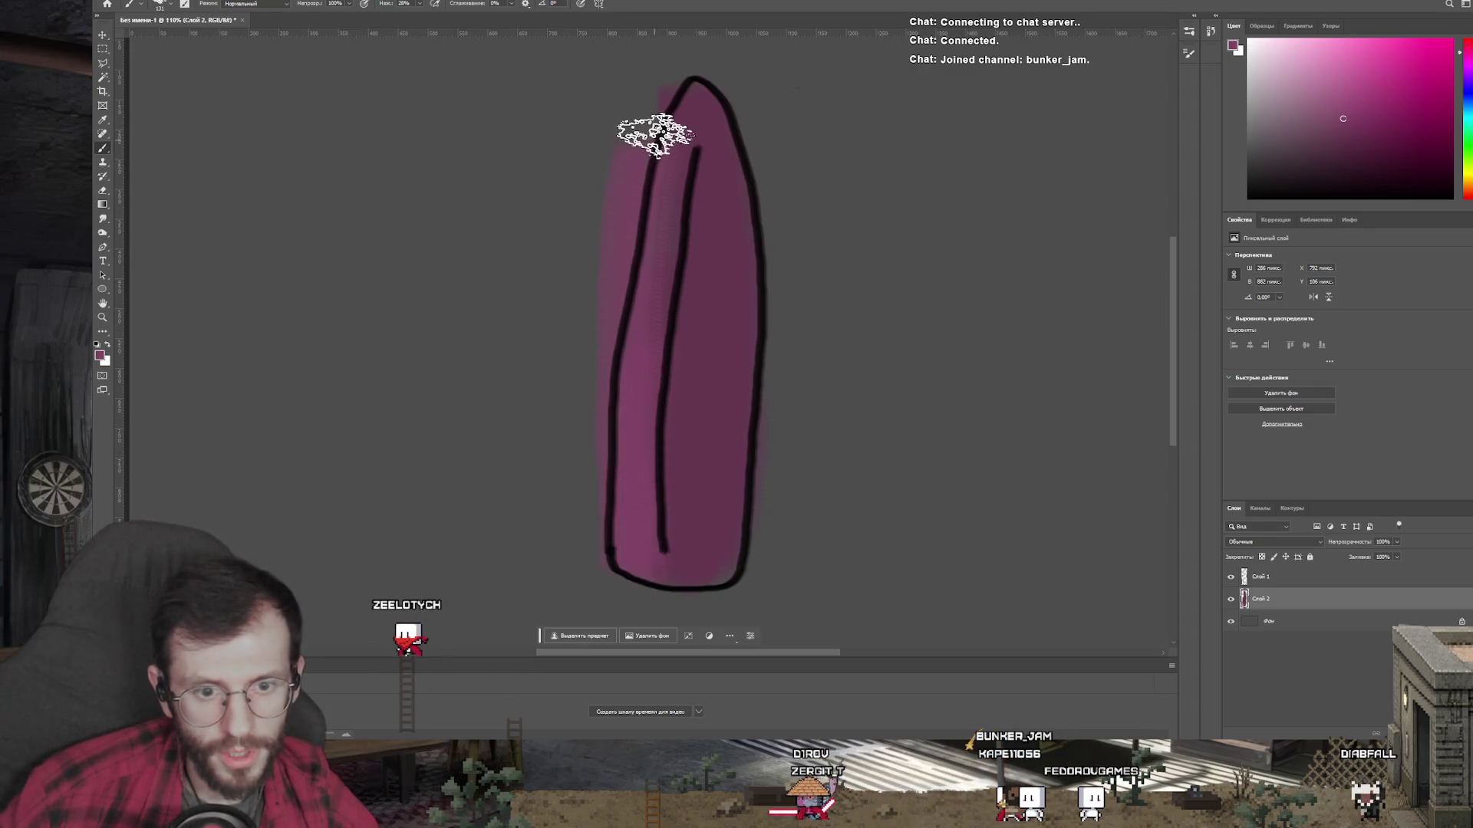
pyautogui.moveTo(647, 537)
pyautogui.mouseDown()
pyautogui.moveTo(654, 237)
pyautogui.moveTo(706, 99)
pyautogui.moveTo(698, 208)
pyautogui.mouseUp()
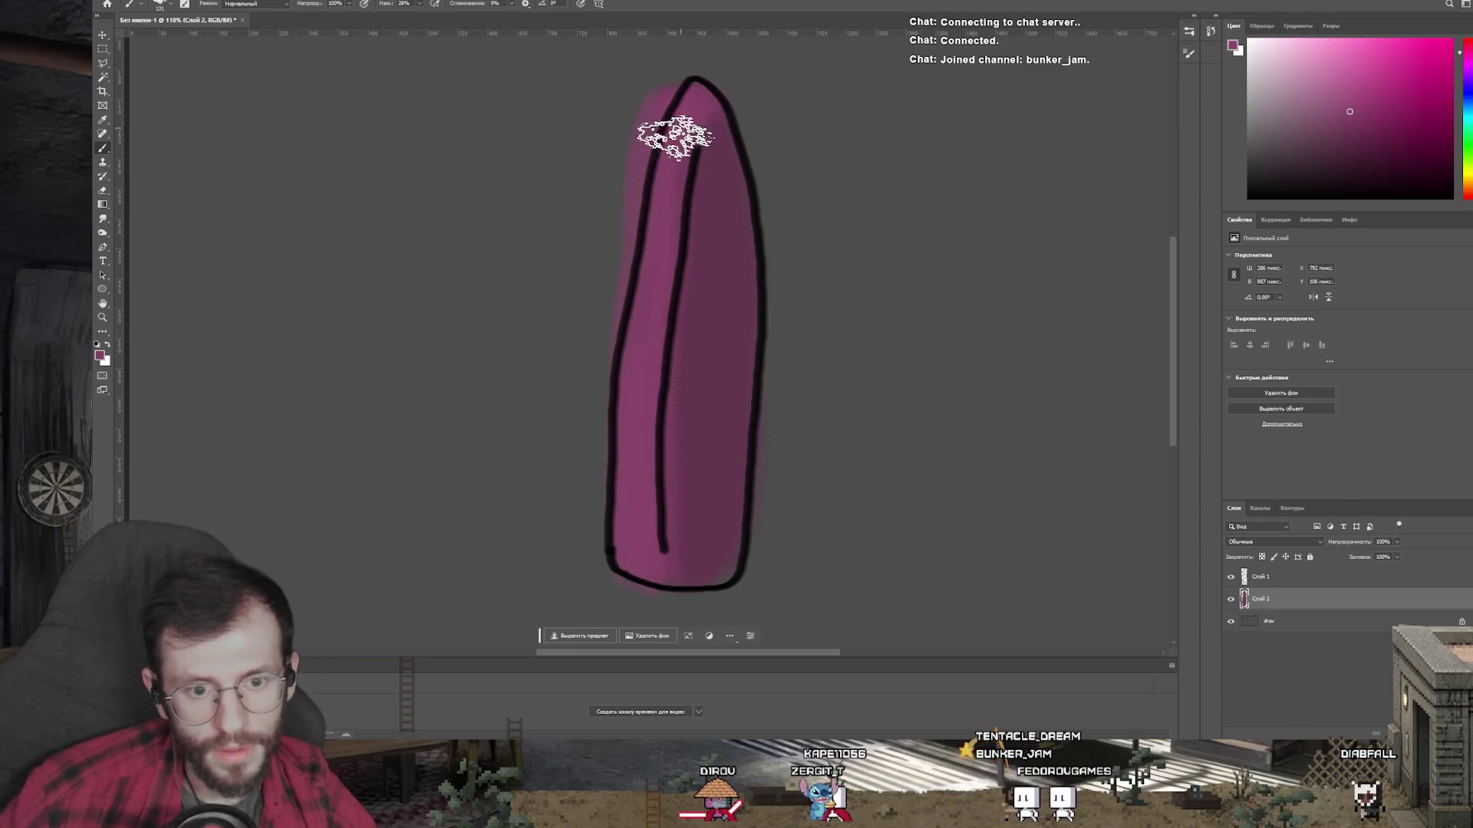
# Step: Resize the brush to about 93 px and paint along the blade's right edge to the tip
pyautogui.moveTo(763, 269); pyautogui.dragTo(751, 274)
pyautogui.moveTo(724, 131); pyautogui.dragTo(750, 529)
pyautogui.hotkey('ctrl', 'z')
pyautogui.moveTo(730, 141)
pyautogui.mouseDown()
pyautogui.moveTo(736, 174)
pyautogui.moveTo(724, 126)
pyautogui.moveTo(670, 154)
pyautogui.moveTo(650, 228)
pyautogui.mouseUp()
pyautogui.scroll(-3, 757, 287)
pyautogui.press('e')
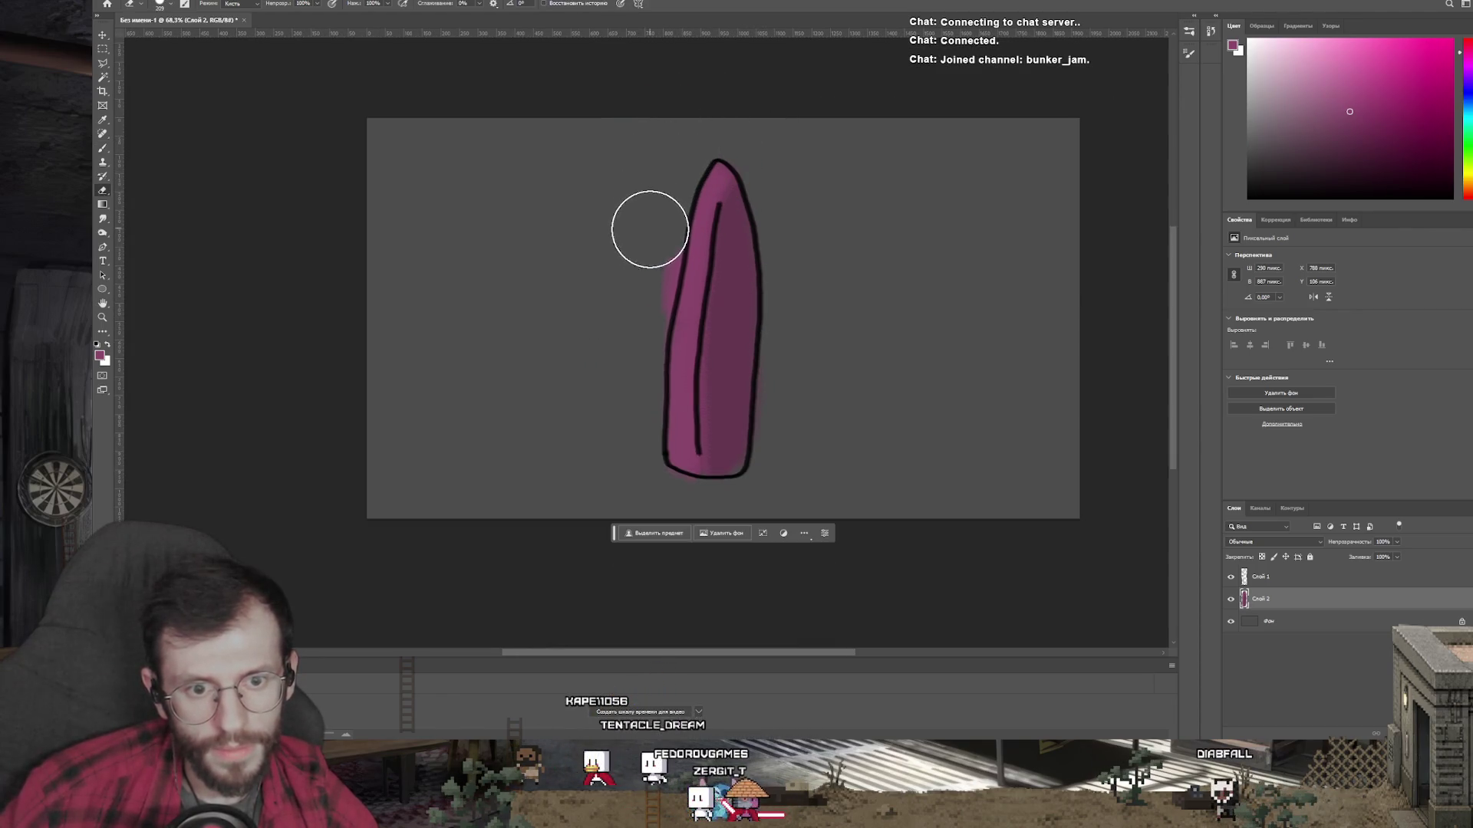
# Step: Merge the blade outline and colour layers into one layer with Ctrl+E
pyautogui.press('v')
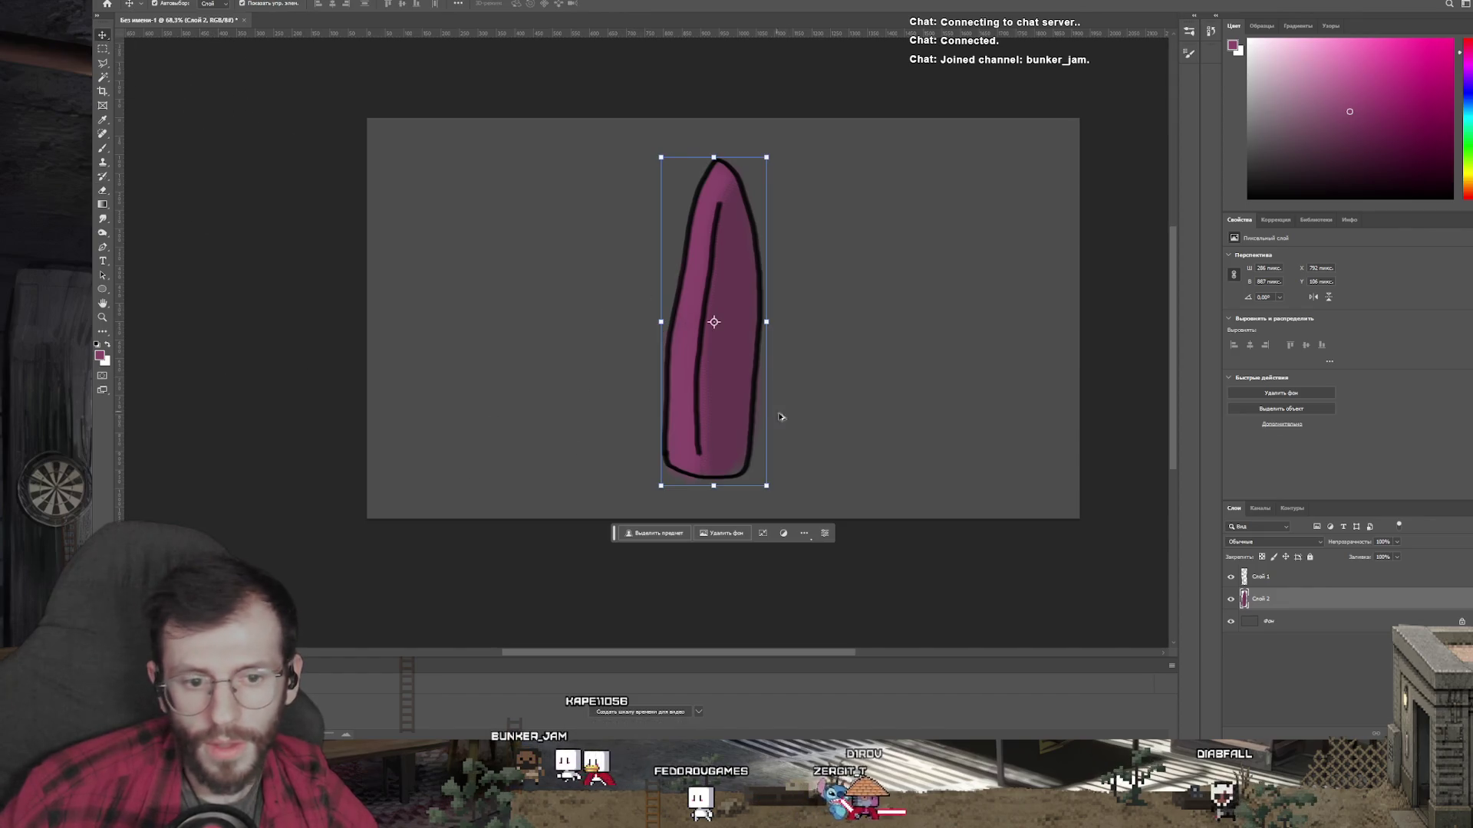
pyautogui.scroll(1, 788, 430)
pyautogui.keyDown('shift'); pyautogui.click(1269, 577); pyautogui.keyUp('shift')
pyautogui.hotkey('ctrl', 'e')
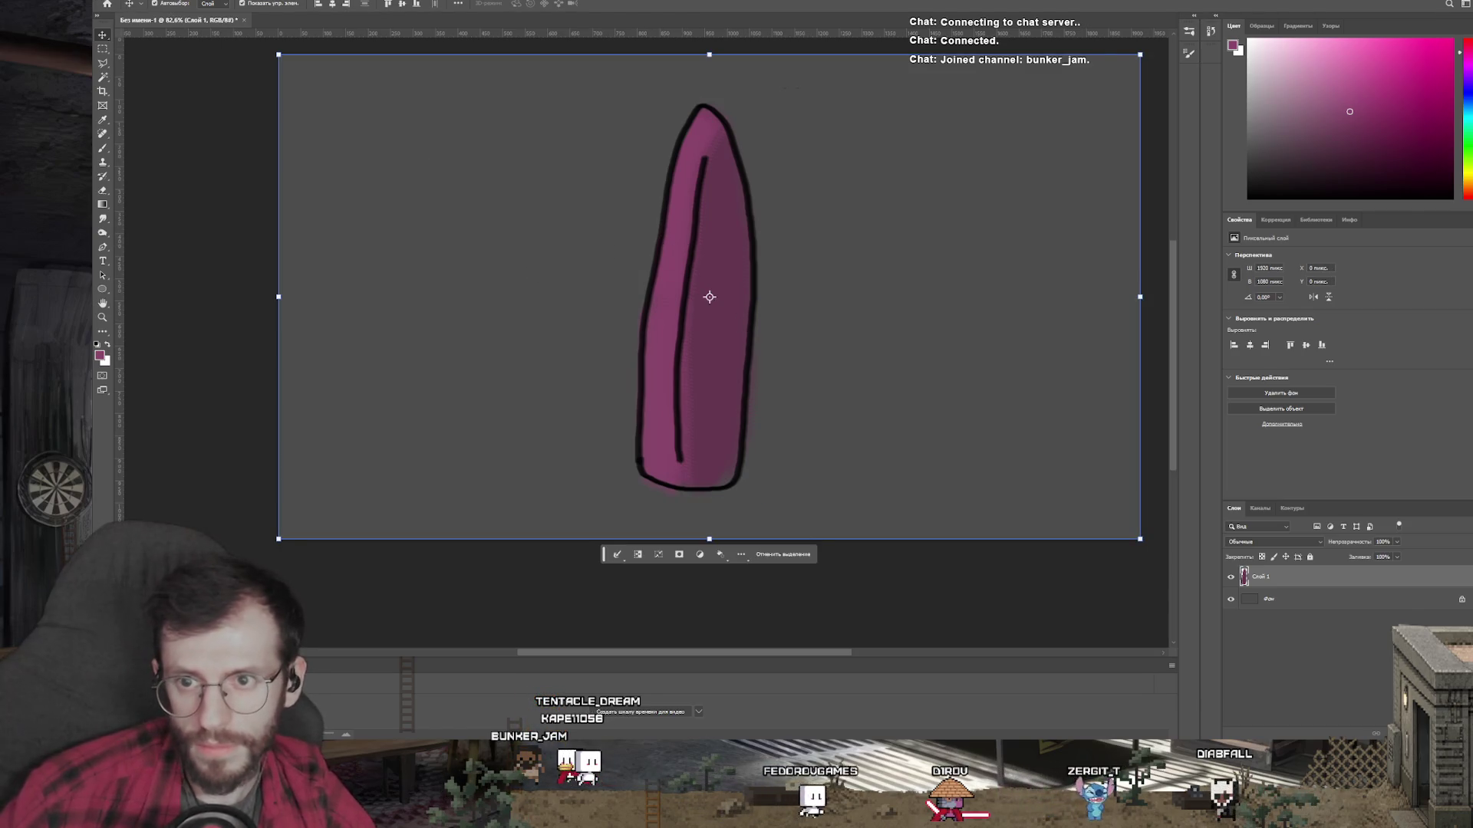
# Step: Create a 286×887 document from the clipboard, paste the blade, and delete the background layer
pyautogui.hotkey('ctrl', 'n')
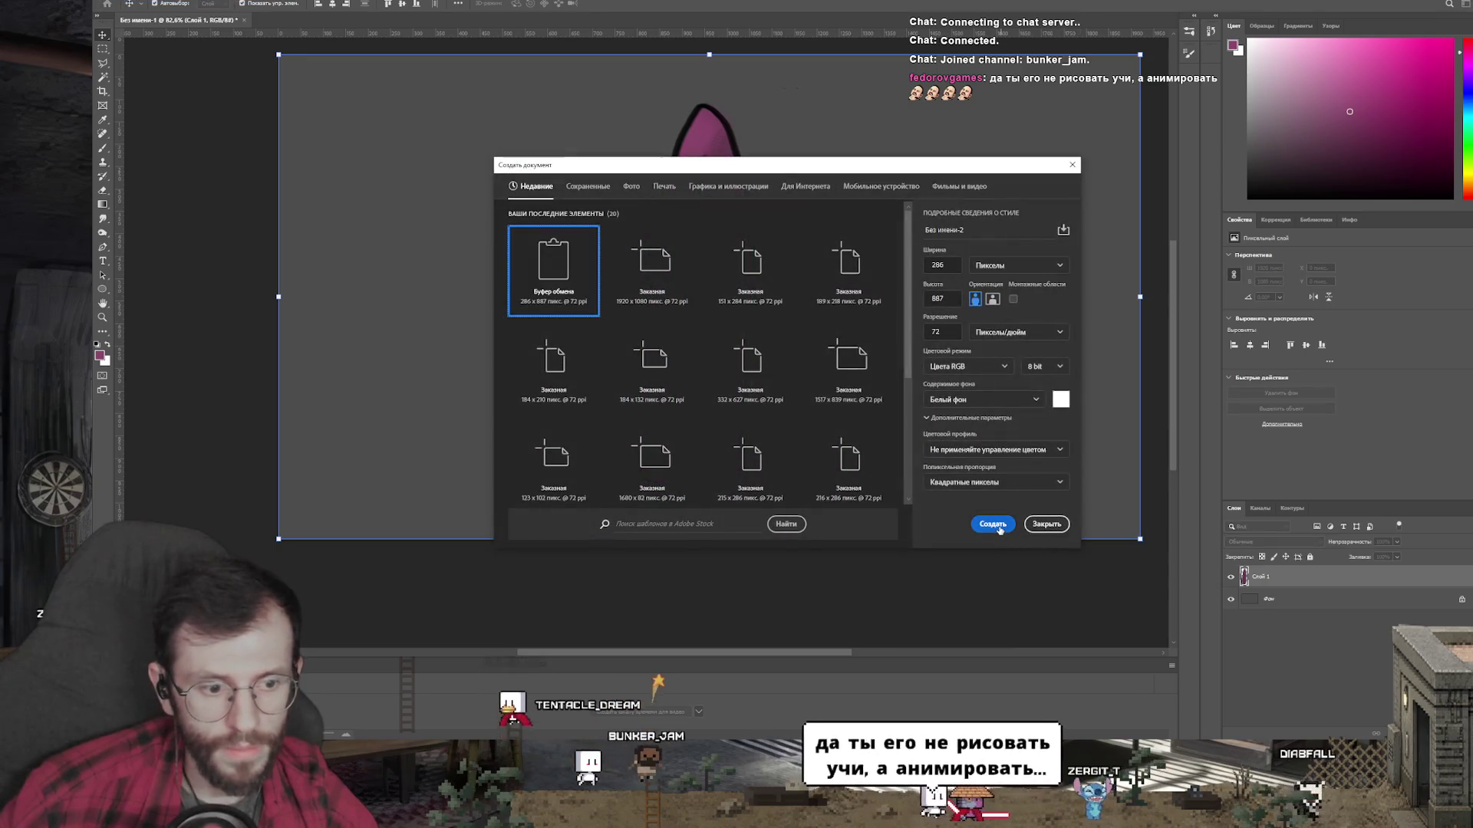
pyautogui.click(991, 524)
pyautogui.hotkey('ctrl', 'v')
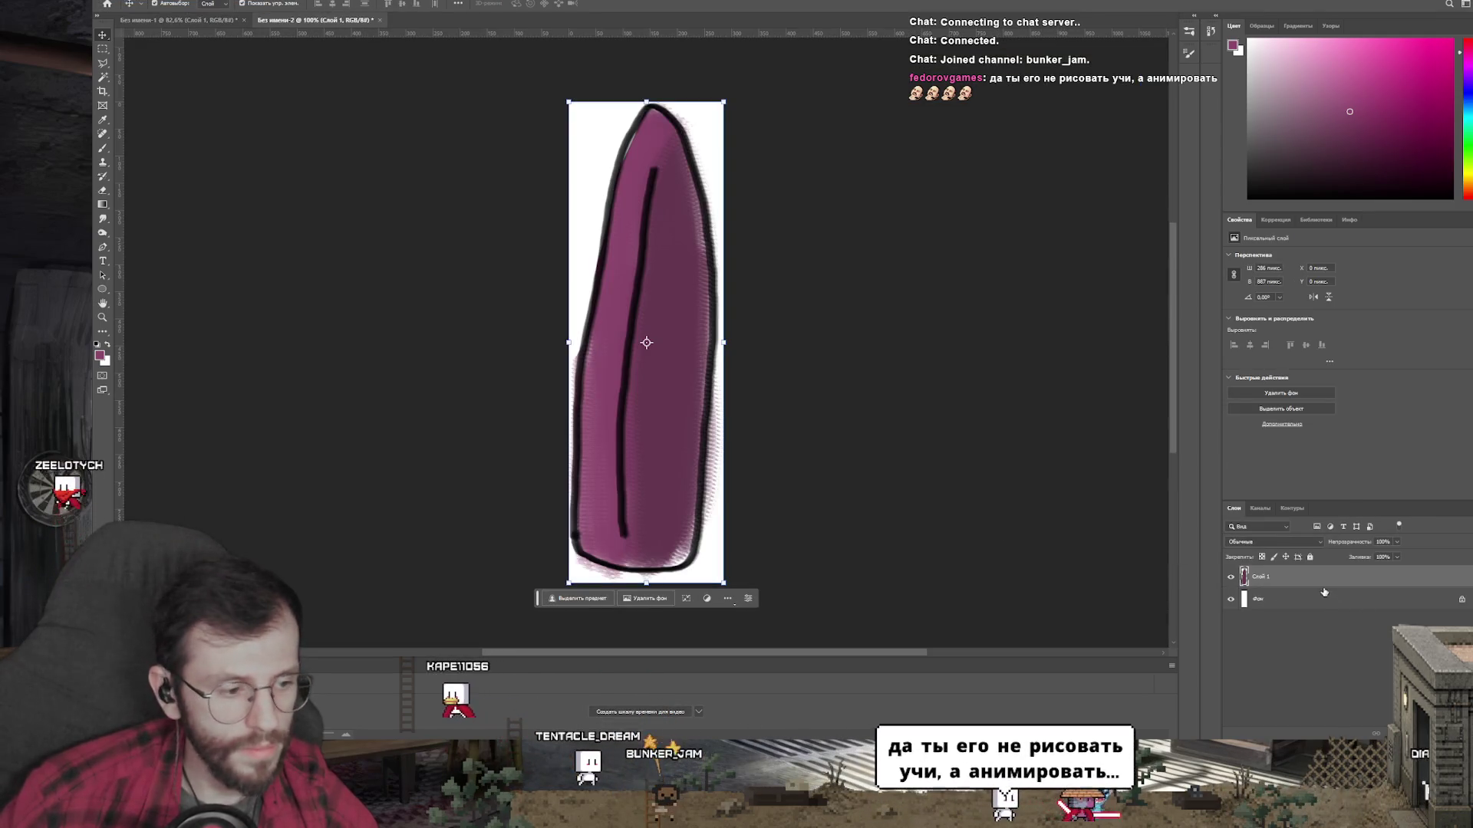
pyautogui.click(1324, 595)
pyautogui.press('Delete')
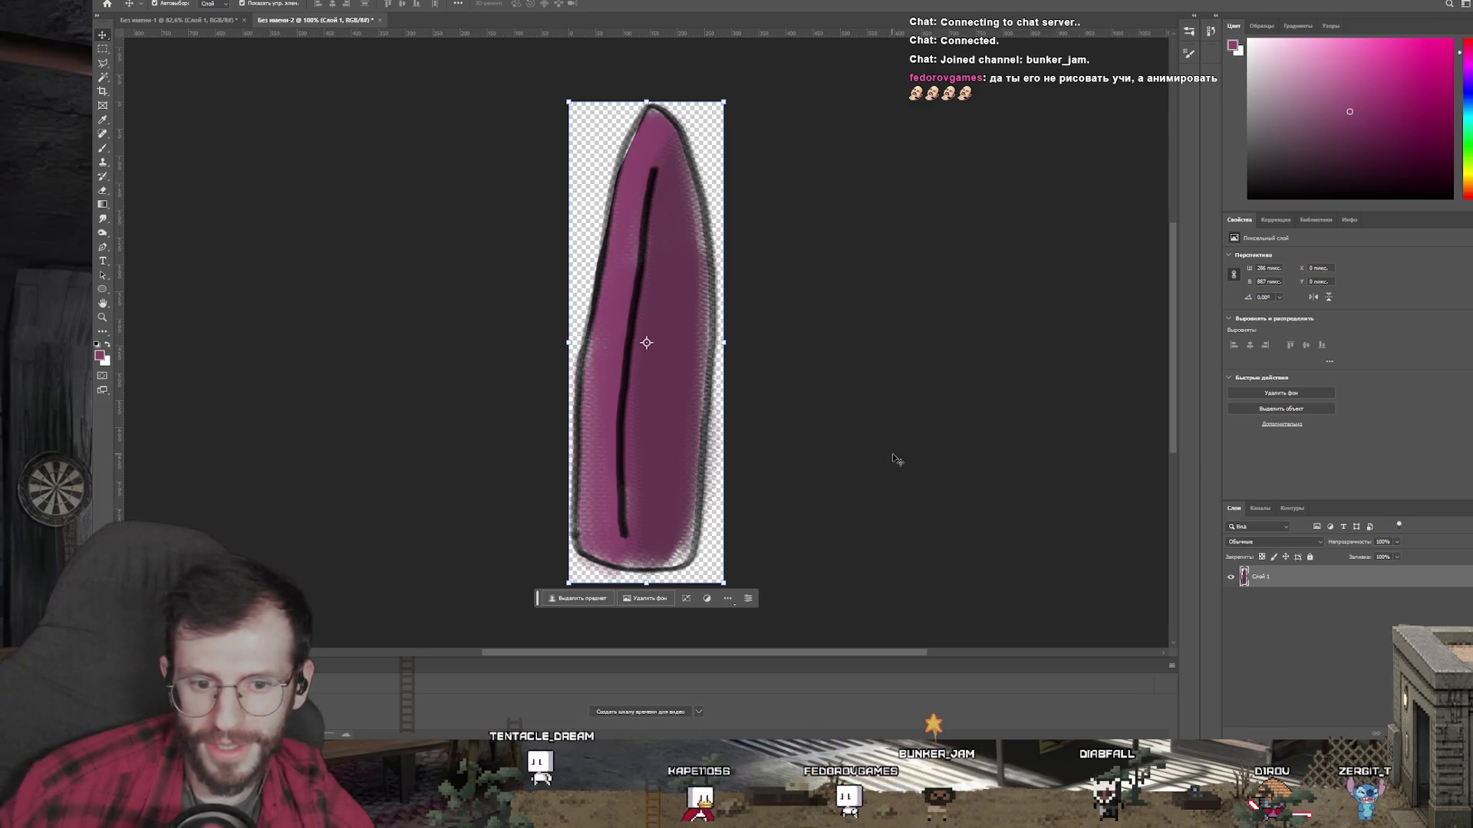
pyautogui.click(132, 2)
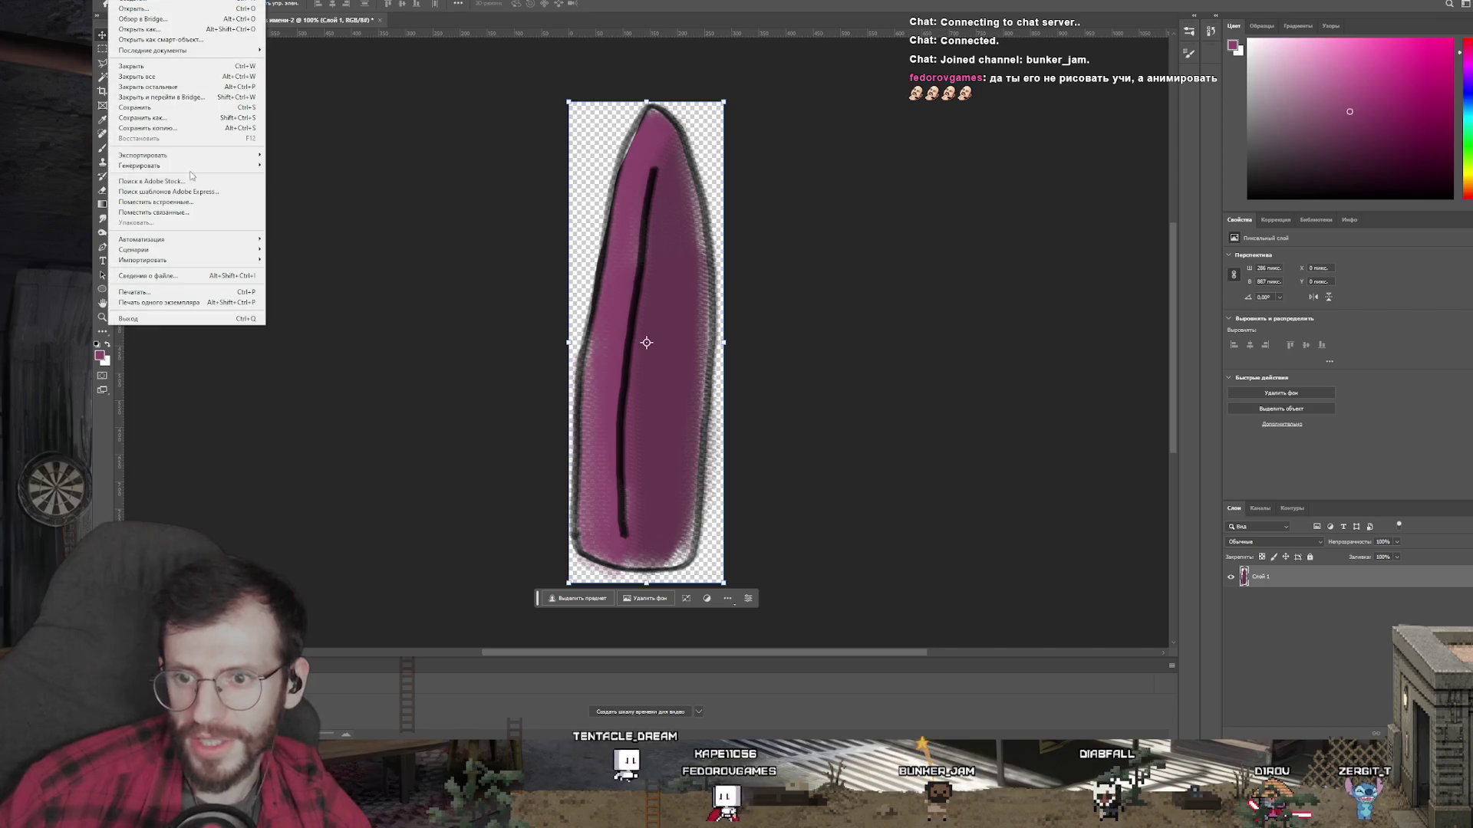
# Step: Export the magenta blade drawing as yazik into the D:\Bunker_Jam folder
pyautogui.moveTo(230, 154)
pyautogui.click(313, 156)
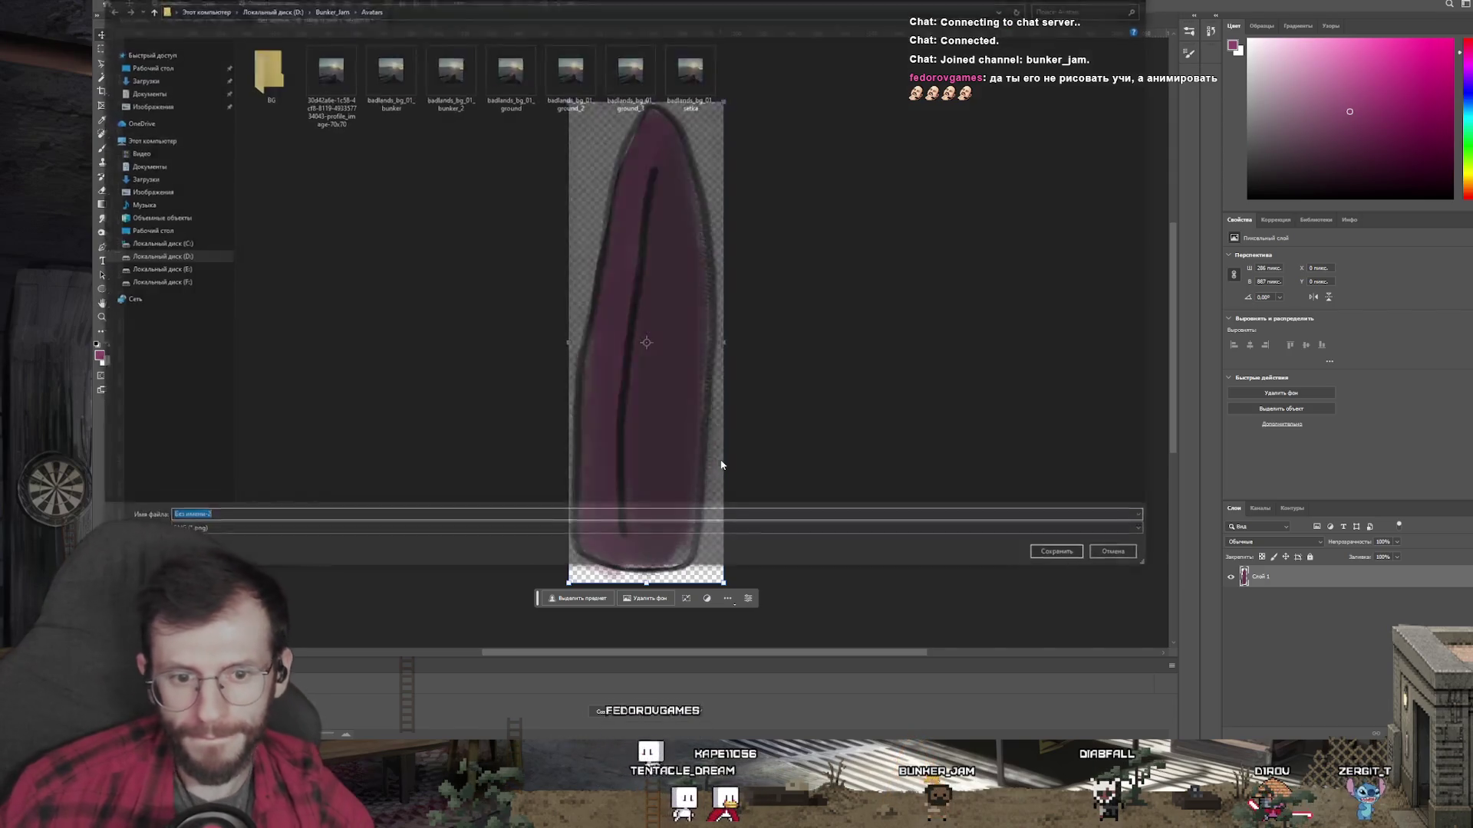
pyautogui.click(313, 9)
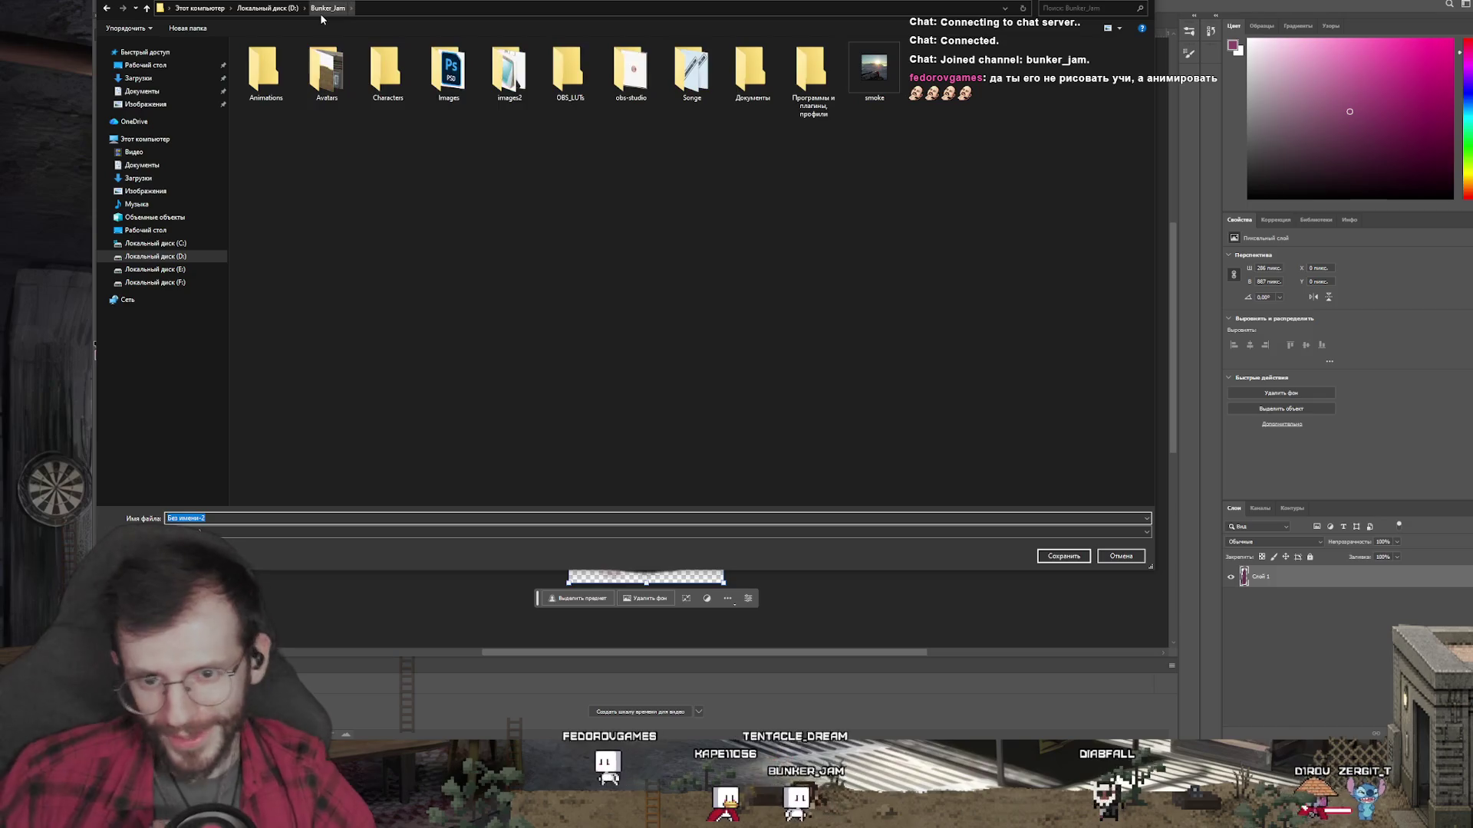
pyautogui.click(265, 9)
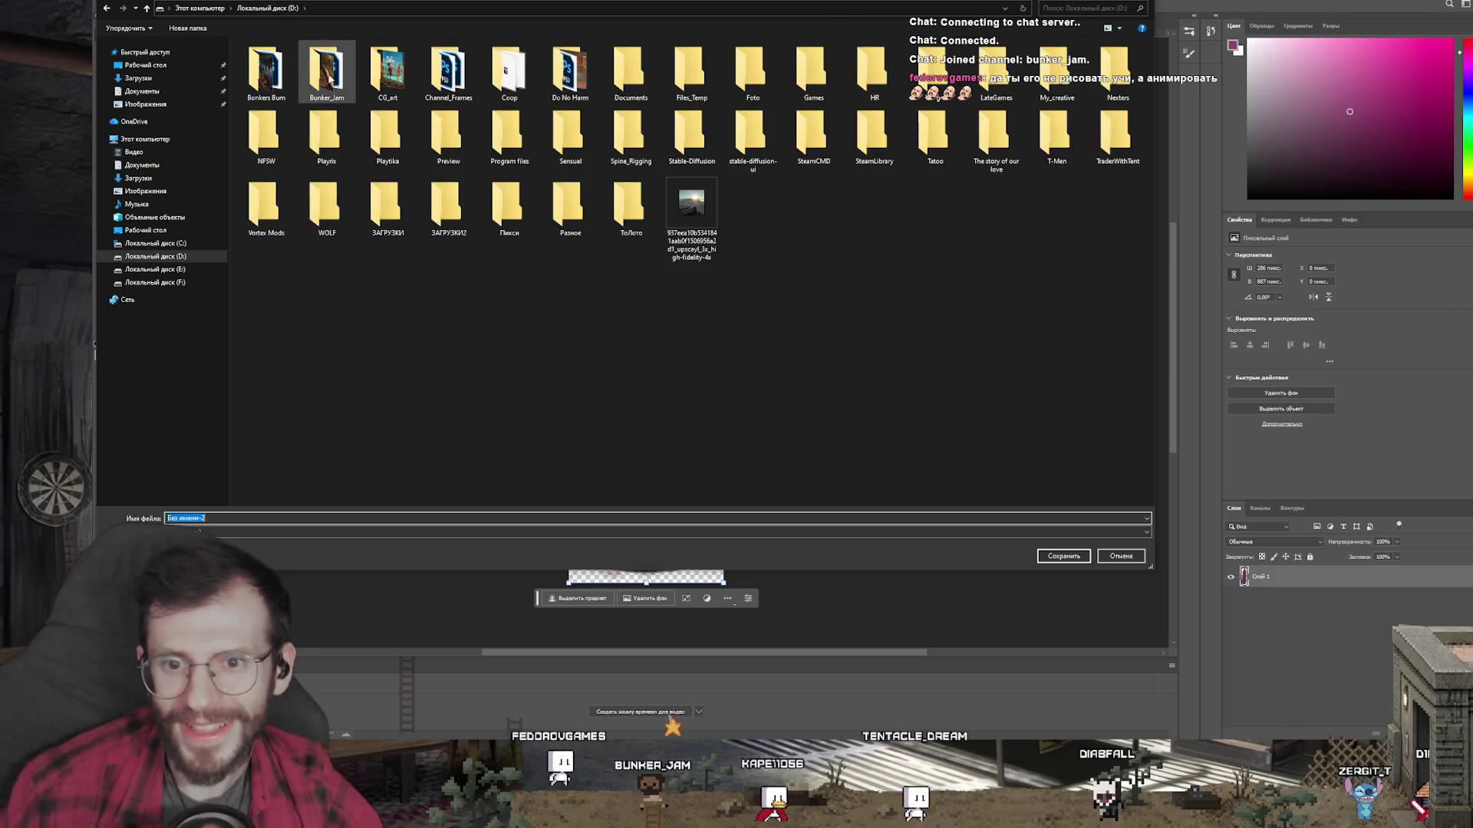
pyautogui.doubleClick(327, 70)
pyautogui.click(267, 8)
pyautogui.doubleClick(387, 70)
pyautogui.click(267, 8)
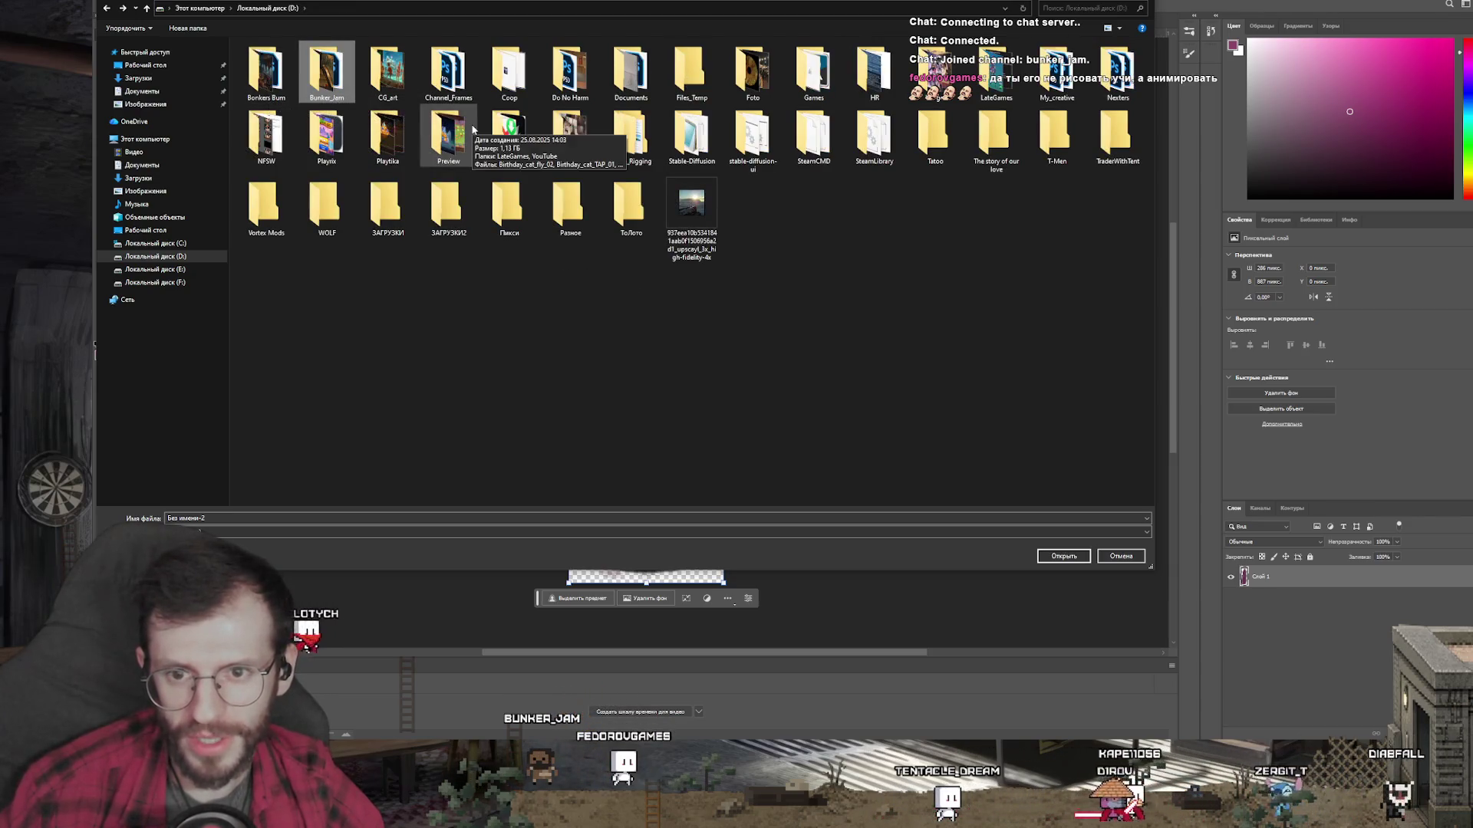
pyautogui.doubleClick(347, 88)
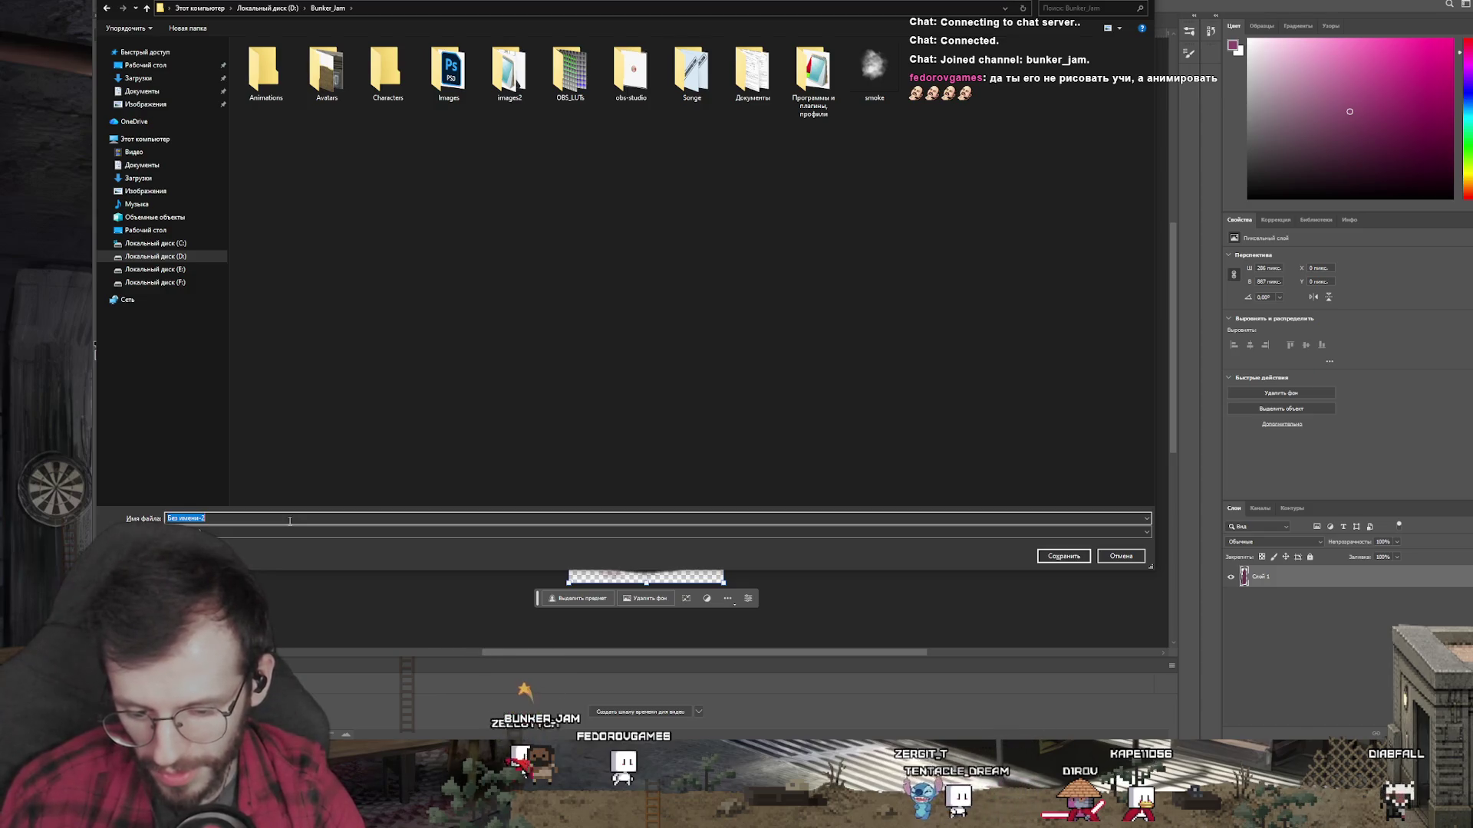
pyautogui.write('th')
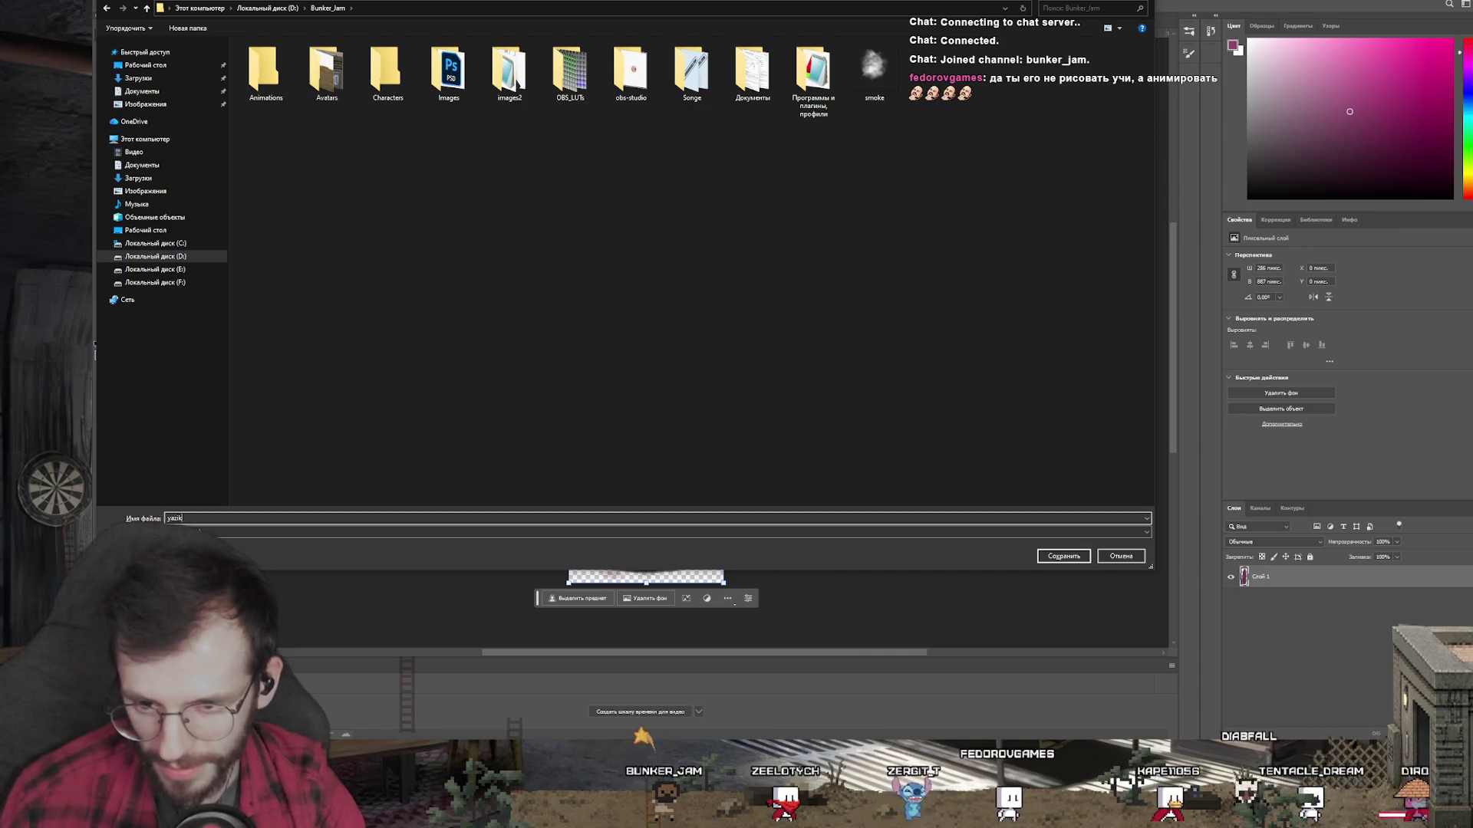
pyautogui.press('Return')
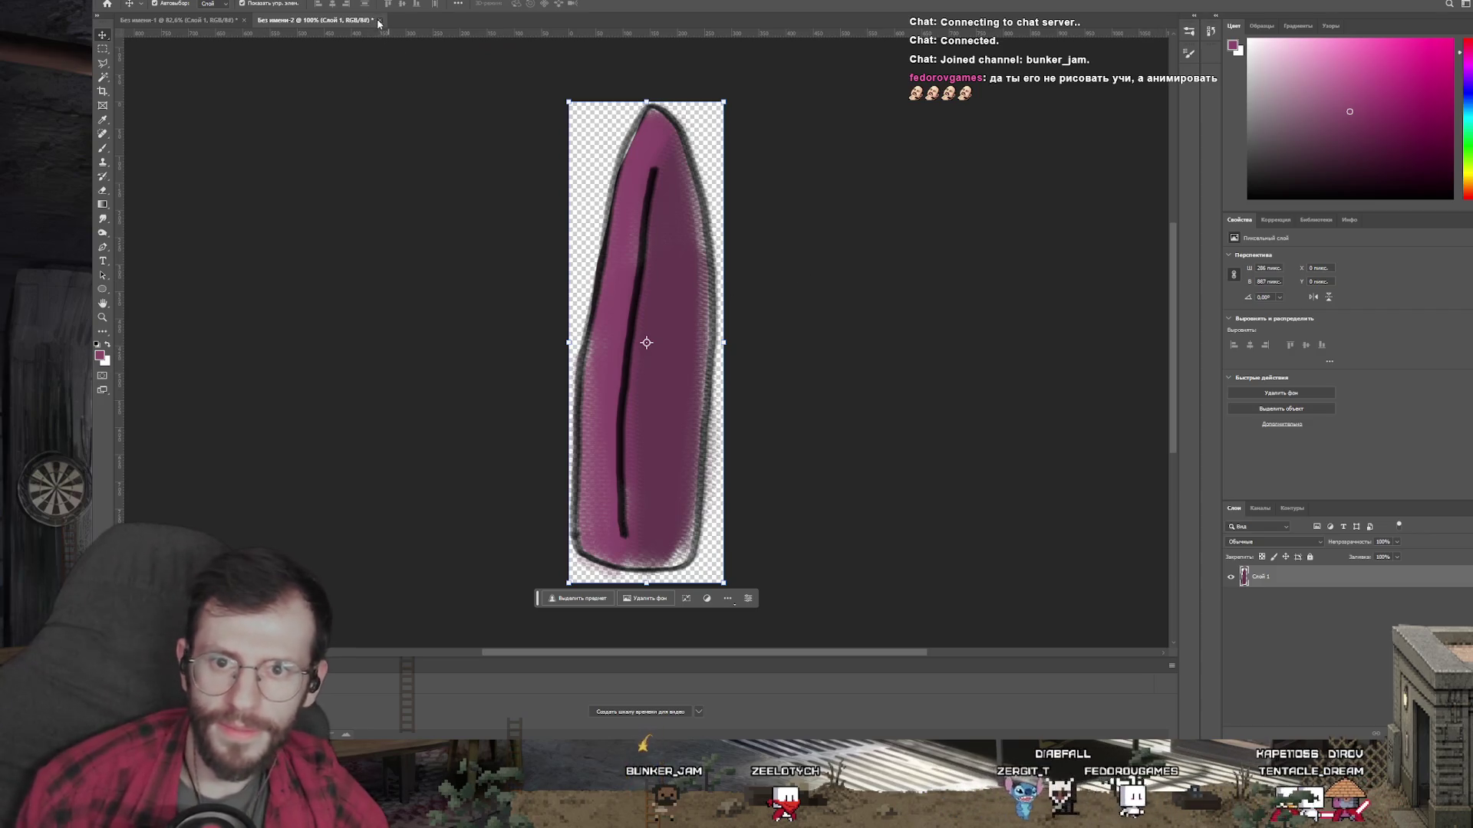
# Step: Close the blade document without saving changes and return to Spine
pyautogui.hotkey('ctrl', 'w')
pyautogui.click(817, 260)
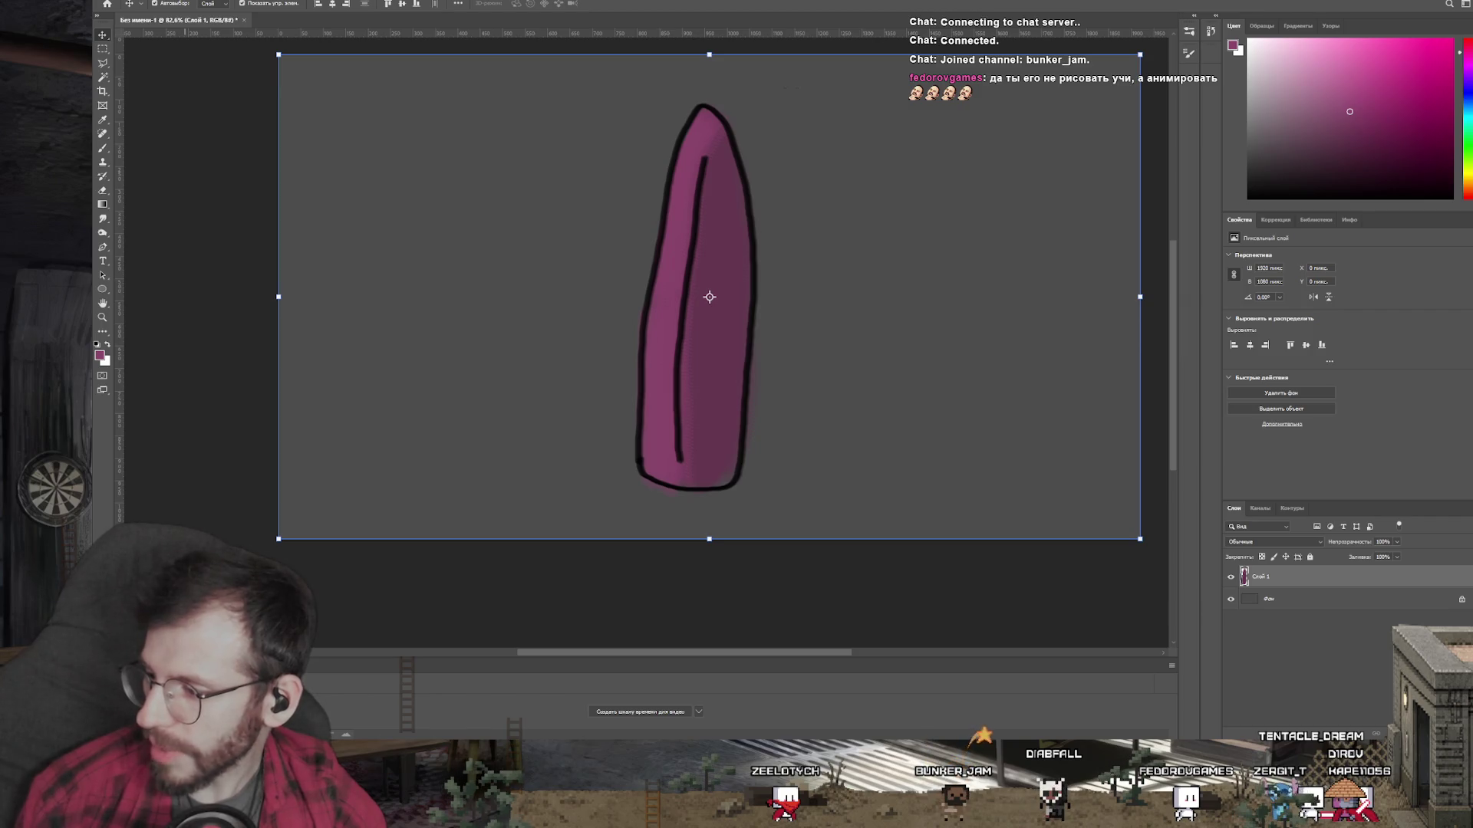
pyautogui.hotkey('alt', 'Tab')
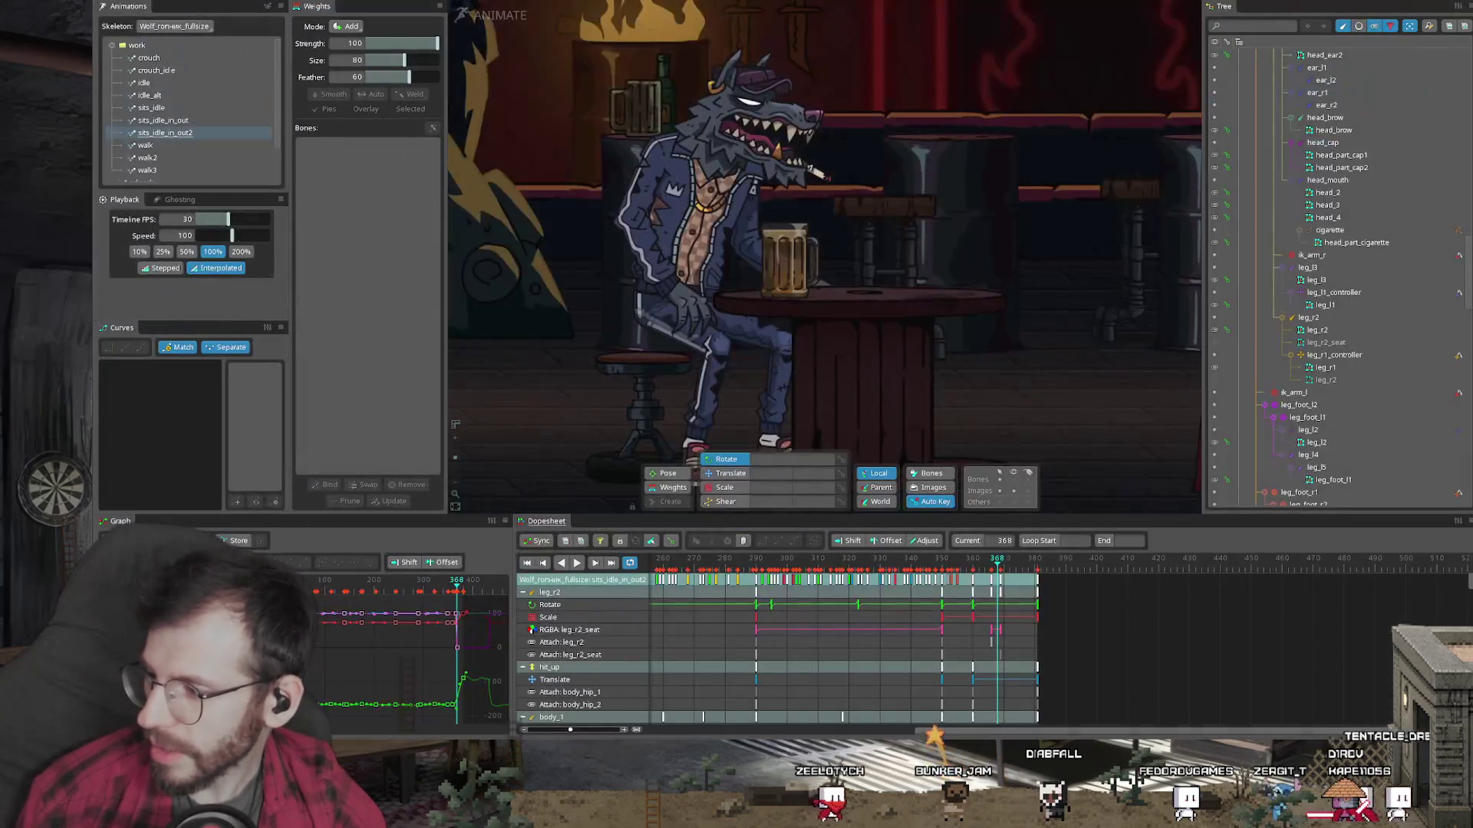
# Step: Collapse the wolf skeleton and hide the Bar_back skeleton
pyautogui.scroll(10, 1265, 115)
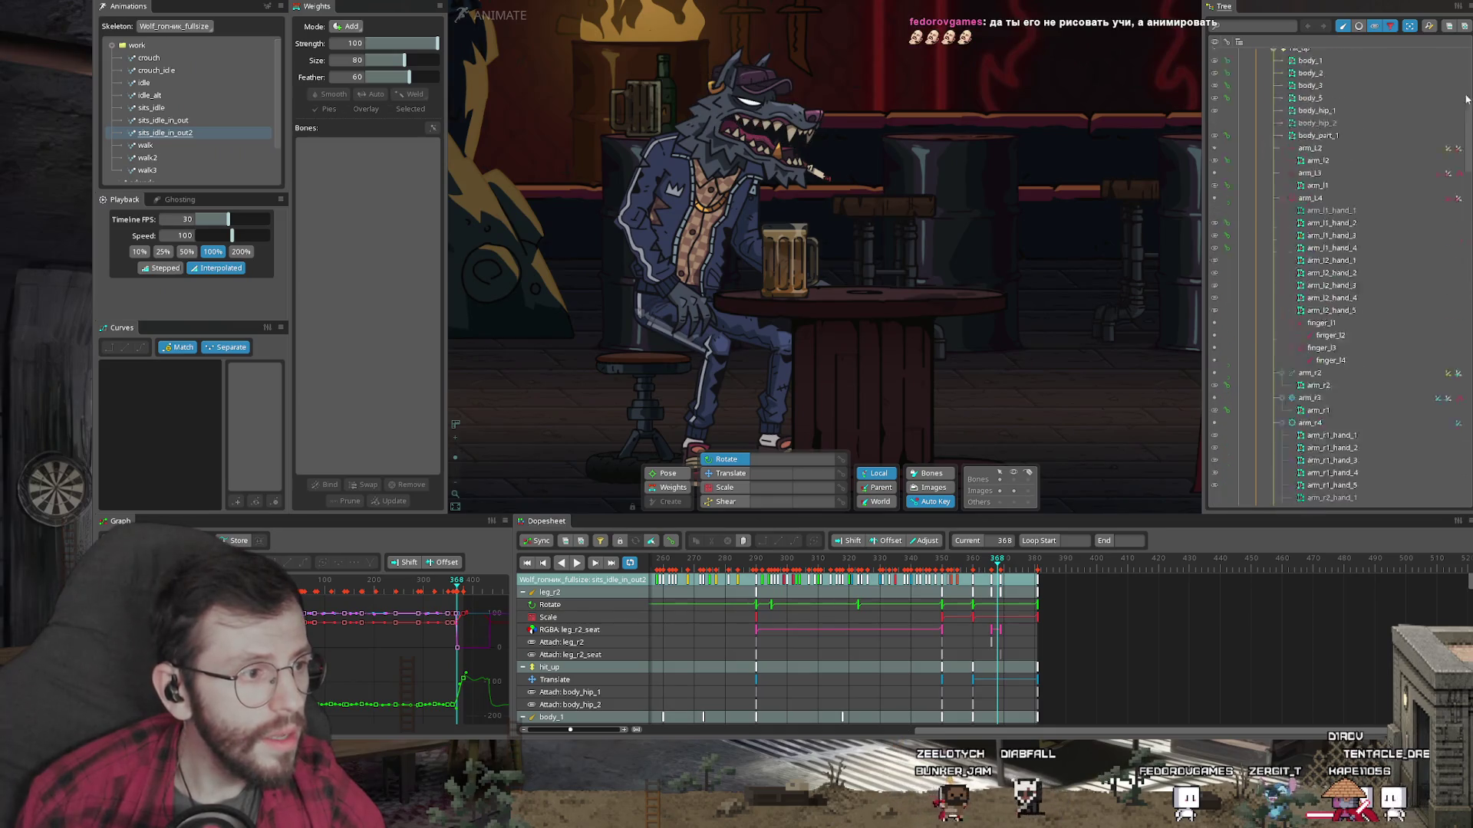
pyautogui.click(1238, 104)
pyautogui.click(1214, 117)
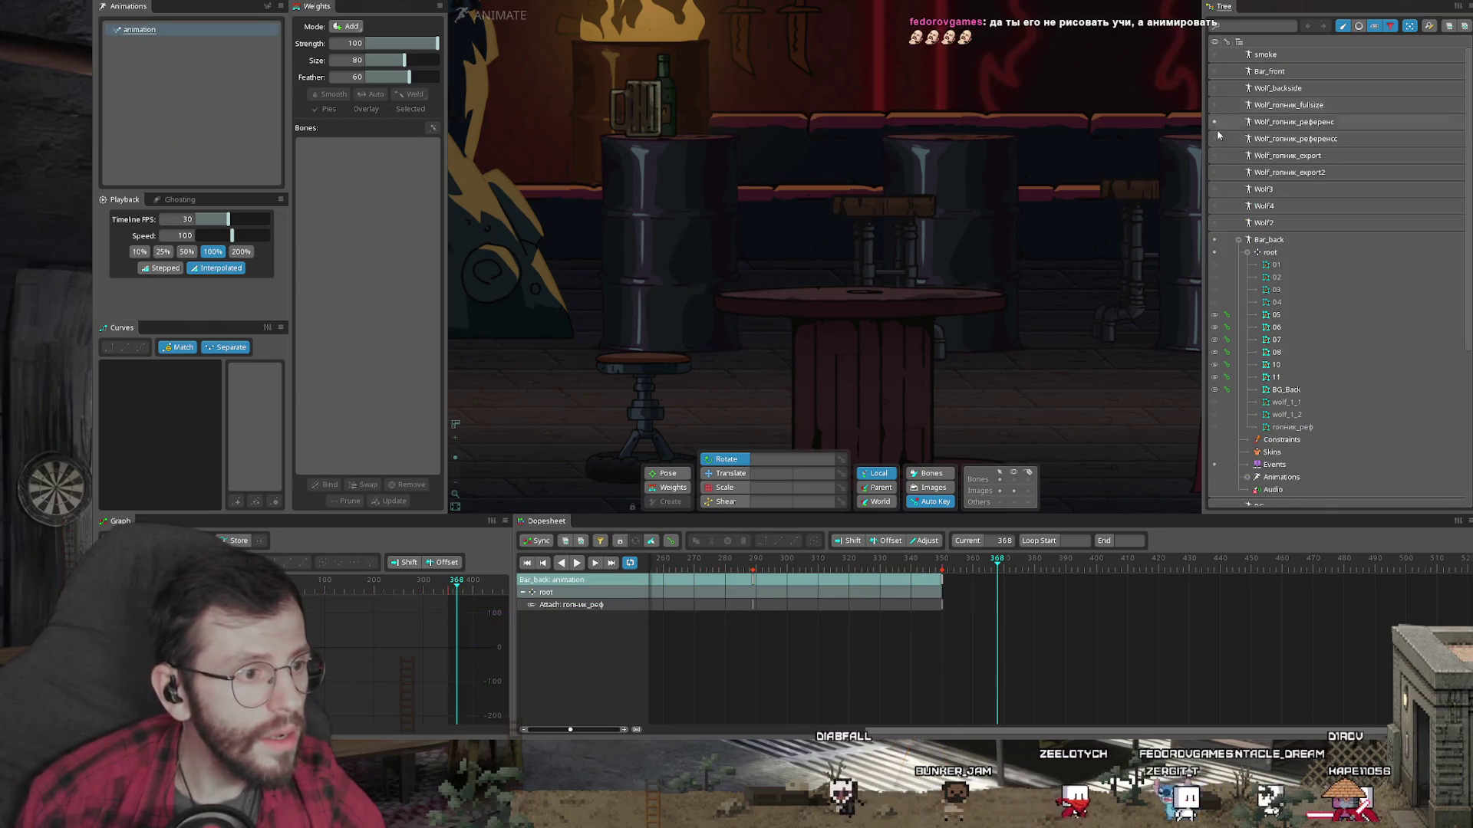
pyautogui.click(1215, 240)
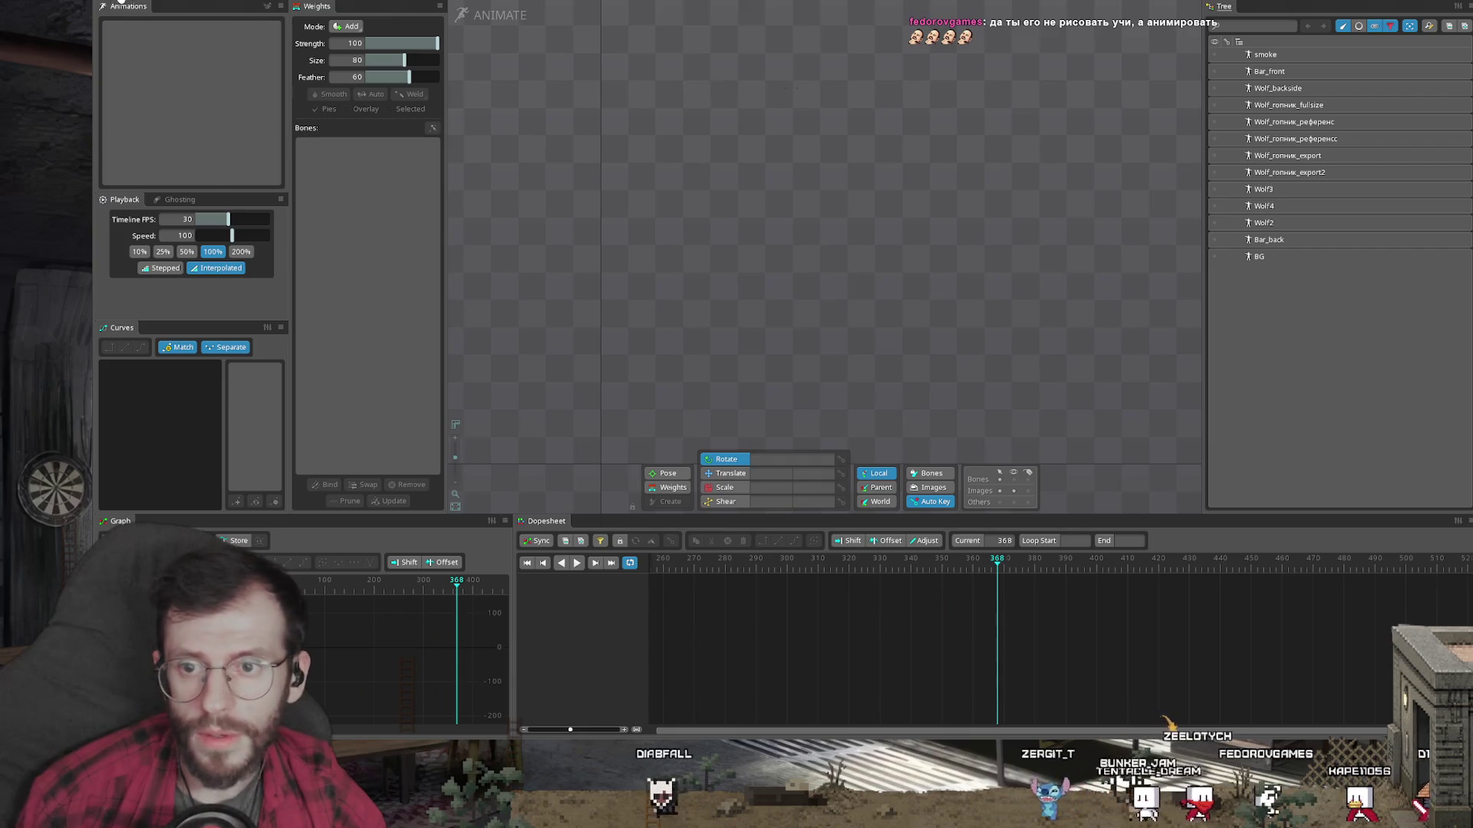
# Step: Create a new skeleton named uhegfosw and switch to Setup mode
pyautogui.click(121, 2)
pyautogui.click(146, 81)
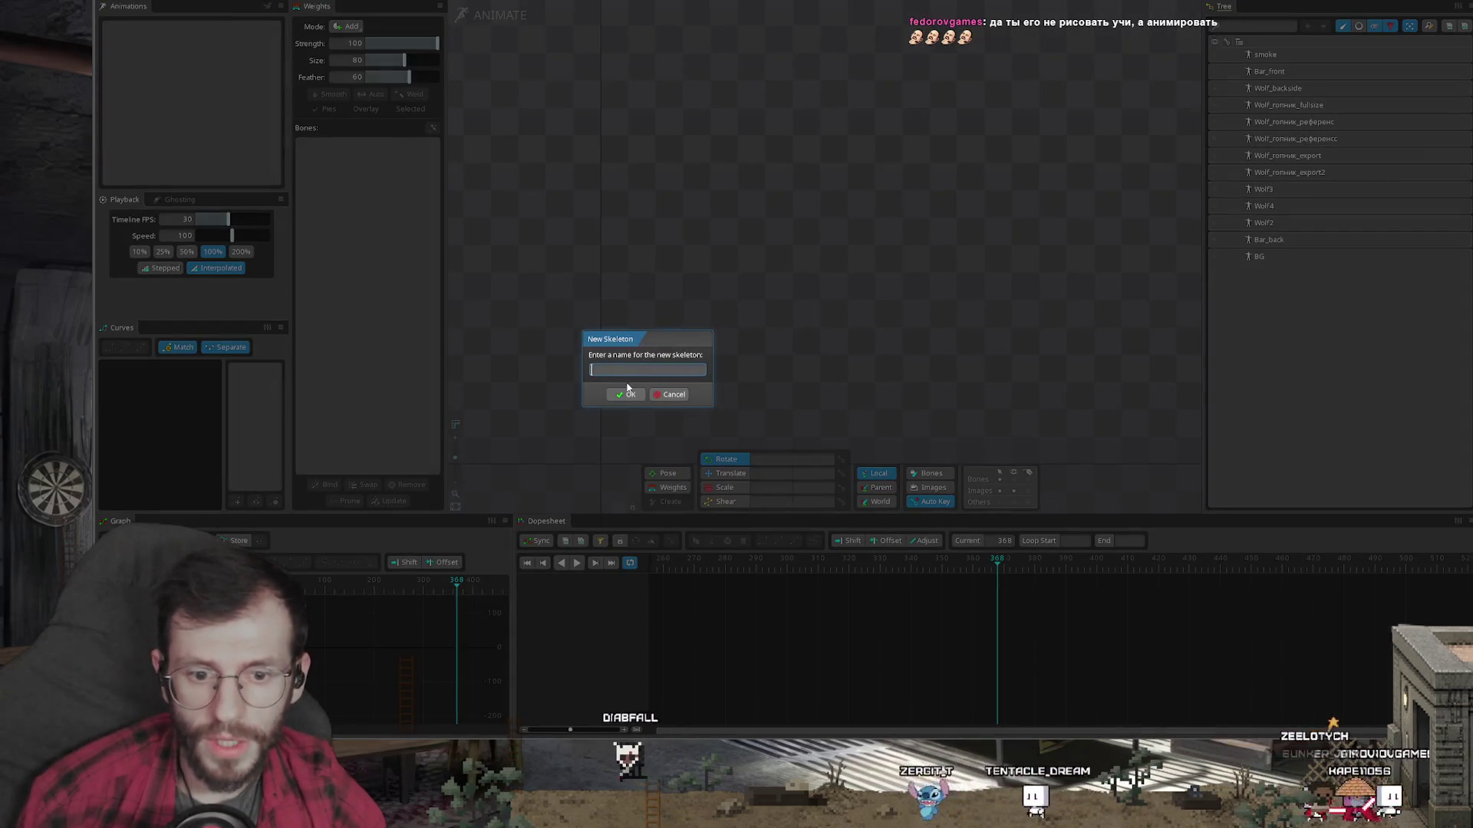
pyautogui.write('uhegfosw')
pyautogui.press('Return')
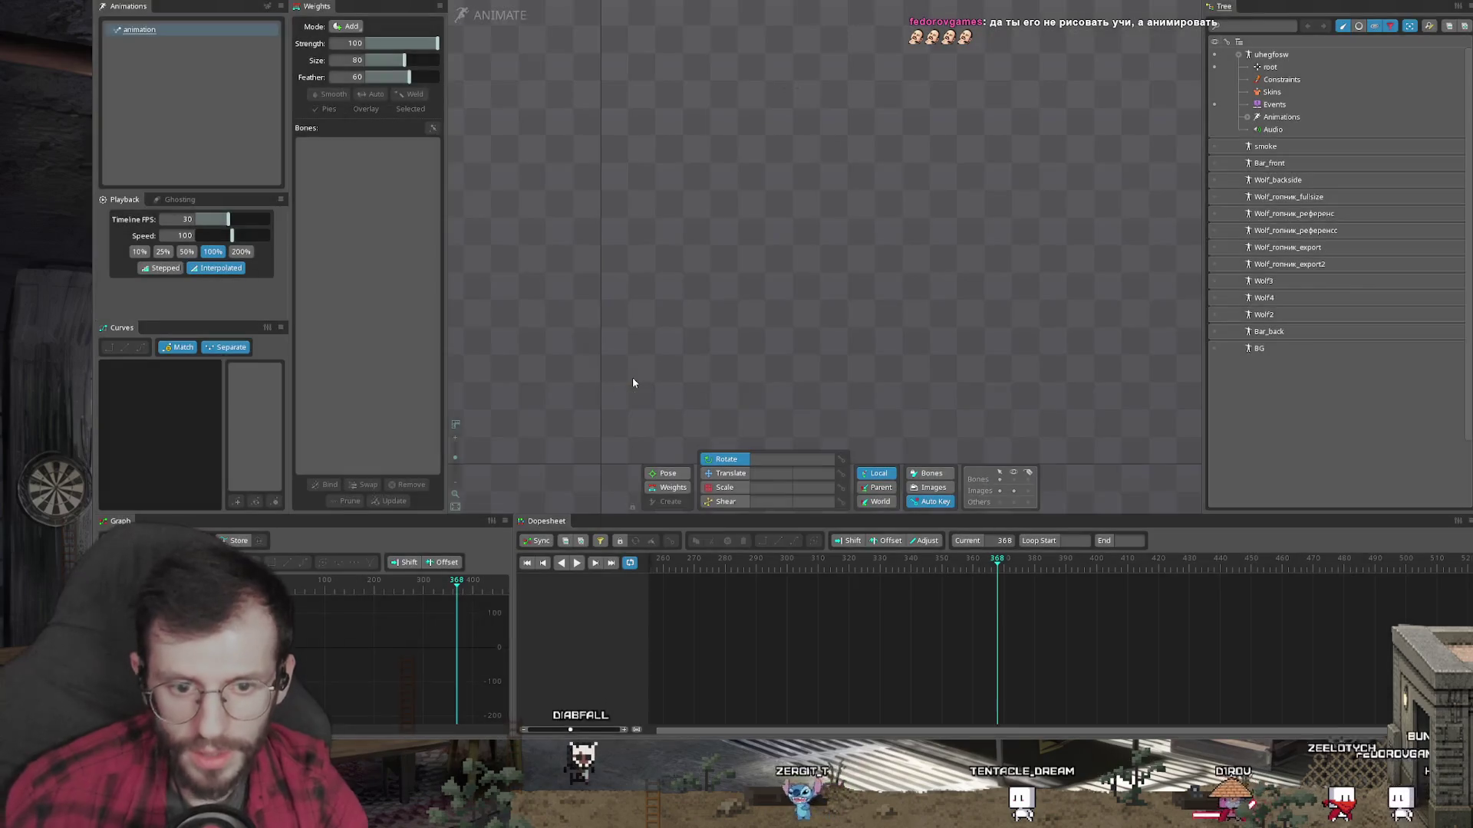
pyautogui.press('Tab')
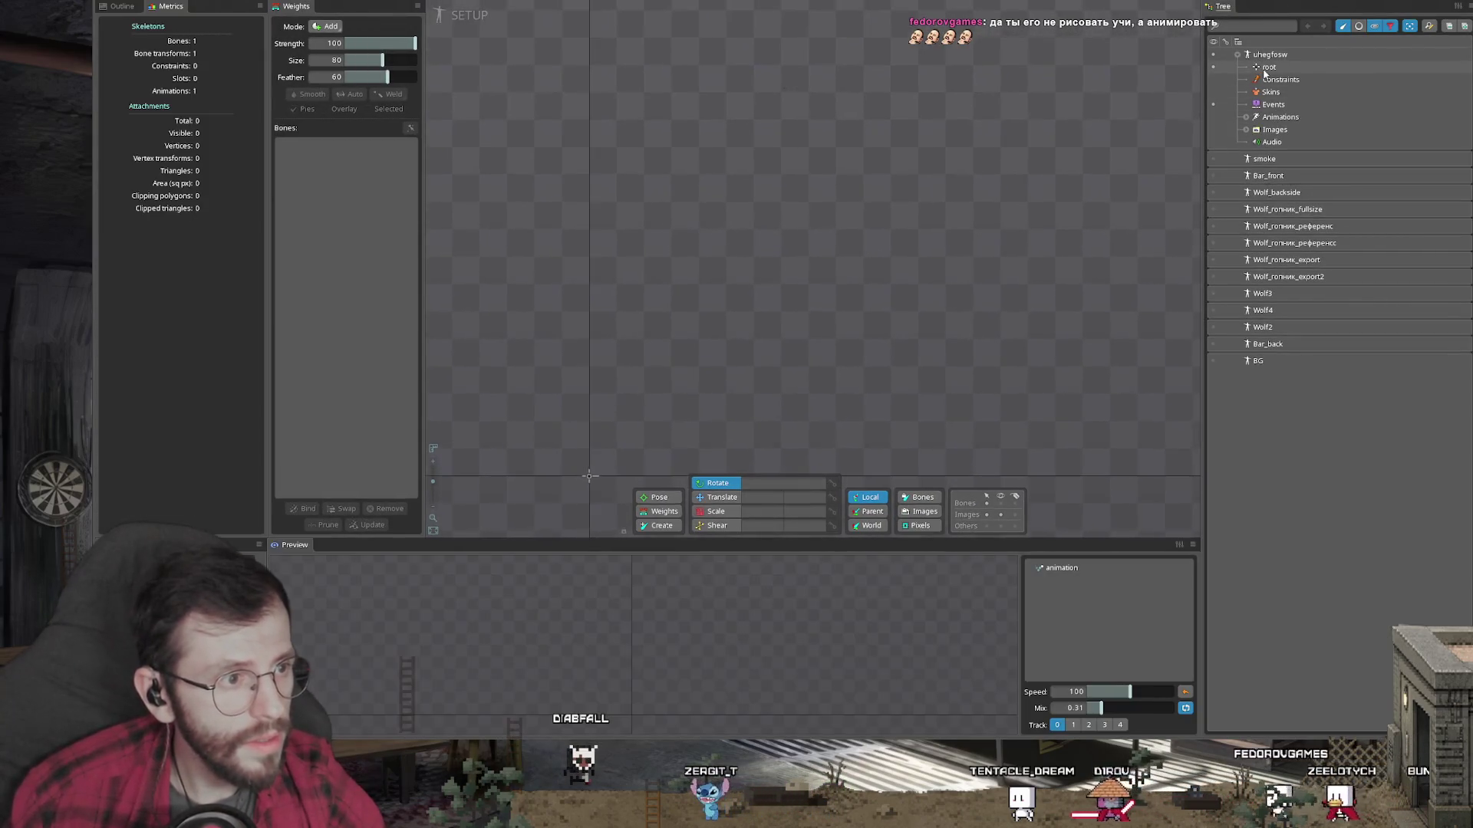
# Step: Set the skeleton's images folder to D:\Bunker_Jam
pyautogui.click(1273, 130)
pyautogui.click(1366, 725)
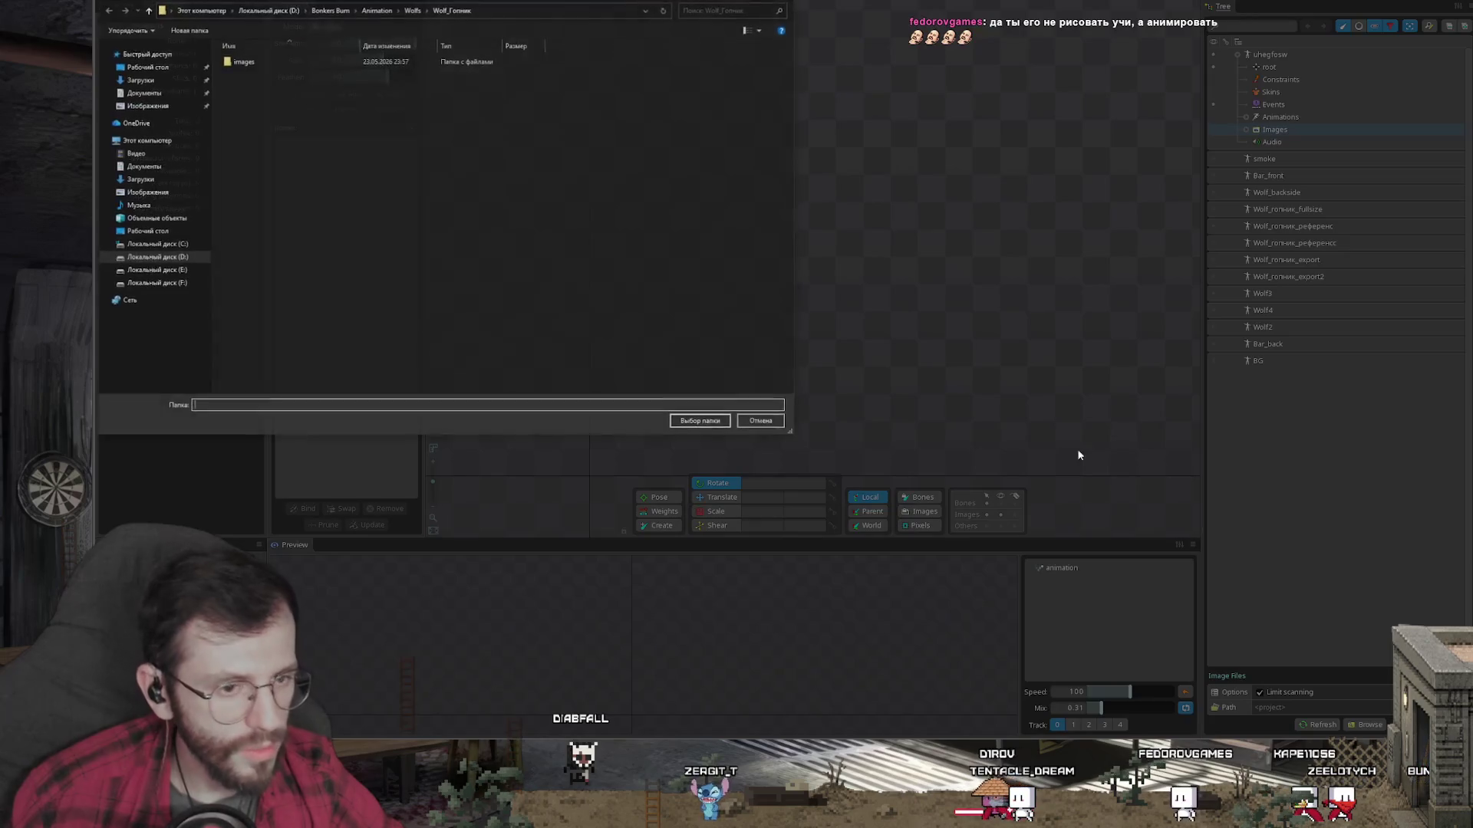
pyautogui.click(317, 9)
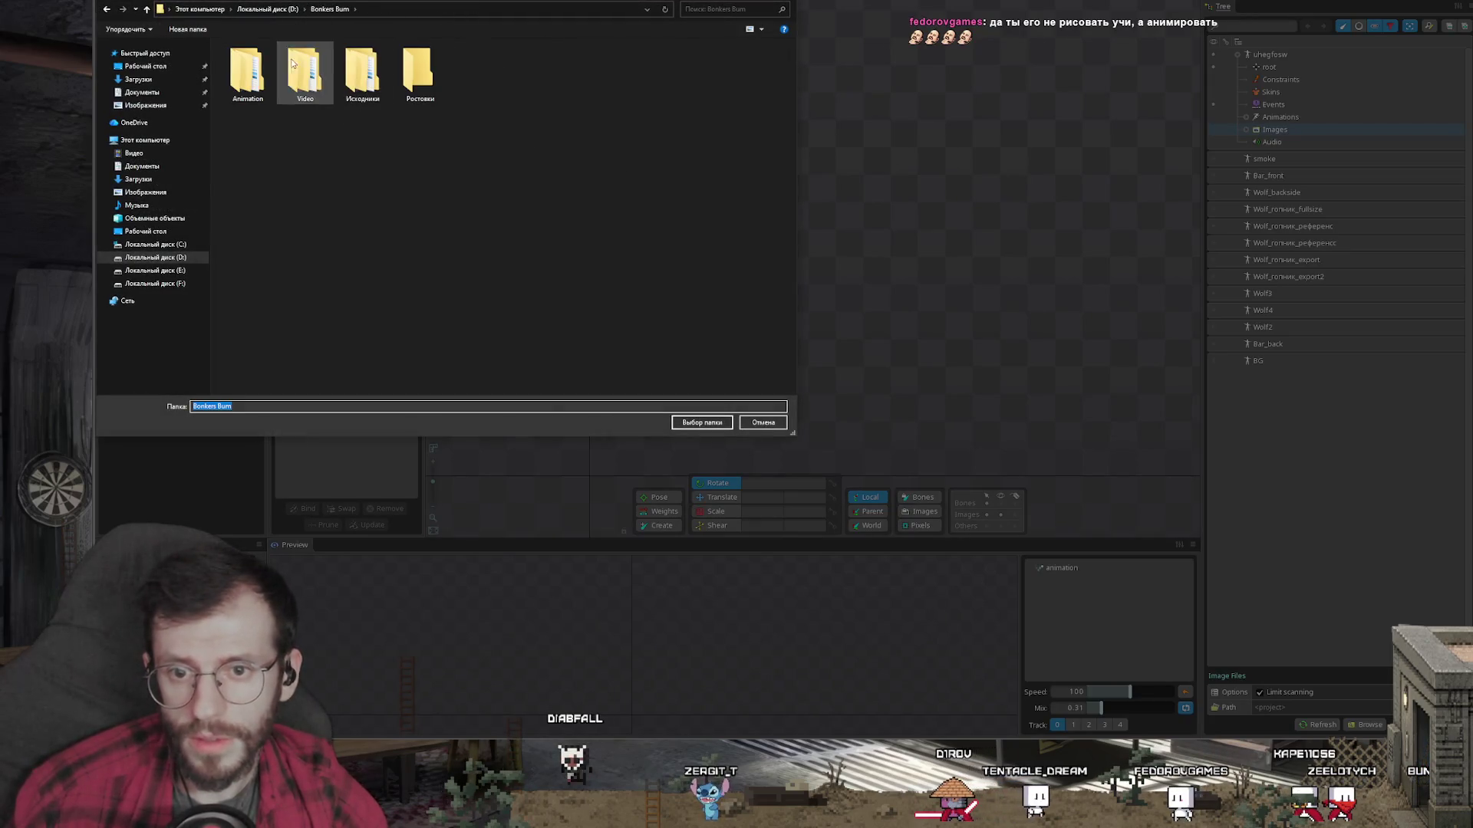
pyautogui.click(701, 423)
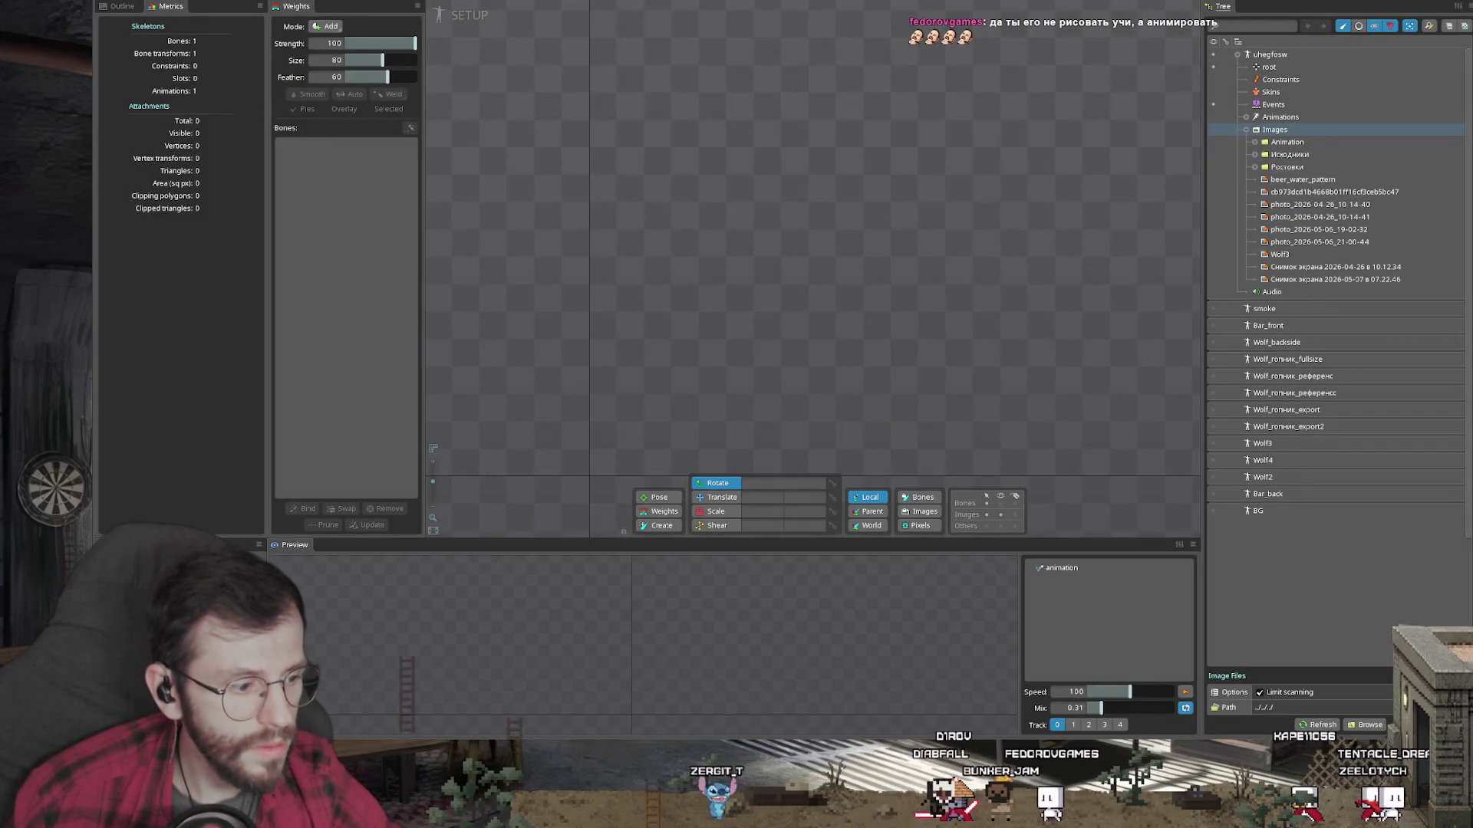
pyautogui.click(1365, 725)
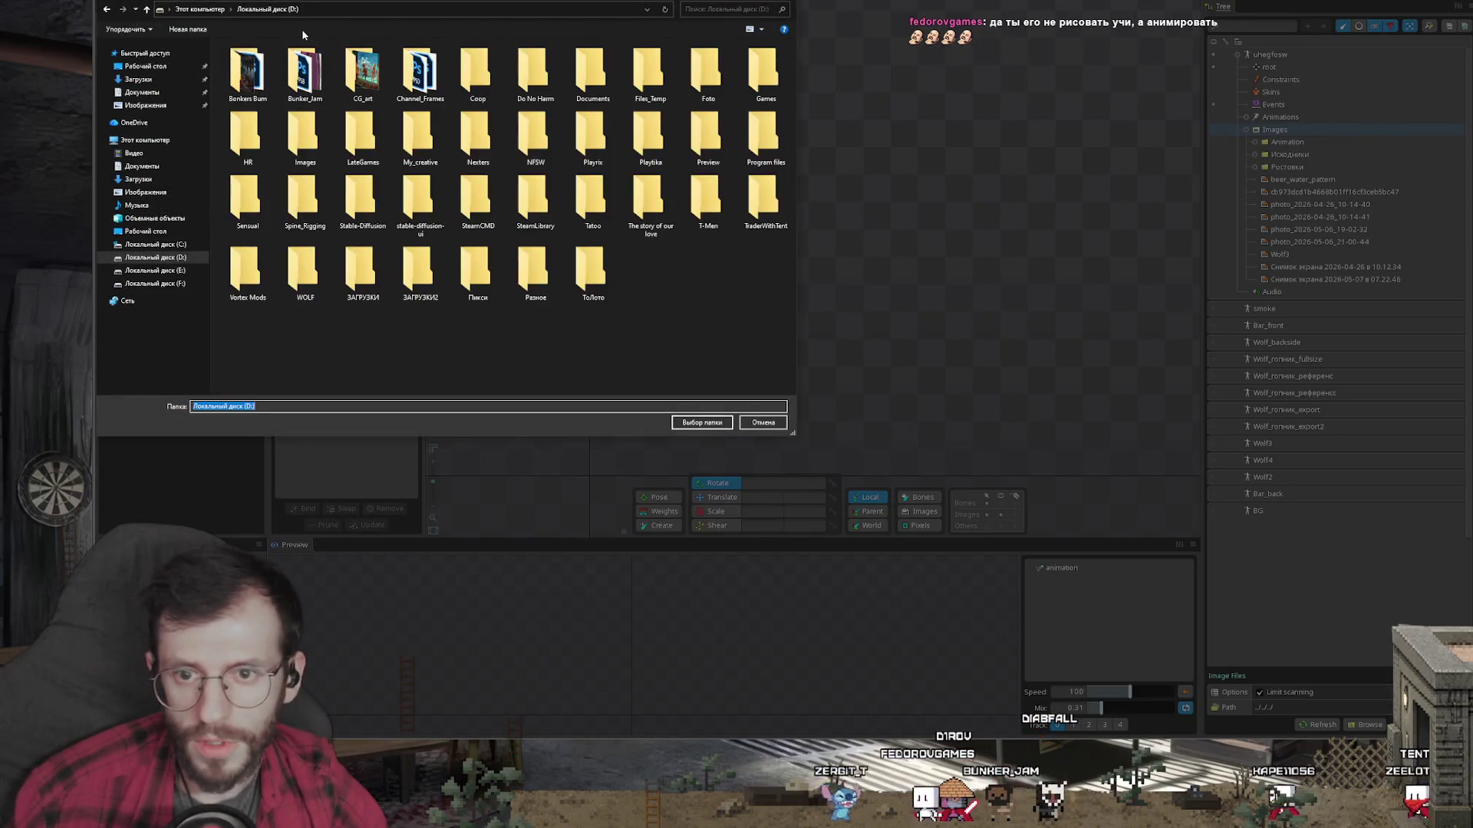
pyautogui.doubleClick(305, 73)
pyautogui.click(702, 422)
# Step: Place the yazik blade image, stretched taller, with its base on the origin
pyautogui.moveTo(1278, 307); pyautogui.dragTo(816, 321)
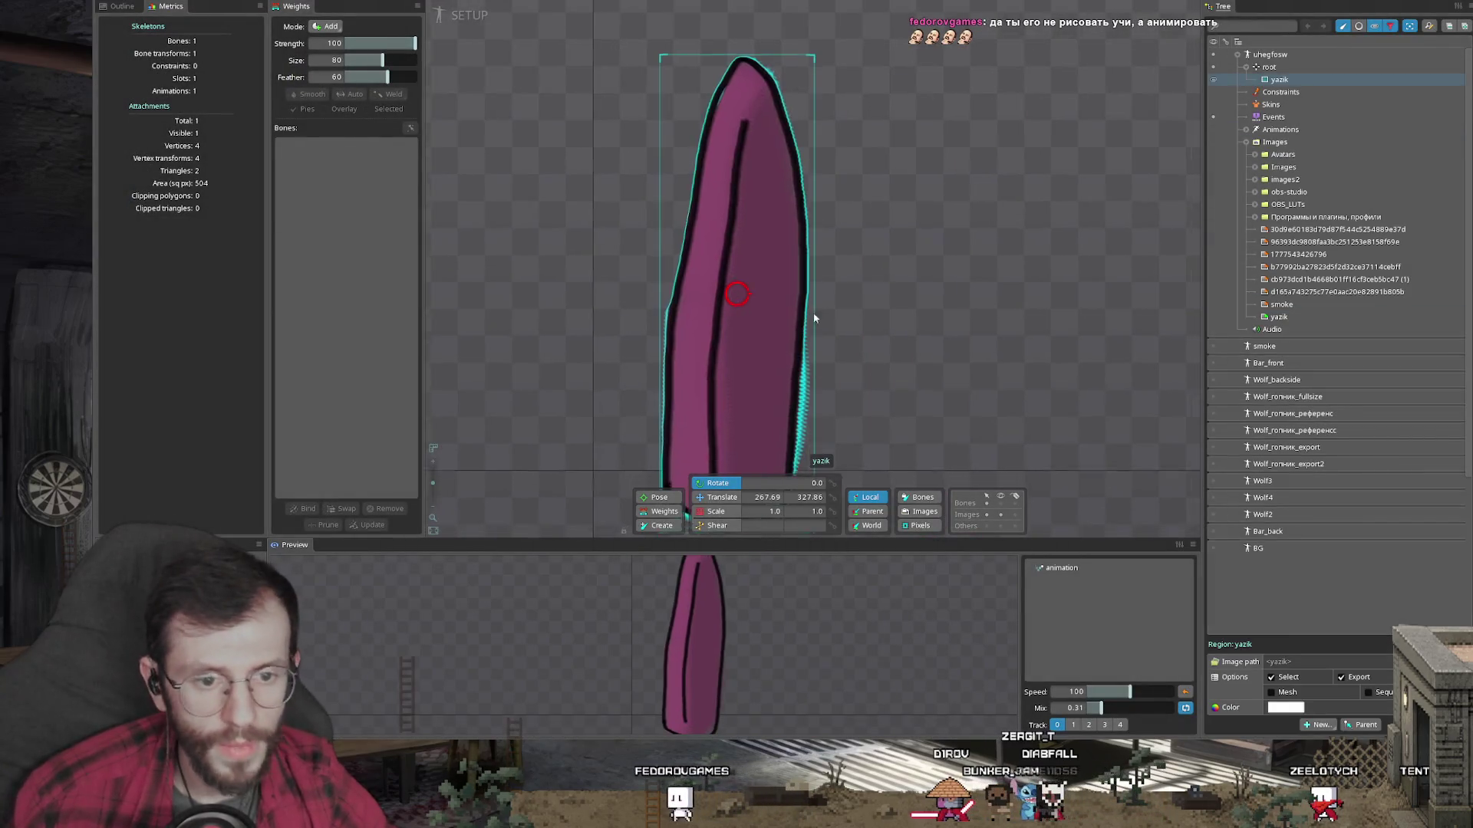
pyautogui.scroll(-5, 896, 251)
pyautogui.moveTo(895, 252); pyautogui.dragTo(834, 287)
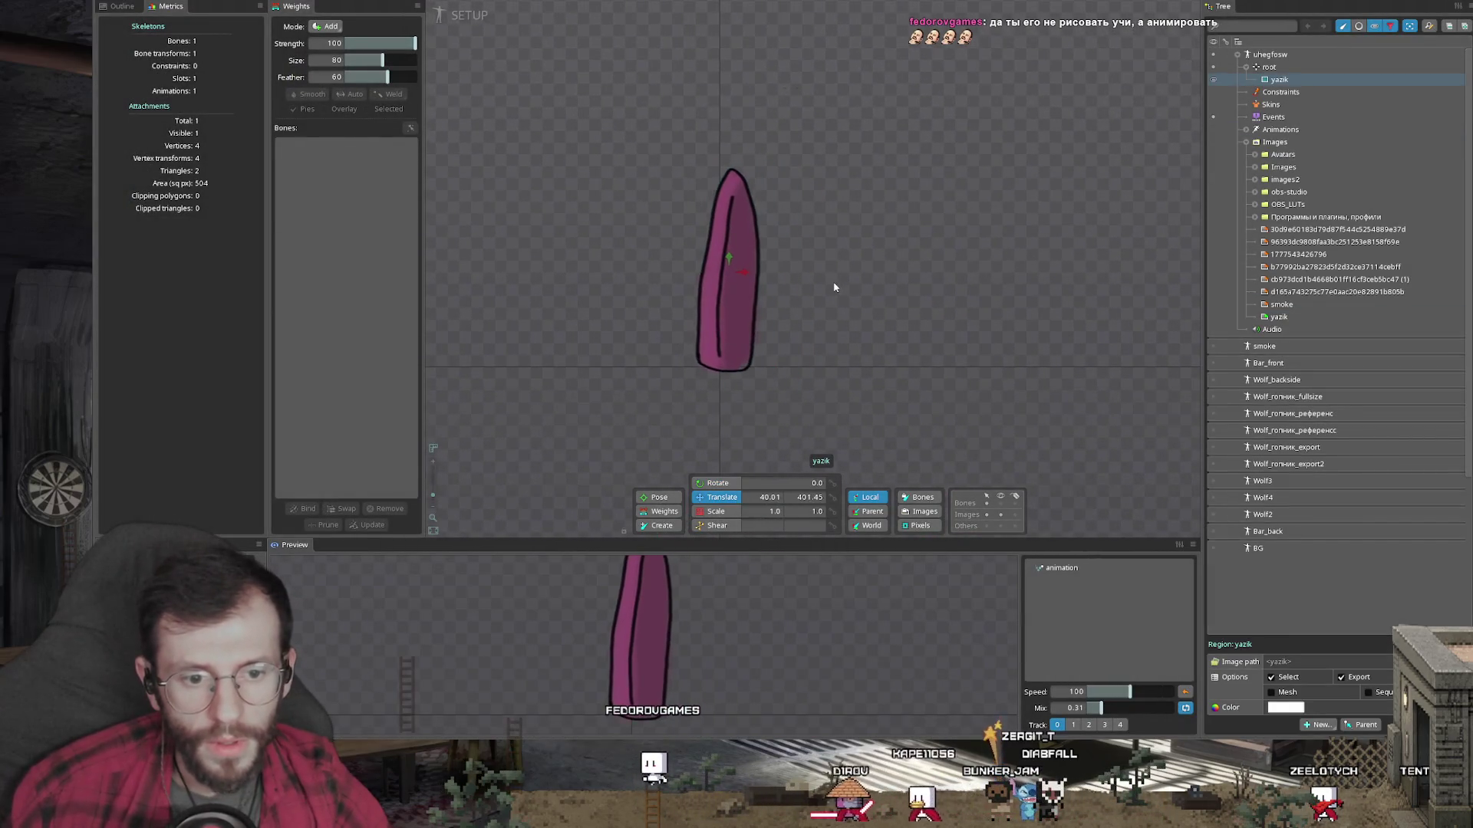
pyautogui.scroll(3, 713, 306)
pyautogui.press('b')
pyautogui.moveTo(743, 246)
pyautogui.mouseDown()
pyautogui.moveTo(743, 217)
pyautogui.moveTo(758, 240)
pyautogui.moveTo(744, 230)
pyautogui.mouseUp()
pyautogui.scroll(-3, 878, 289)
pyautogui.press('v')
pyautogui.moveTo(877, 289)
pyautogui.mouseDown()
pyautogui.moveTo(871, 251)
pyautogui.moveTo(865, 322)
pyautogui.mouseUp()
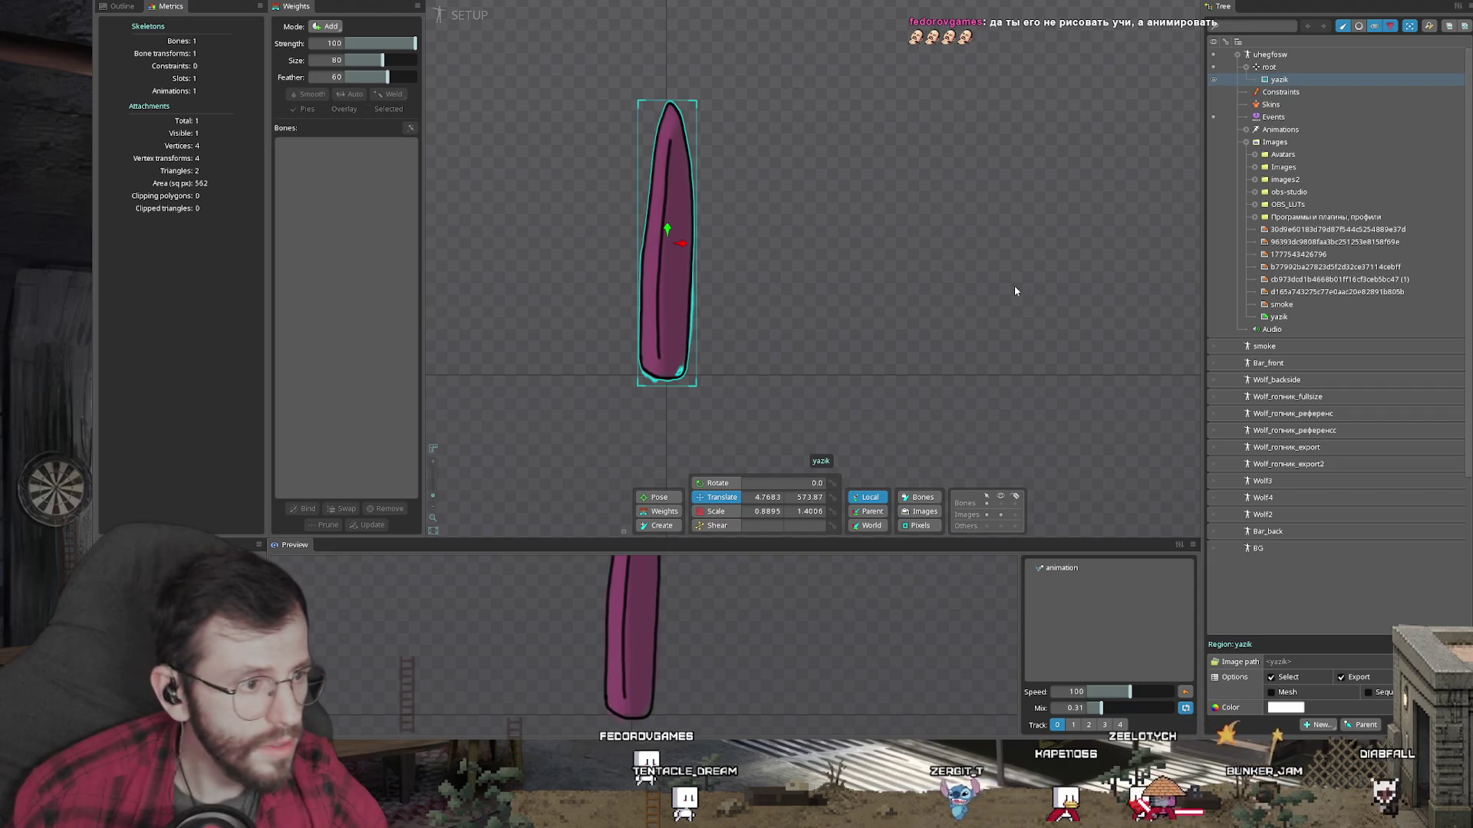
# Step: Drop the weapon image from images2 into the scene, undo it, then expand Avatars
pyautogui.click(1255, 168)
pyautogui.click(1254, 167)
pyautogui.click(1255, 180)
pyautogui.moveTo(1285, 192)
pyautogui.mouseDown()
pyautogui.moveTo(1077, 223)
pyautogui.moveTo(1285, 192)
pyautogui.moveTo(1038, 247)
pyautogui.mouseUp()
pyautogui.hotkey('ctrl', 'z')
pyautogui.click(1254, 180)
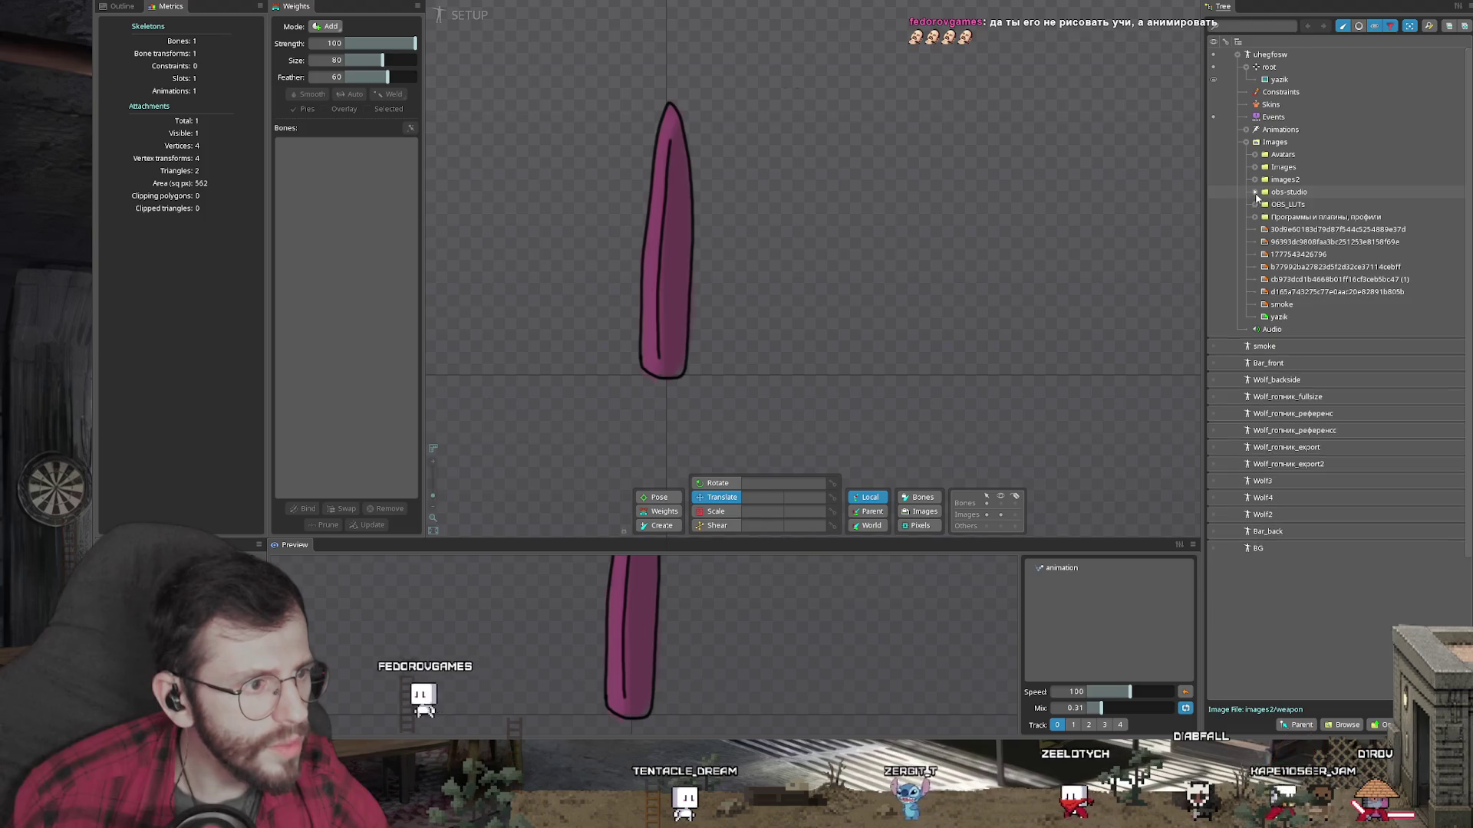
pyautogui.click(1255, 154)
# Step: Add two bunker images to the scene and delete the first one
pyautogui.moveTo(1299, 192)
pyautogui.mouseDown()
pyautogui.moveTo(859, 262)
pyautogui.moveTo(601, 395)
pyautogui.moveTo(657, 345)
pyautogui.moveTo(654, 358)
pyautogui.mouseUp()
pyautogui.scroll(1, 729, 394)
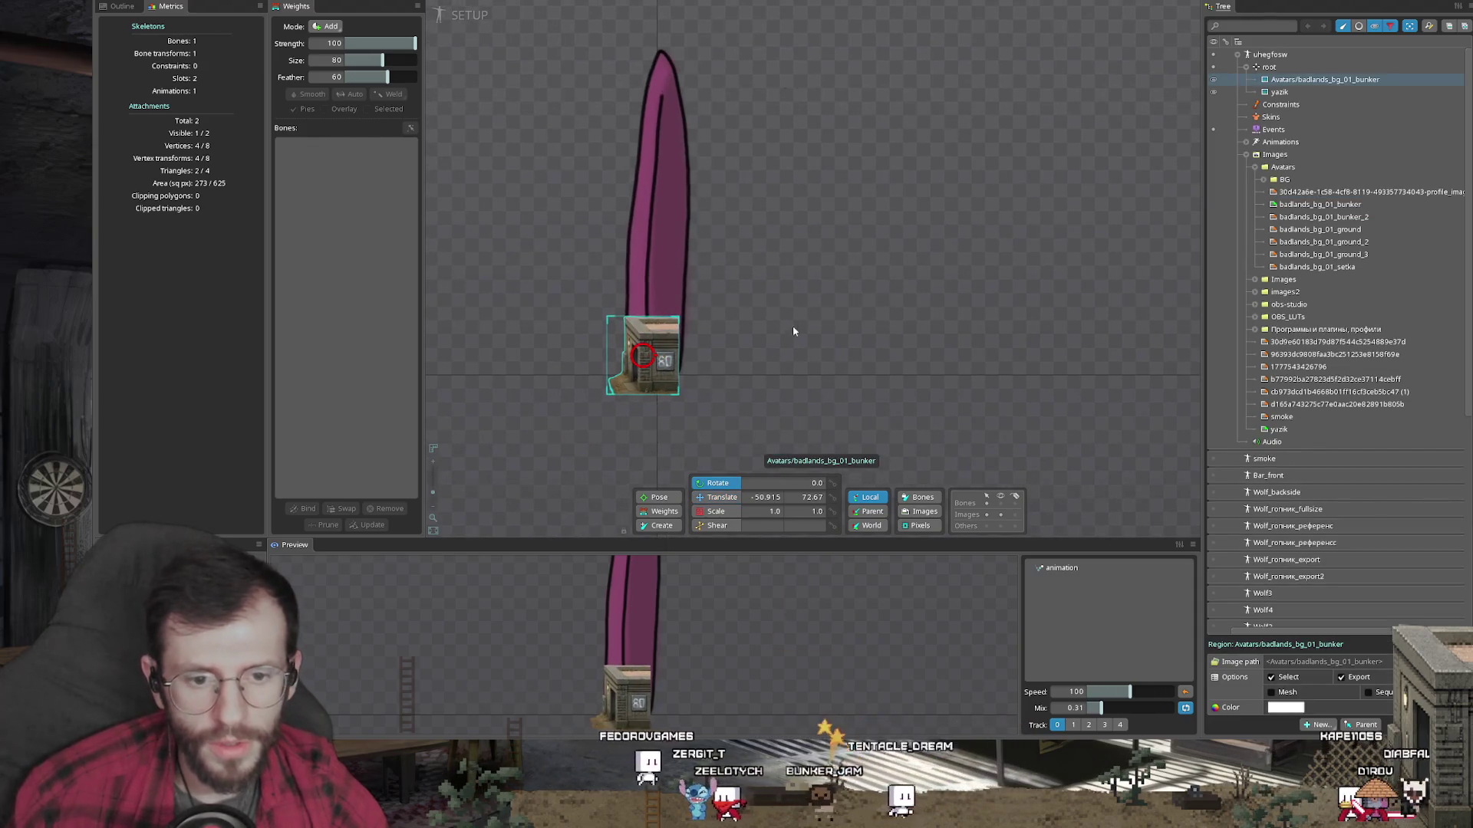
pyautogui.moveTo(798, 300)
pyautogui.mouseDown()
pyautogui.moveTo(654, 424)
pyautogui.moveTo(768, 396)
pyautogui.mouseUp()
pyautogui.press('v')
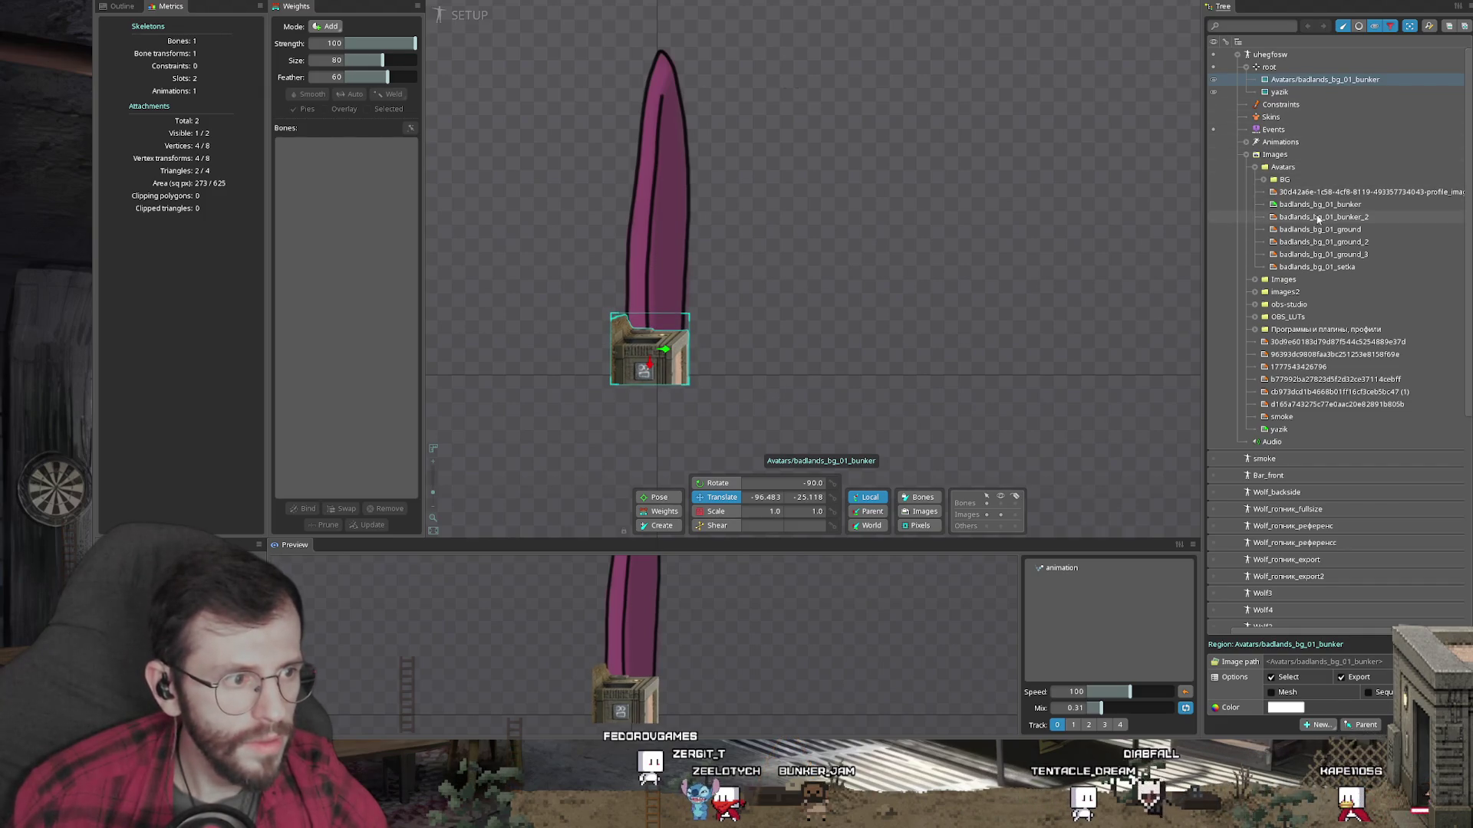
pyautogui.moveTo(1317, 219); pyautogui.dragTo(774, 310)
pyautogui.click(655, 363)
pyautogui.press('Delete')
pyautogui.press('Return')
# Step: Rotate the second bunker a quarter turn, move it under the blade, and enlarge it slightly
pyautogui.press('c')
pyautogui.moveTo(853, 256)
pyautogui.mouseDown()
pyautogui.moveTo(809, 396)
pyautogui.moveTo(692, 424)
pyautogui.mouseUp()
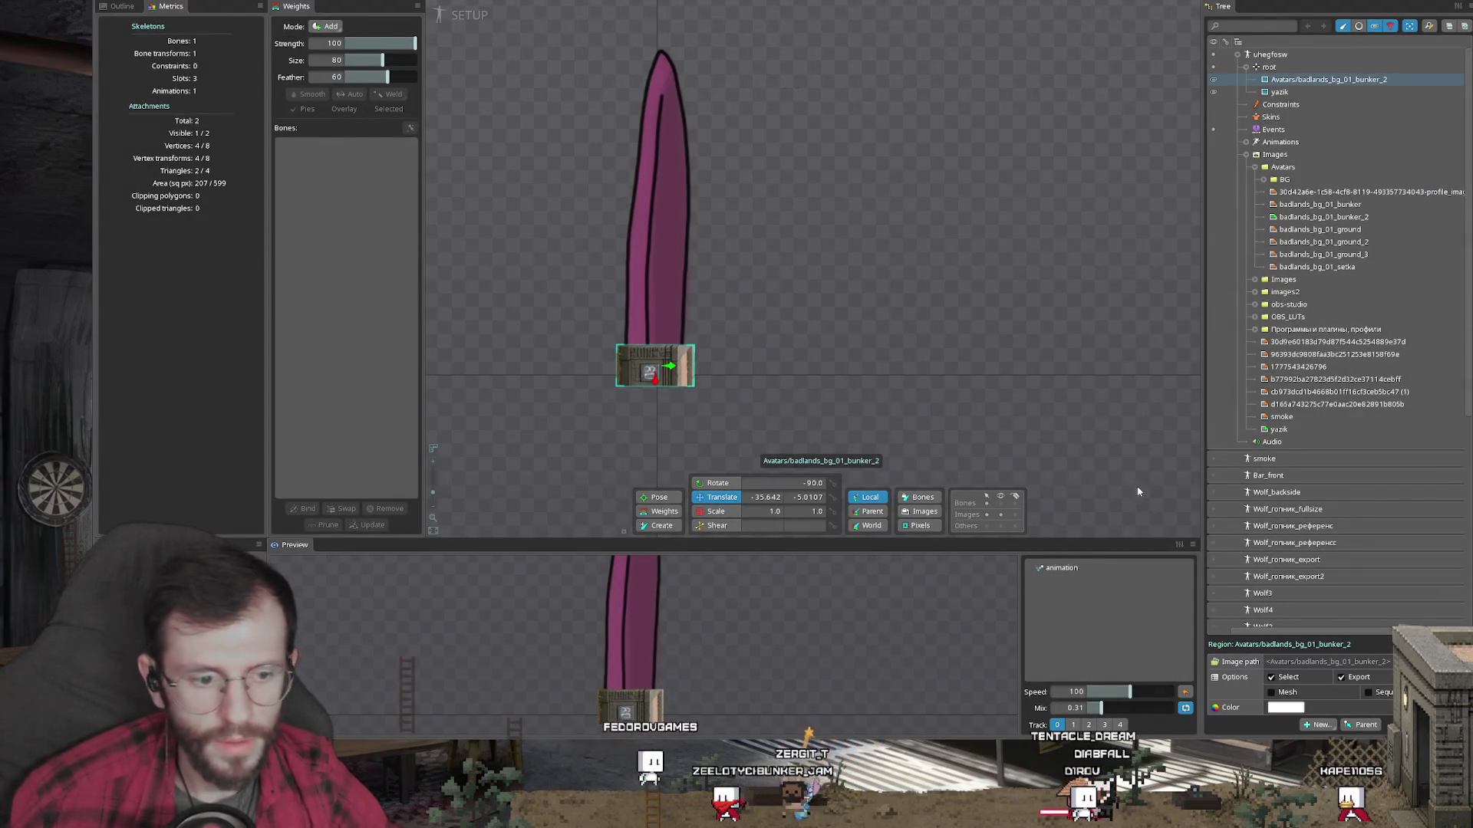
pyautogui.keyDown('ctrl'); pyautogui.click(1296, 93); pyautogui.keyUp('ctrl')
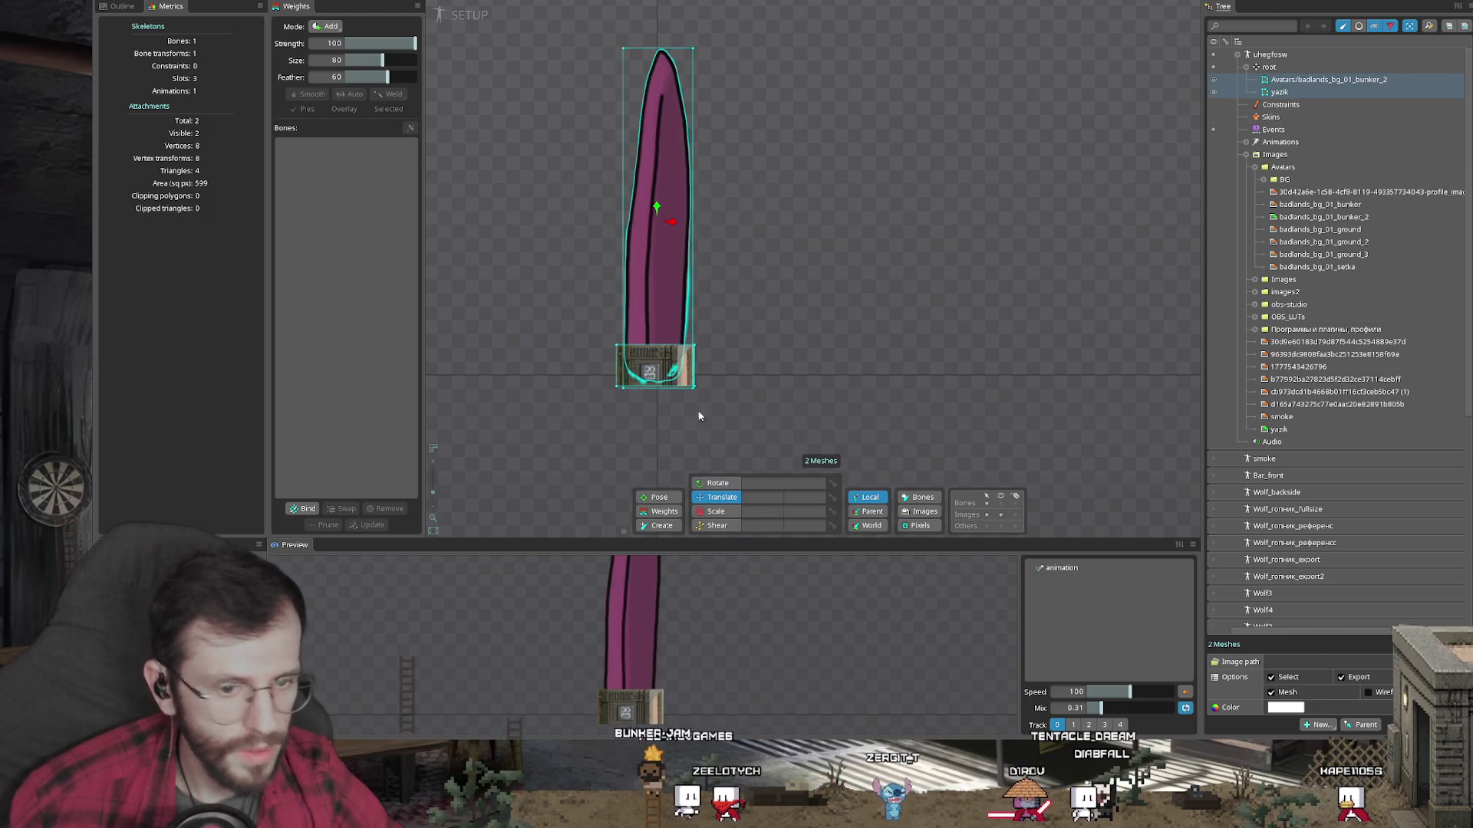
pyautogui.click(642, 354)
pyautogui.moveTo(648, 345); pyautogui.dragTo(661, 310)
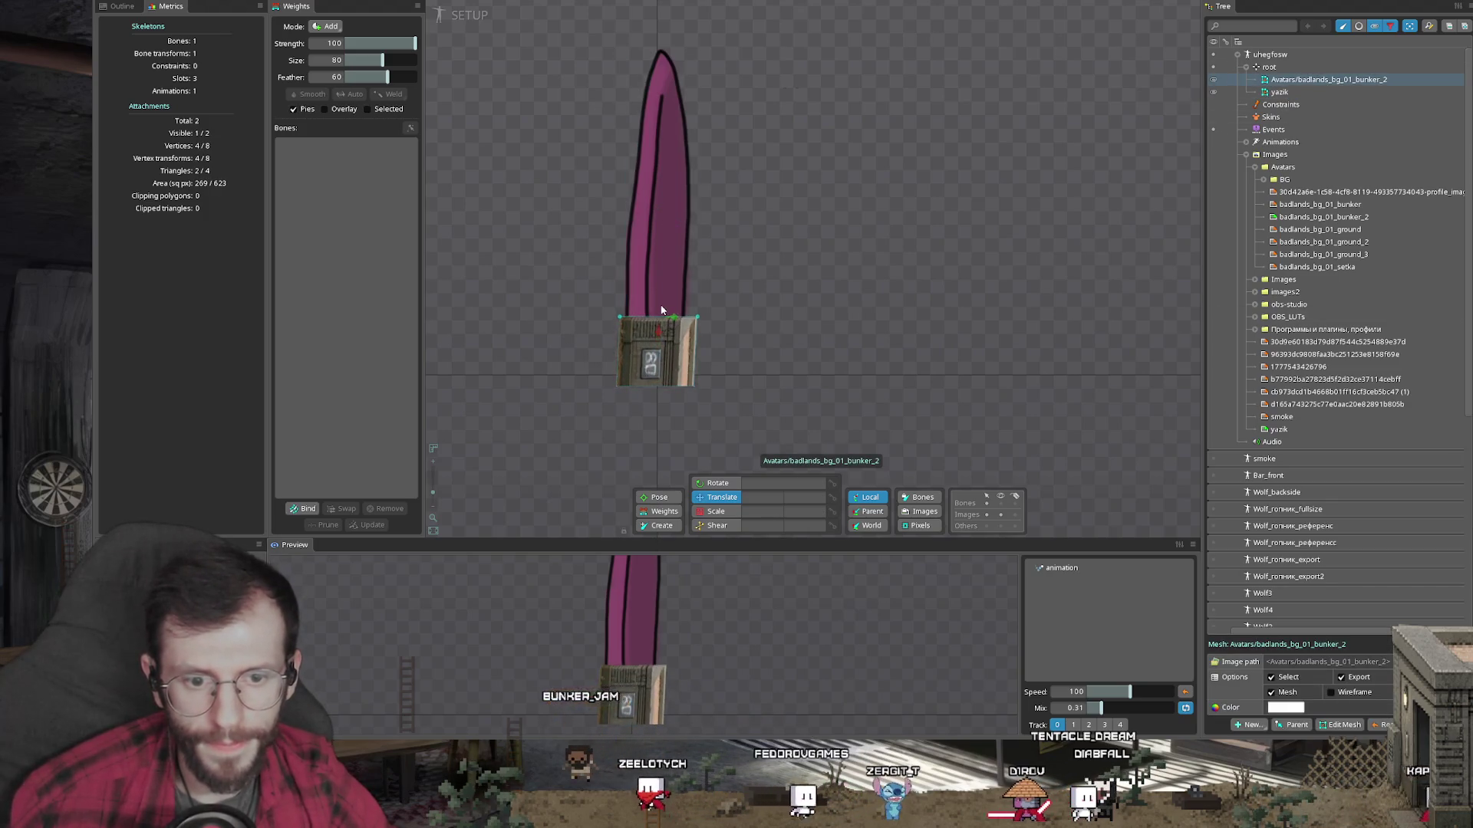
pyautogui.press('s')
pyautogui.moveTo(731, 348); pyautogui.dragTo(800, 385)
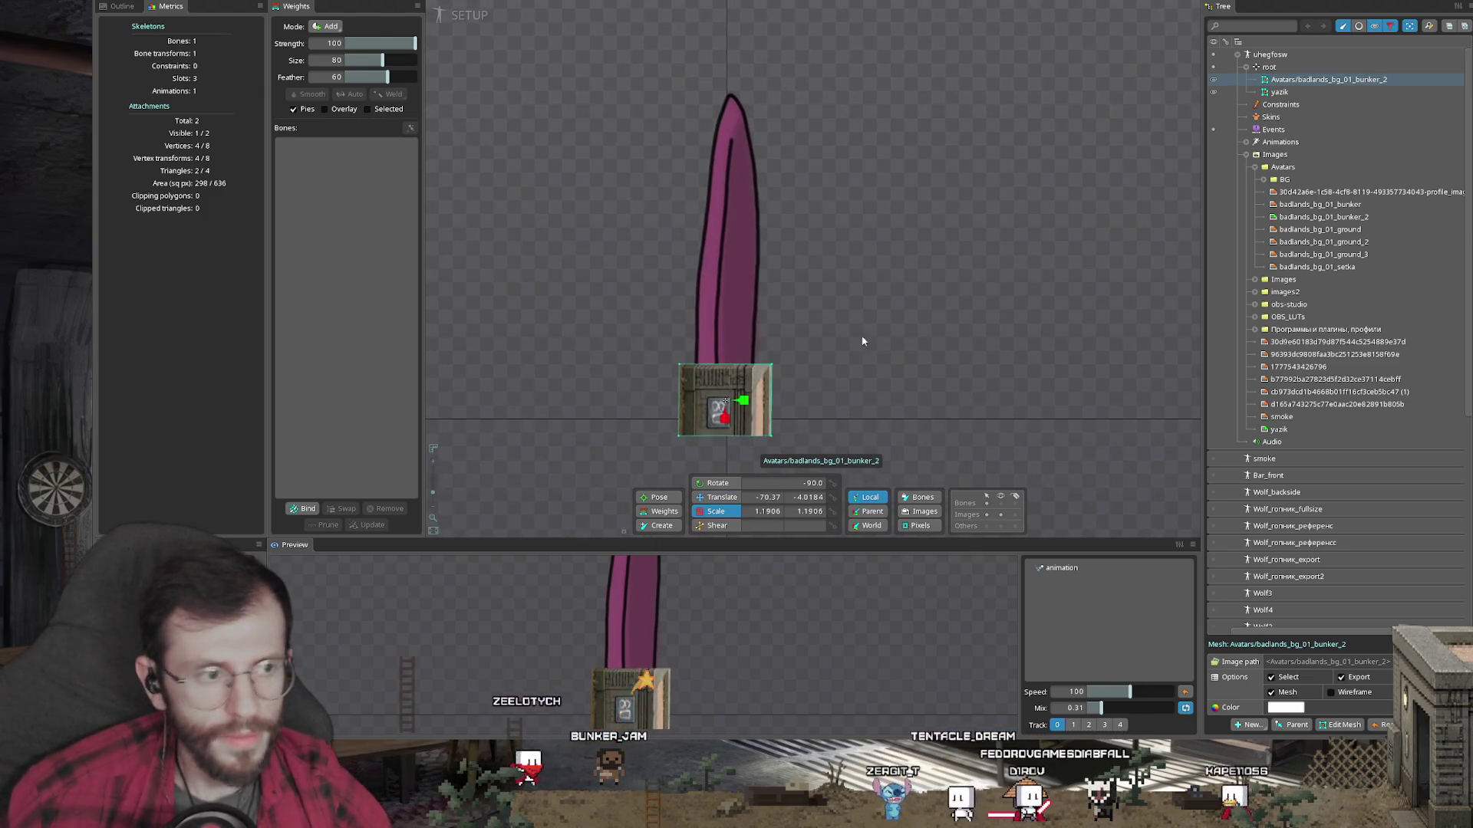
# Step: Delete the leftover badlands_bg_01_bunker slot from the tree, keeping the second crate
pyautogui.click(1356, 28)
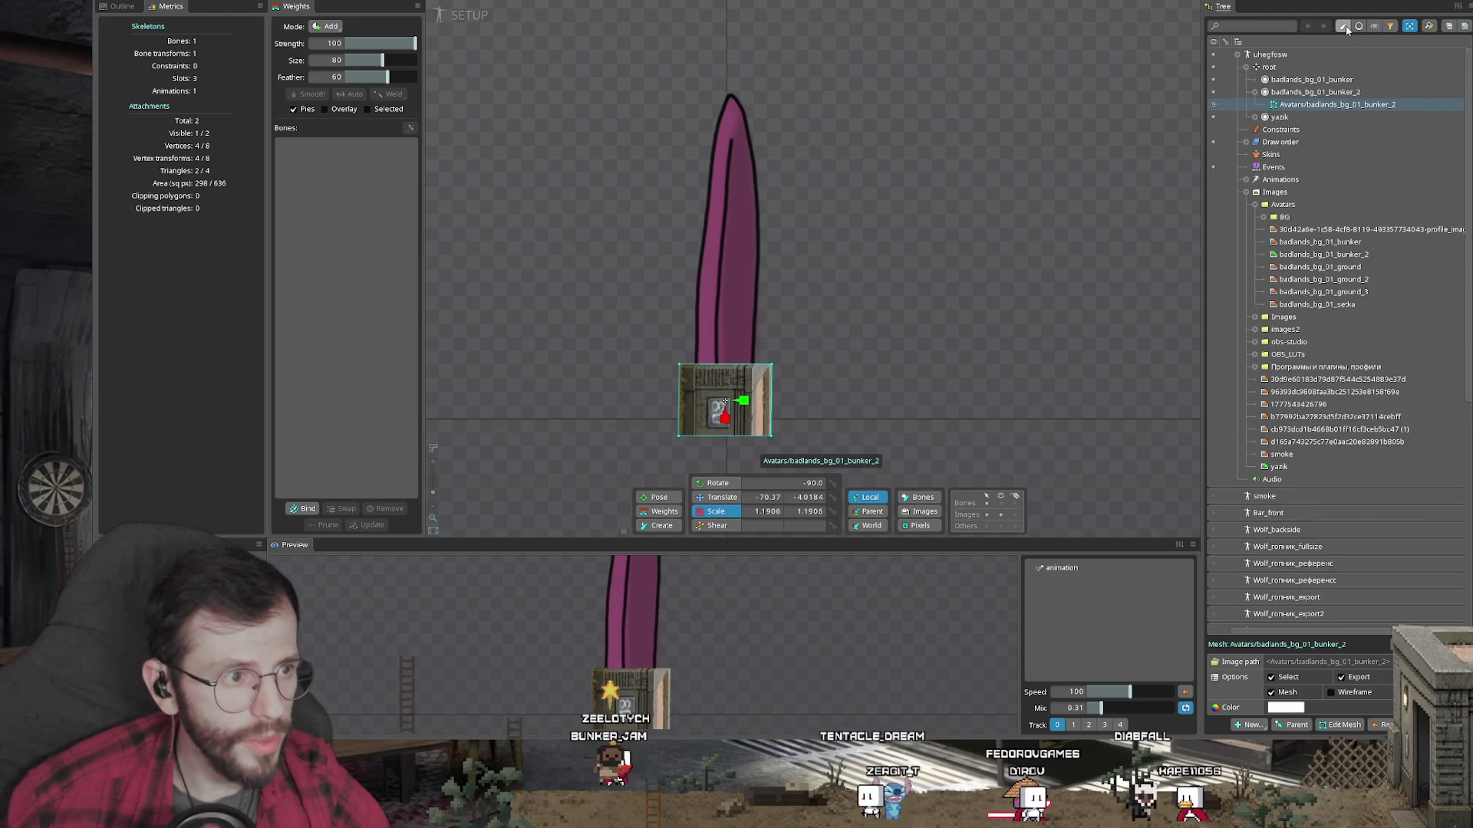
pyautogui.click(1306, 80)
pyautogui.press('Delete')
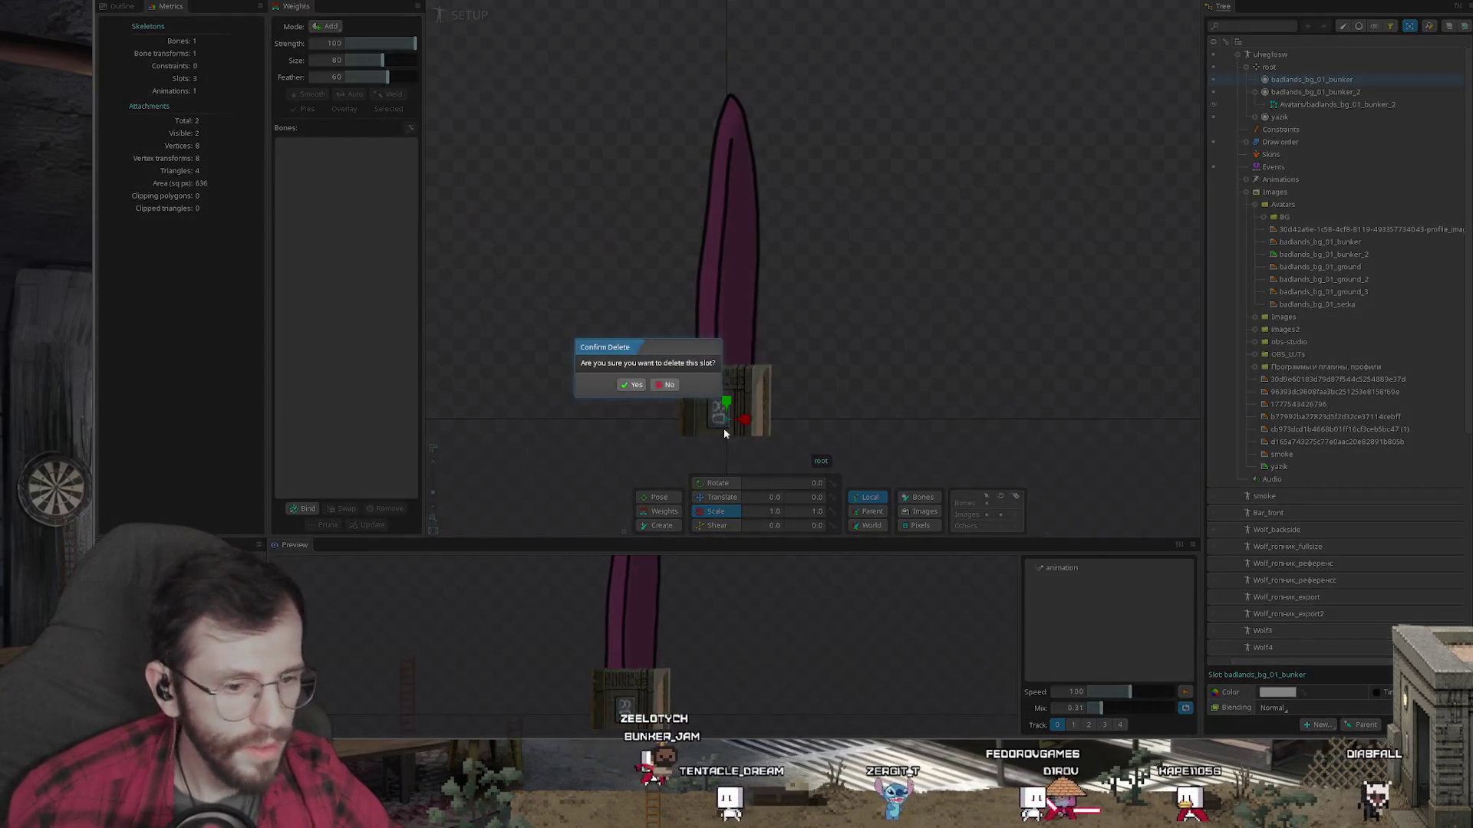
pyautogui.click(635, 387)
pyautogui.moveTo(748, 414); pyautogui.dragTo(740, 385)
pyautogui.scroll(2, 740, 385)
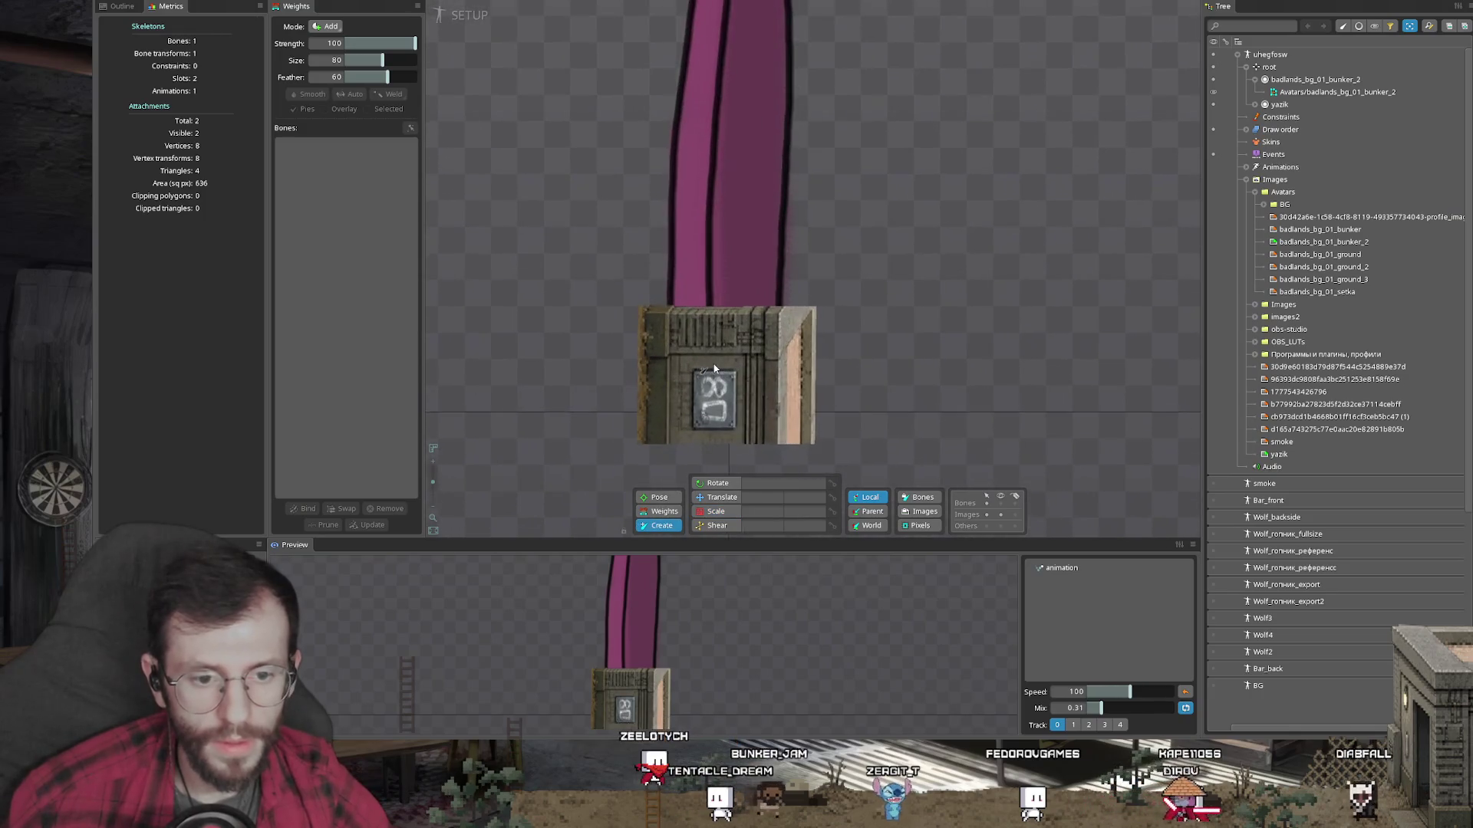
pyautogui.scroll(-1, 756, 310)
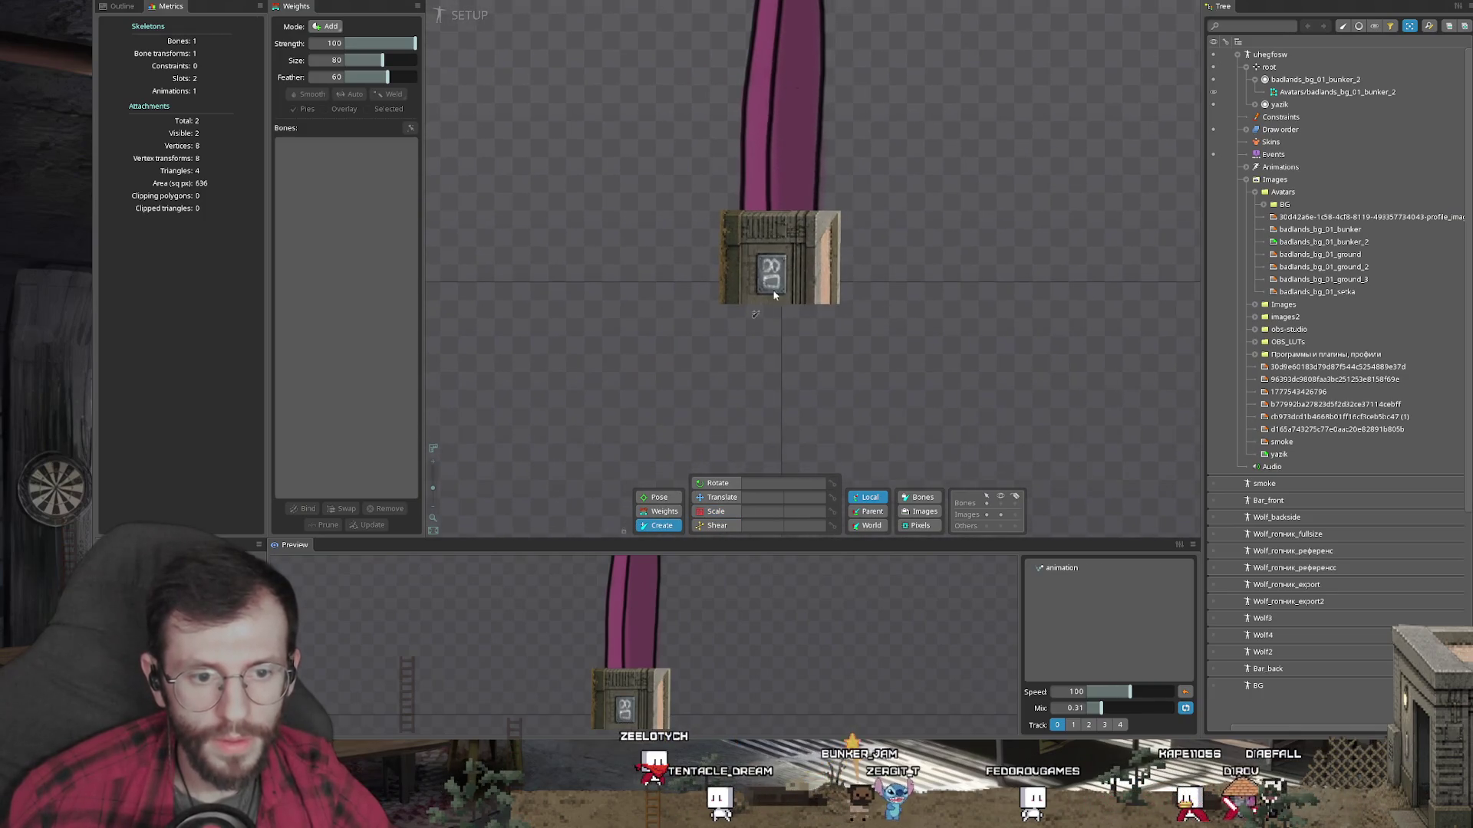
# Step: Draw a new bone under root, rising from the bunker up along the blade
pyautogui.click(1270, 66)
pyautogui.moveTo(754, 331); pyautogui.dragTo(754, 260)
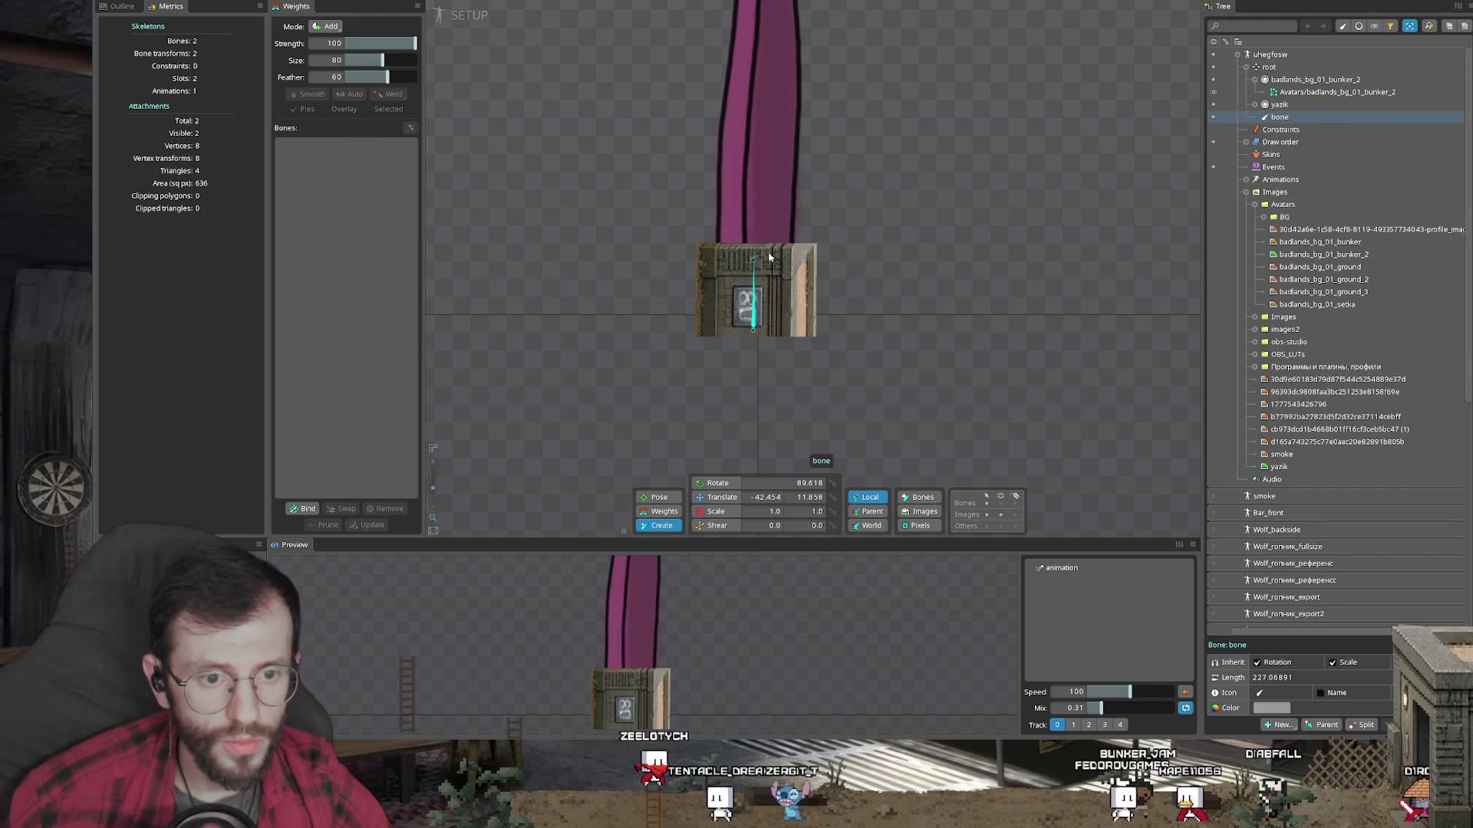
pyautogui.moveTo(870, 150); pyautogui.dragTo(845, 352)
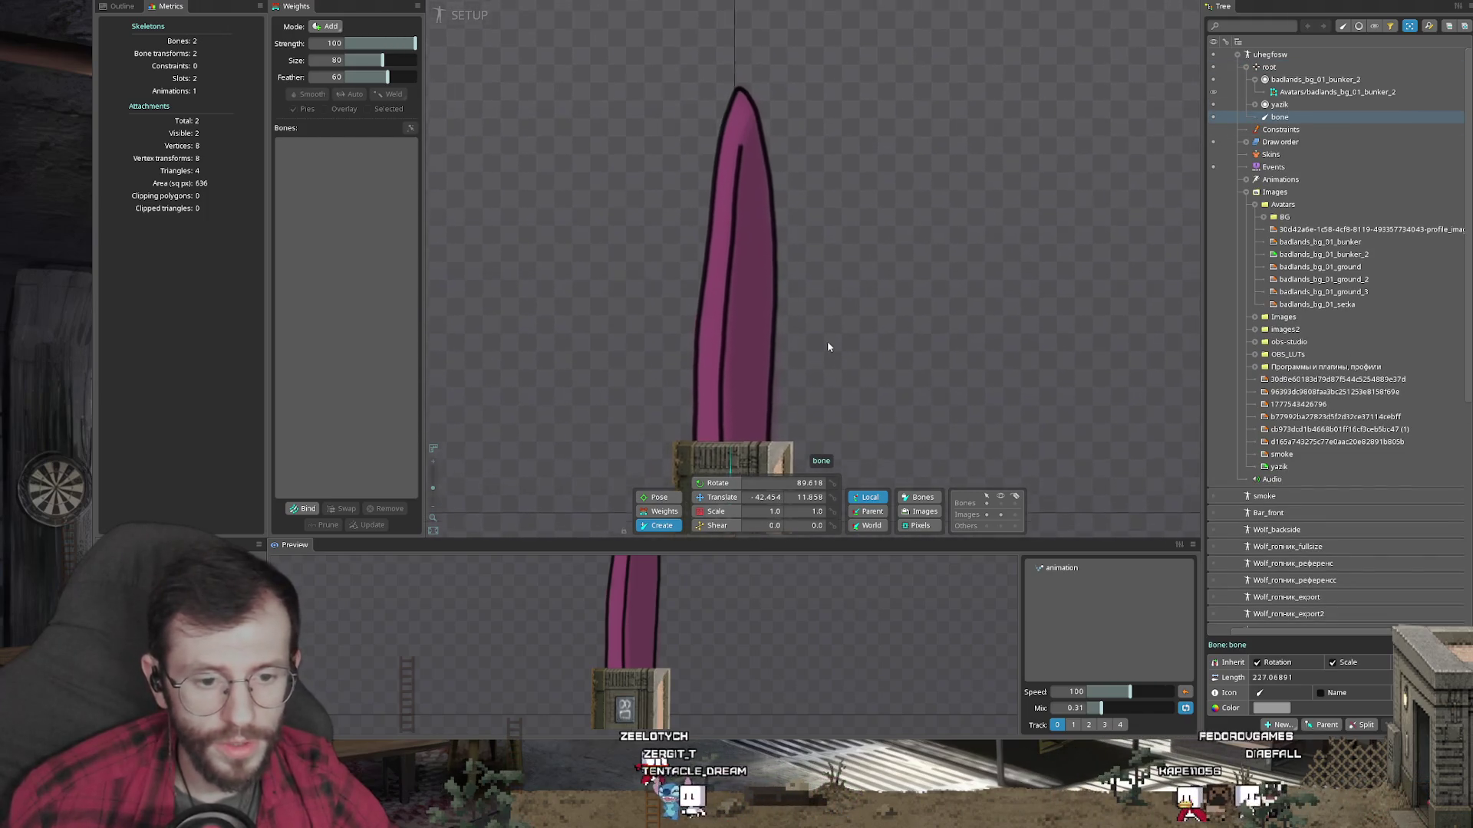
pyautogui.moveTo(734, 407); pyautogui.dragTo(740, 290)
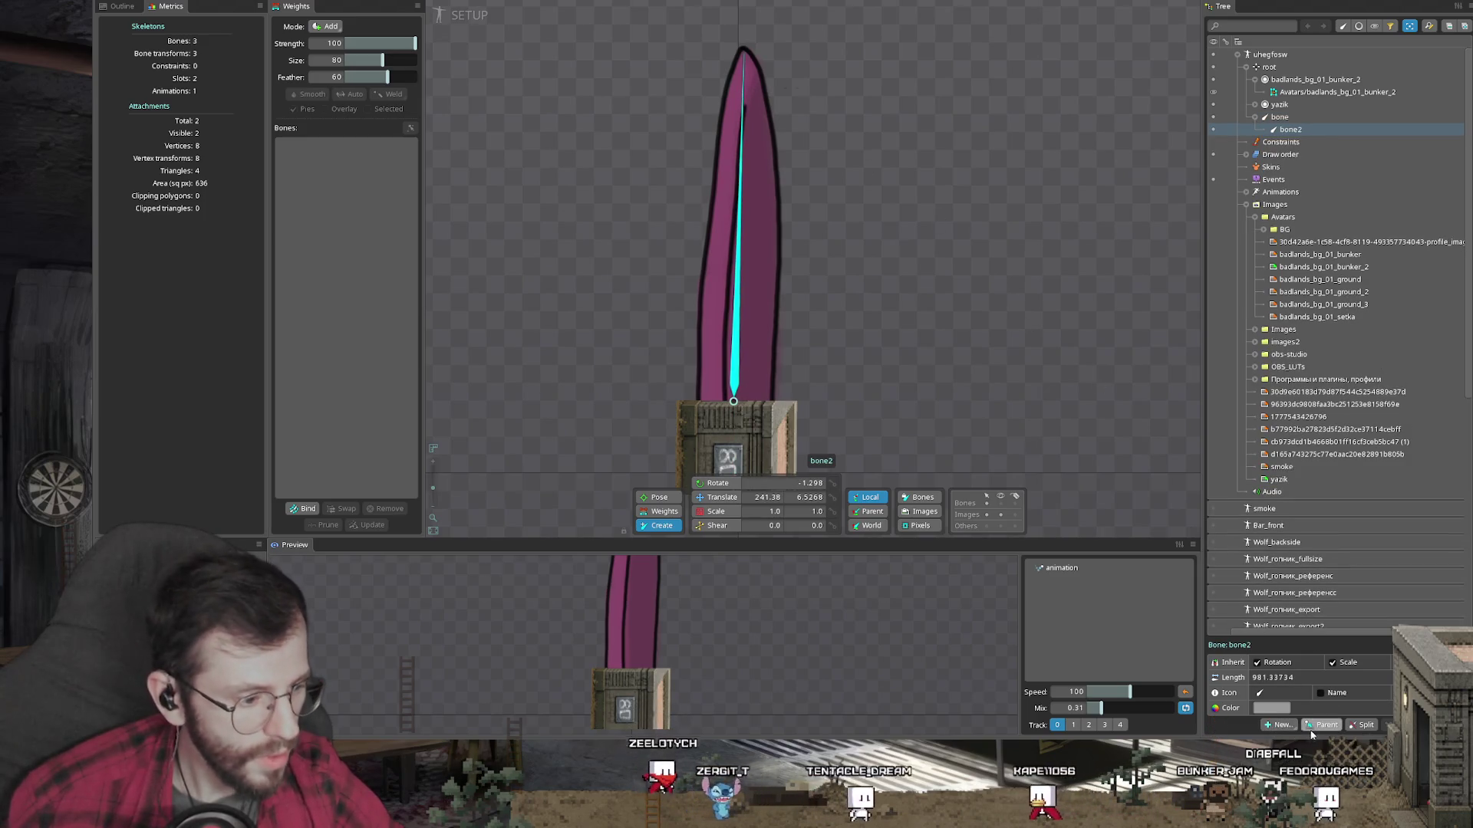
# Step: Split bone2 into 10 bones, undo it, then delete bone2 and select the yazik mesh
pyautogui.click(1358, 725)
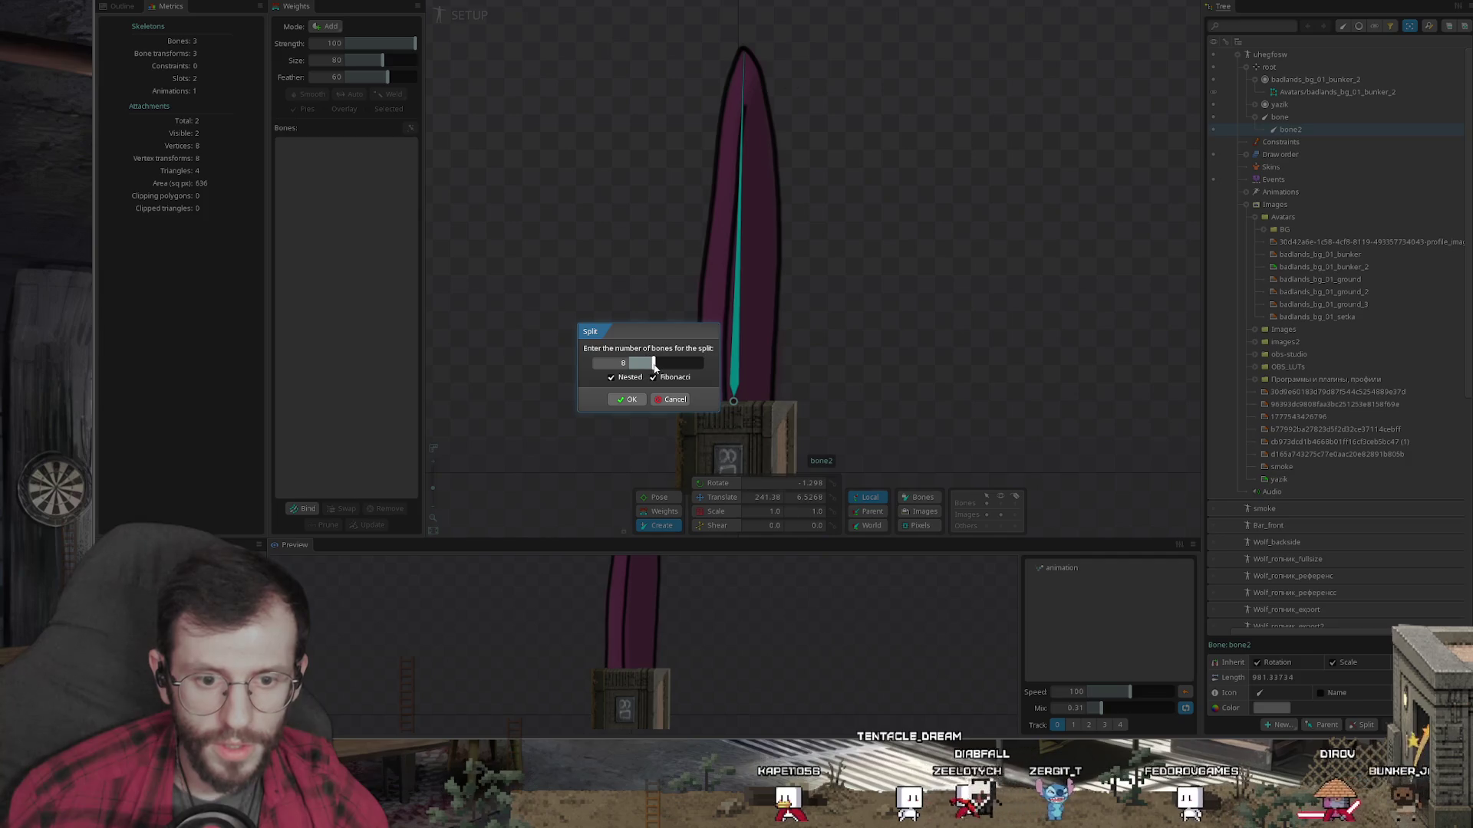
pyautogui.click(626, 400)
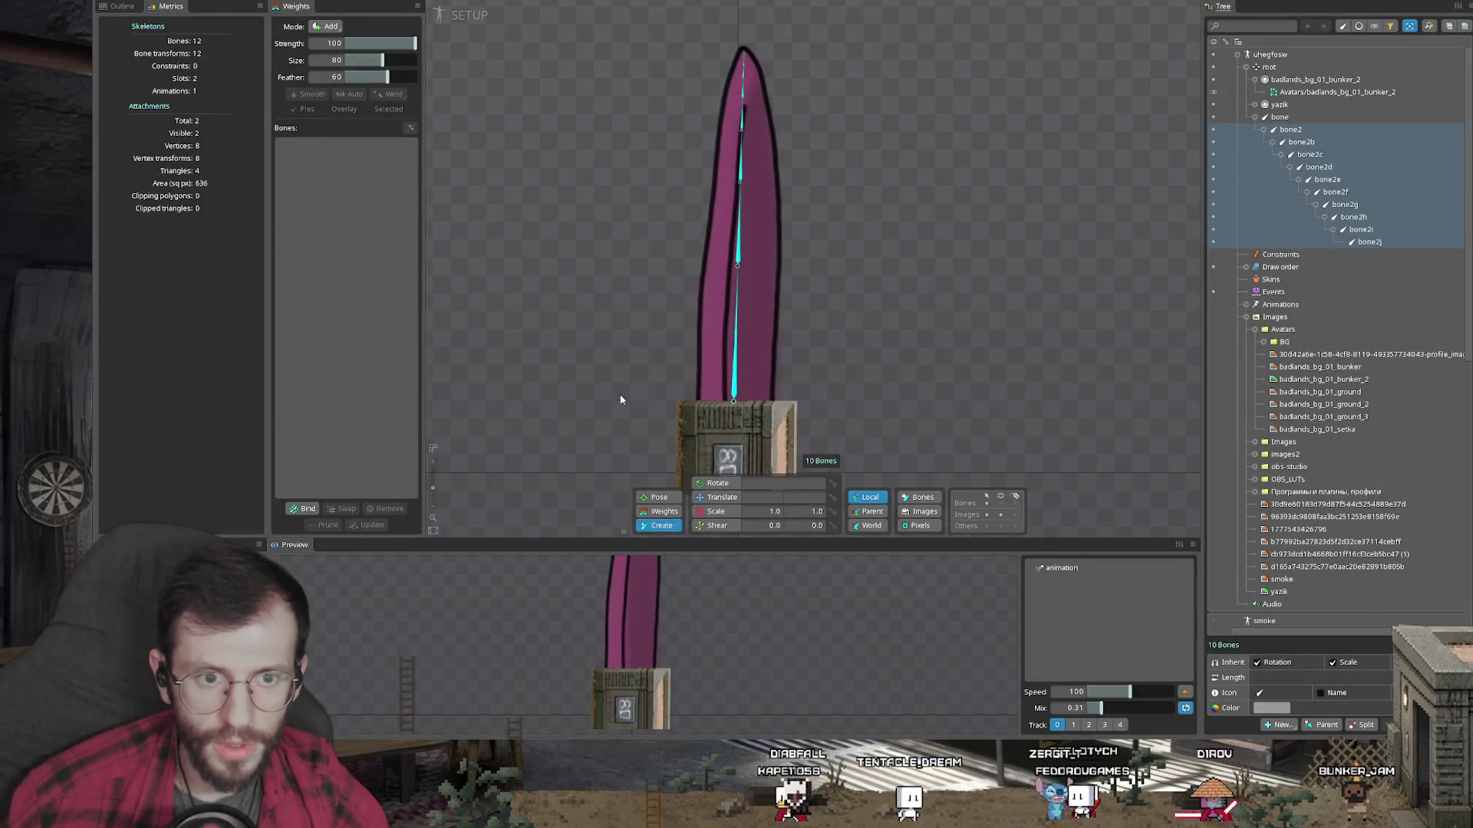
pyautogui.hotkey('ctrl', 'z')
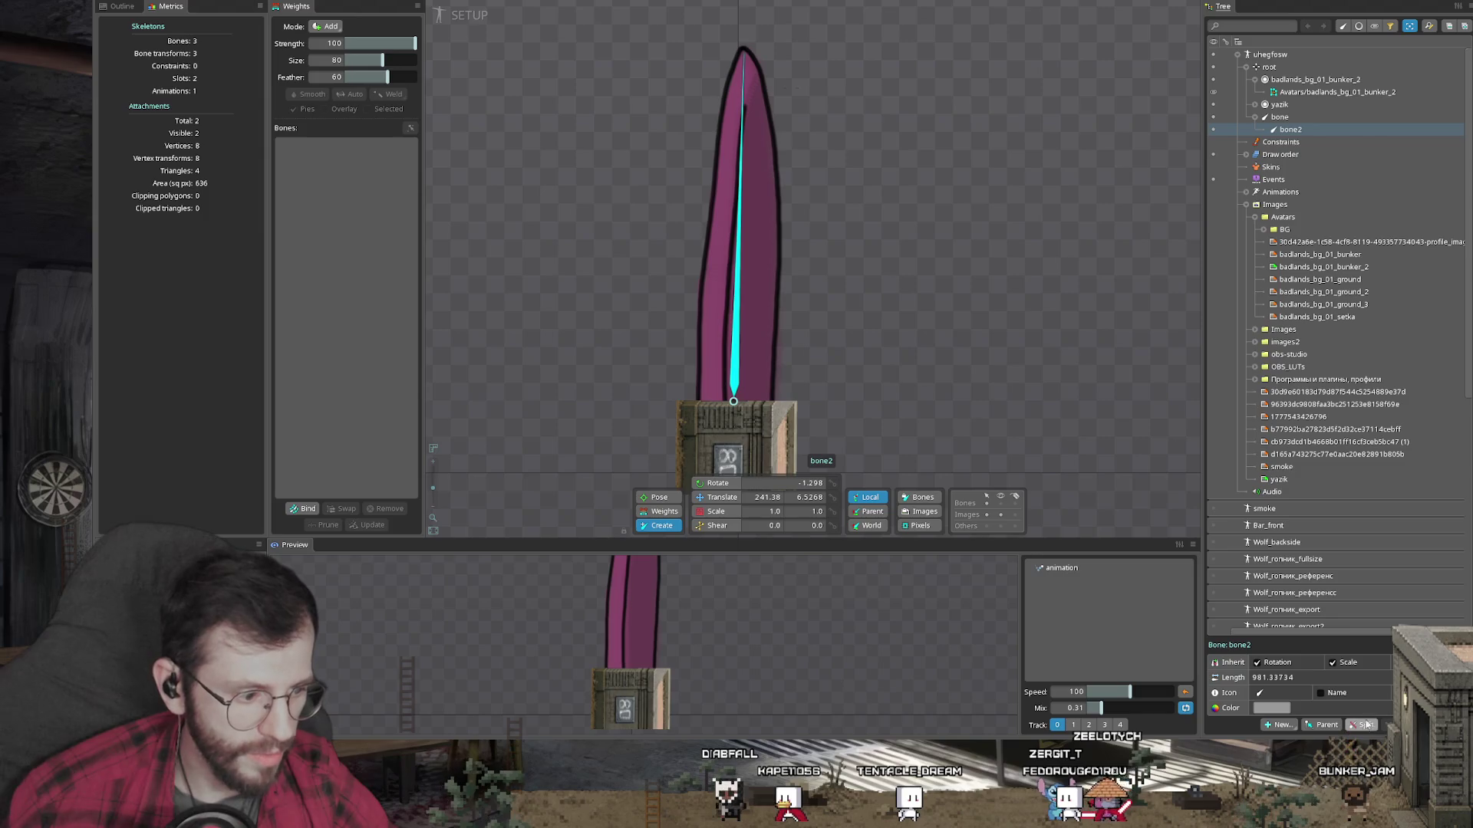
pyautogui.click(1362, 726)
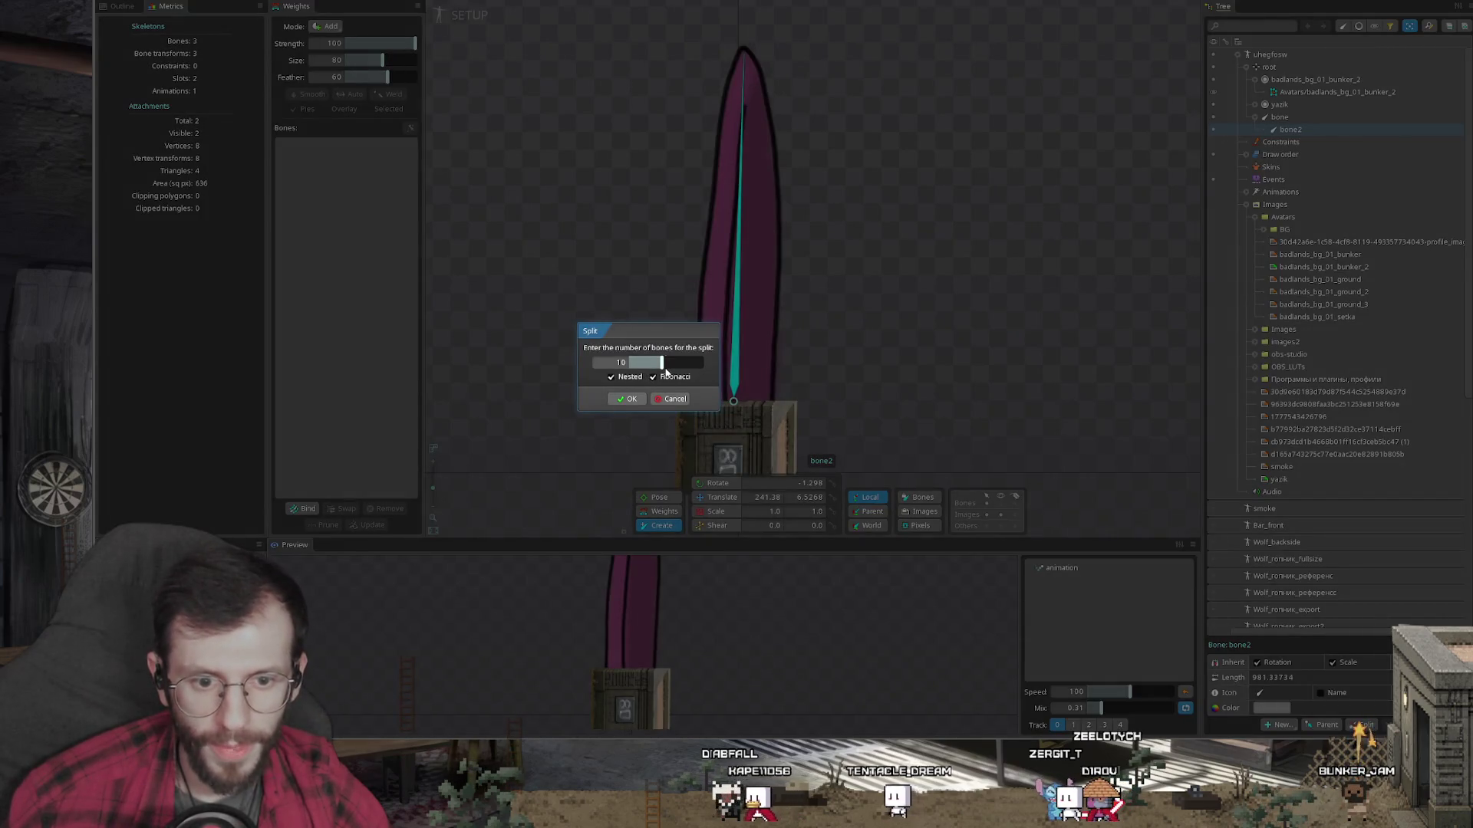
pyautogui.click(677, 406)
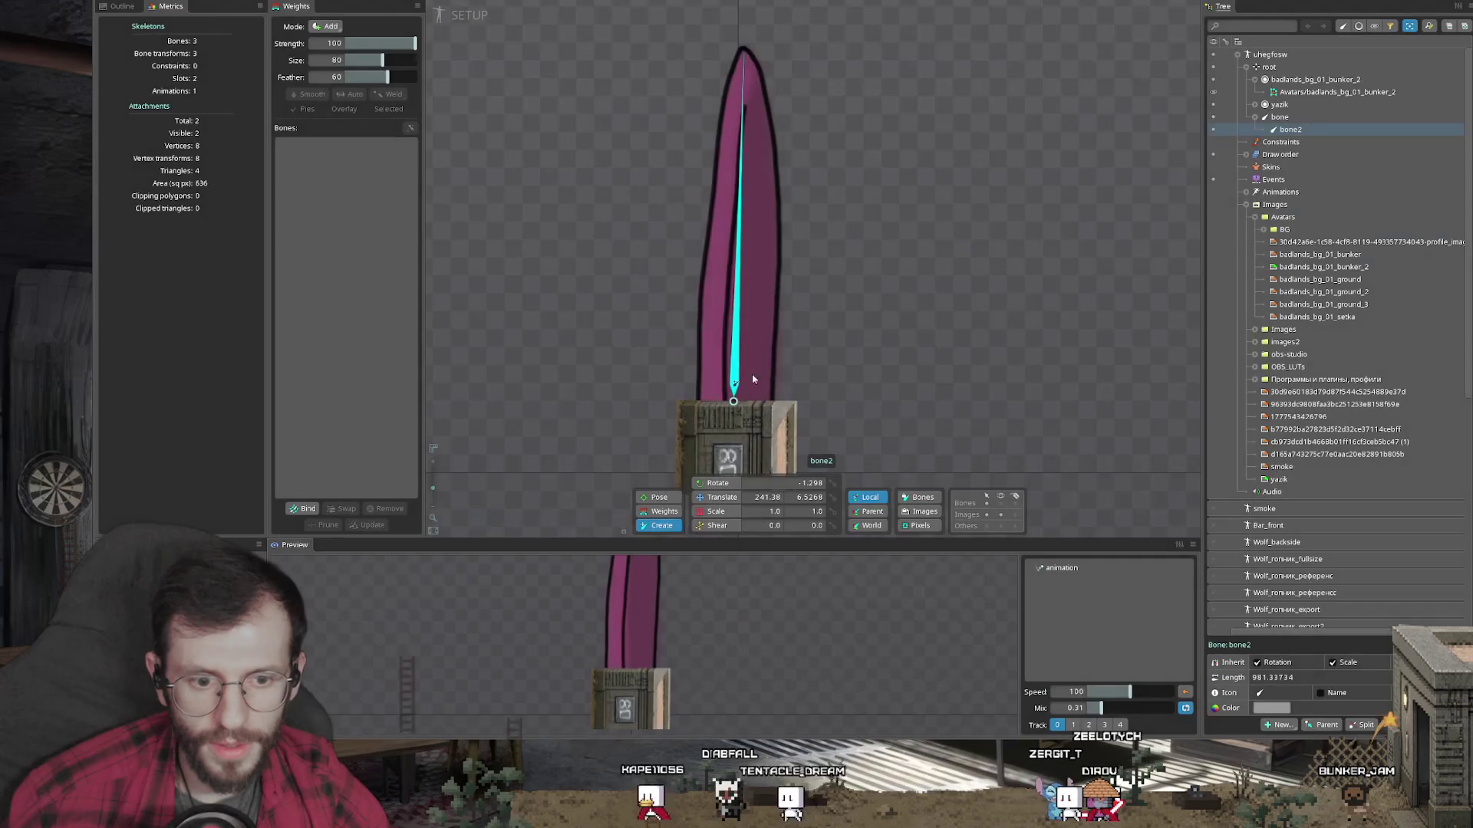
pyautogui.press('Delete')
pyautogui.scroll(3, 740, 373)
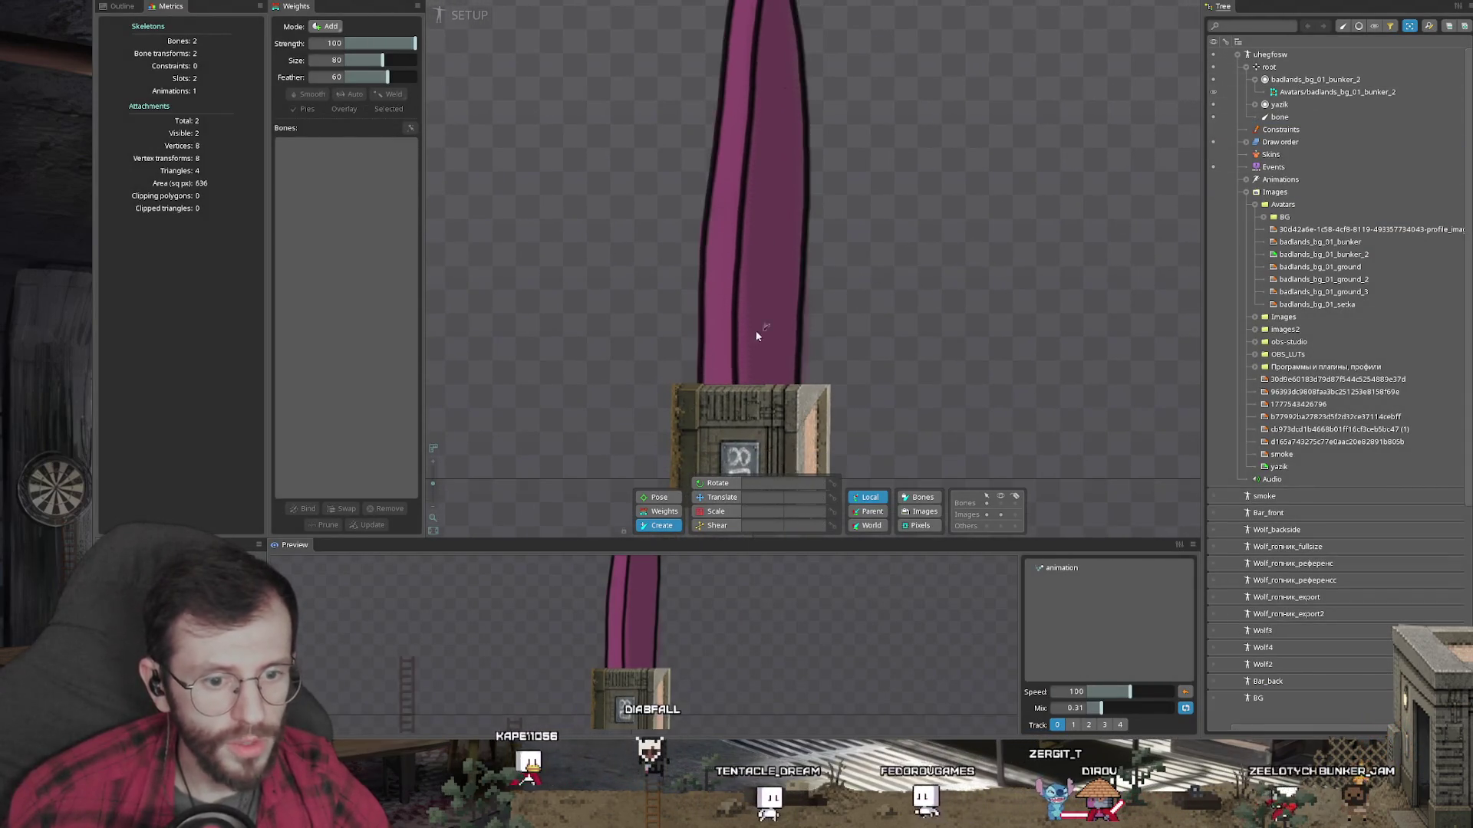
pyautogui.scroll(-4, 804, 302)
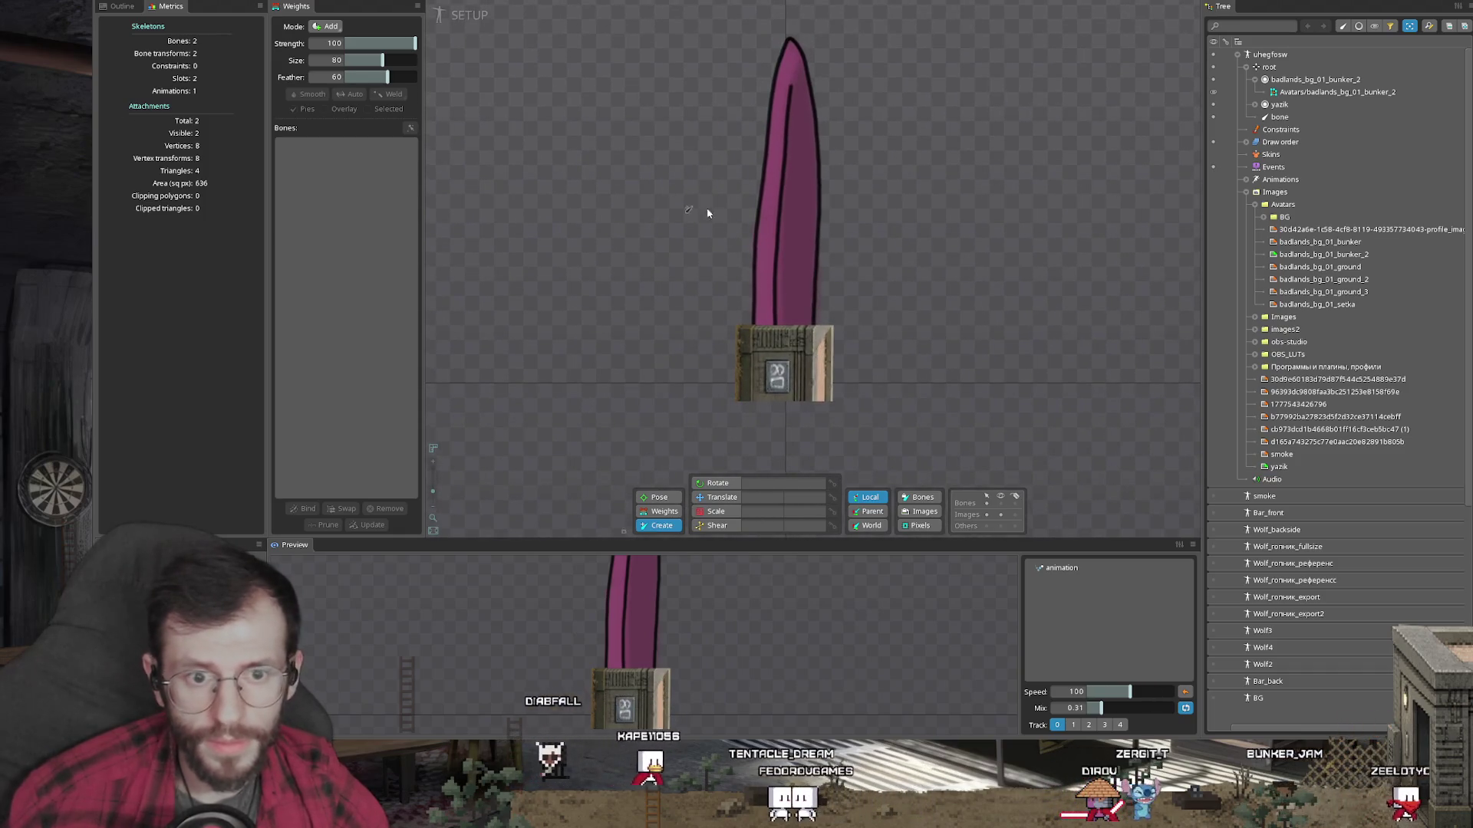
pyautogui.click(793, 246)
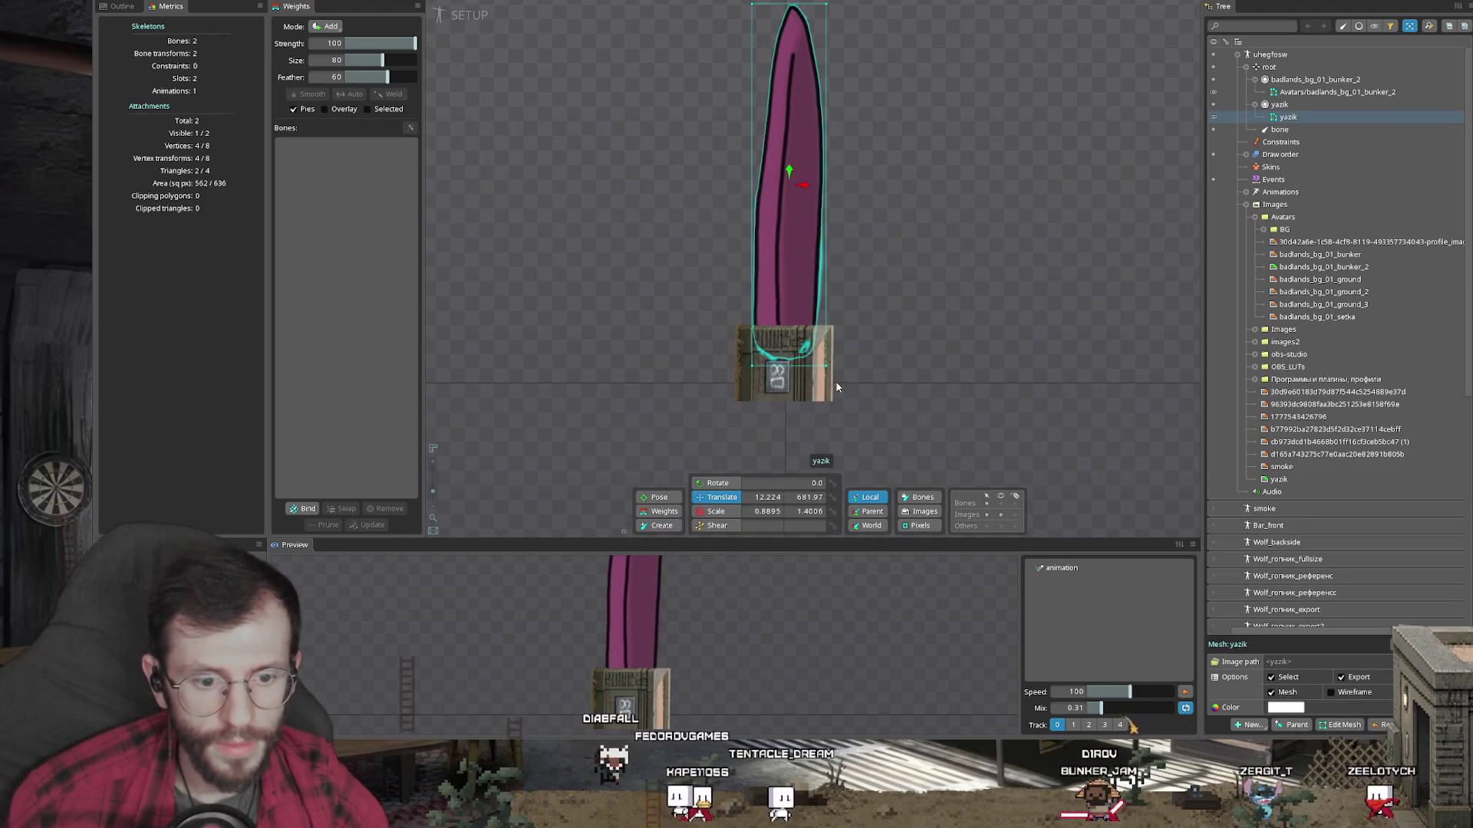
# Step: Draw a root-parented bone chain from bone2 up through bone8 along the magenta blade
pyautogui.click(663, 527)
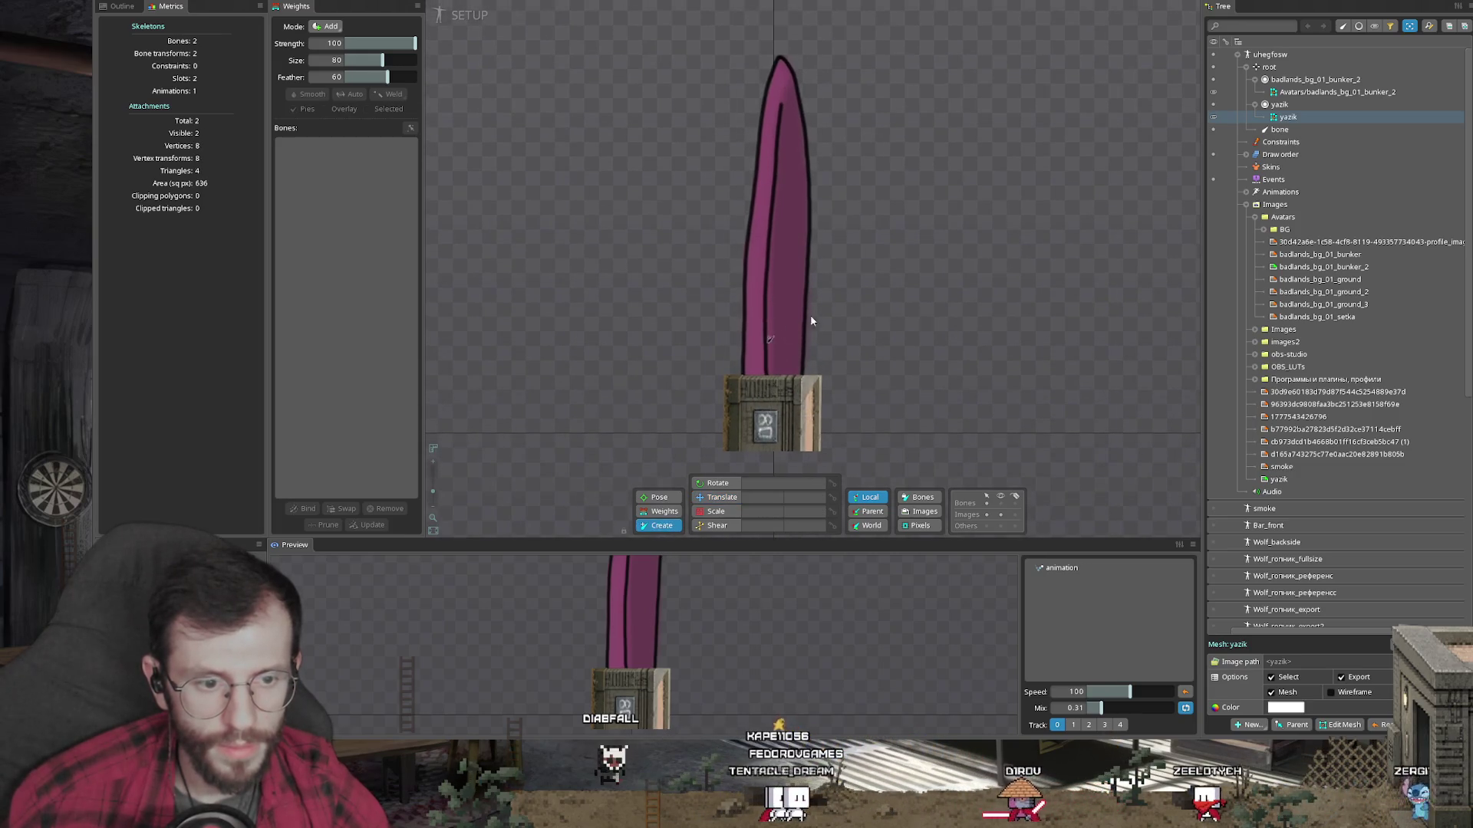
pyautogui.click(1270, 69)
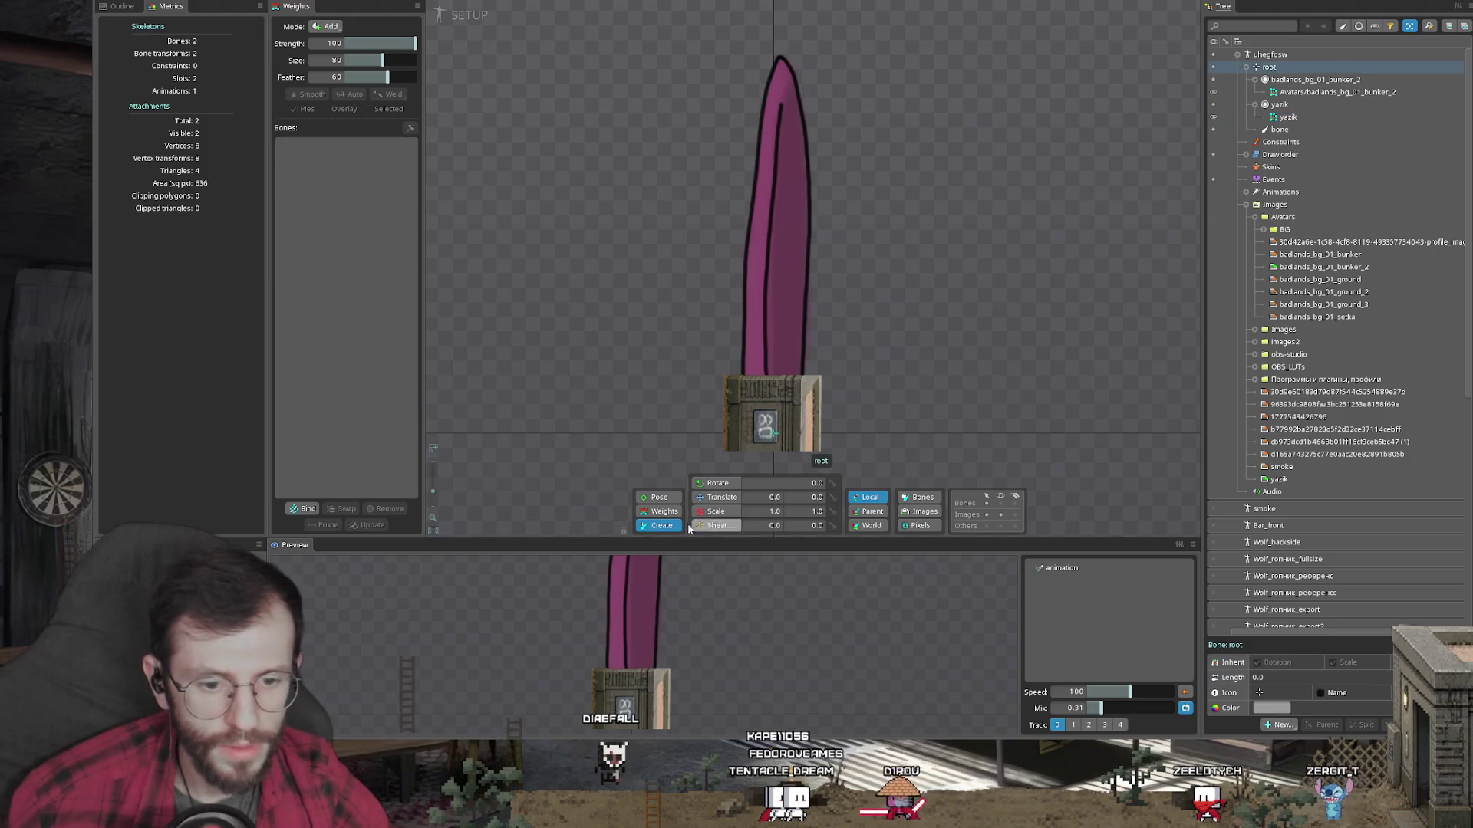
pyautogui.scroll(3, 834, 347)
pyautogui.moveTo(721, 441); pyautogui.dragTo(721, 420)
pyautogui.scroll(-2, 736, 322)
pyautogui.moveTo(726, 334)
pyautogui.mouseDown()
pyautogui.moveTo(782, 220)
pyautogui.moveTo(785, 59)
pyautogui.mouseUp()
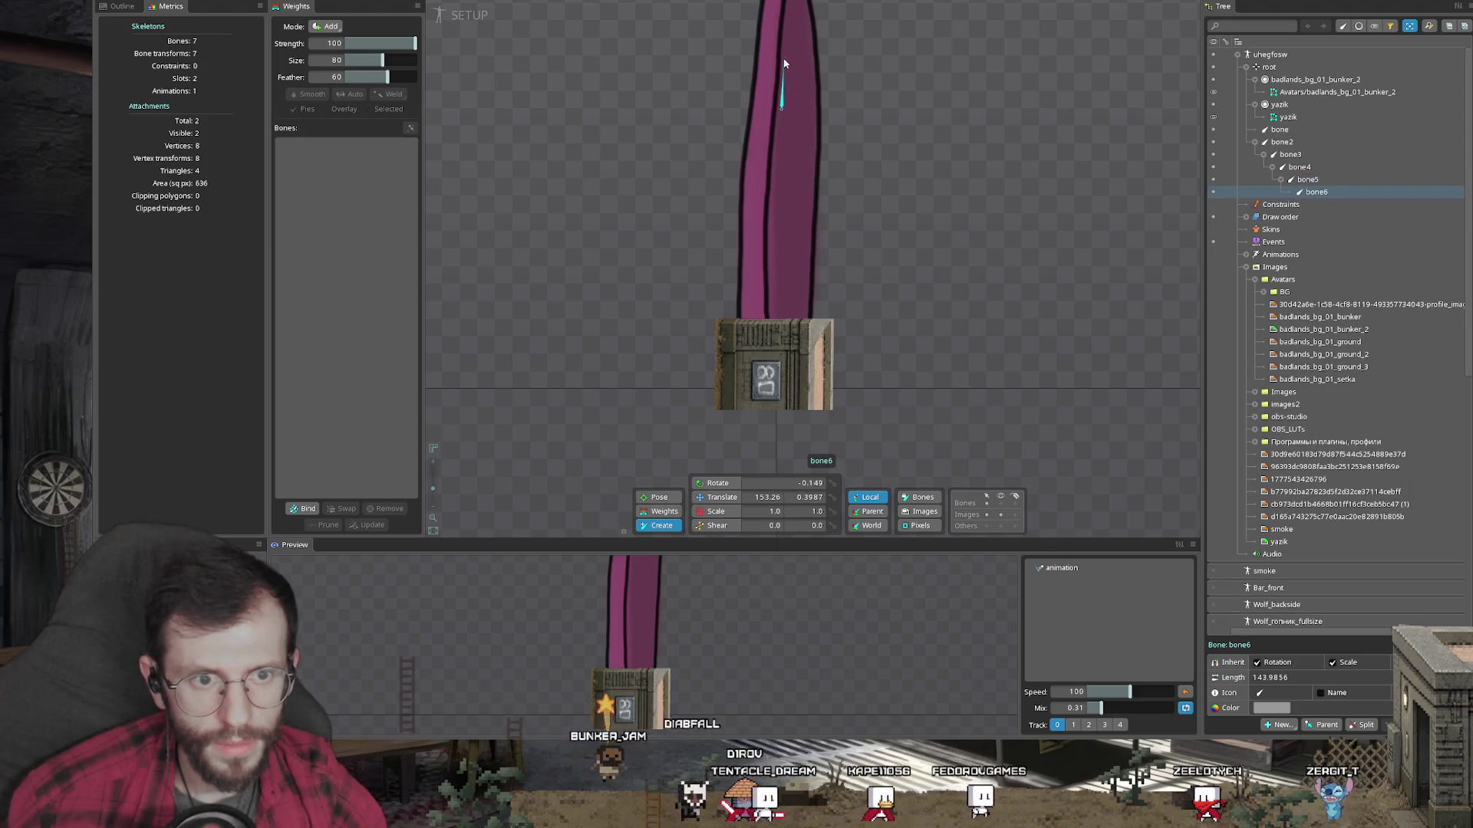
pyautogui.moveTo(785, 159); pyautogui.dragTo(790, 95)
pyautogui.click(749, 223)
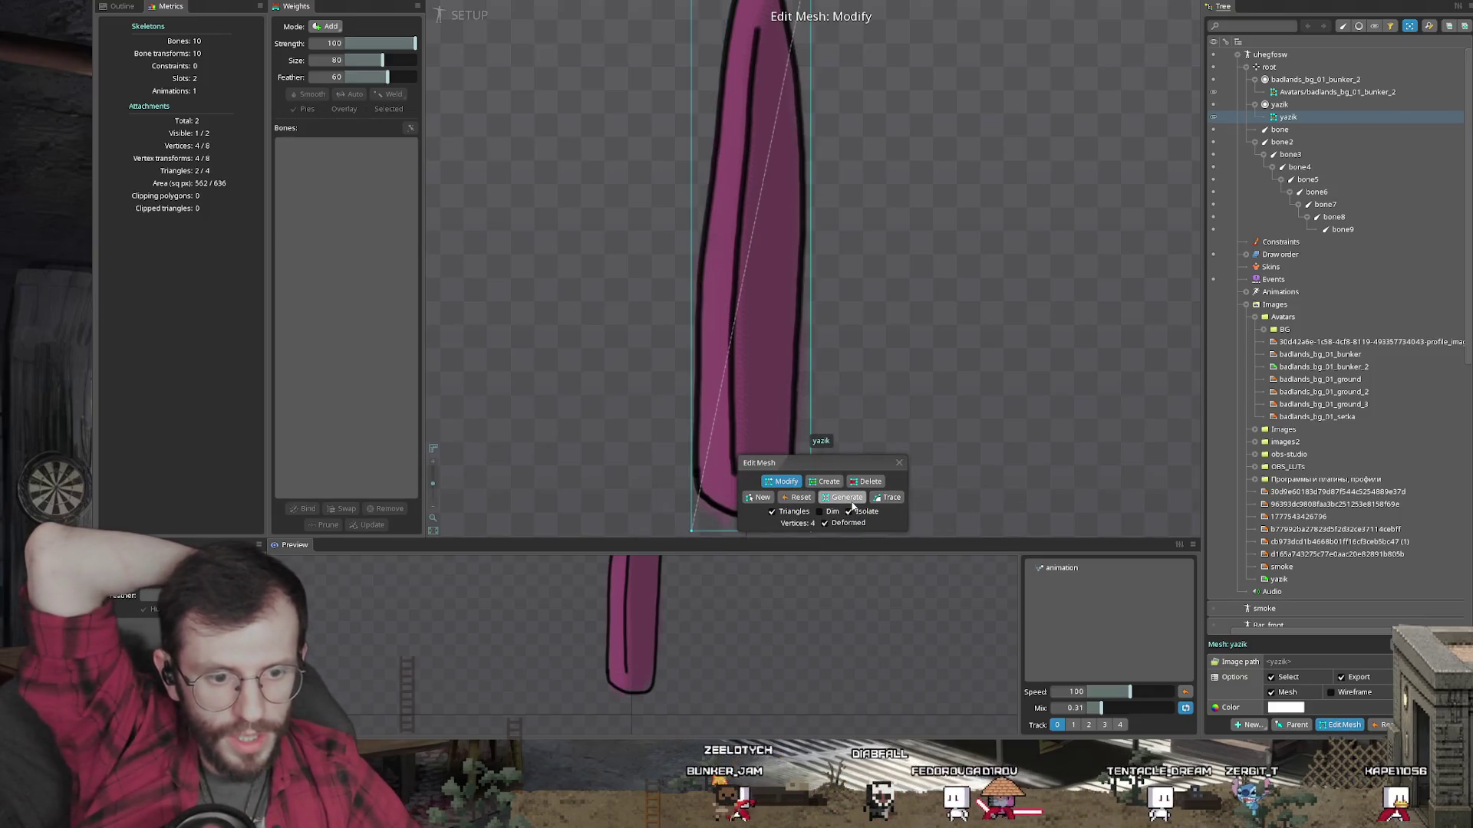
# Step: Generate a denser vertex grid on the yazik blade mesh, regenerating it four times
pyautogui.click(846, 498)
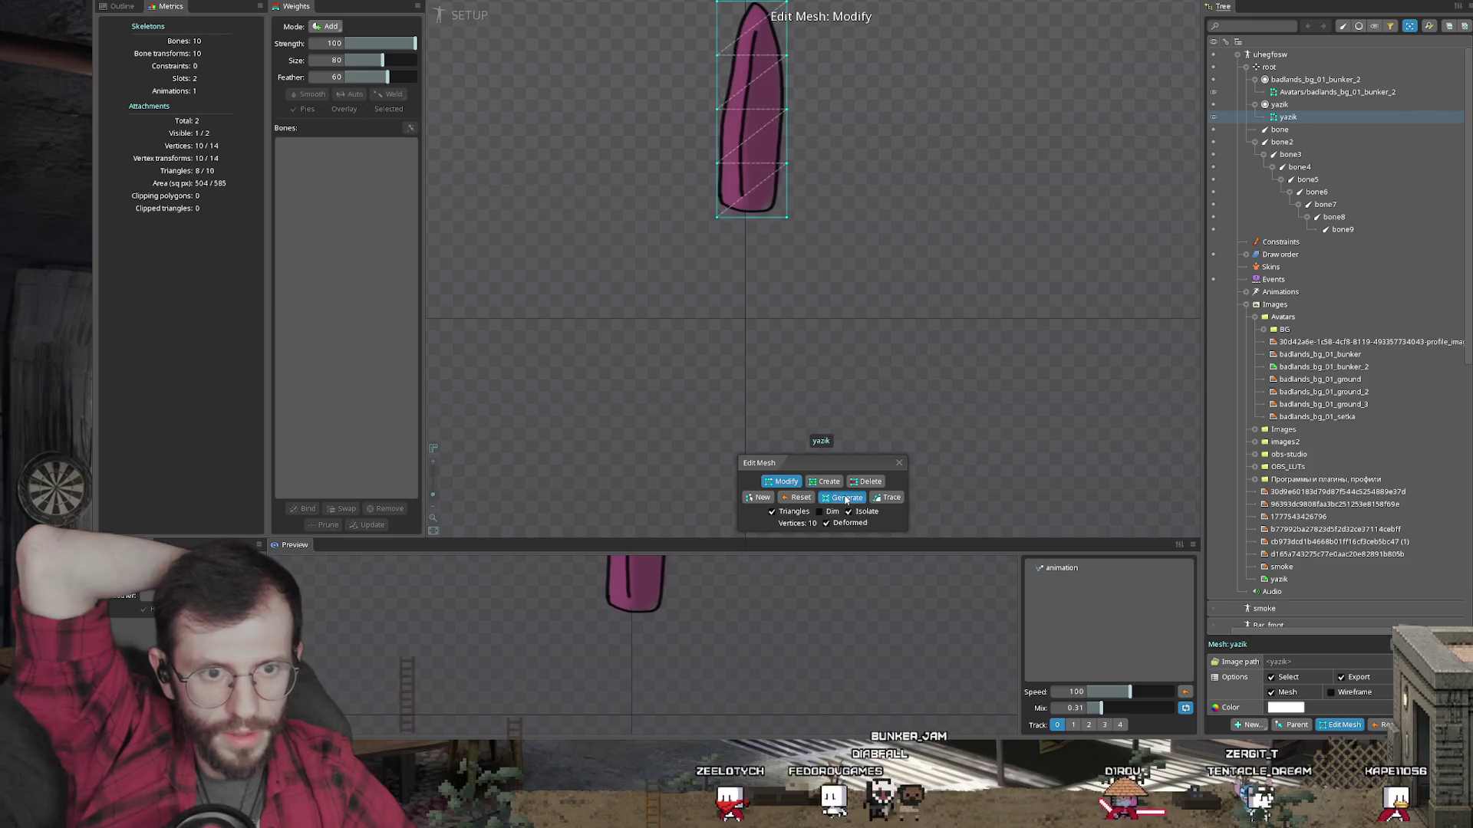
pyautogui.click(846, 499)
pyautogui.click(846, 500)
pyautogui.click(846, 499)
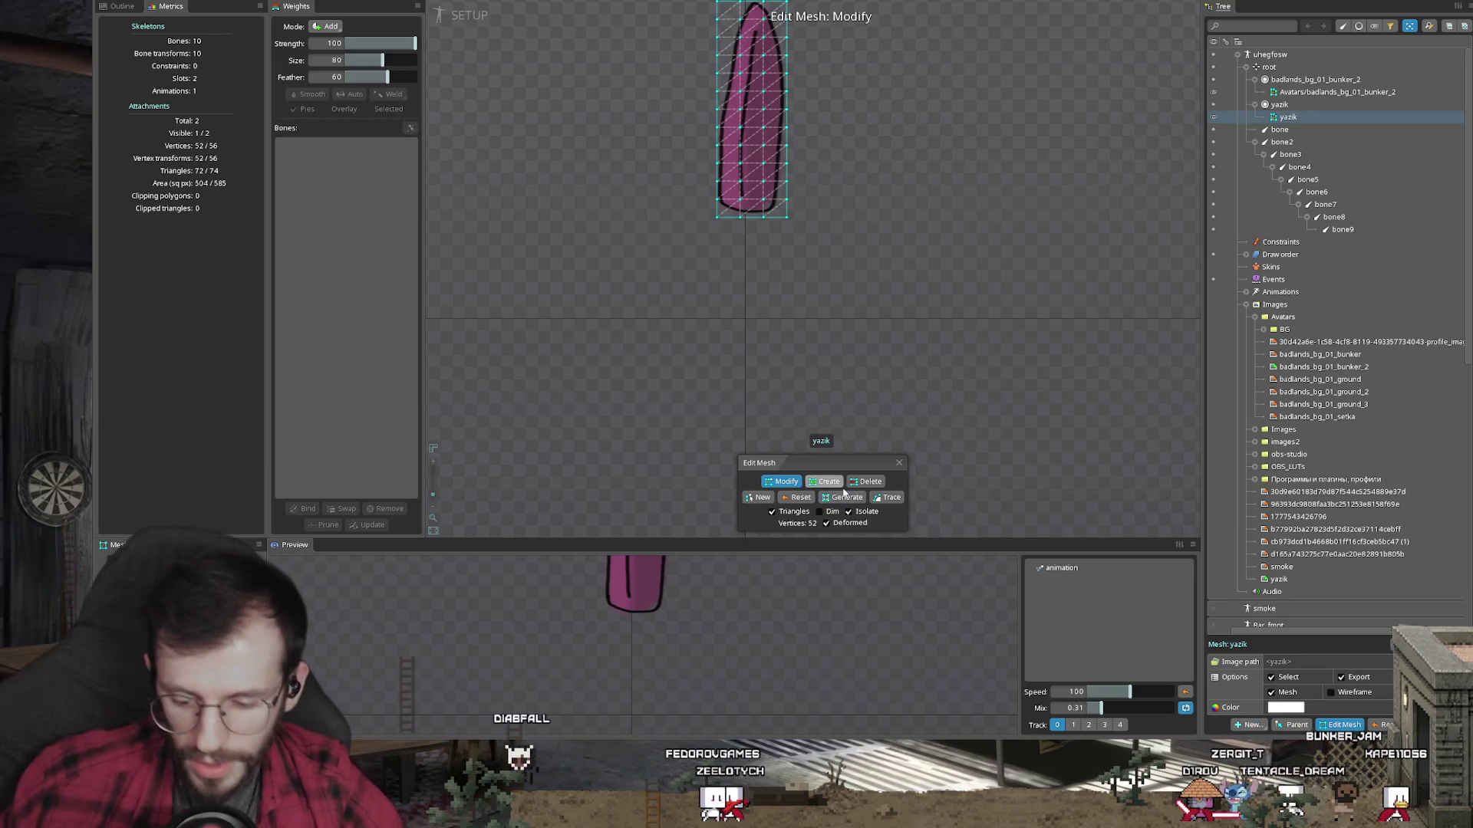
pyautogui.press('Escape')
# Step: Scale the blade mesh to about 0.85 × 1.42, taller and narrower along the chain
pyautogui.scroll(1, 811, 336)
pyautogui.press('s')
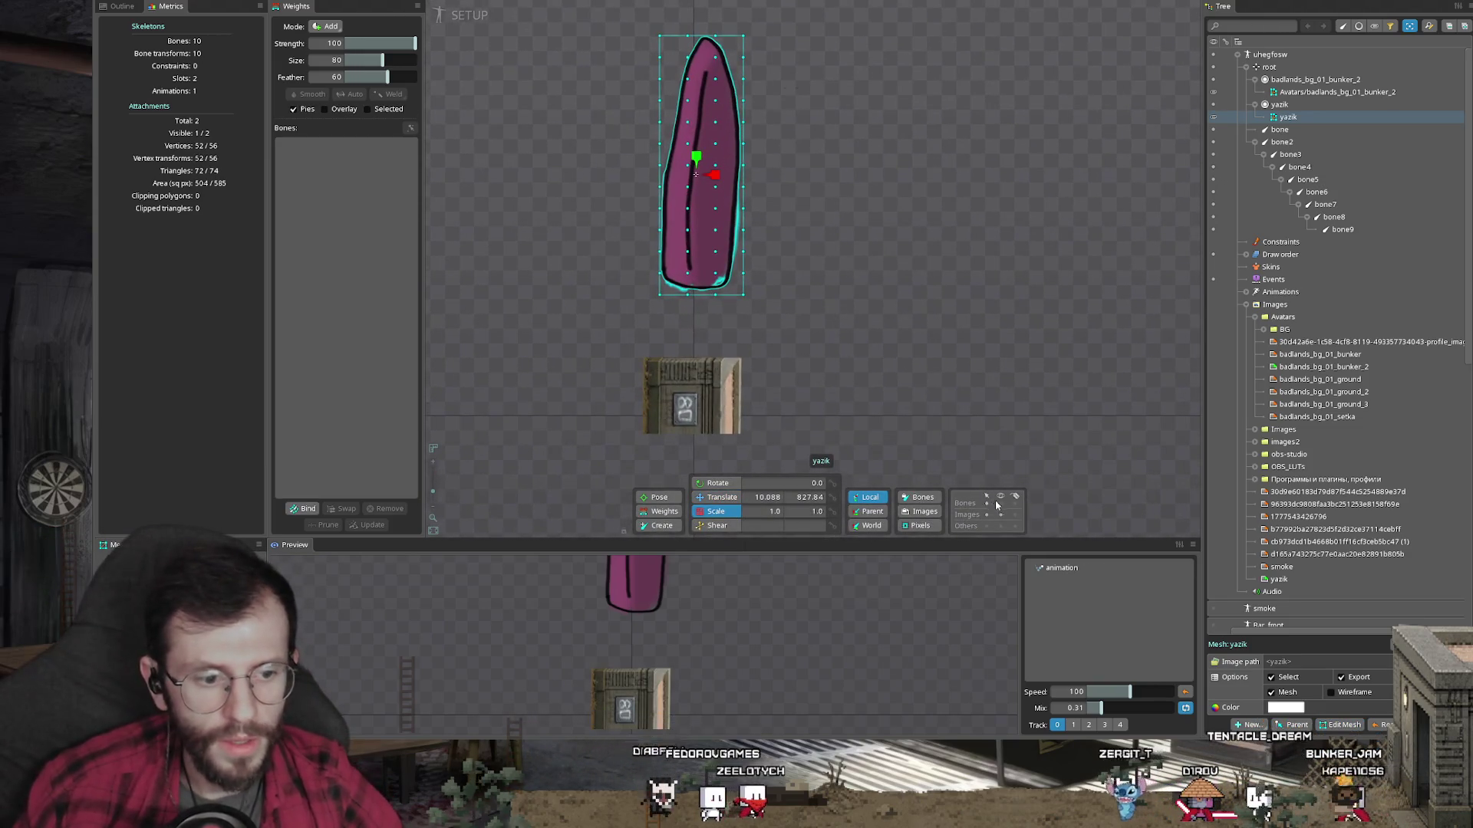
pyautogui.moveTo(695, 158)
pyautogui.mouseDown()
pyautogui.moveTo(697, 93)
pyautogui.moveTo(799, 181)
pyautogui.mouseUp()
pyautogui.press('t')
pyautogui.press('s')
pyautogui.moveTo(702, 192); pyautogui.dragTo(708, 249)
pyautogui.press('t')
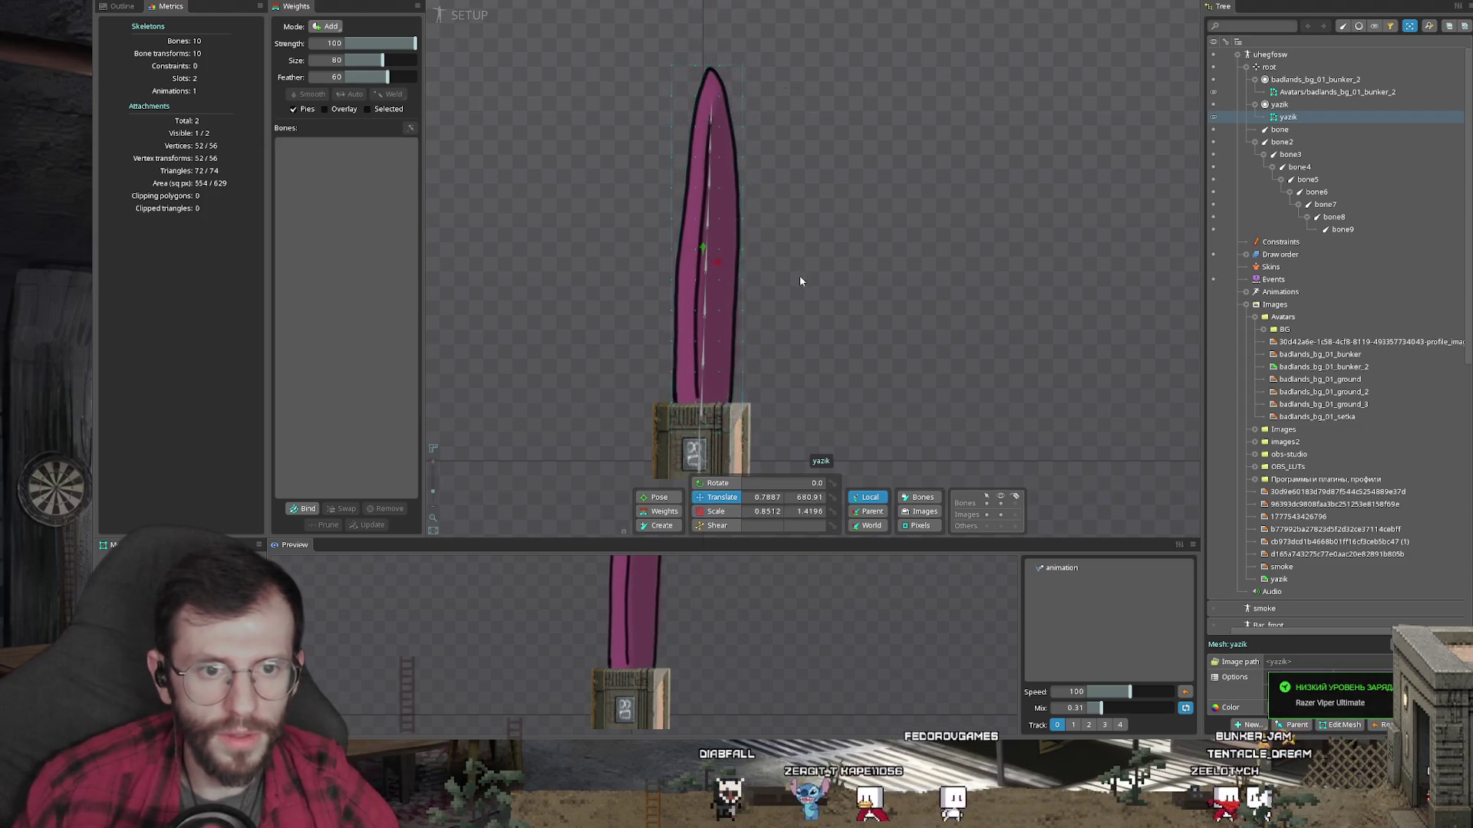
pyautogui.press('Escape')
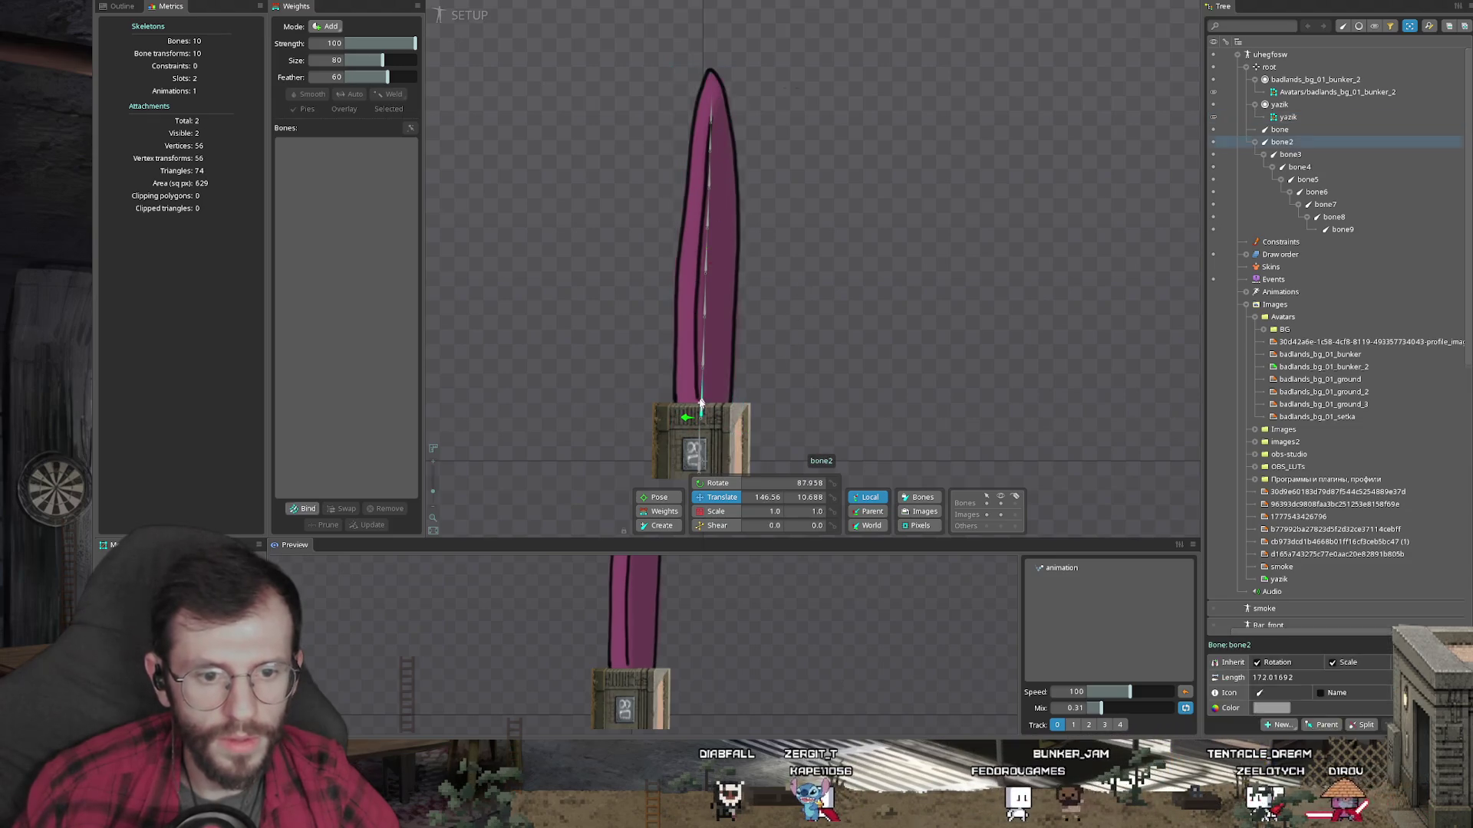
# Step: Set the colour of the bone2 chain and its child bones to red
pyautogui.doubleClick(700, 407)
pyautogui.click(1271, 708)
pyautogui.click(745, 241)
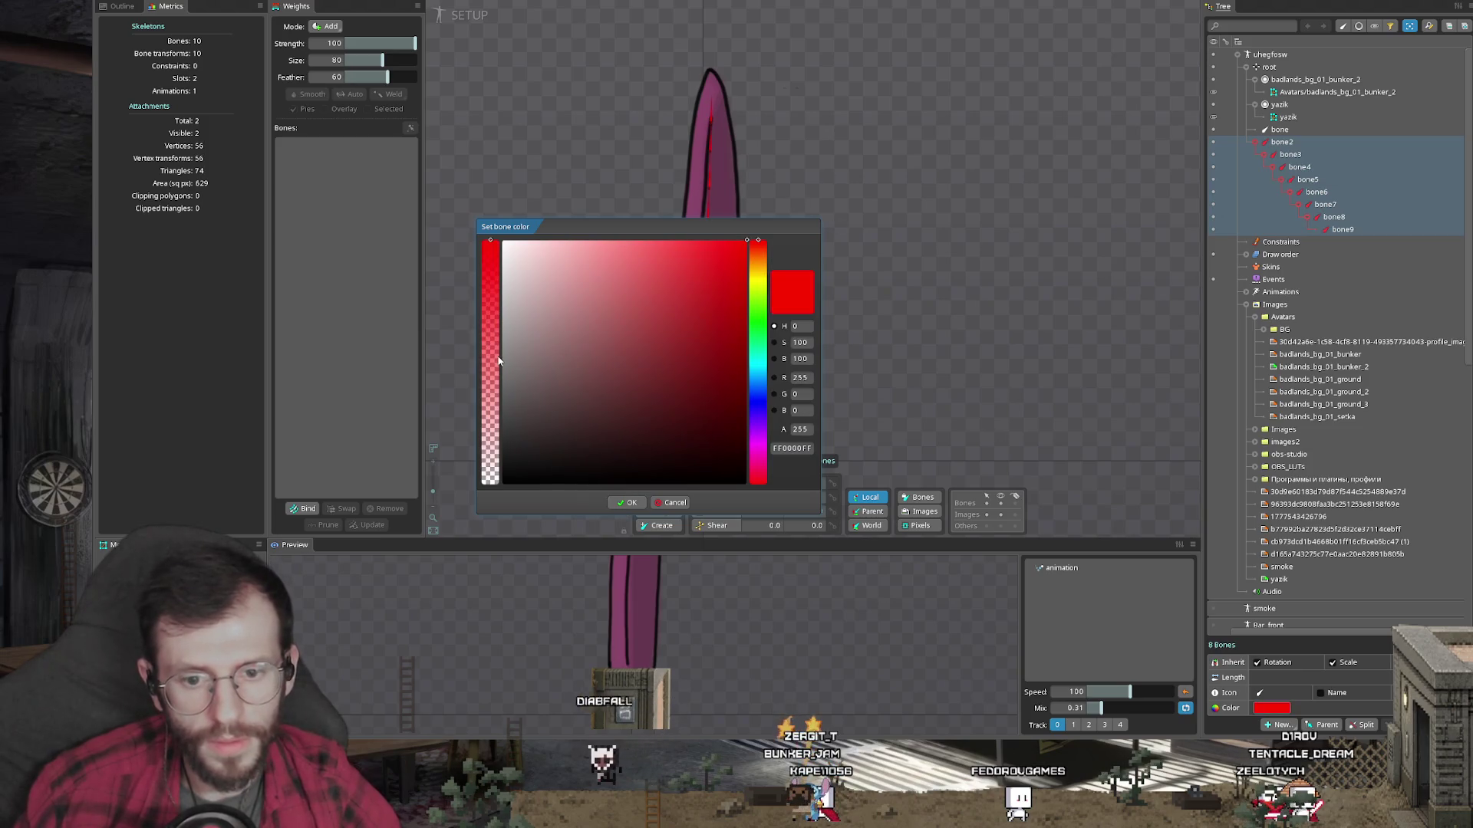
pyautogui.click(627, 502)
# Step: Bind the yazik mesh to bones bone2–bone9 and switch to Animate mode
pyautogui.click(707, 360)
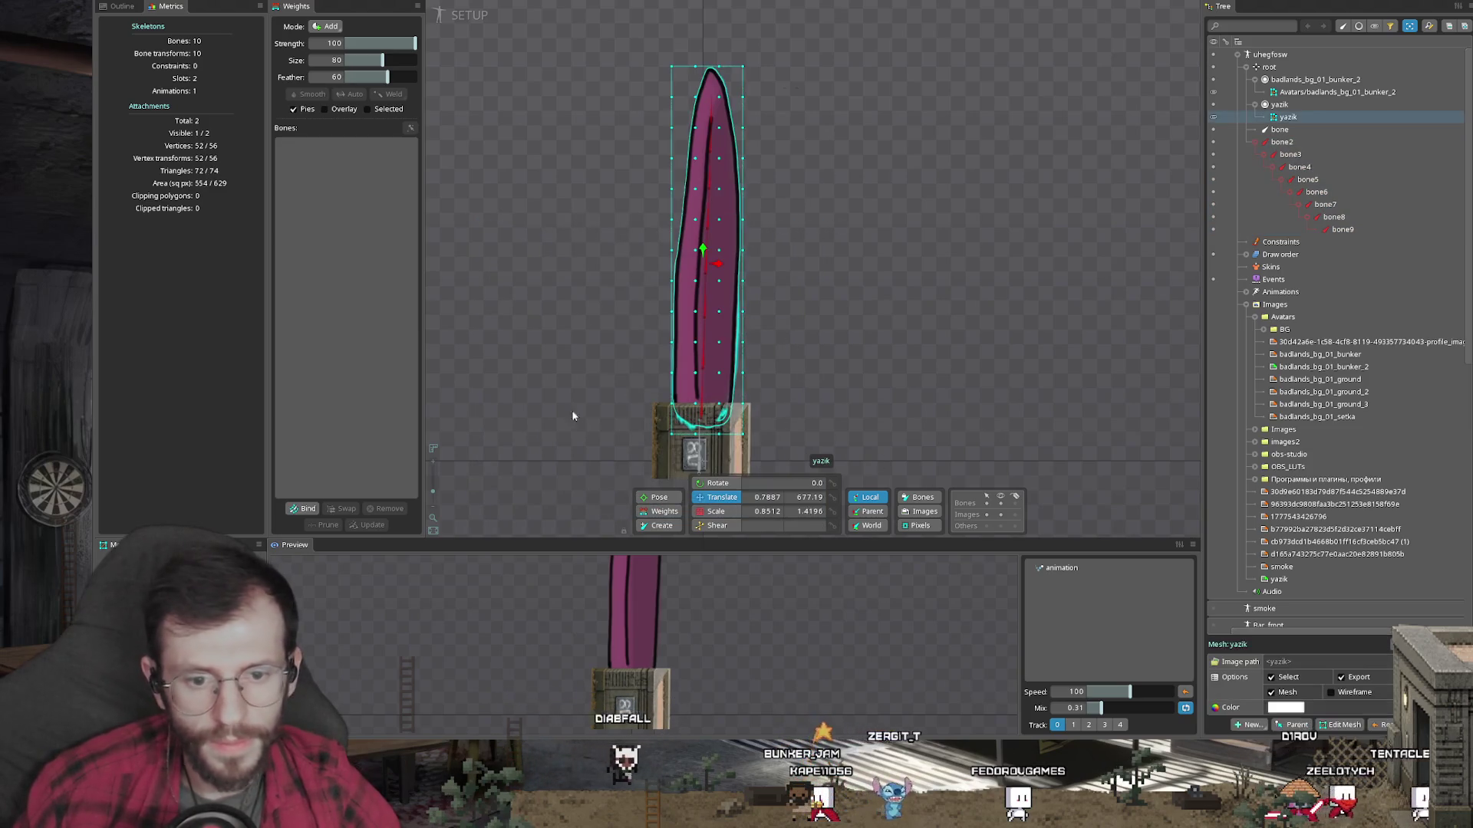
pyautogui.click(304, 509)
pyautogui.click(700, 411)
pyautogui.click(706, 342)
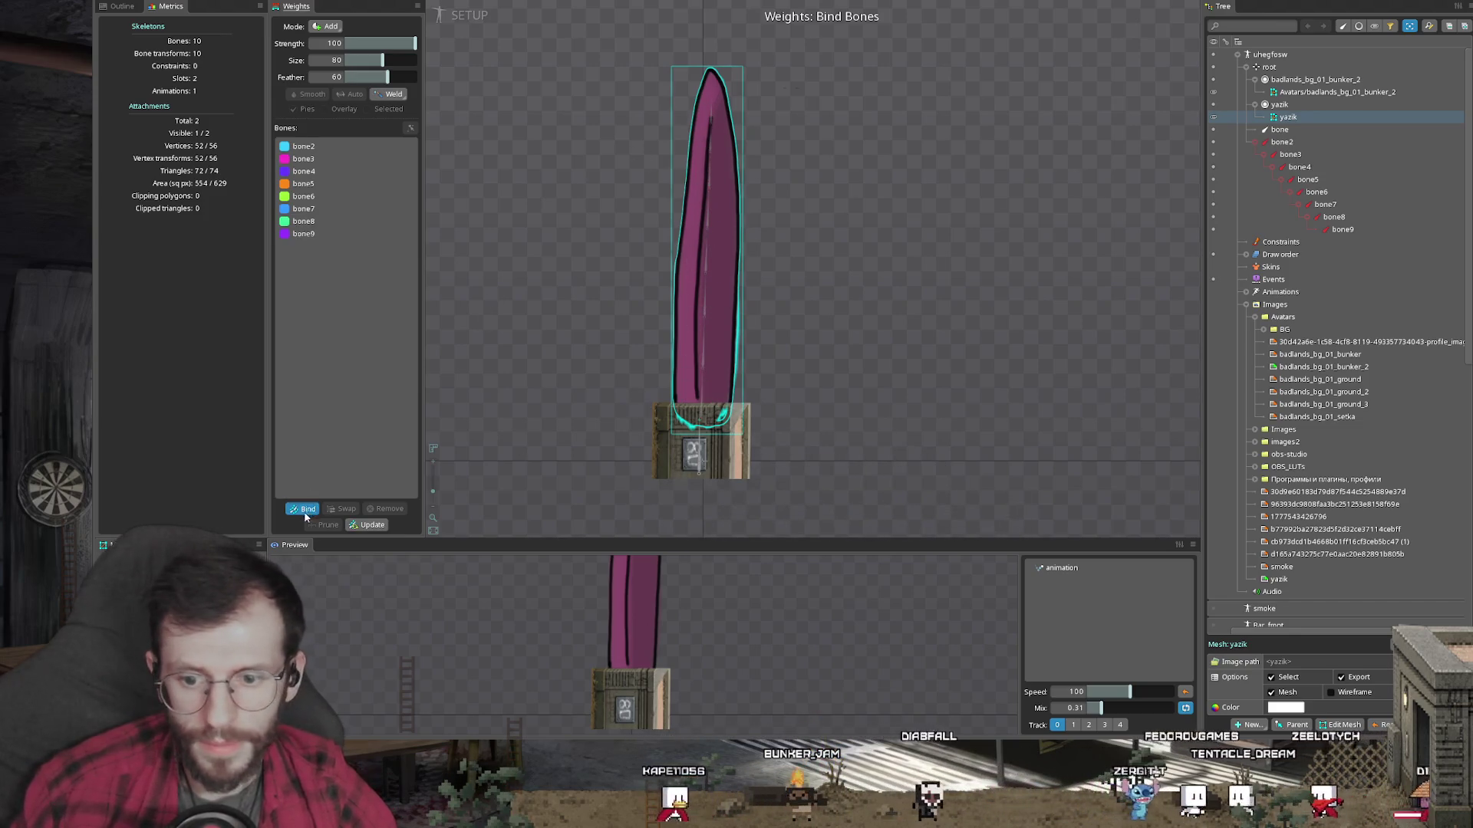
pyautogui.click(304, 514)
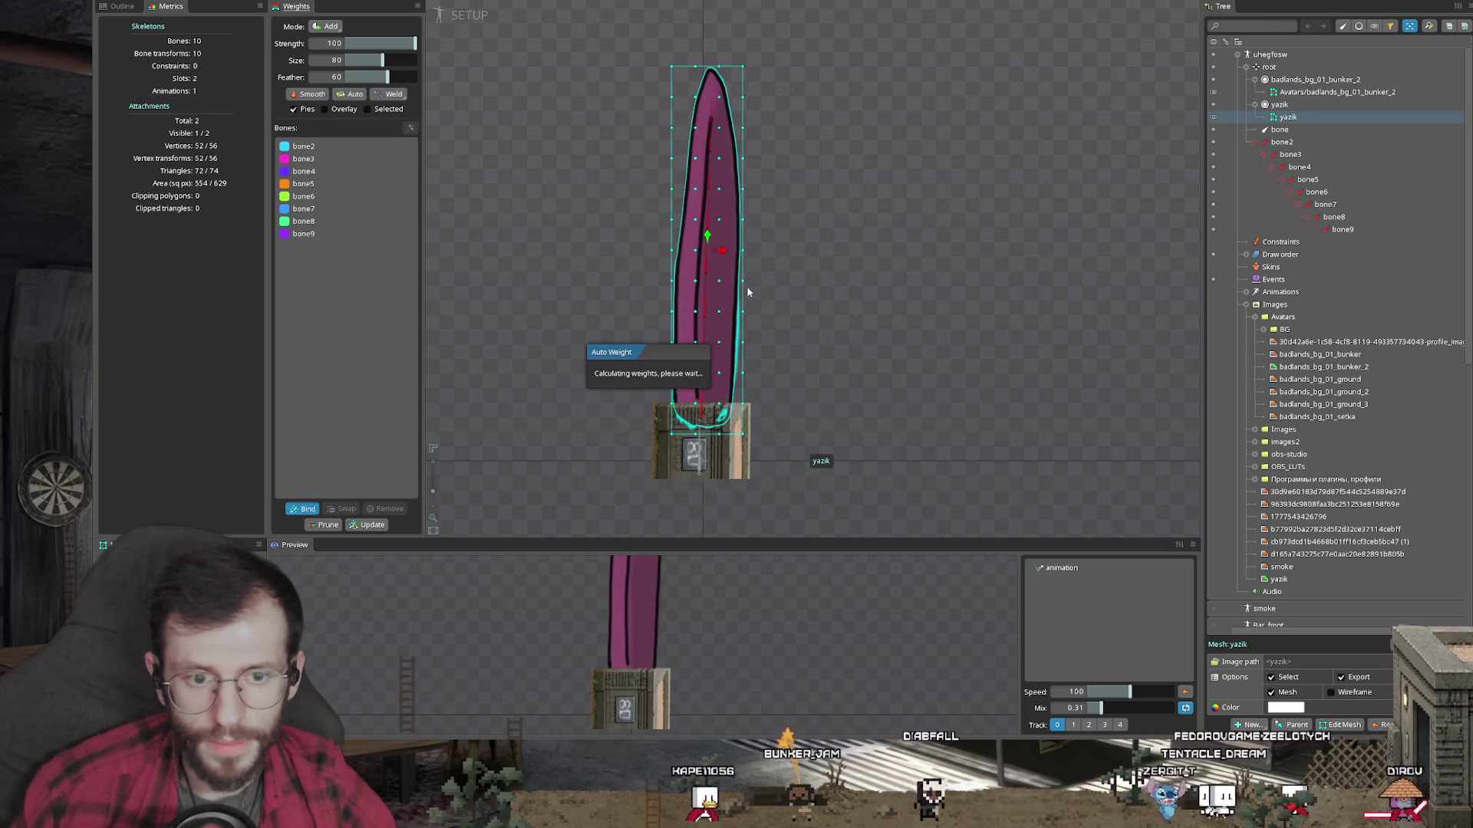
pyautogui.click(808, 263)
pyautogui.press('Tab')
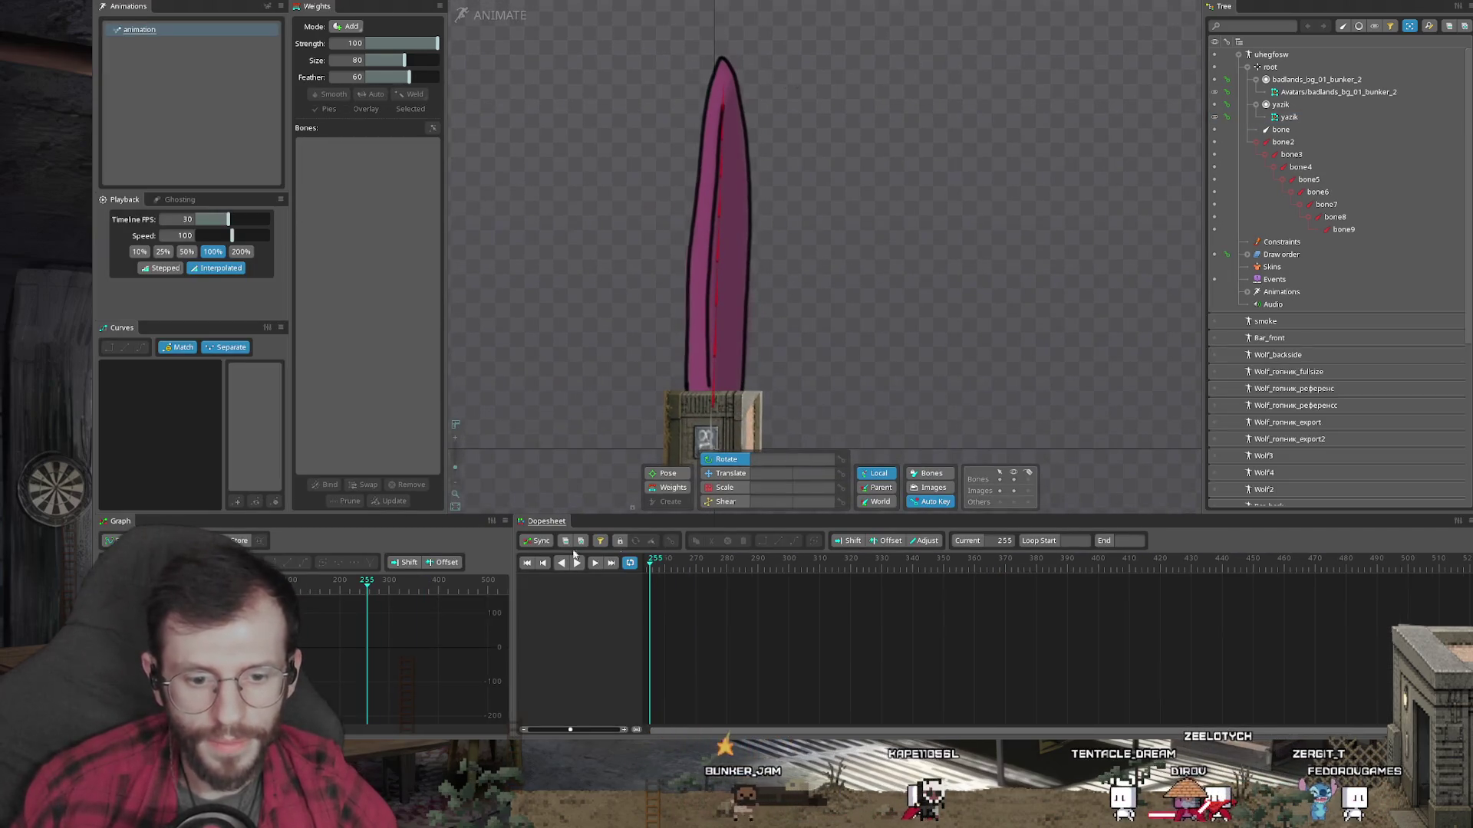
# Step: Key the rotations of bones bone2–bone9 at frames 20 and 40
pyautogui.click(527, 562)
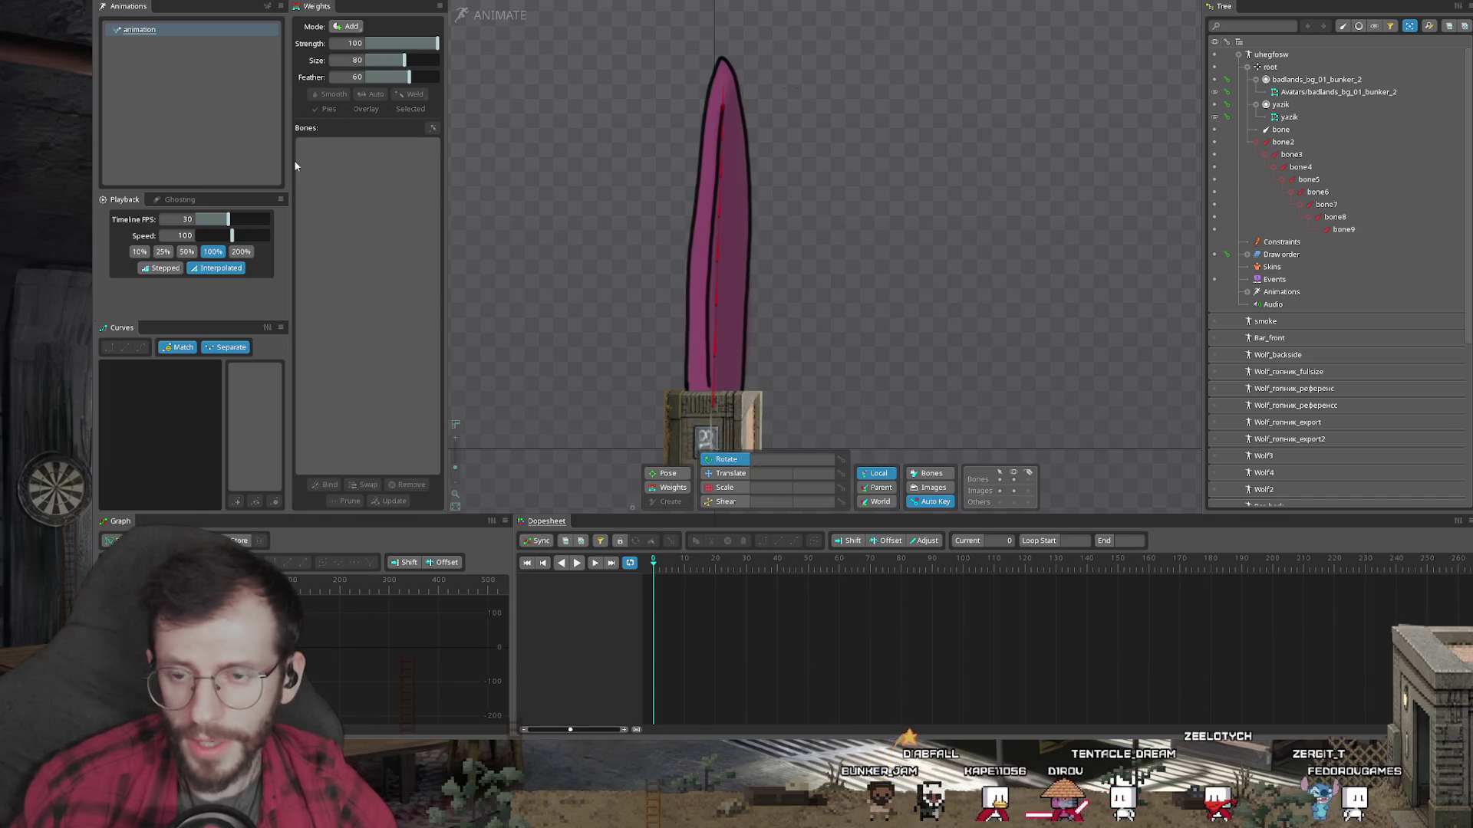
pyautogui.click(1283, 142)
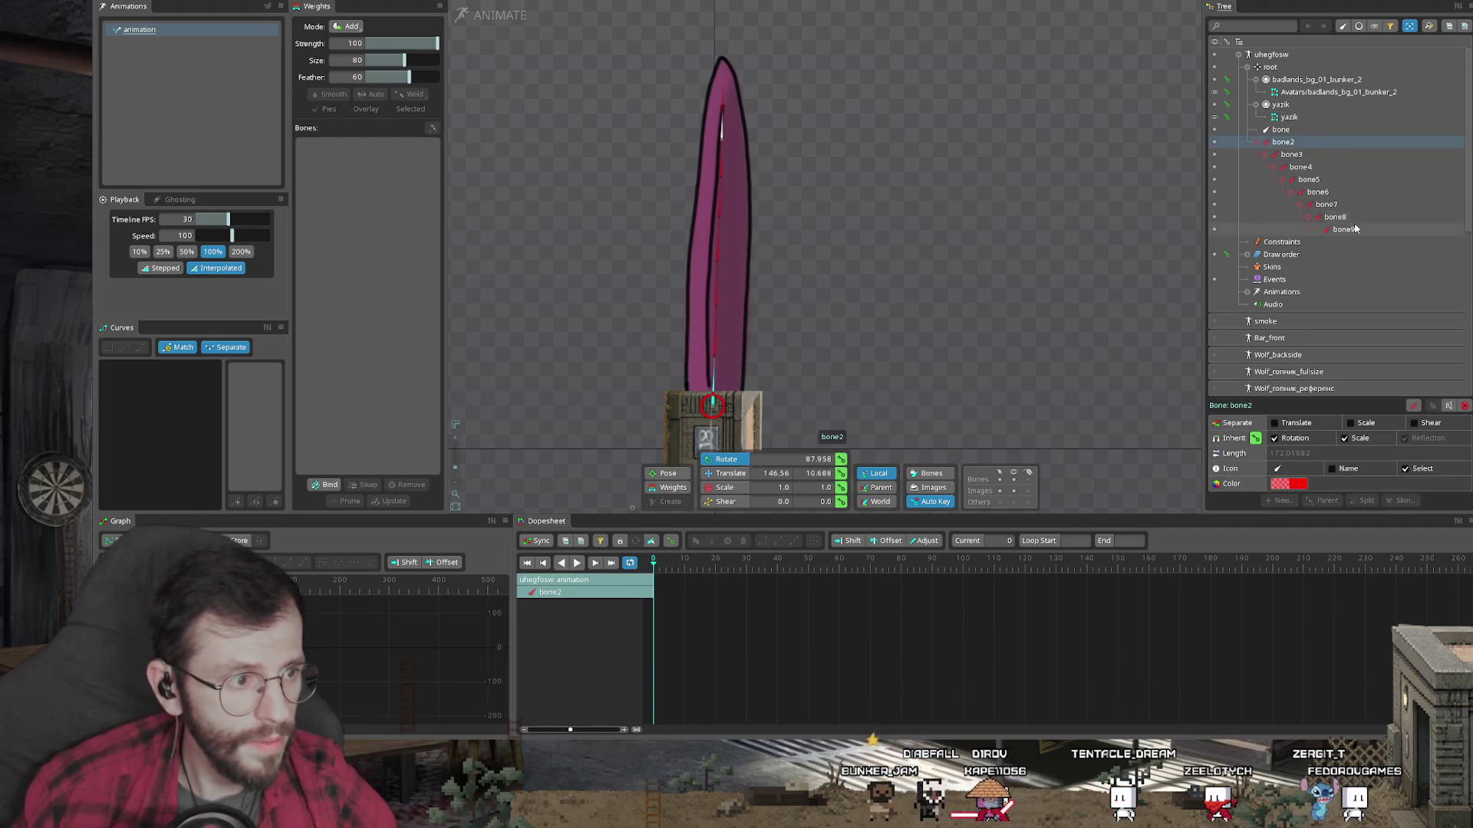
pyautogui.keyDown('shift'); pyautogui.click(1343, 230); pyautogui.keyUp('shift')
pyautogui.press('k')
pyautogui.moveTo(715, 567); pyautogui.dragTo(775, 568)
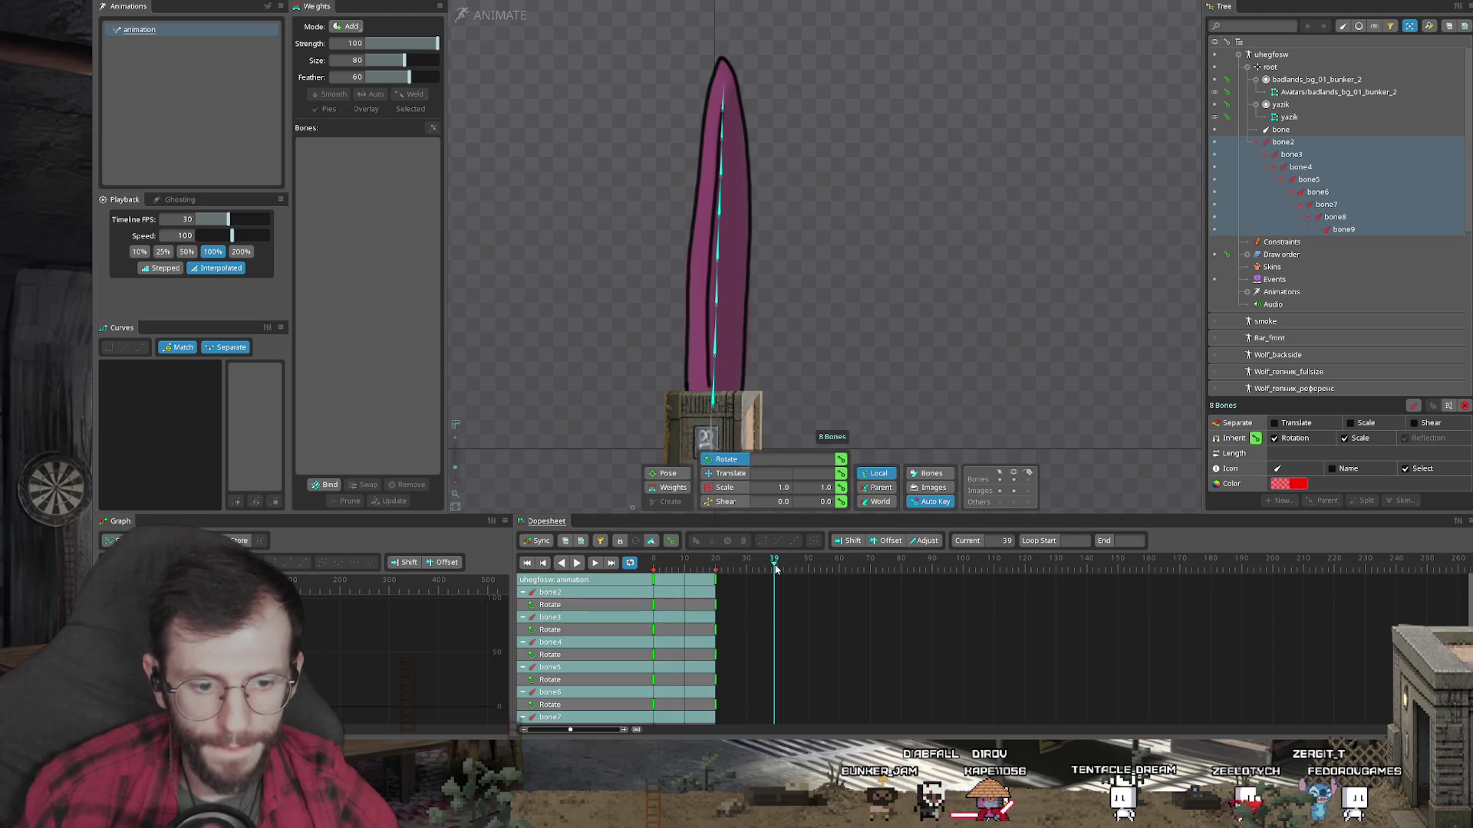
pyautogui.press('k')
pyautogui.click(603, 566)
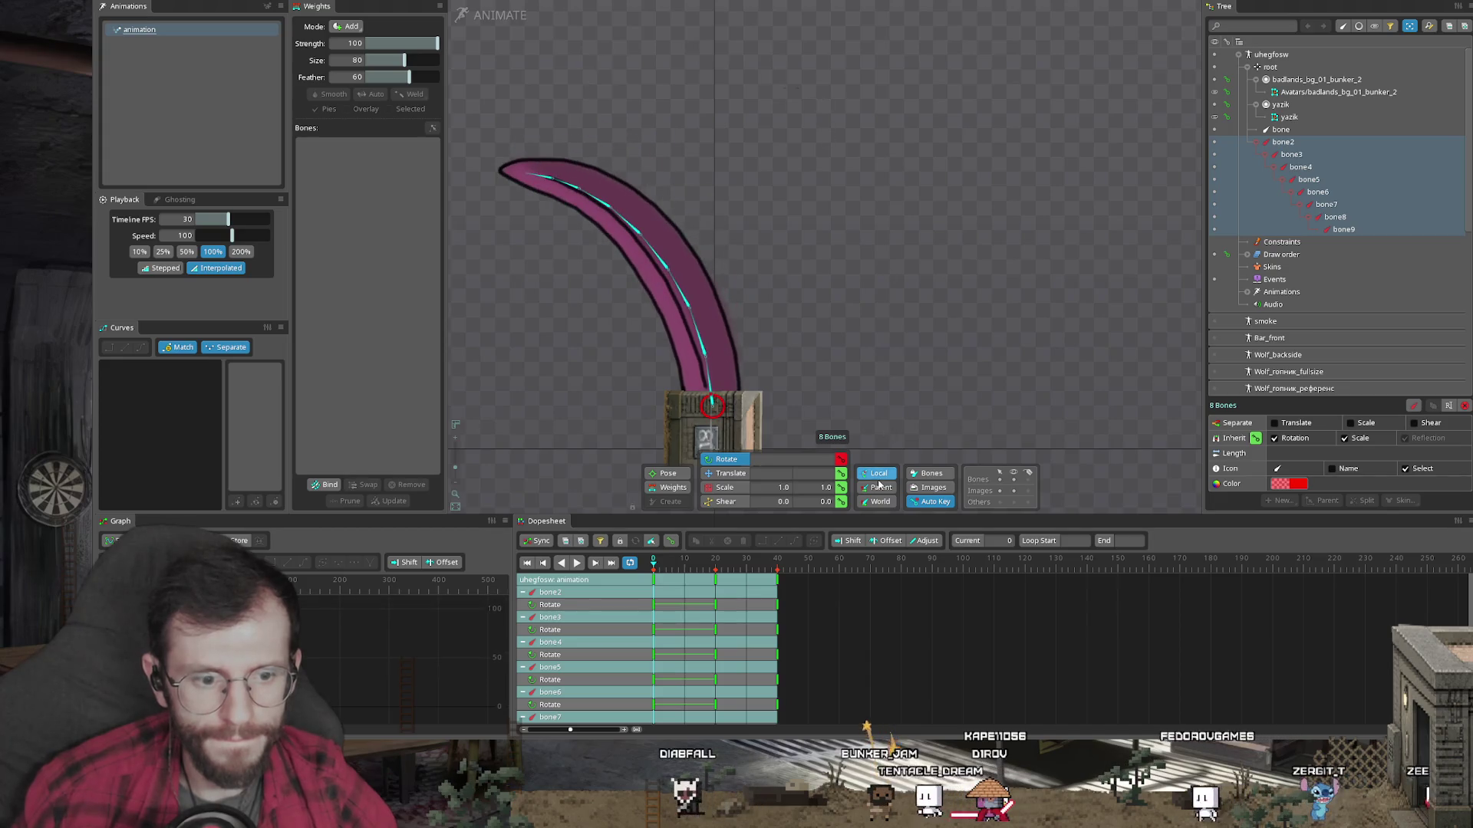
# Step: Pose a left hook at frame 0, a right curl at frame 20, copy frame 0 to 40, and play
pyautogui.moveTo(891, 109)
pyautogui.mouseDown()
pyautogui.moveTo(812, 89)
pyautogui.moveTo(724, 227)
pyautogui.mouseUp()
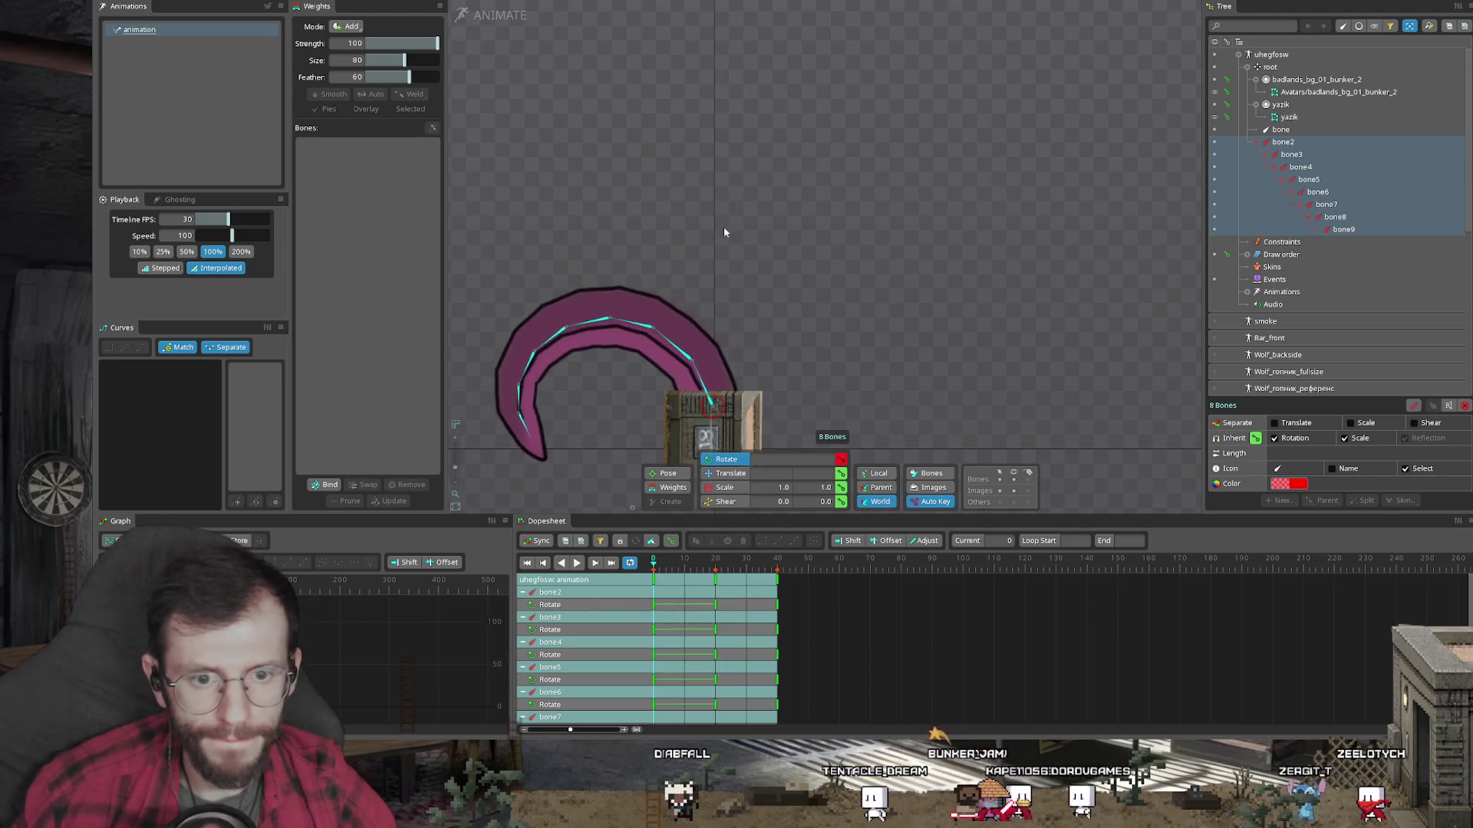
pyautogui.click(719, 584)
pyautogui.moveTo(974, 415)
pyautogui.mouseDown()
pyautogui.moveTo(970, 325)
pyautogui.moveTo(940, 273)
pyautogui.mouseUp()
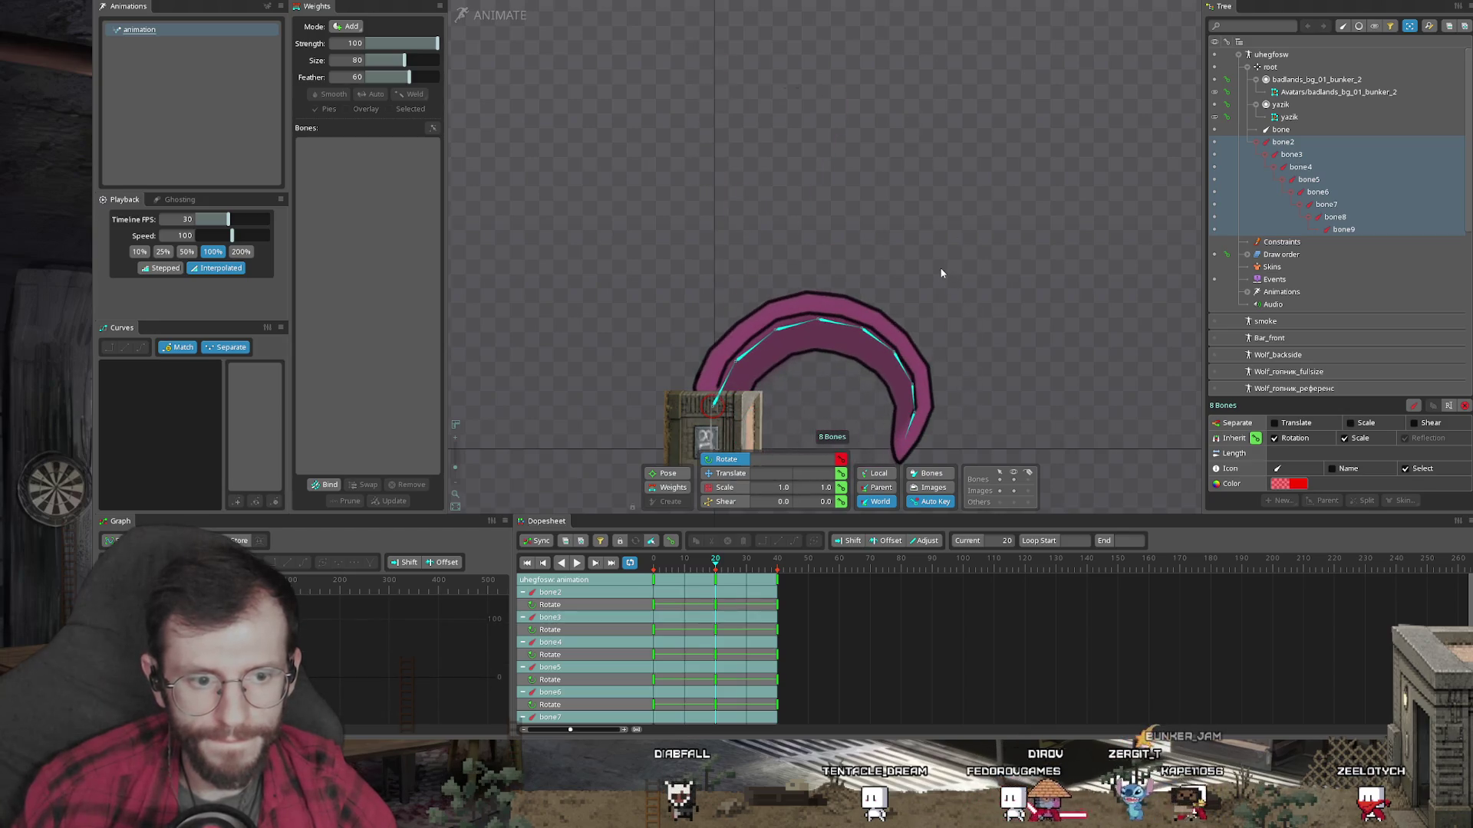
pyautogui.click(664, 584)
pyautogui.hotkey('ctrl', 'c')
pyautogui.hotkey('ctrl', 'v')
pyautogui.press('space')
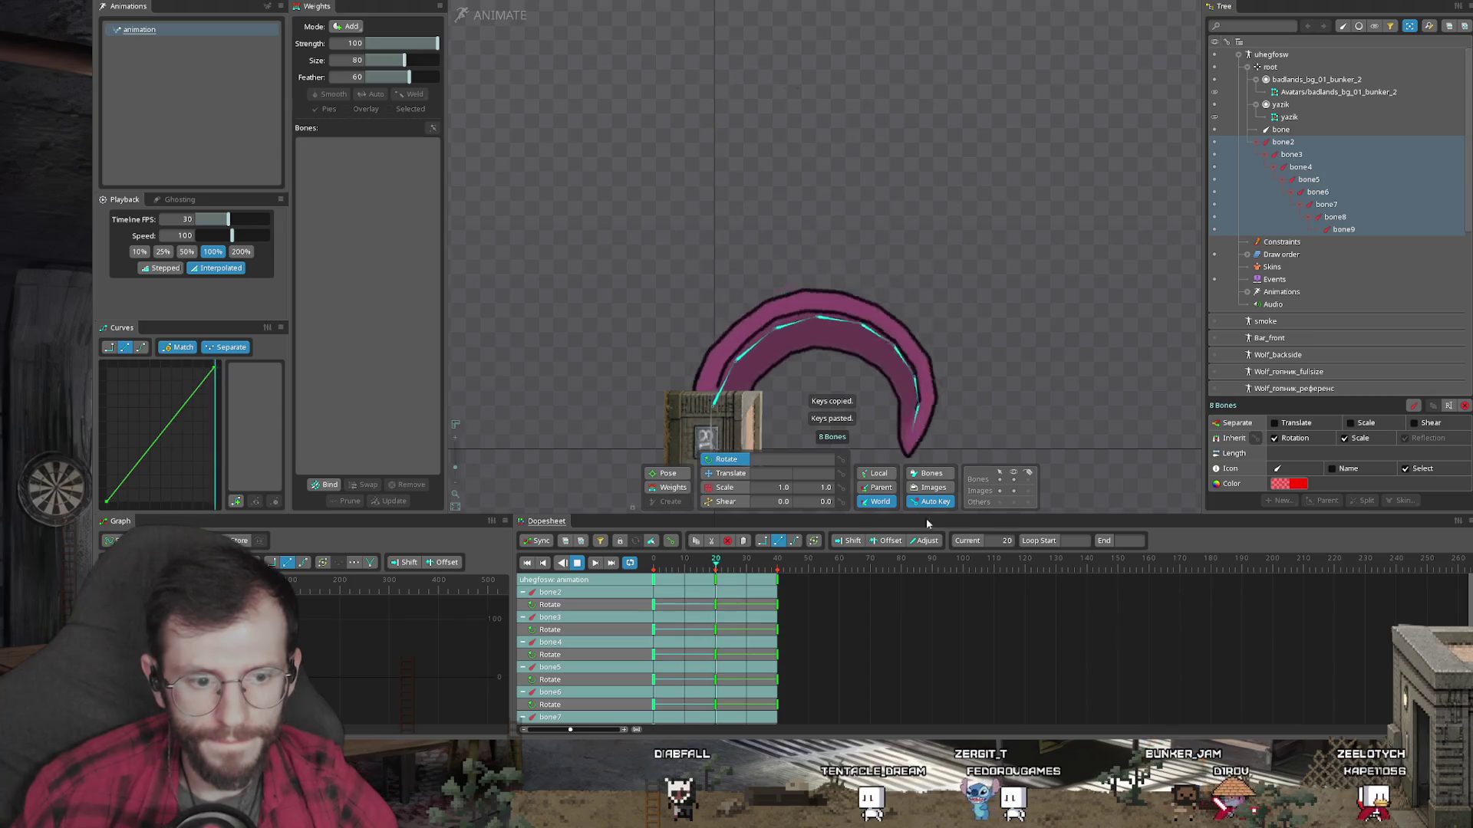
pyautogui.moveTo(874, 444)
pyautogui.mouseDown()
pyautogui.moveTo(893, 287)
pyautogui.moveTo(914, 384)
pyautogui.moveTo(829, 365)
pyautogui.moveTo(865, 319)
pyautogui.mouseUp()
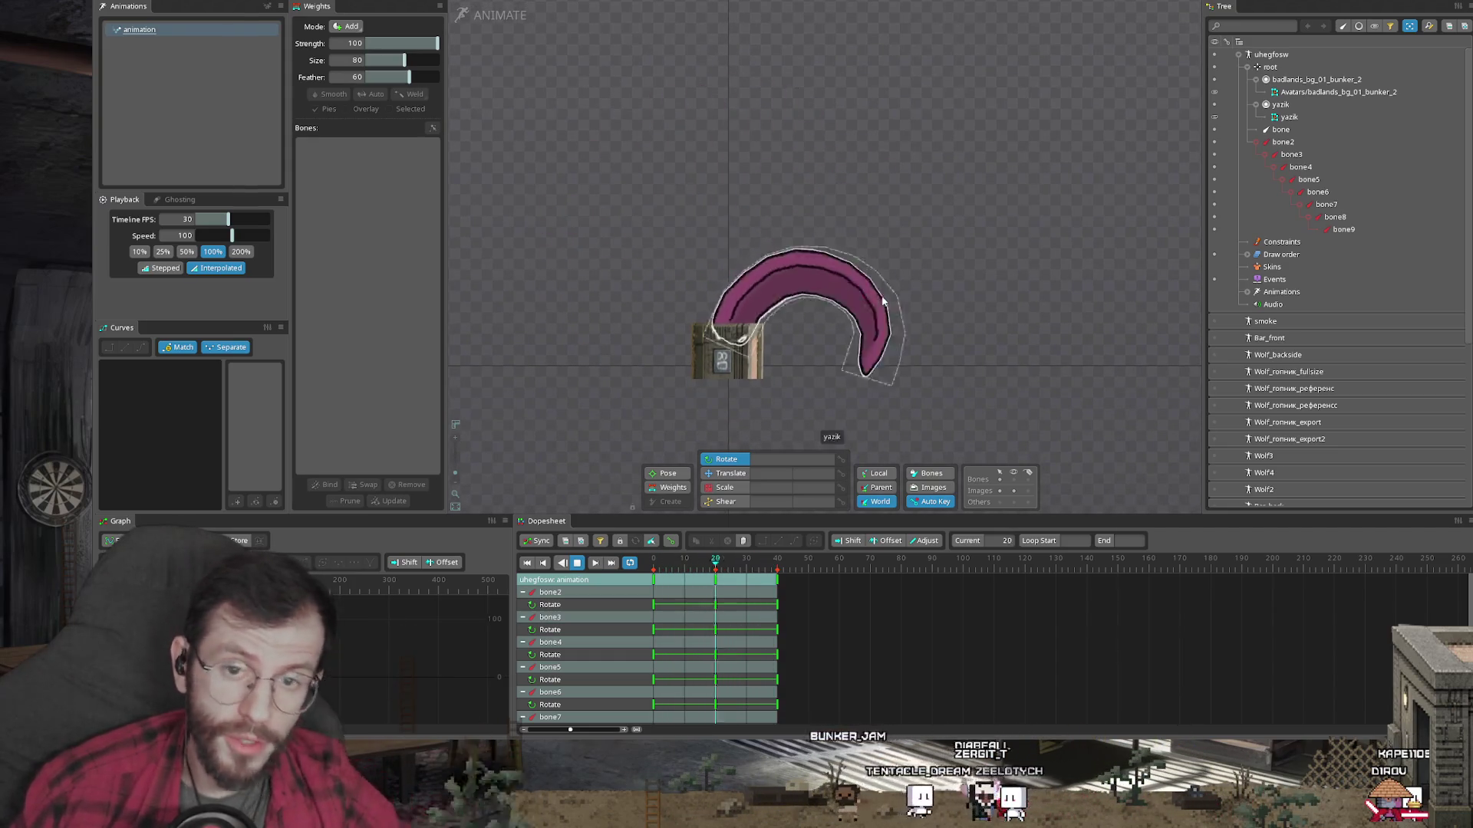
# Step: Duplicate the animation as animation2 and switch all bone2–bone9 keys to bezier eased curves
pyautogui.press('space')
pyautogui.hotkey('ctrl', 'd')
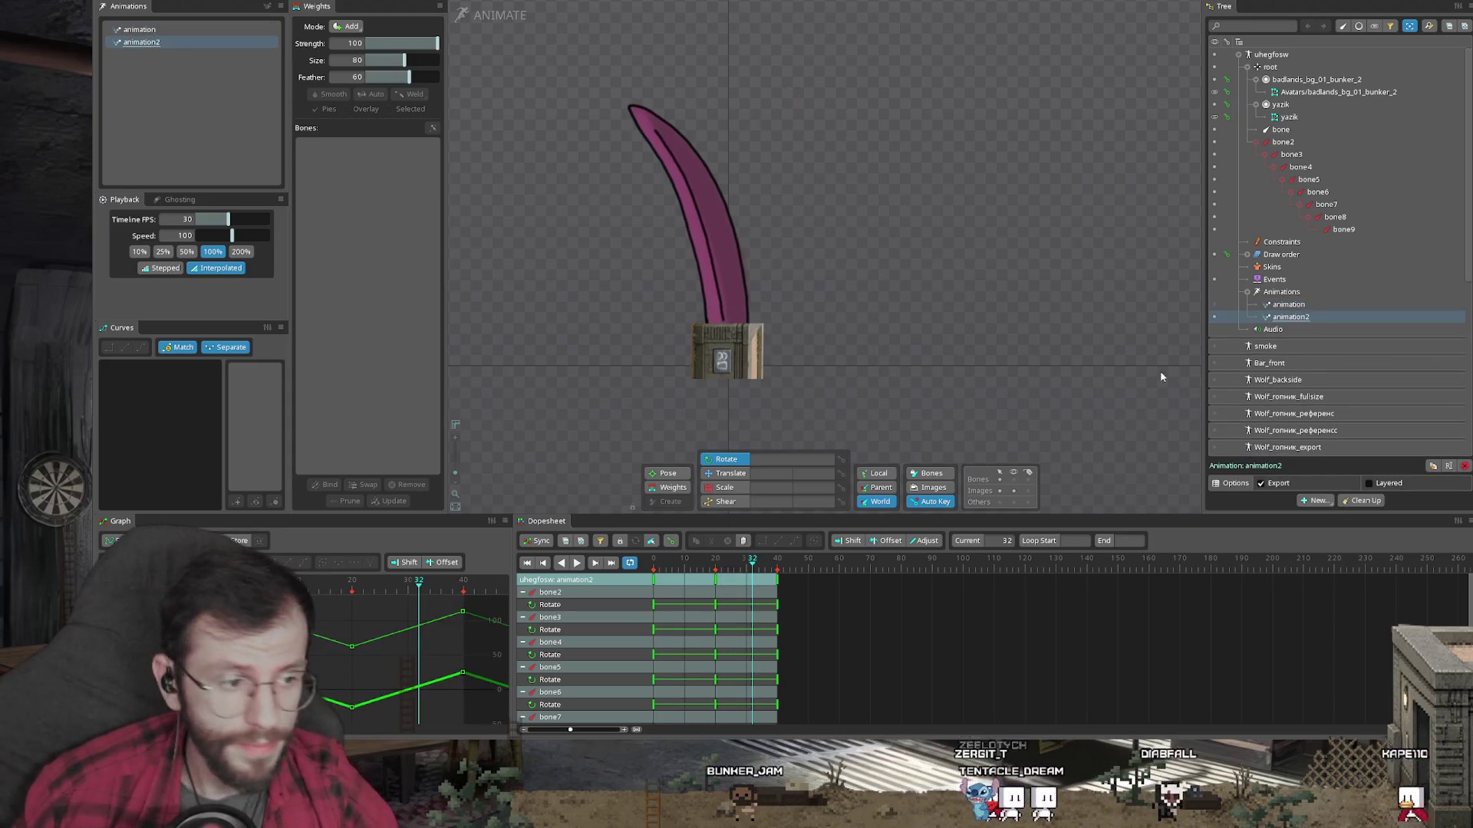
pyautogui.scroll(2, 770, 320)
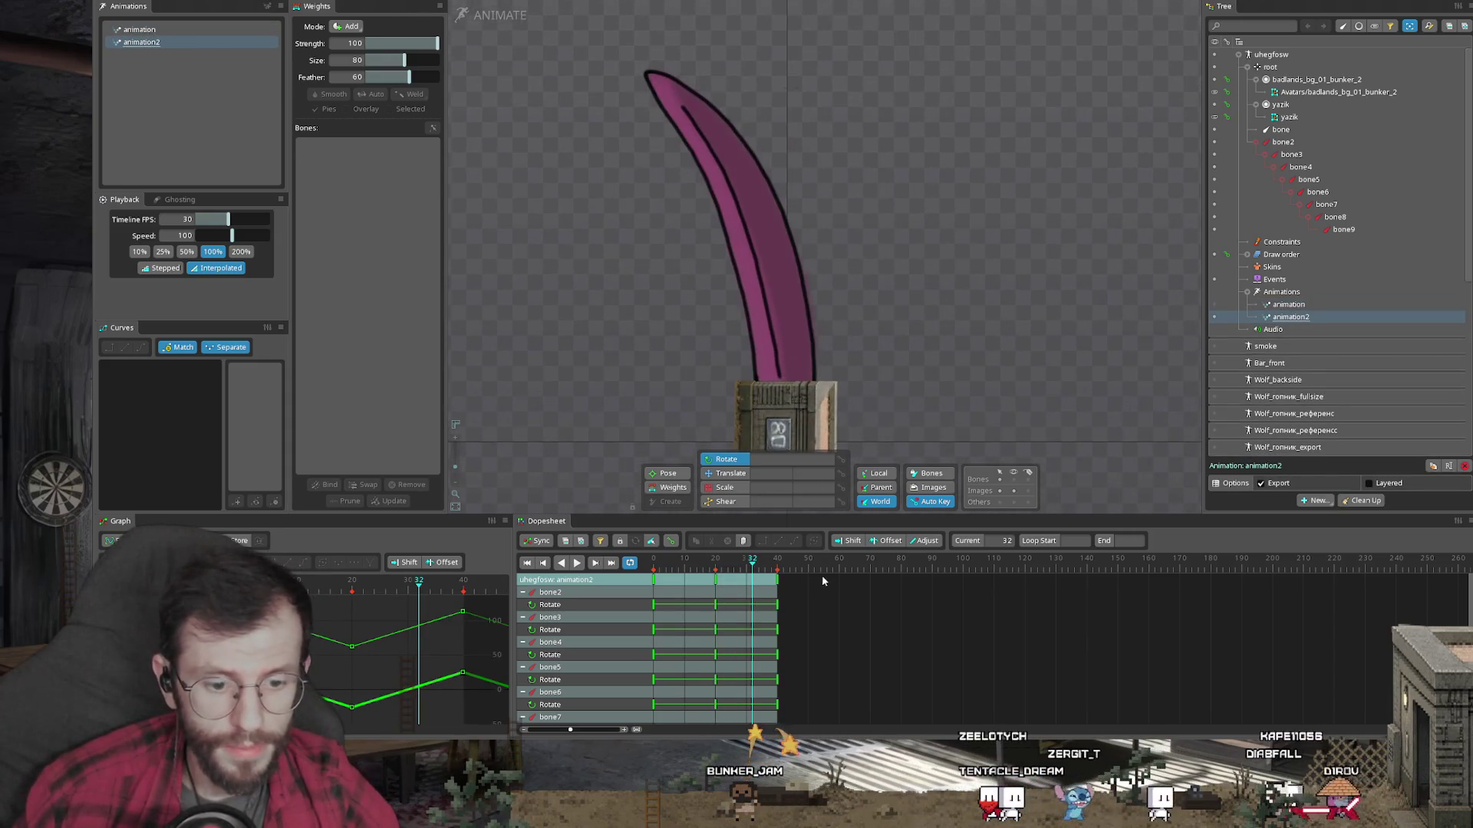
pyautogui.moveTo(746, 516)
pyautogui.mouseDown()
pyautogui.moveTo(767, 354)
pyautogui.moveTo(773, 421)
pyautogui.mouseUp()
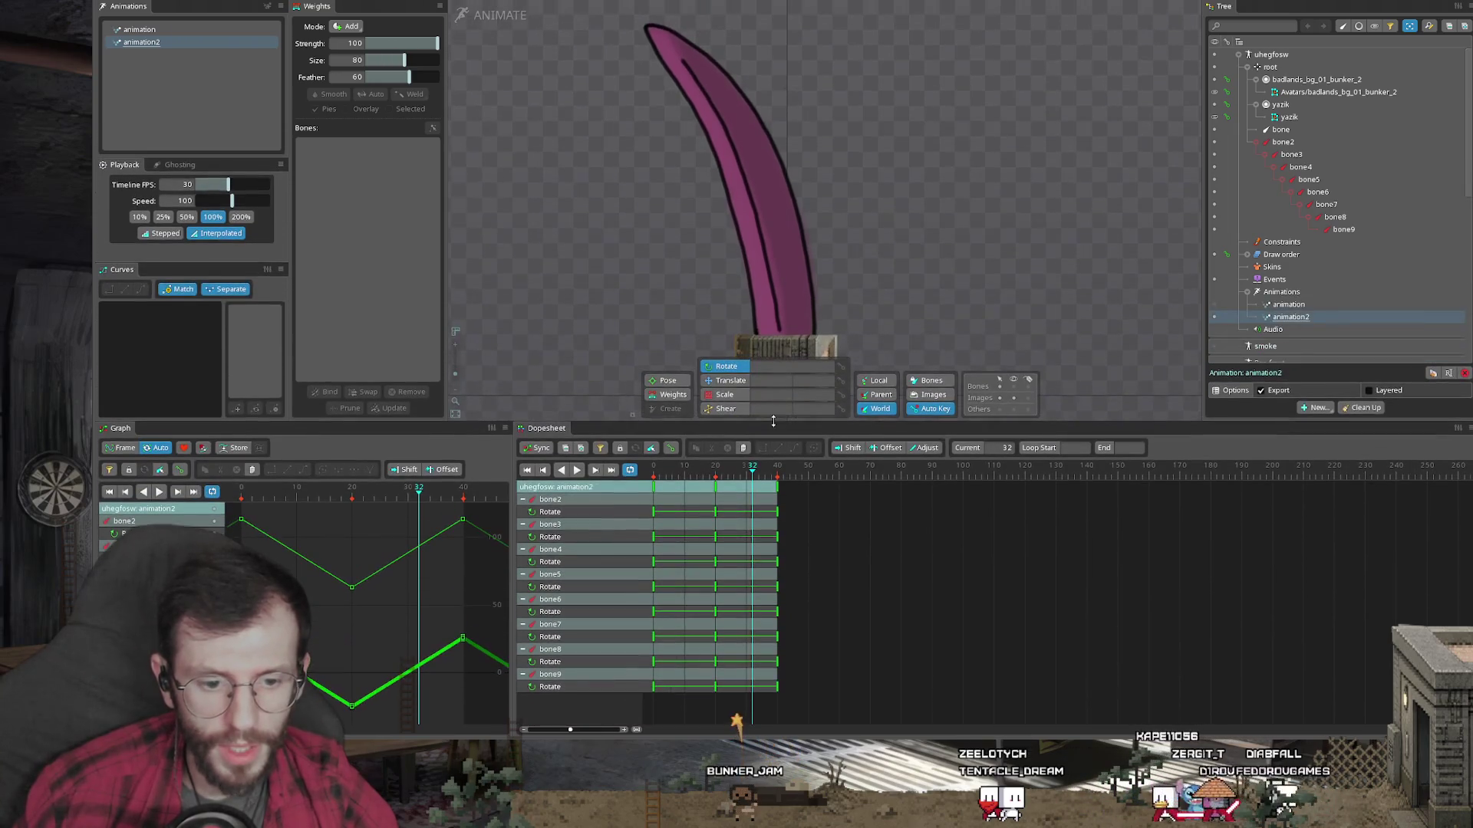
pyautogui.moveTo(862, 716); pyautogui.dragTo(652, 482)
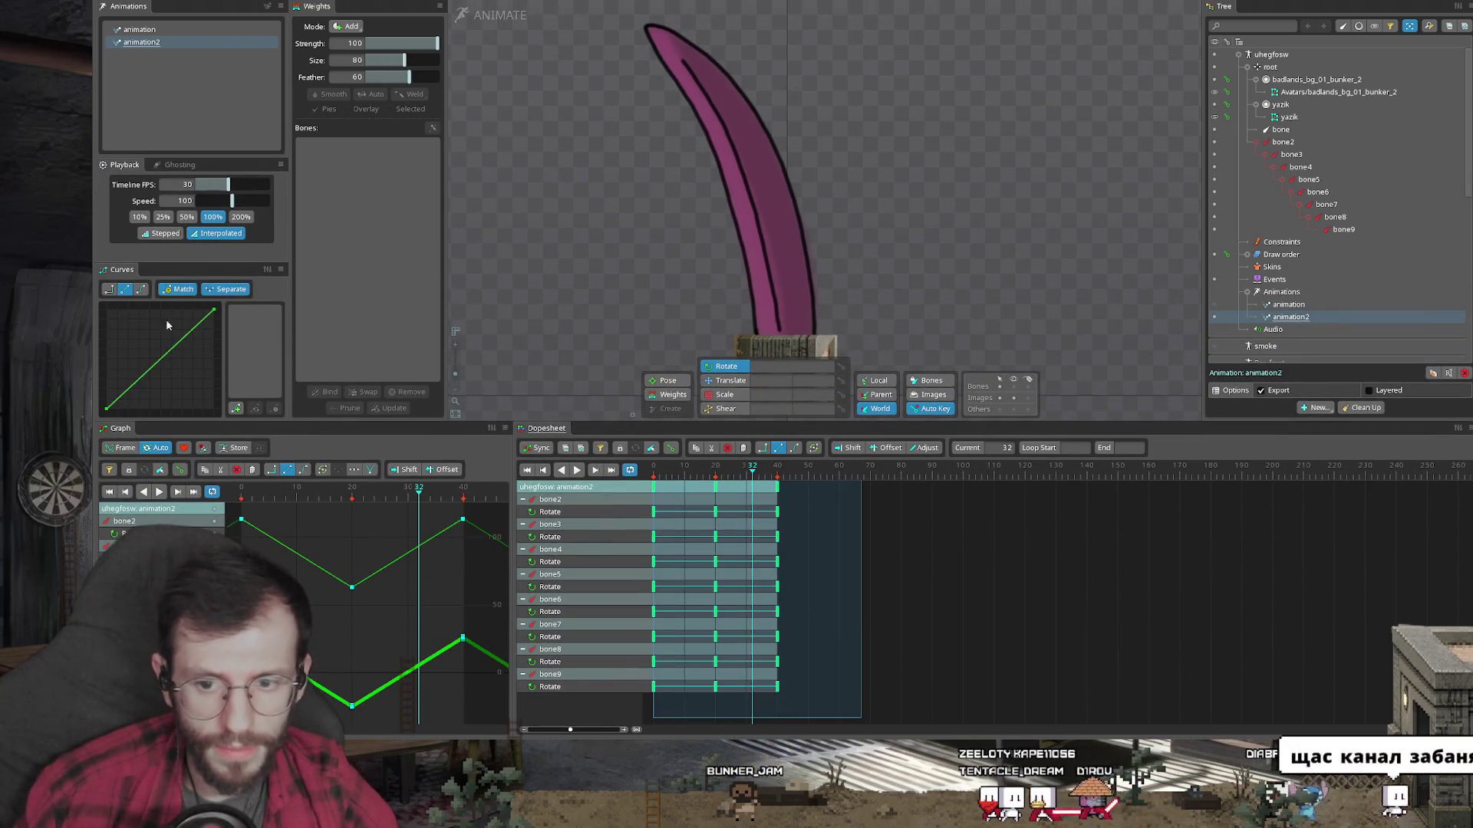
pyautogui.click(141, 289)
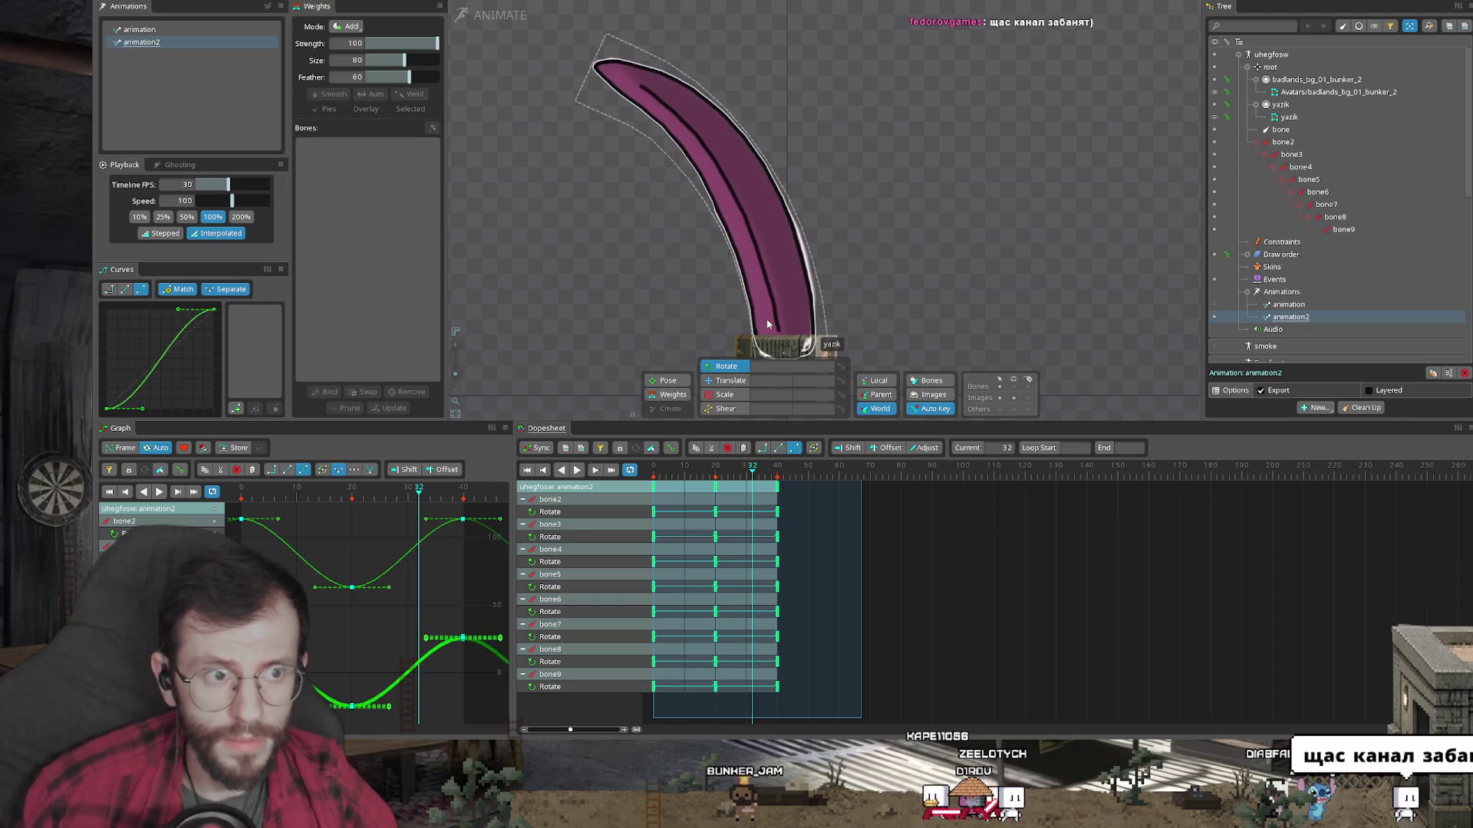
pyautogui.press('Escape')
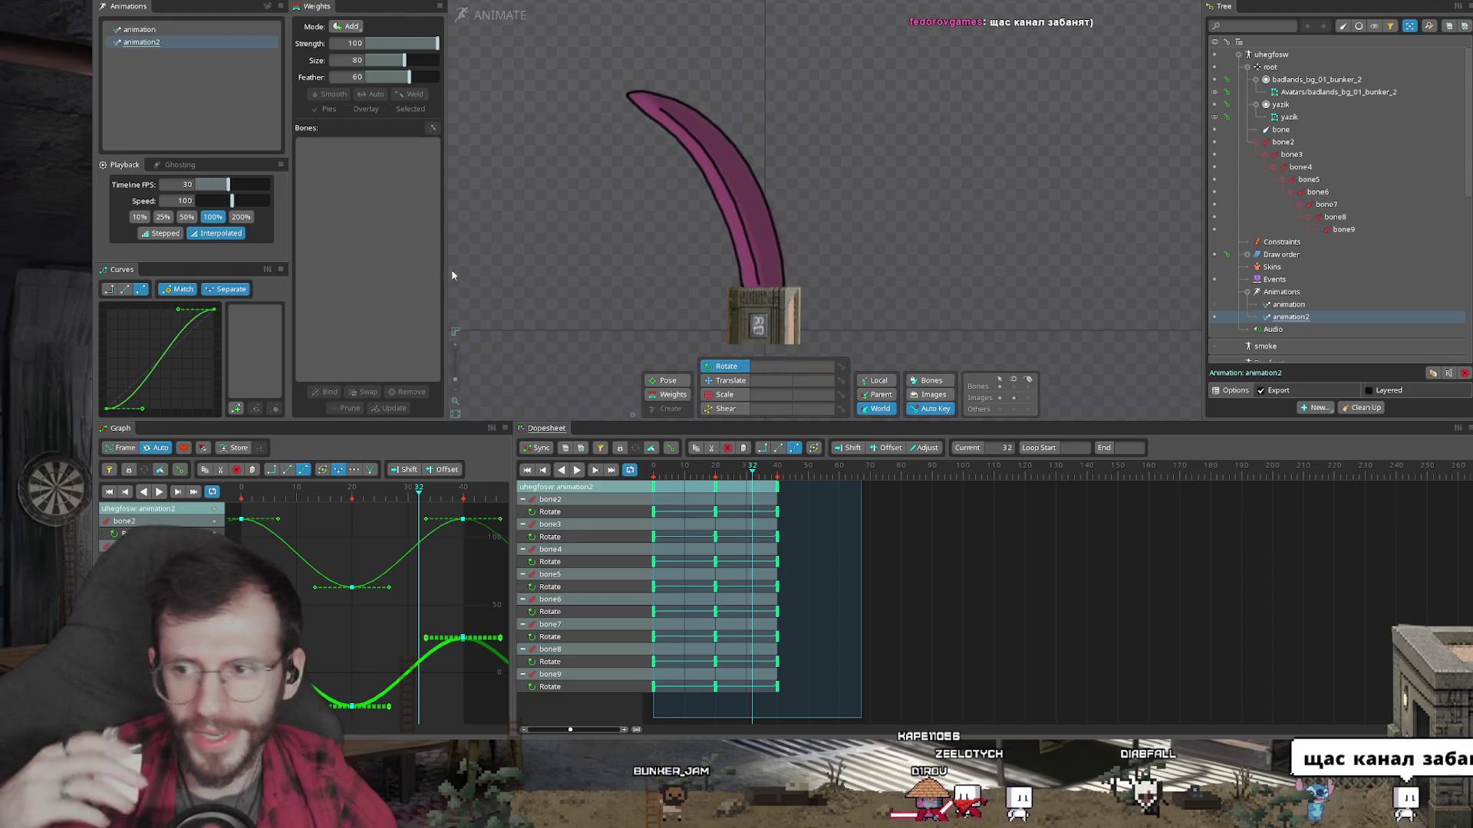
pyautogui.click(764, 287)
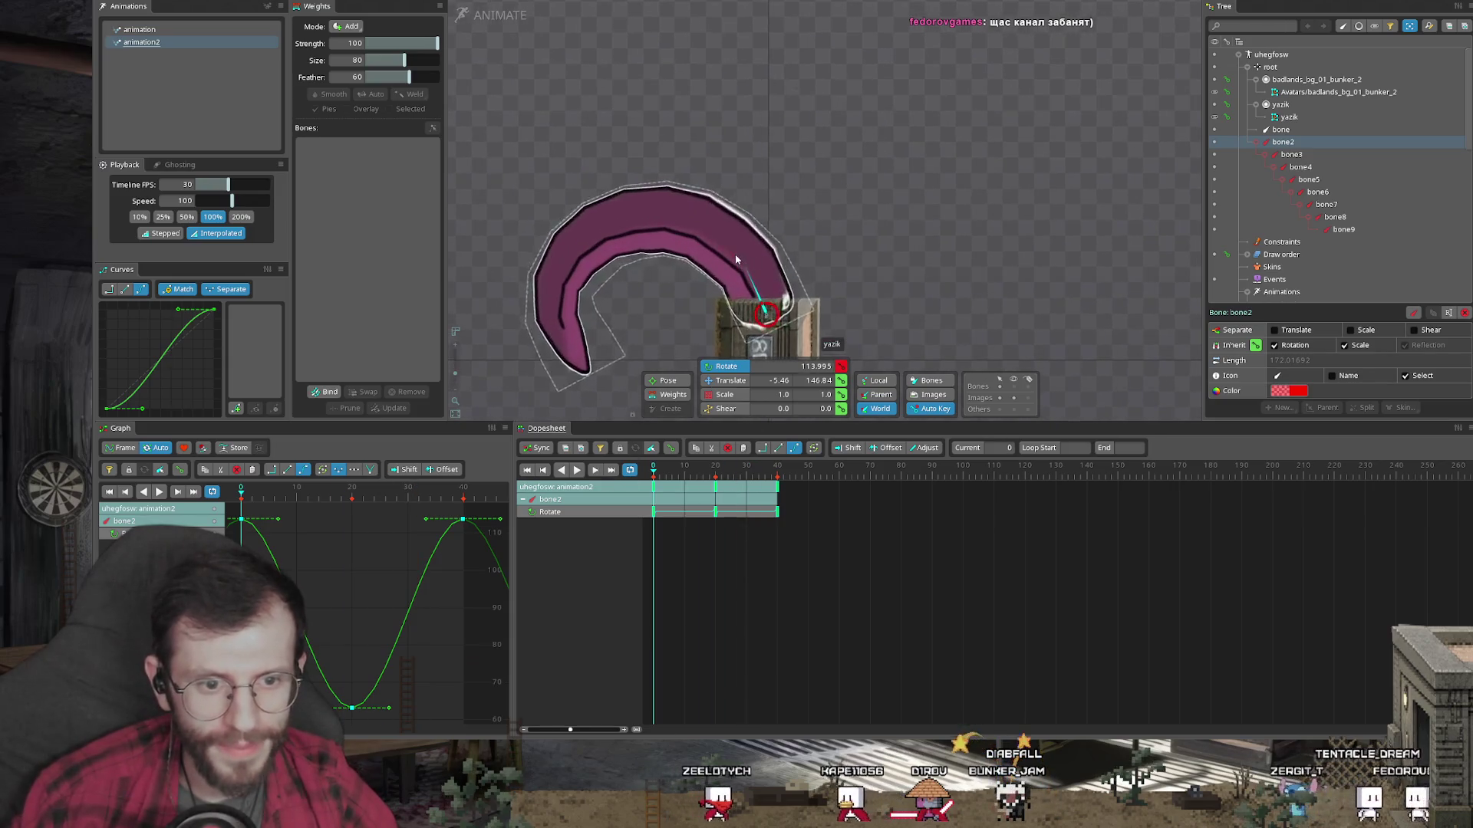
# Step: Select the tentacle chain bones bone2 through bone9
pyautogui.keyDown('ctrl'); pyautogui.click(737, 259); pyautogui.keyUp('ctrl')
pyautogui.keyDown('ctrl'); pyautogui.click(675, 232); pyautogui.keyUp('ctrl')
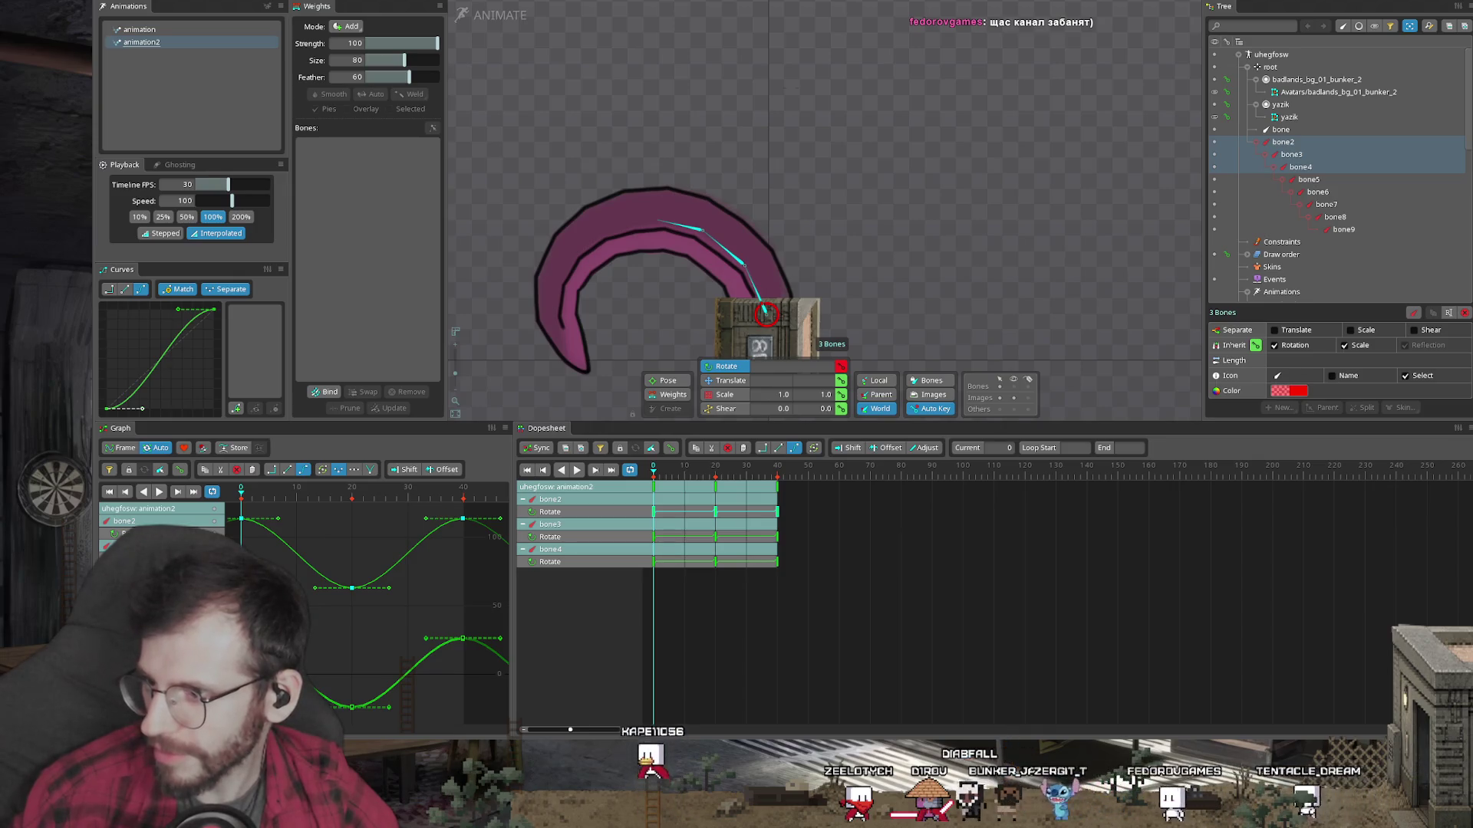
pyautogui.click(629, 229)
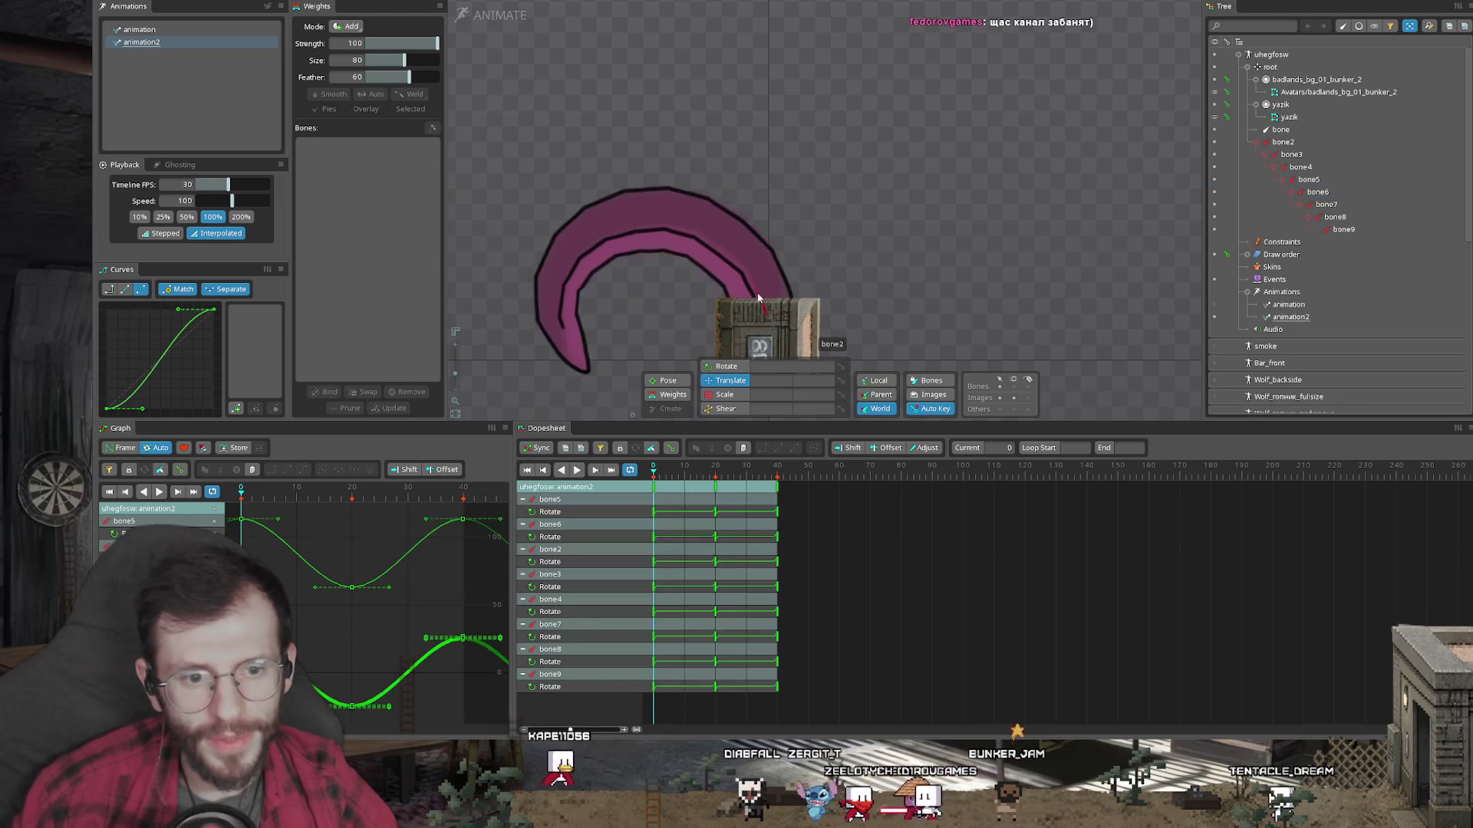
pyautogui.click(730, 263)
pyautogui.keyDown('ctrl'); pyautogui.click(721, 245); pyautogui.keyUp('ctrl')
pyautogui.keyDown('ctrl'); pyautogui.click(678, 225); pyautogui.keyUp('ctrl')
pyautogui.keyDown('ctrl'); pyautogui.click(633, 227); pyautogui.keyUp('ctrl')
pyautogui.keyDown('ctrl'); pyautogui.click(590, 245); pyautogui.keyUp('ctrl')
pyautogui.keyDown('ctrl'); pyautogui.click(568, 276); pyautogui.keyUp('ctrl')
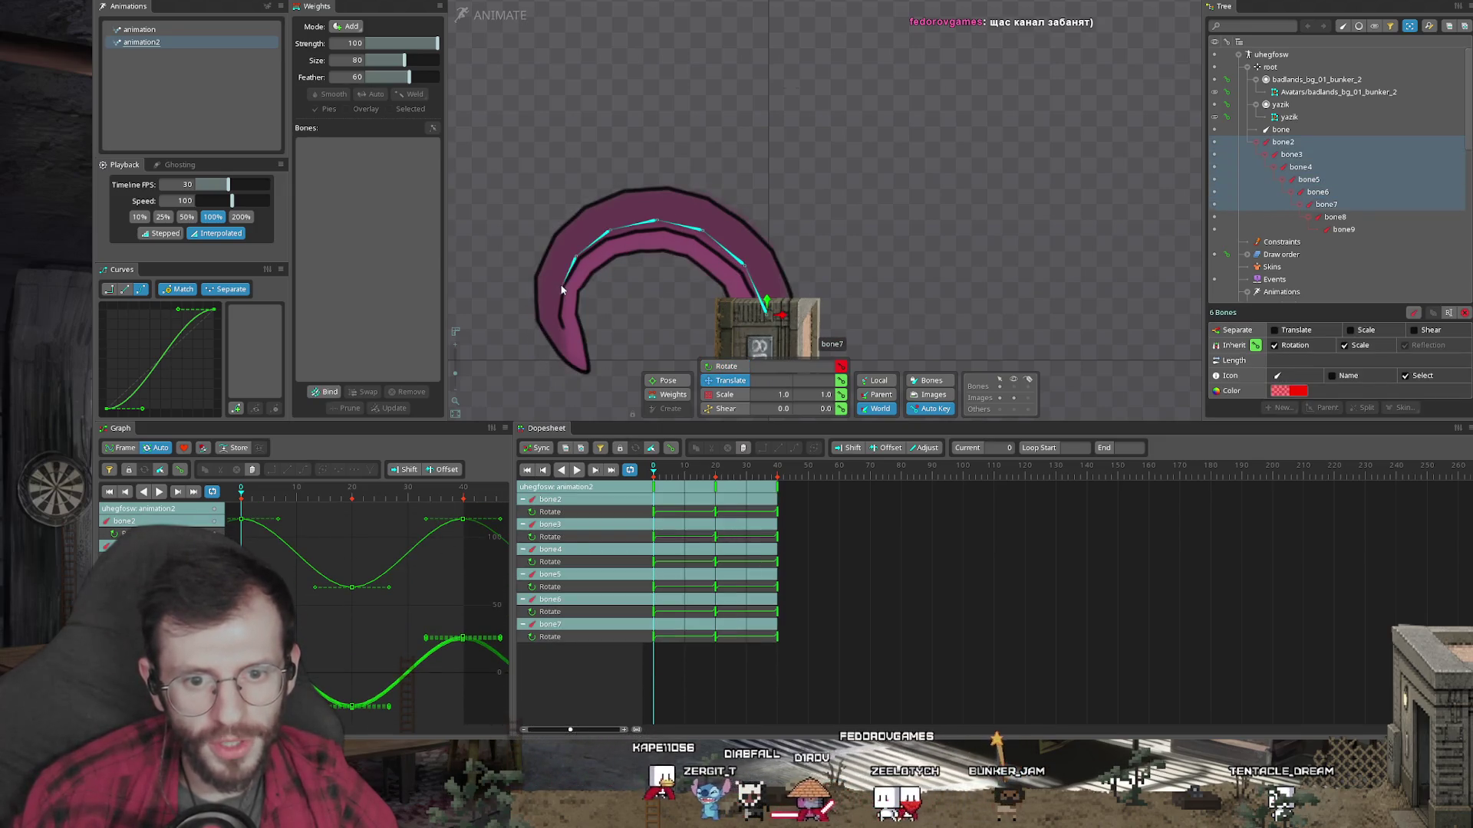
pyautogui.keyDown('ctrl'); pyautogui.click(561, 309); pyautogui.keyUp('ctrl')
pyautogui.keyDown('ctrl'); pyautogui.click(569, 347); pyautogui.keyUp('ctrl')
# Step: Enable Offset, delay bone3's and bone9's rotation keys progressively, play, then add animation3
pyautogui.click(885, 447)
pyautogui.moveTo(654, 537)
pyautogui.mouseDown()
pyautogui.moveTo(696, 590)
pyautogui.moveTo(660, 611)
pyautogui.moveTo(706, 611)
pyautogui.moveTo(662, 641)
pyautogui.moveTo(660, 661)
pyautogui.moveTo(742, 667)
pyautogui.mouseUp()
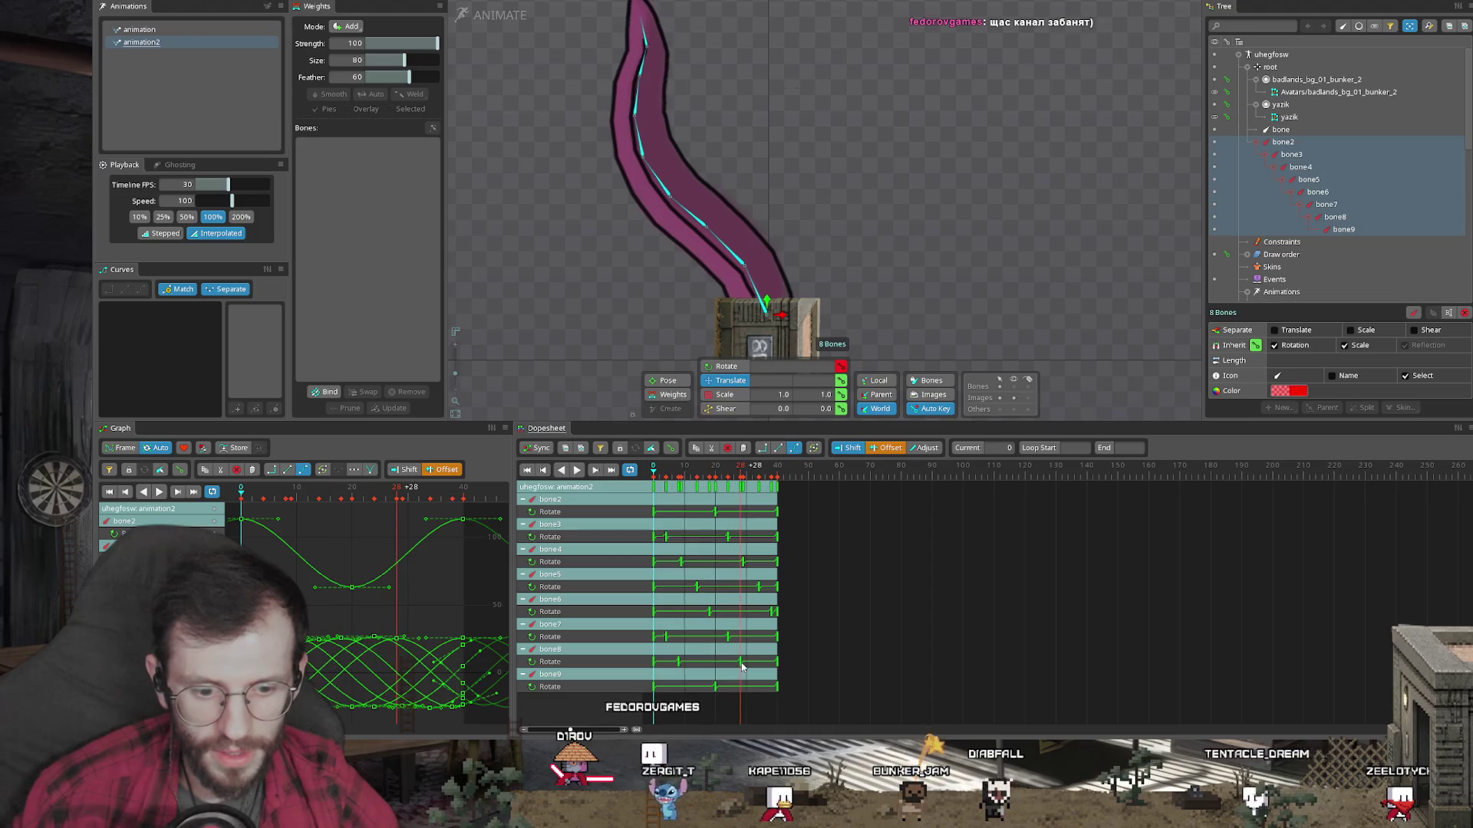
pyautogui.moveTo(654, 690); pyautogui.dragTo(757, 686)
pyautogui.press('space')
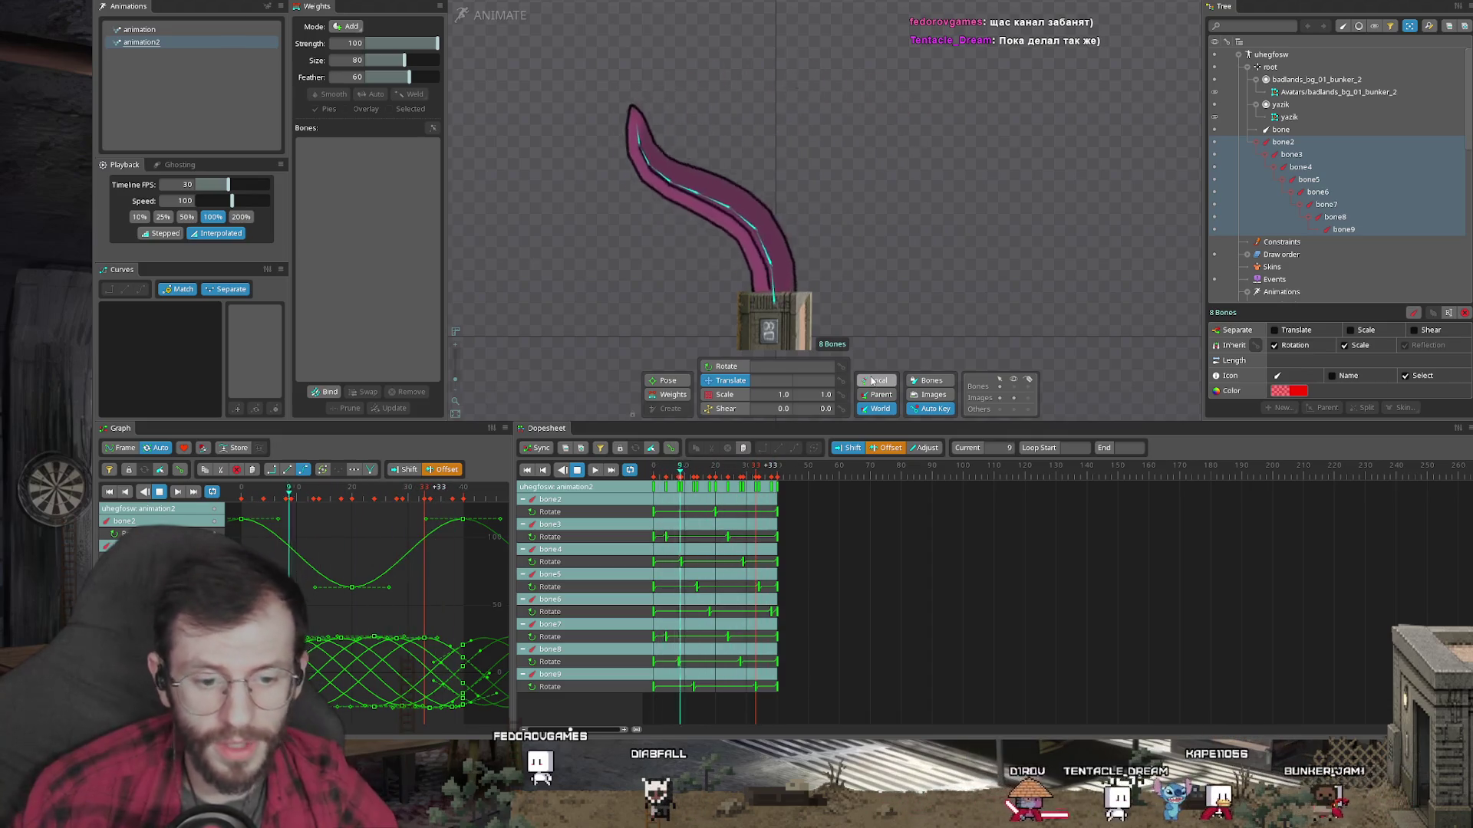
pyautogui.click(141, 55)
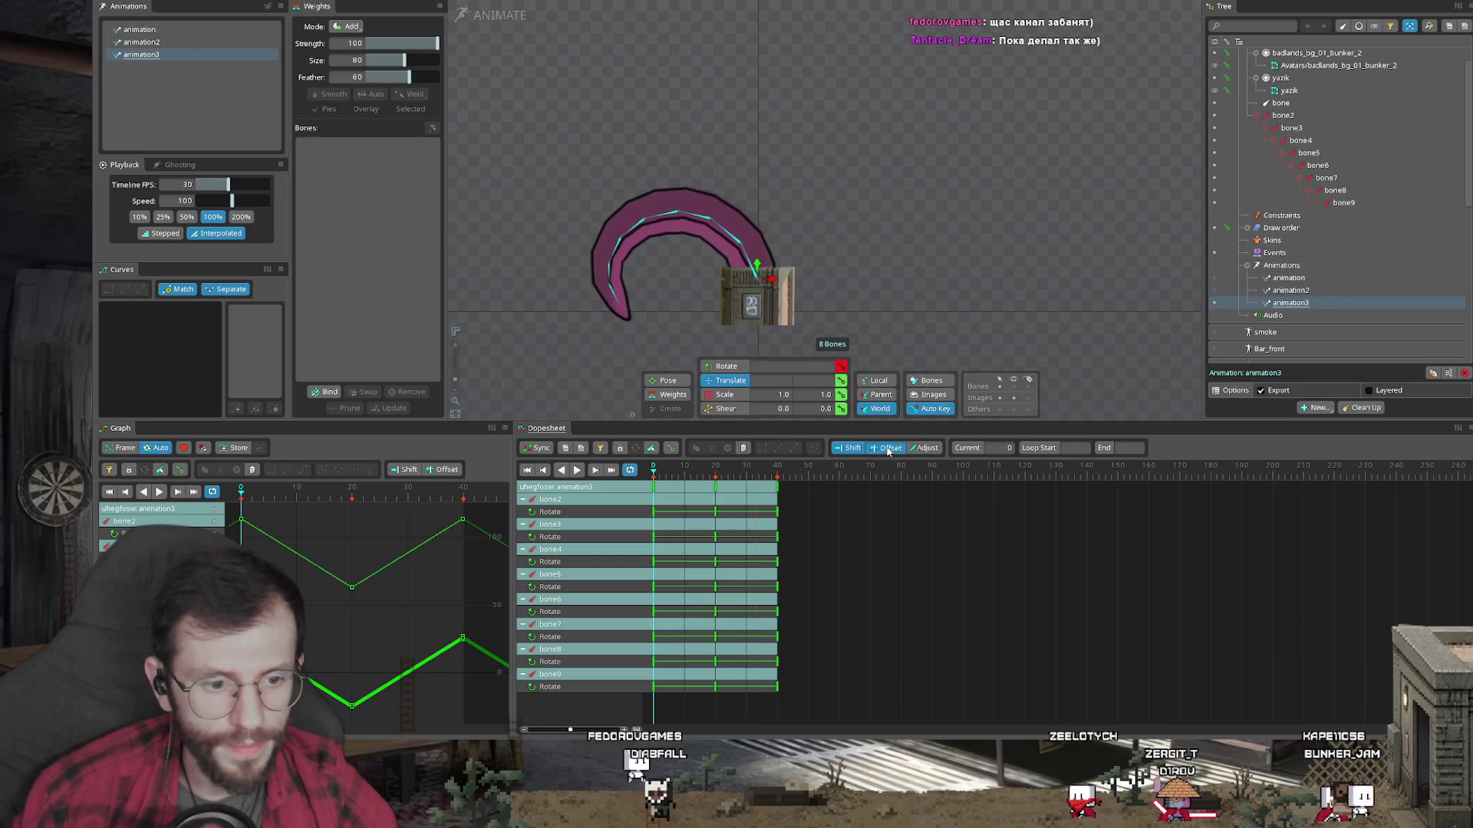
# Step: Delete the copied keys and key every bone's rotation at frames 0, 20 and 40
pyautogui.moveTo(718, 499); pyautogui.dragTo(855, 693)
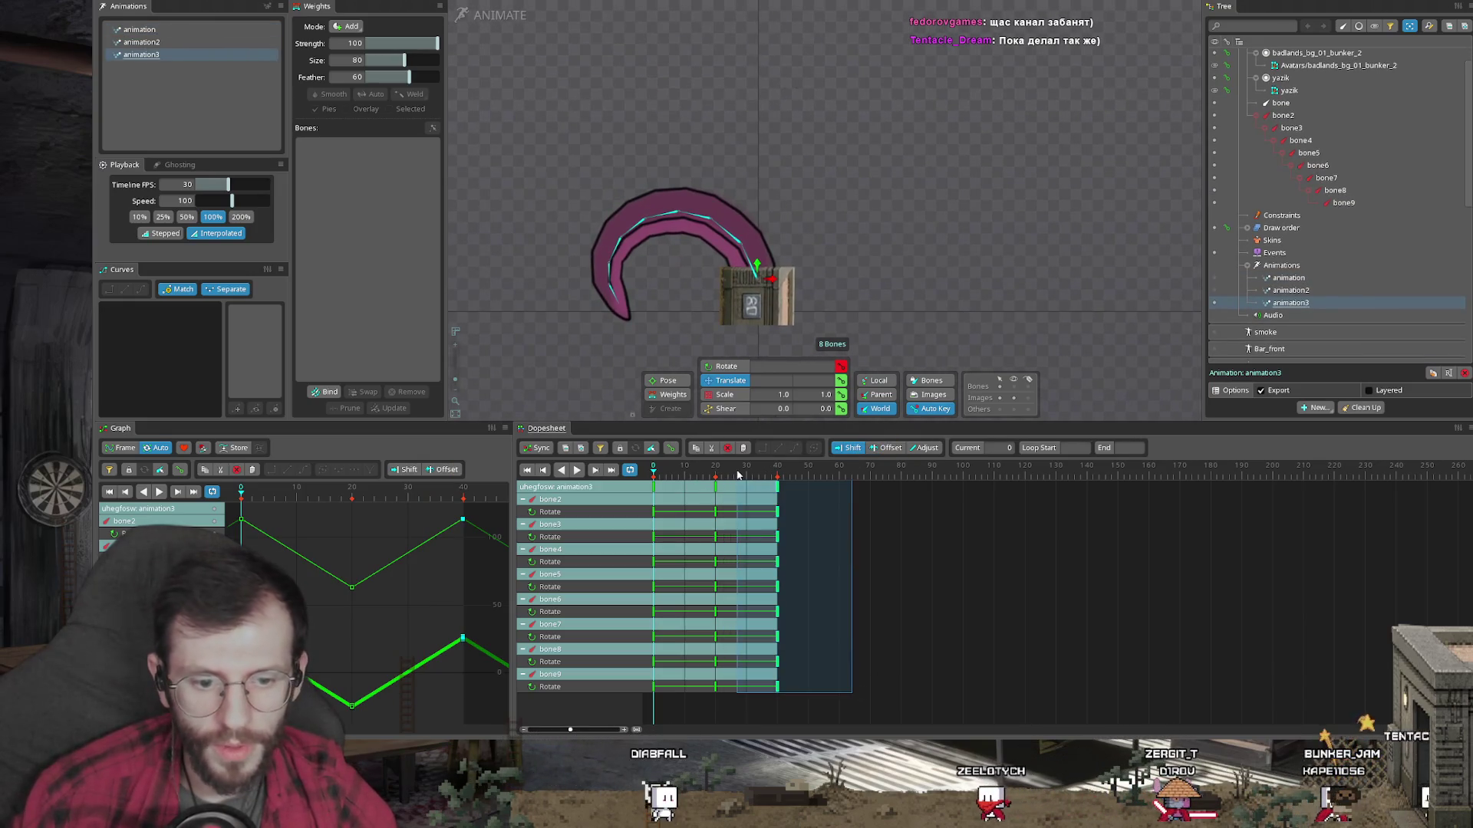
pyautogui.press('Delete')
pyautogui.click(716, 493)
pyautogui.press('Delete')
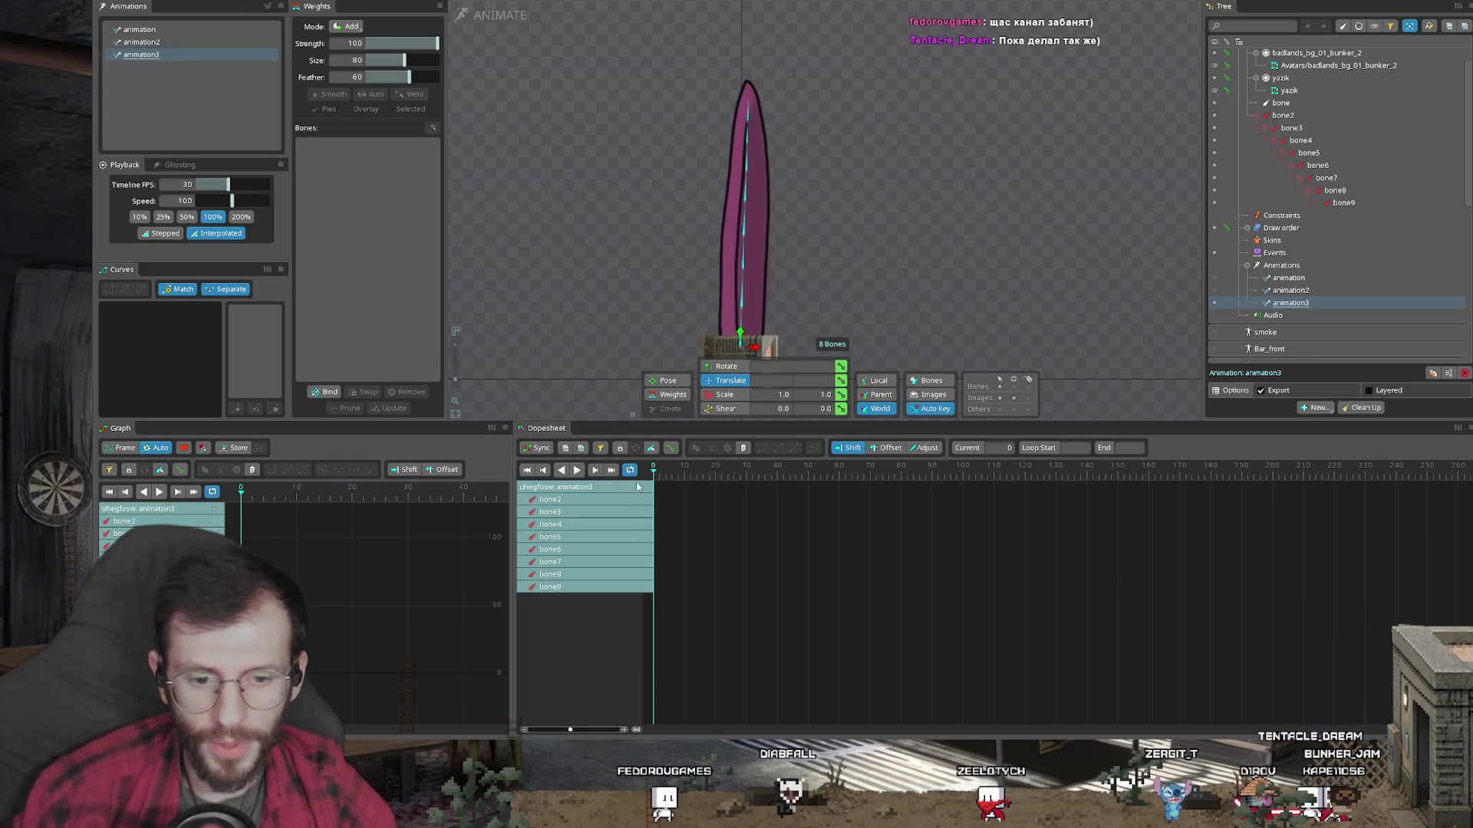
pyautogui.press('k')
pyautogui.press('k')
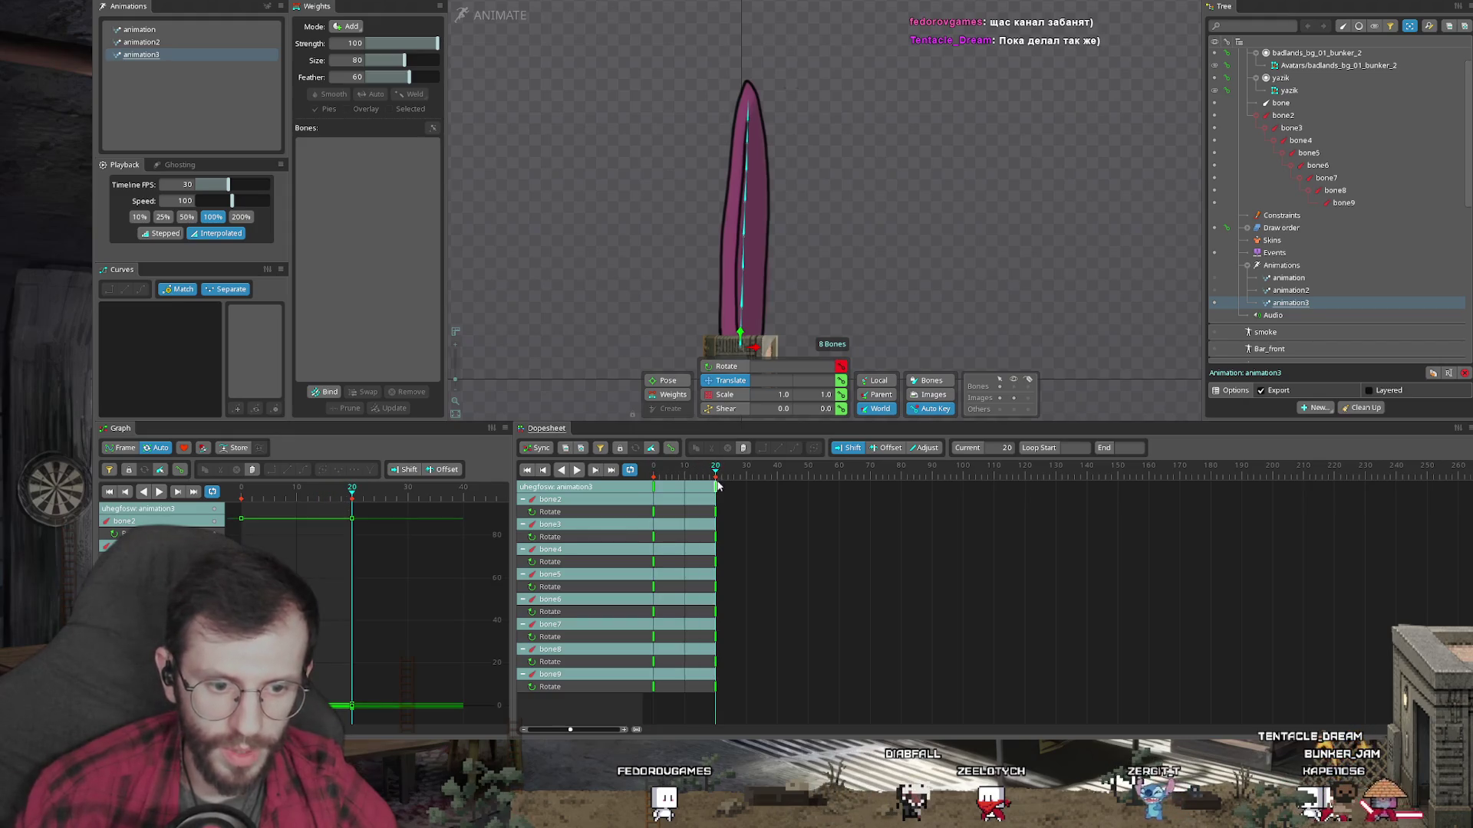
pyautogui.press('k')
pyautogui.click(724, 470)
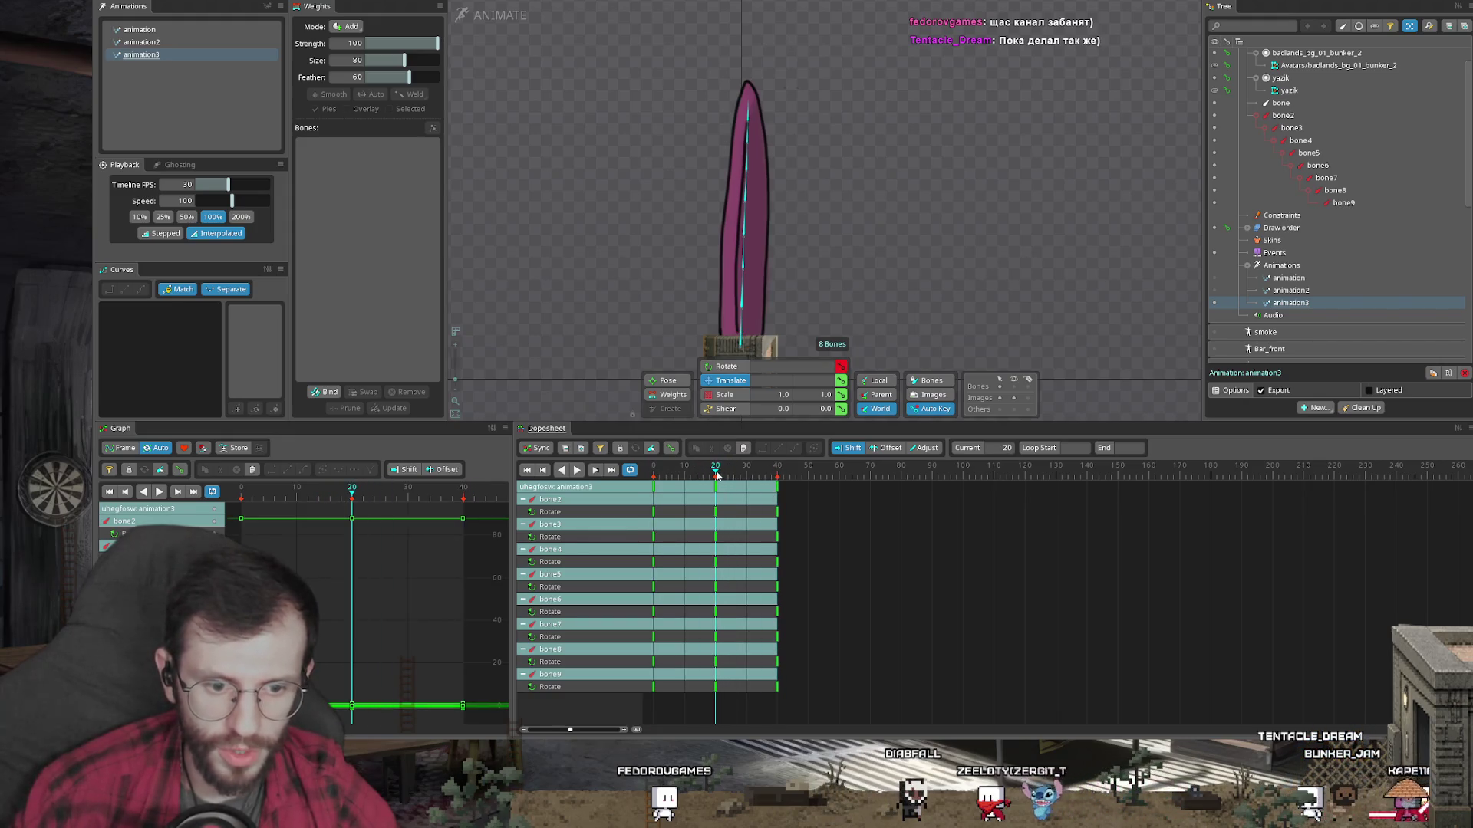
# Step: At frame 20, bend the tentacle left, with bone5–bone9 bent further left
pyautogui.press('c')
pyautogui.moveTo(856, 134); pyautogui.dragTo(836, 113)
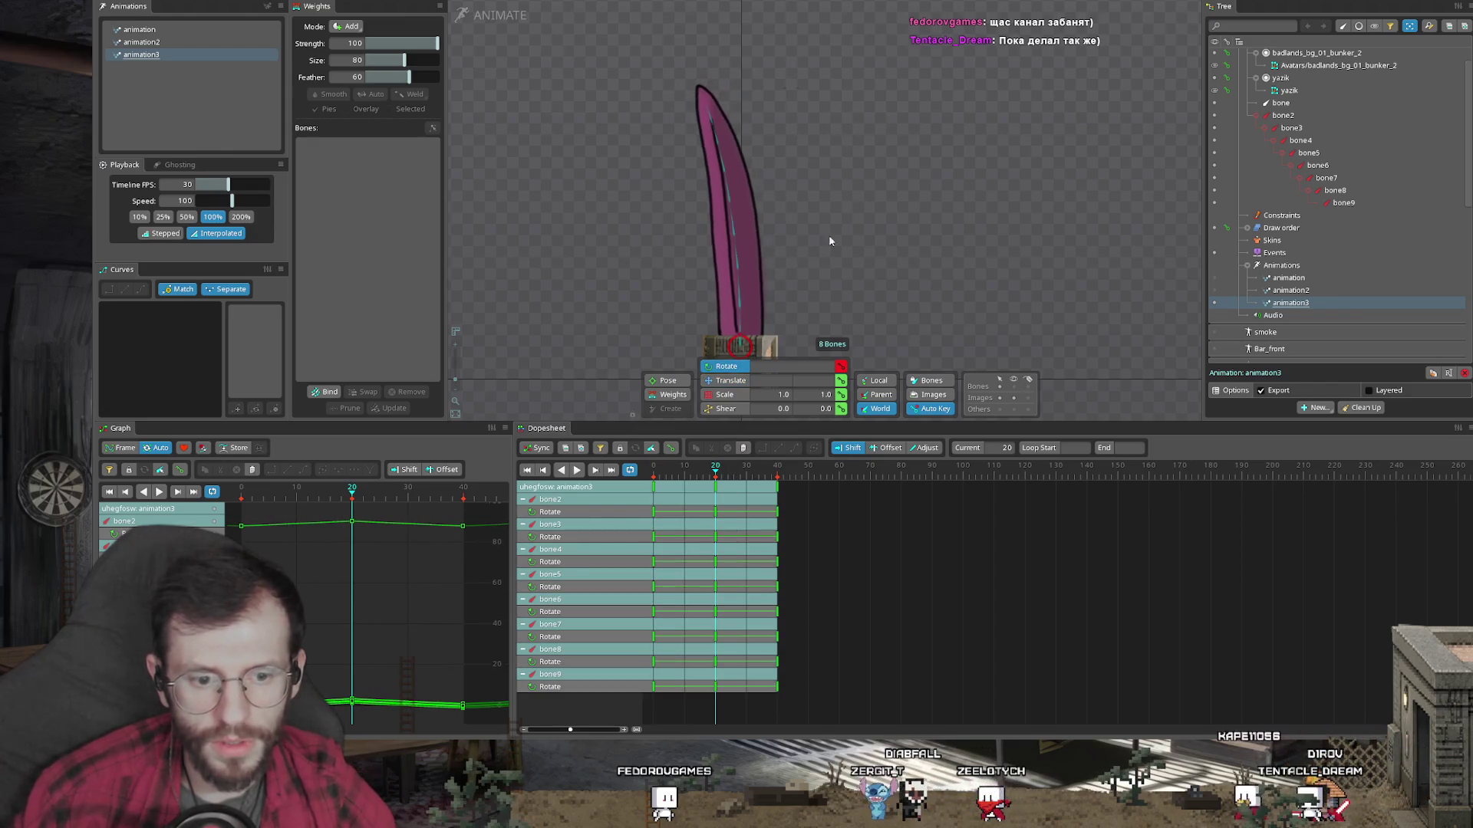
pyautogui.click(735, 232)
pyautogui.moveTo(727, 200); pyautogui.dragTo(708, 119)
pyautogui.moveTo(778, 59)
pyautogui.mouseDown()
pyautogui.moveTo(732, 120)
pyautogui.moveTo(709, 115)
pyautogui.moveTo(724, 61)
pyautogui.mouseUp()
pyautogui.click(723, 174)
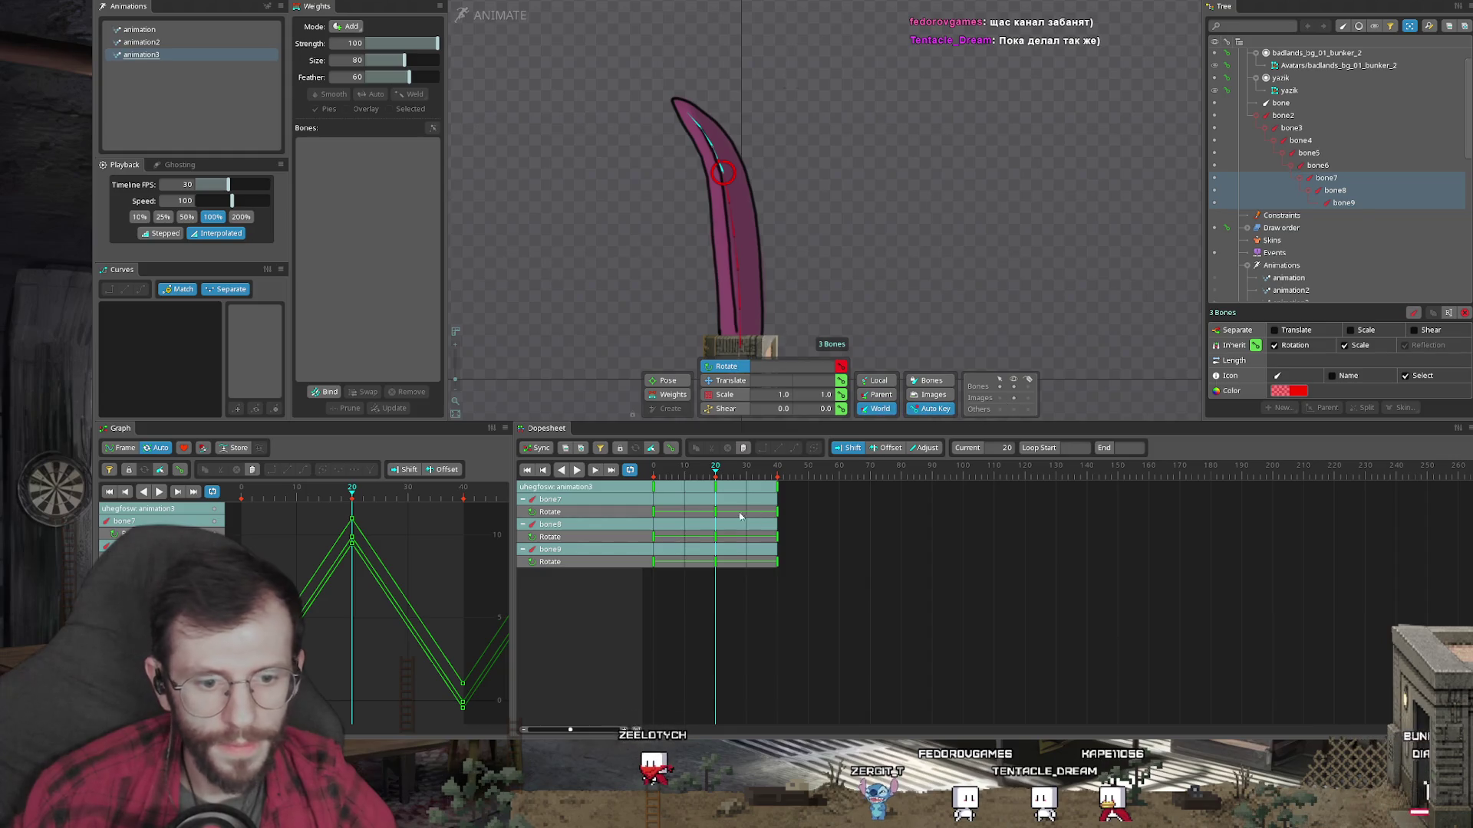
# Step: At frame 0, save the bone2–bone7 selection and curl the tentacle tip to the right
pyautogui.click(652, 467)
pyautogui.moveTo(741, 323)
pyautogui.mouseDown()
pyautogui.moveTo(750, 121)
pyautogui.moveTo(818, 115)
pyautogui.moveTo(750, 184)
pyautogui.moveTo(764, 115)
pyautogui.moveTo(809, 101)
pyautogui.mouseUp()
pyautogui.hotkey('ctrl', '6')
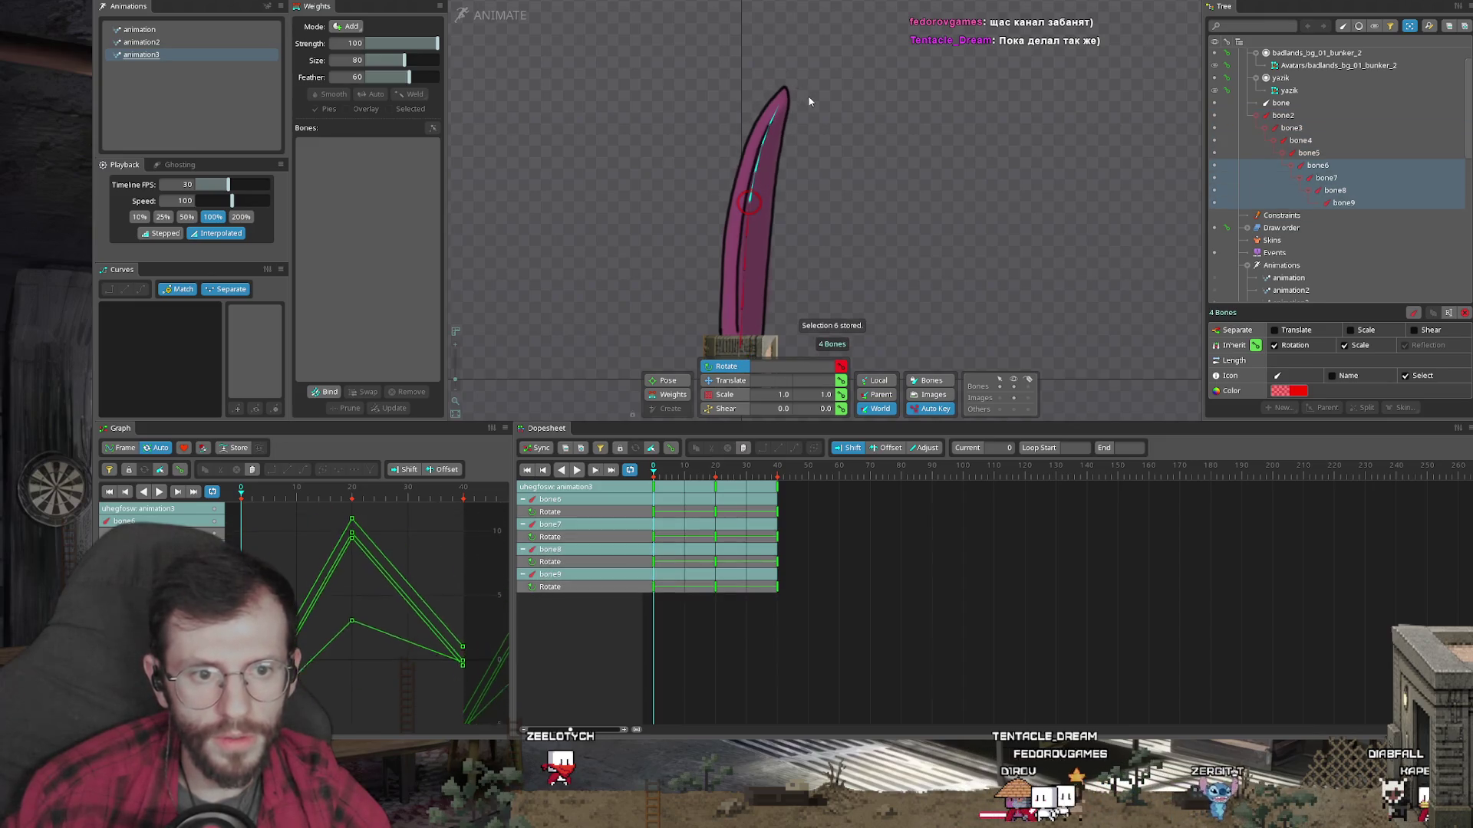
pyautogui.moveTo(761, 157)
pyautogui.mouseDown()
pyautogui.moveTo(771, 127)
pyautogui.moveTo(821, 107)
pyautogui.mouseUp()
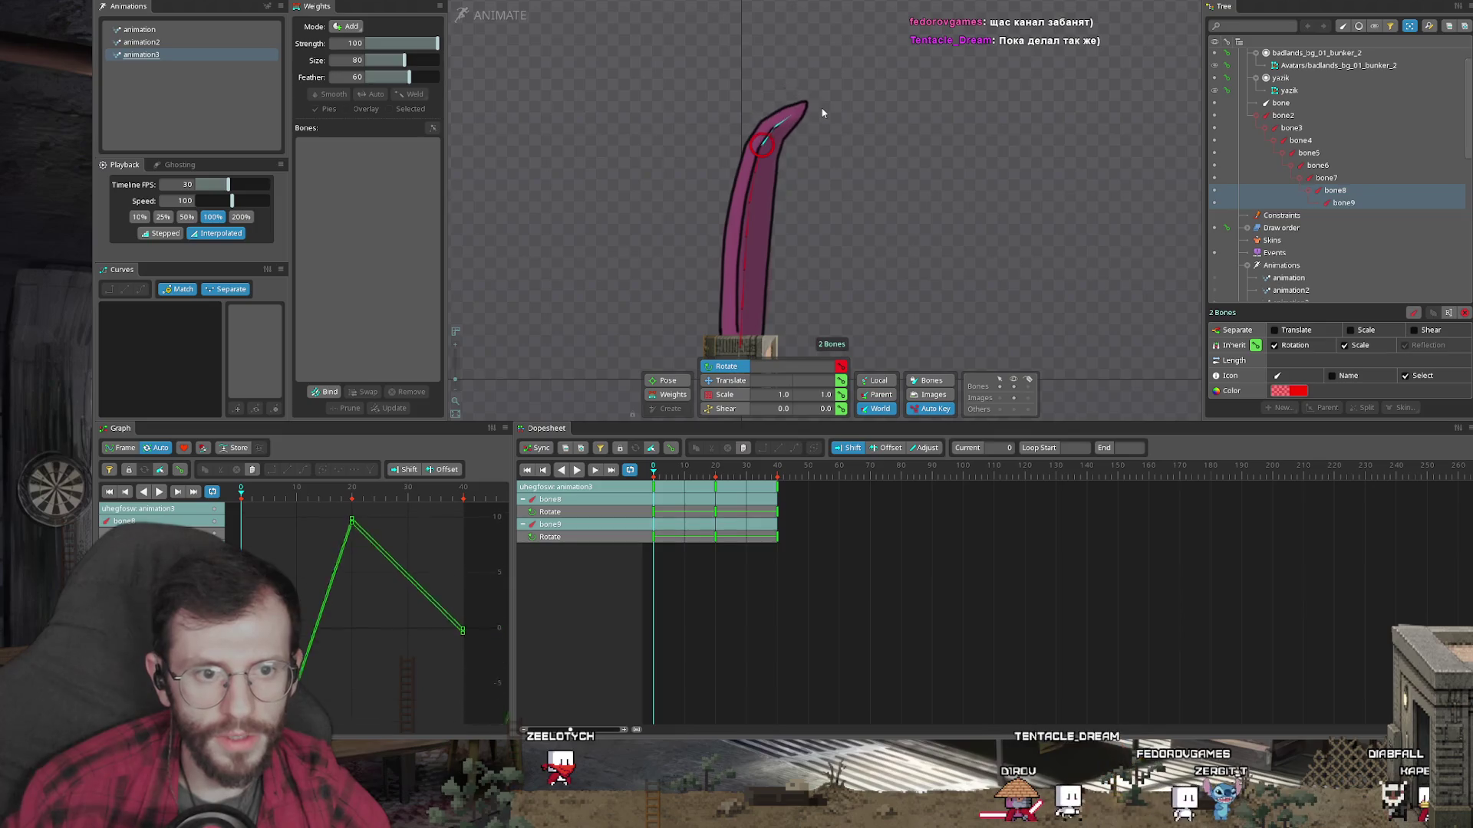
pyautogui.press('Escape')
# Step: Copy all bones' frame-0 keys and paste them at frame 40
pyautogui.click(777, 486)
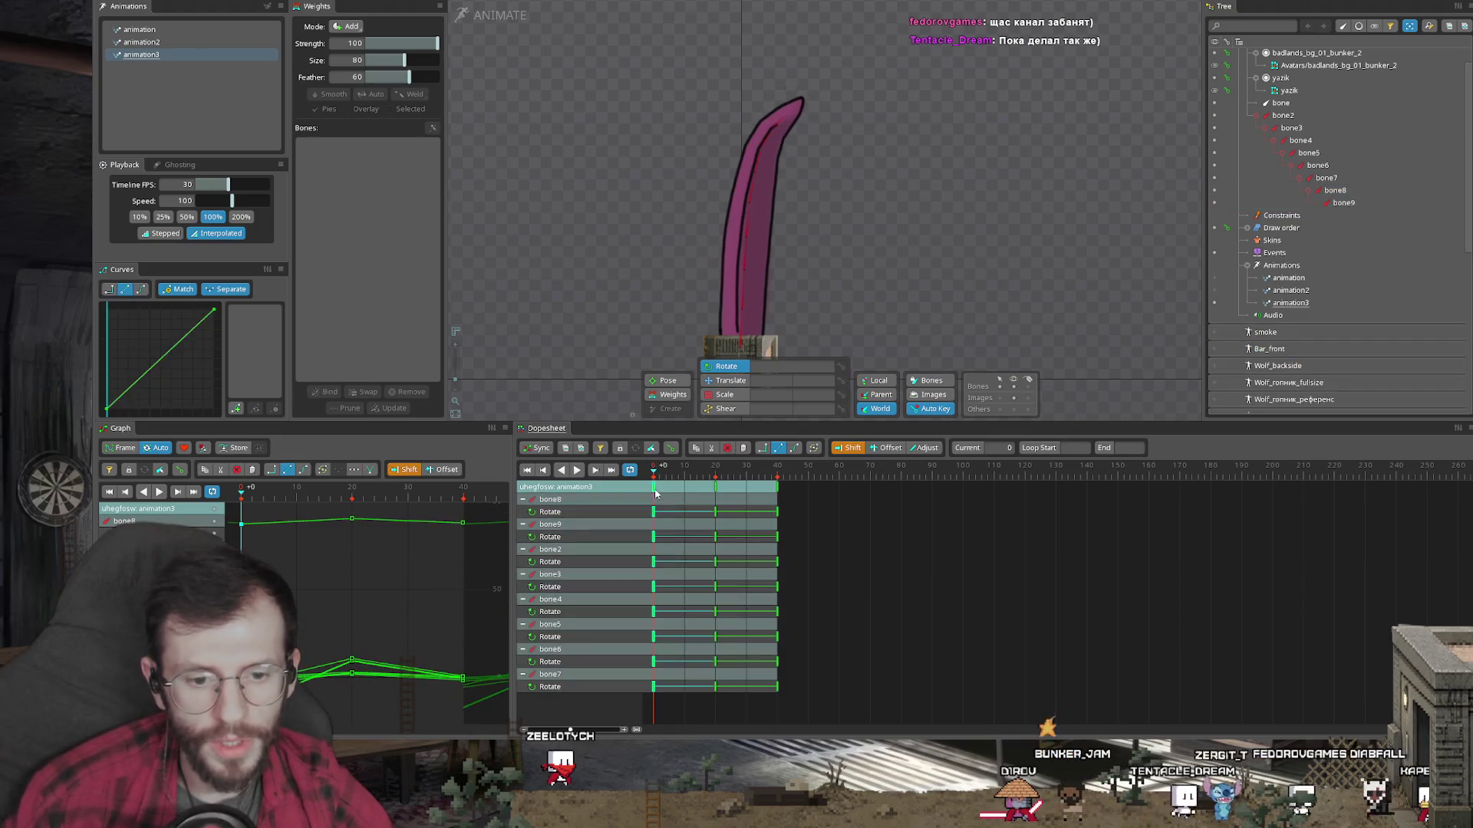
pyautogui.hotkey('ctrl', 'c')
pyautogui.moveTo(890, 717); pyautogui.dragTo(790, 629)
pyautogui.hotkey('ctrl', 'v')
pyautogui.hotkey('ctrl', 'z')
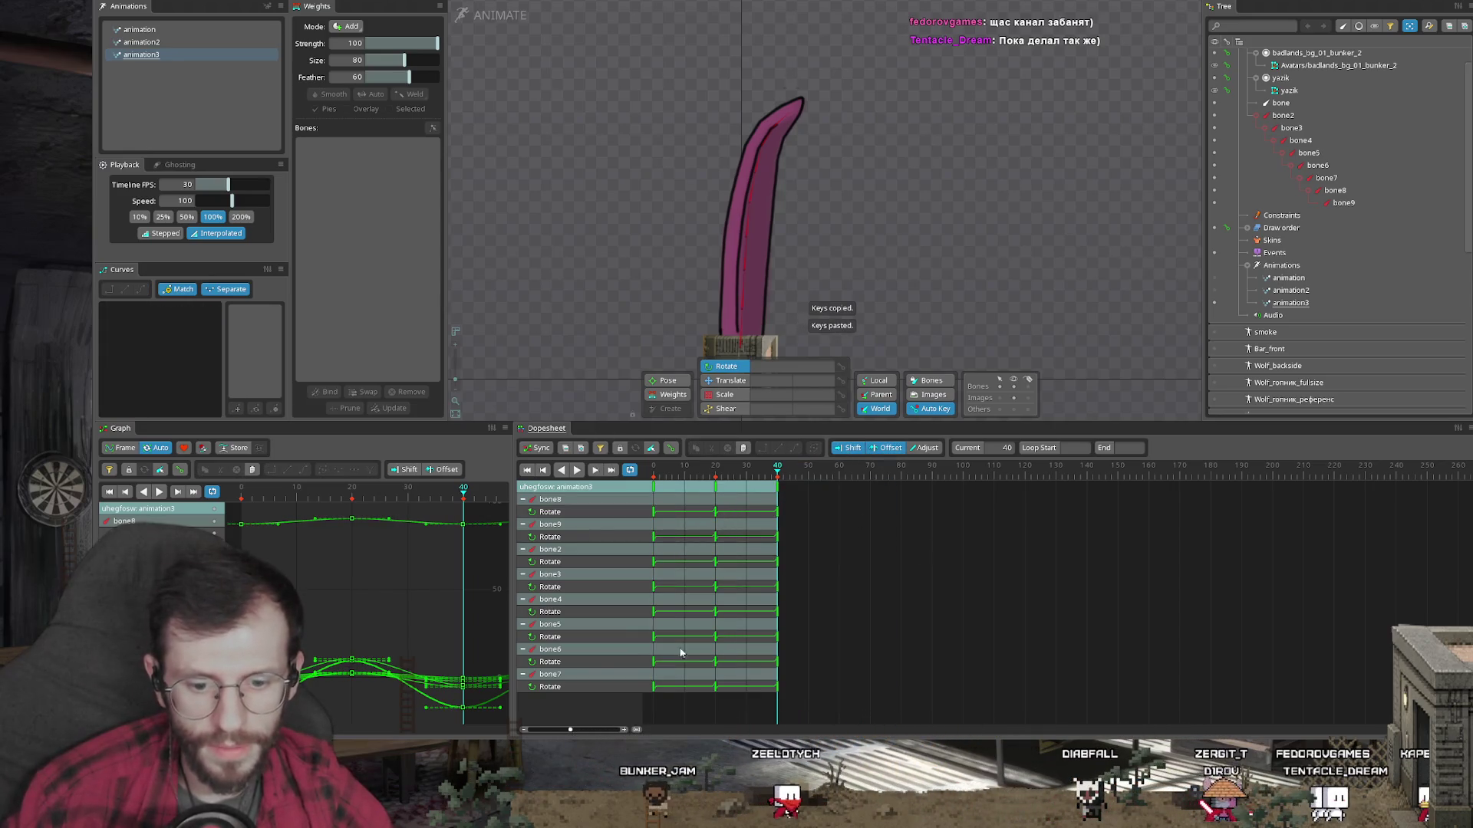
# Step: Delay bone3's rotation keys by 3 frames, preview the motion, and select the lower tentacle bones
pyautogui.moveTo(740, 322)
pyautogui.mouseDown()
pyautogui.moveTo(747, 204)
pyautogui.moveTo(796, 105)
pyautogui.mouseUp()
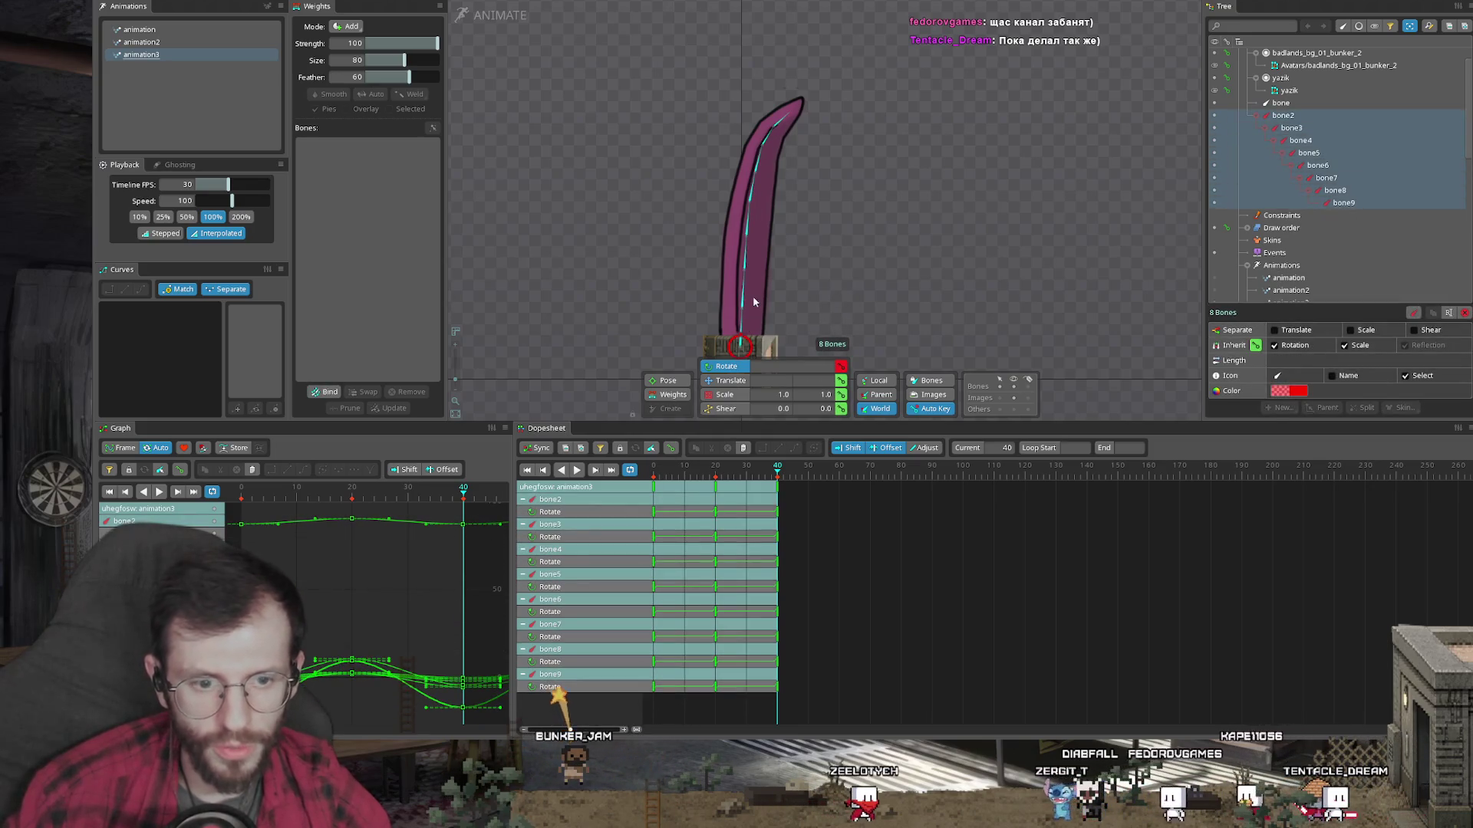
pyautogui.moveTo(655, 537)
pyautogui.mouseDown()
pyautogui.moveTo(690, 612)
pyautogui.moveTo(668, 637)
pyautogui.moveTo(700, 639)
pyautogui.moveTo(700, 674)
pyautogui.mouseUp()
pyautogui.press('space')
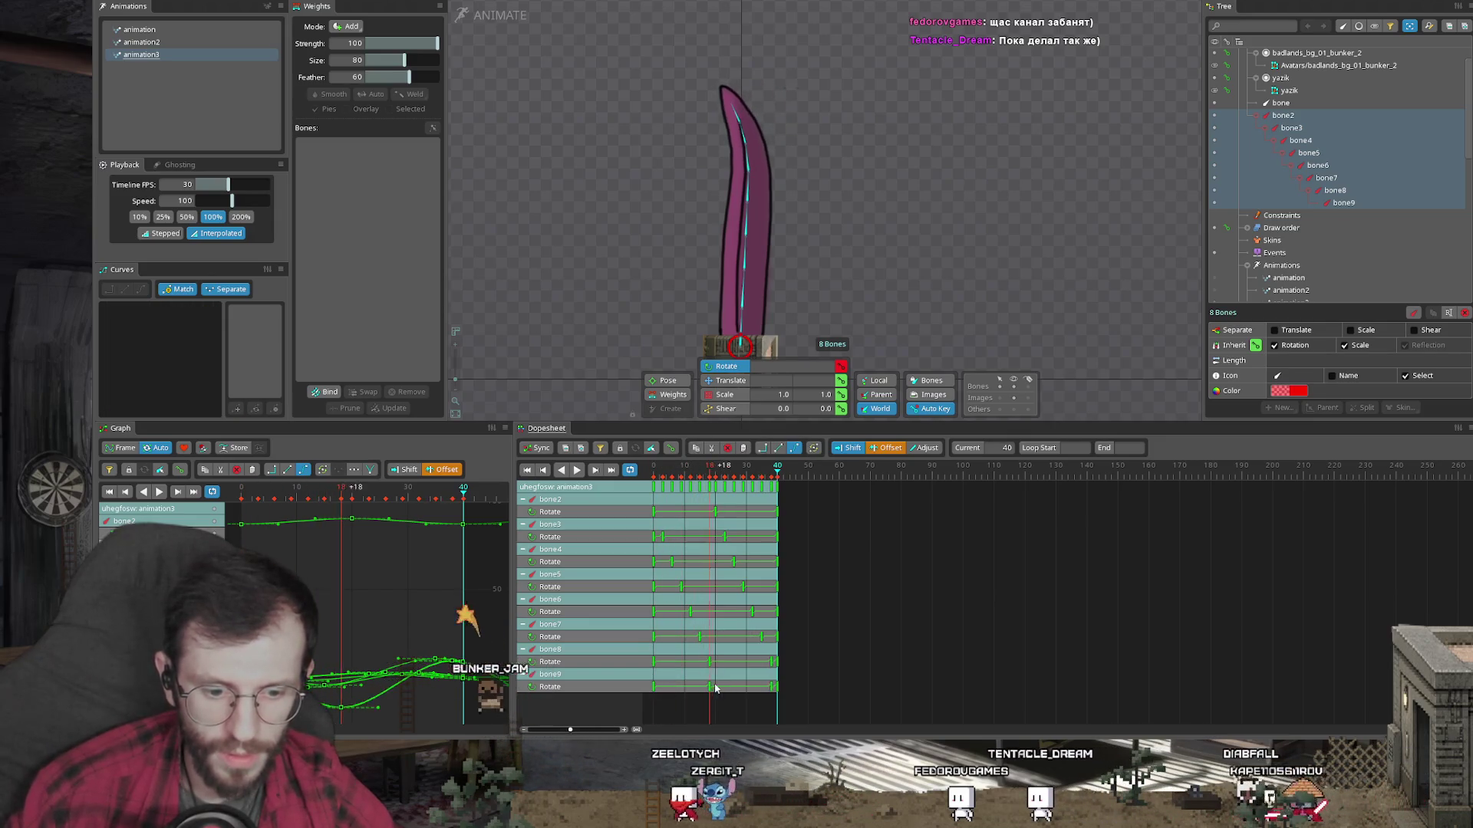
pyautogui.click(946, 312)
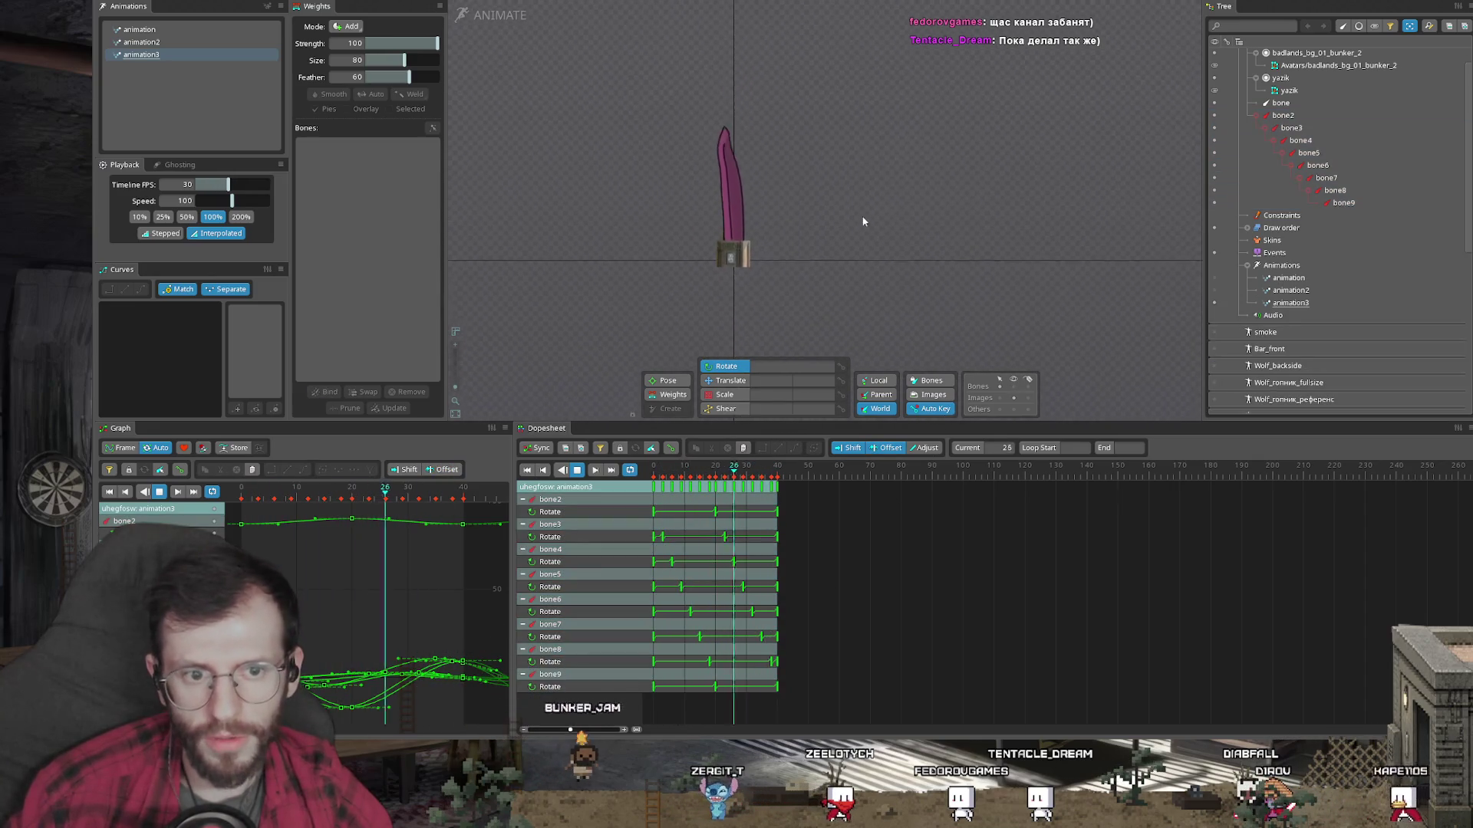
pyautogui.scroll(2, 800, 181)
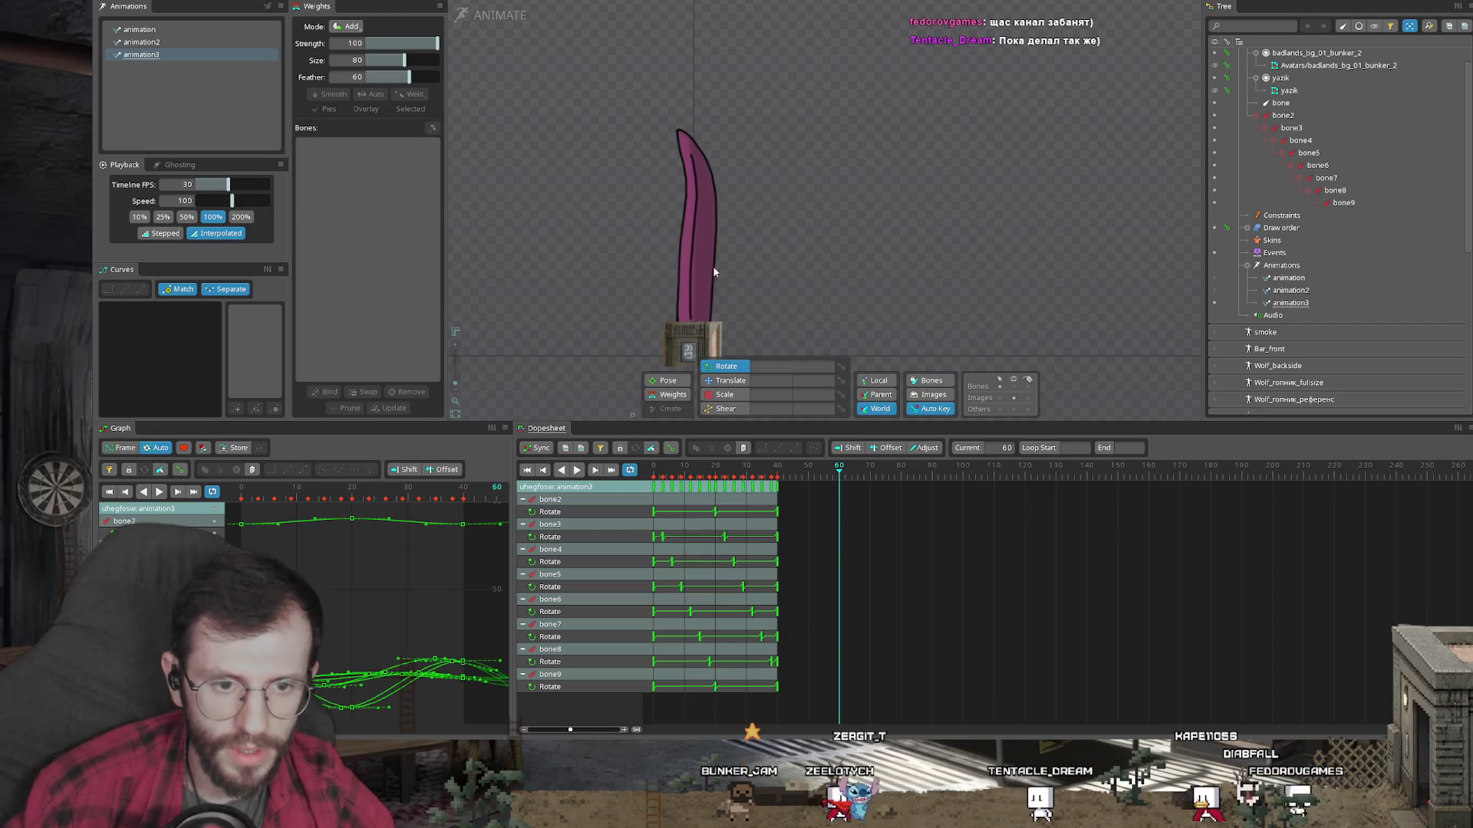
pyautogui.moveTo(694, 312)
pyautogui.mouseDown()
pyautogui.moveTo(694, 142)
pyautogui.moveTo(524, 251)
pyautogui.mouseUp()
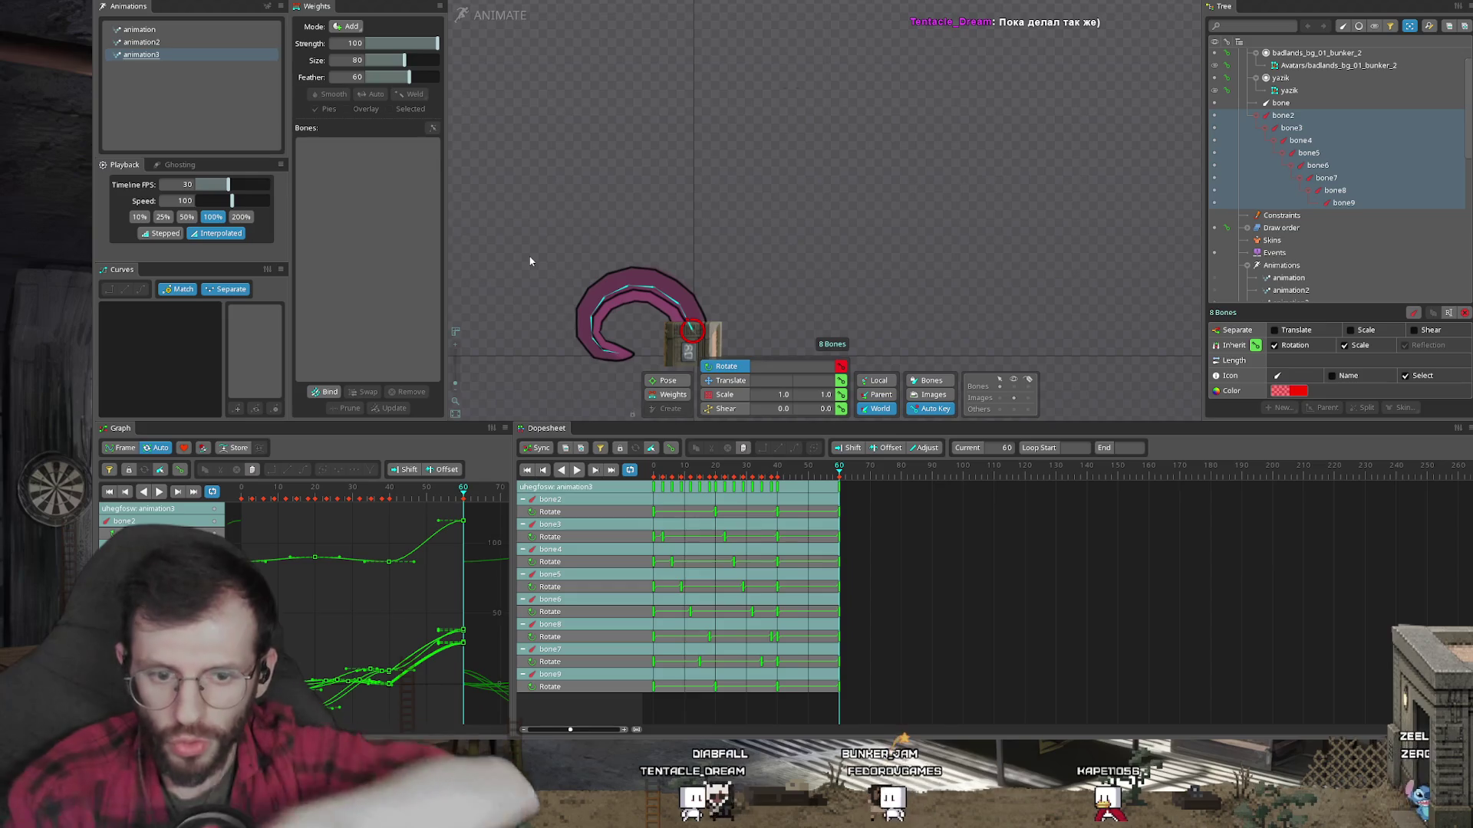
# Step: Delete the frame-60 keys and bend bone2–bone5 to tilt the tentacle left from its base
pyautogui.press('Delete')
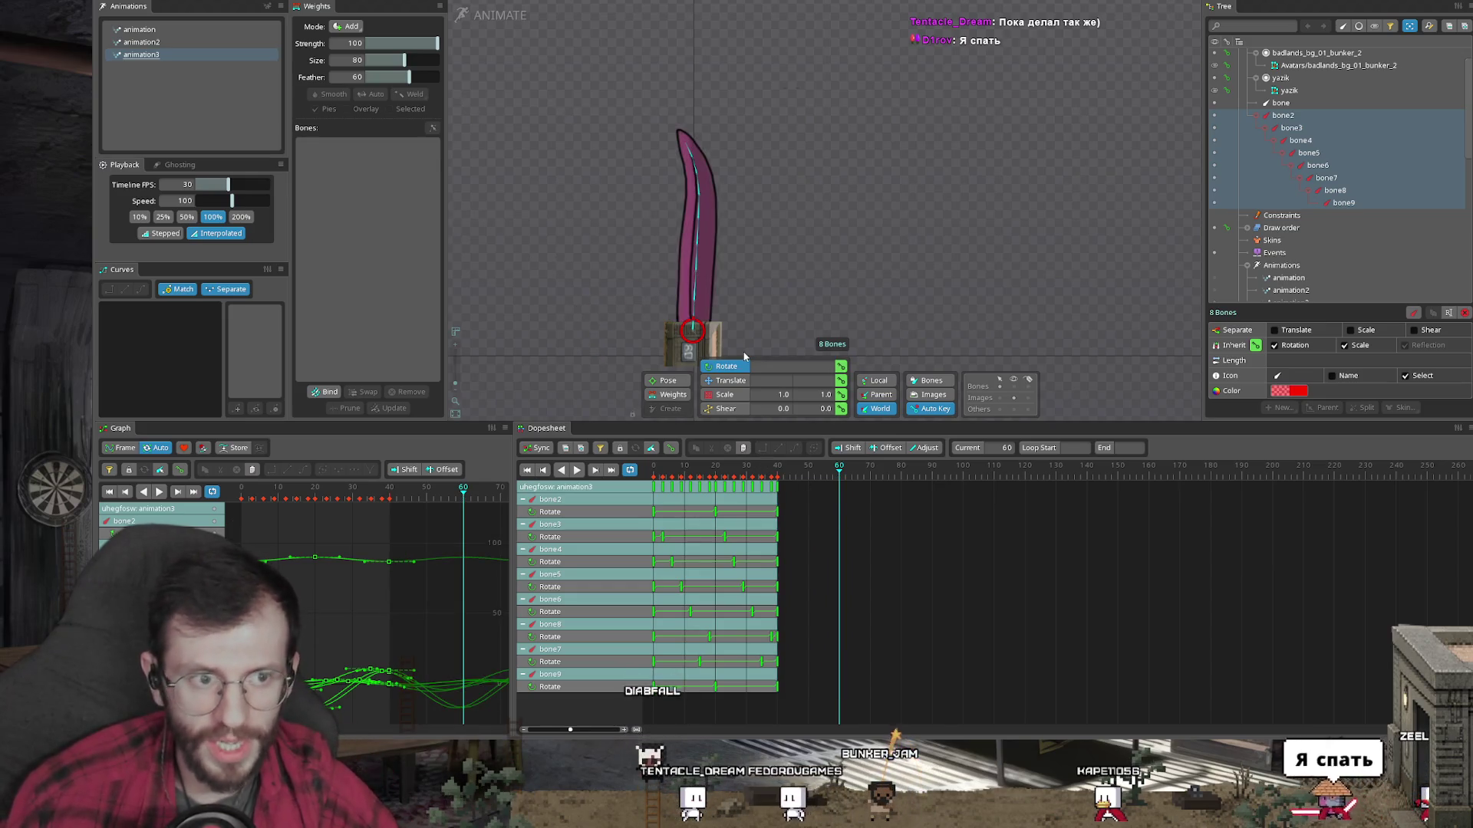
pyautogui.scroll(-1, 736, 306)
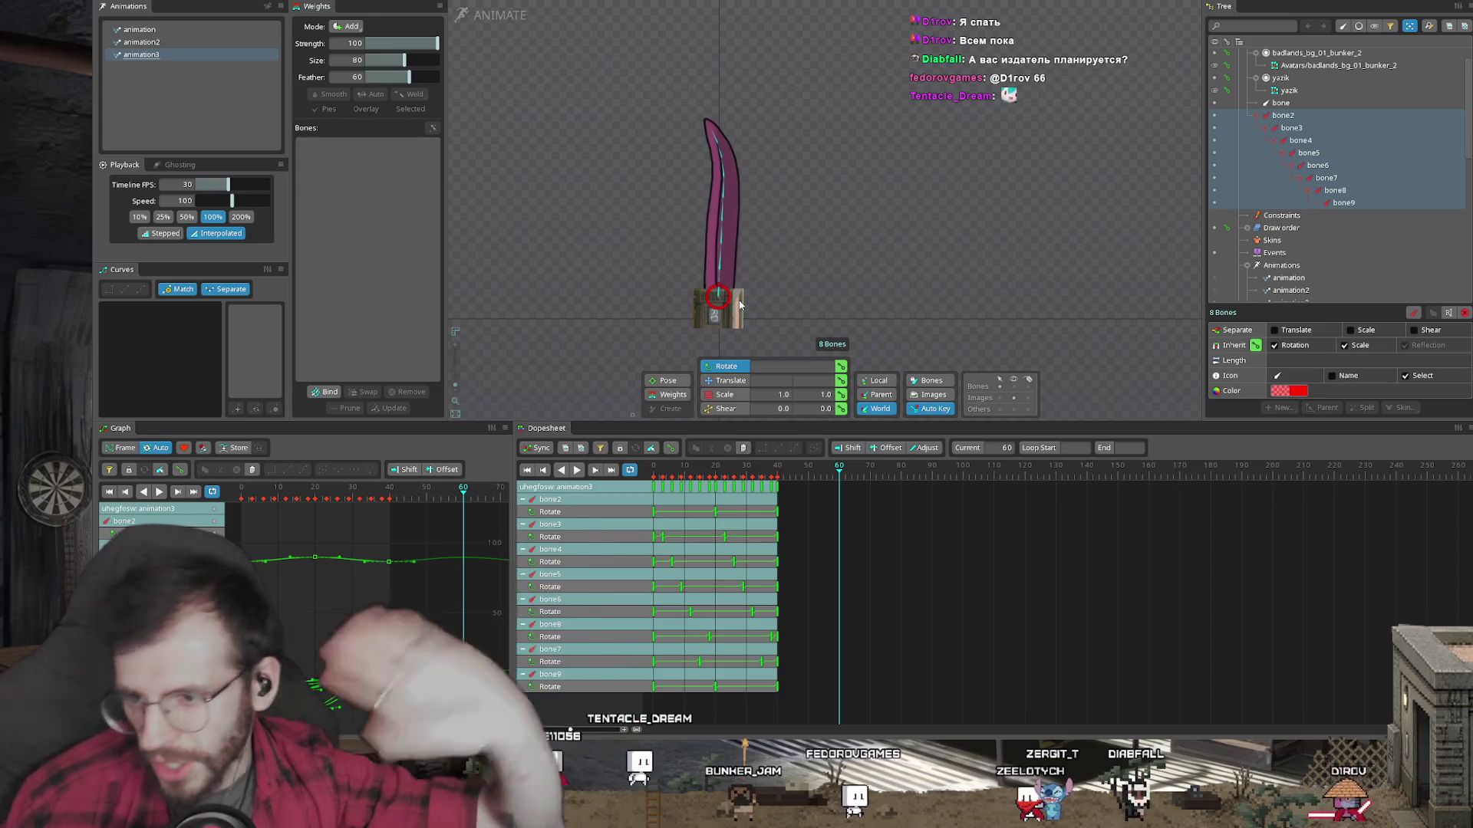
pyautogui.scroll(2, 795, 199)
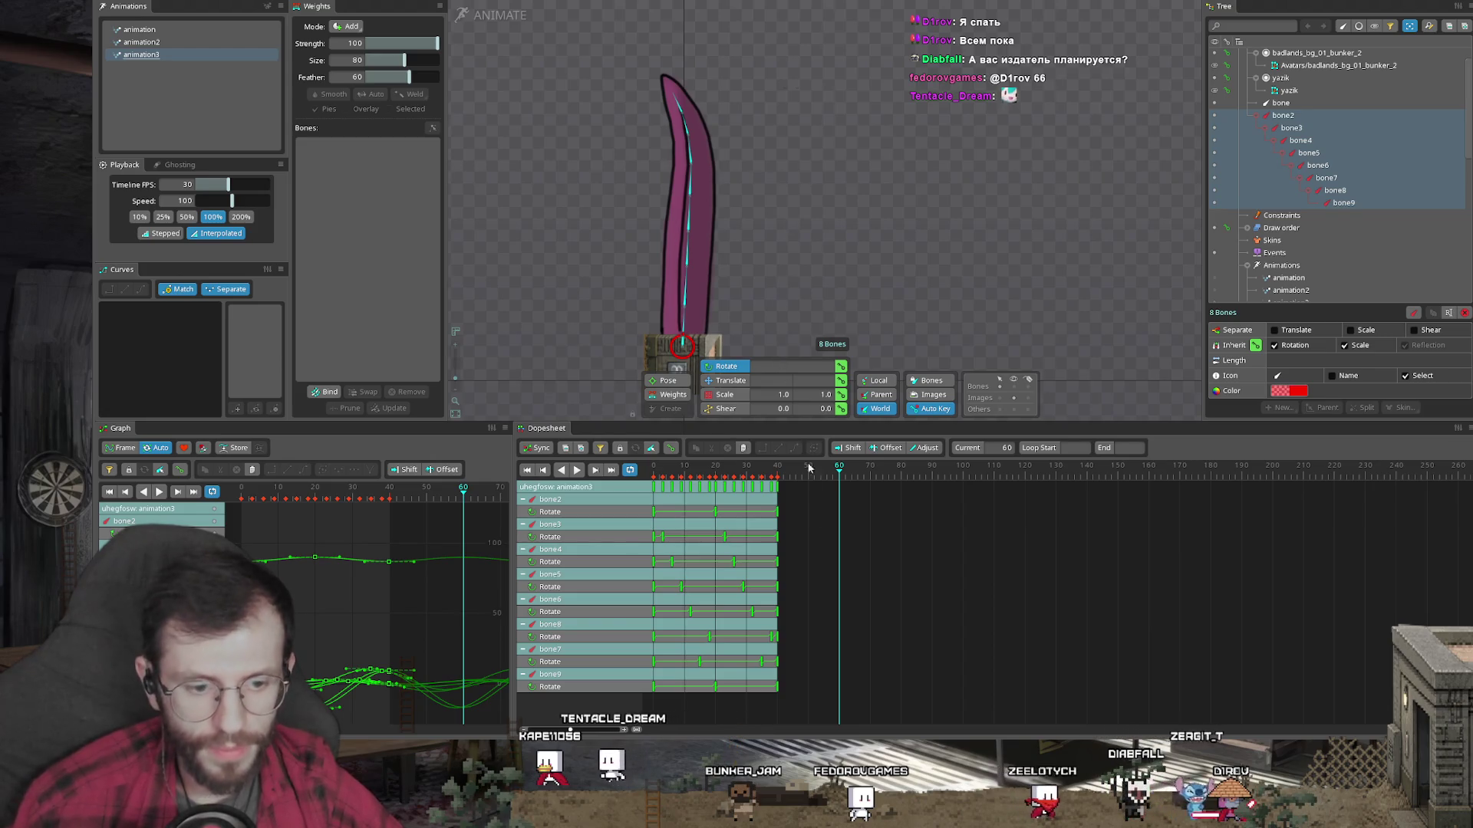
pyautogui.click(682, 326)
pyautogui.keyDown('ctrl'); pyautogui.click(685, 292); pyautogui.keyUp('ctrl')
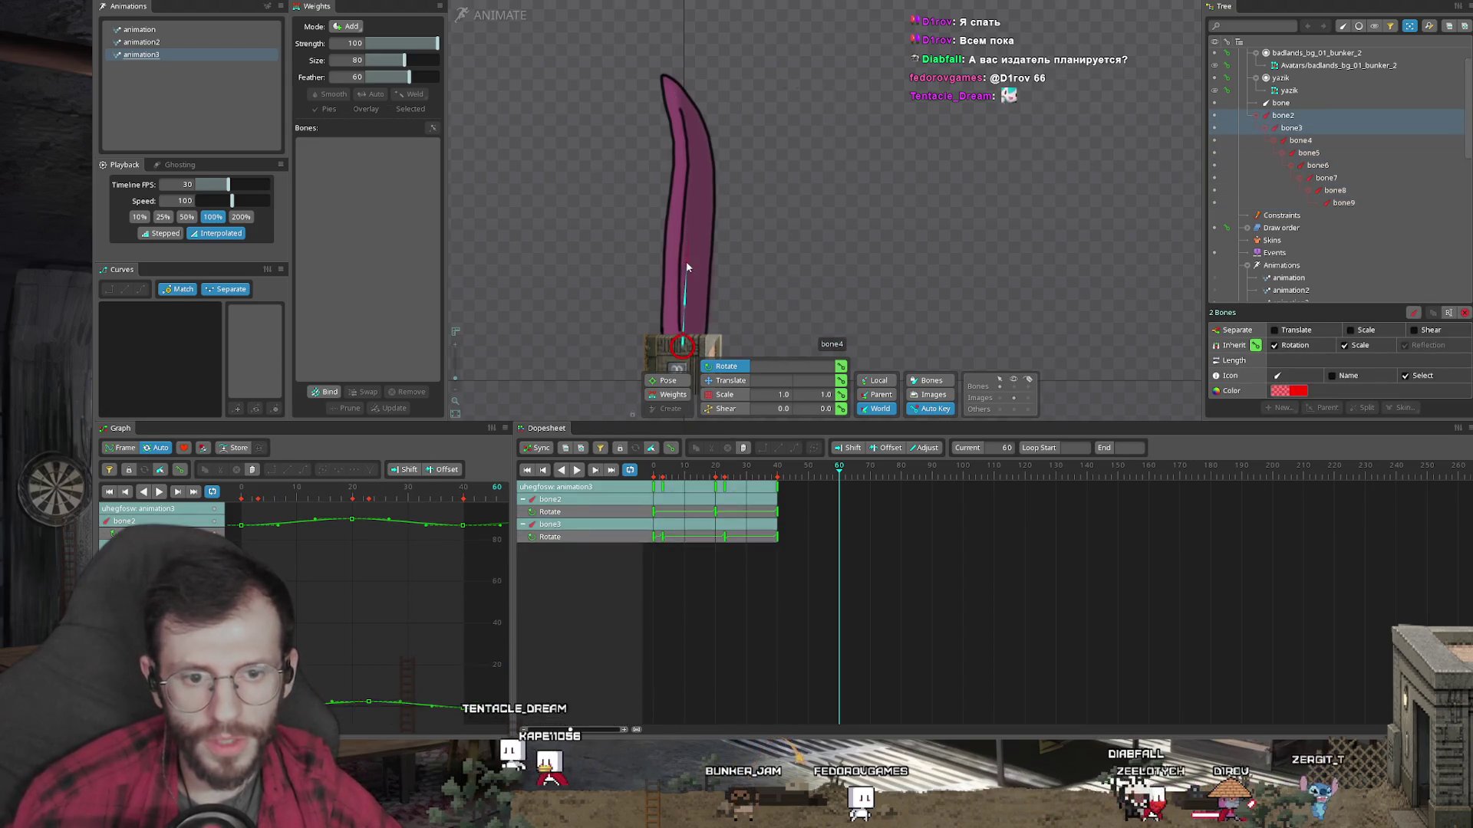
pyautogui.keyDown('ctrl'); pyautogui.click(687, 265); pyautogui.keyUp('ctrl')
pyautogui.moveTo(687, 265)
pyautogui.mouseDown()
pyautogui.moveTo(800, 283)
pyautogui.moveTo(741, 262)
pyautogui.moveTo(794, 259)
pyautogui.moveTo(787, 274)
pyautogui.mouseUp()
pyautogui.click(799, 283)
pyautogui.click(701, 314)
pyautogui.keyDown('ctrl'); pyautogui.click(629, 270); pyautogui.keyUp('ctrl')
pyautogui.keyDown('ctrl'); pyautogui.click(619, 245); pyautogui.keyUp('ctrl')
pyautogui.keyDown('ctrl'); pyautogui.click(610, 222); pyautogui.keyUp('ctrl')
pyautogui.press('Escape')
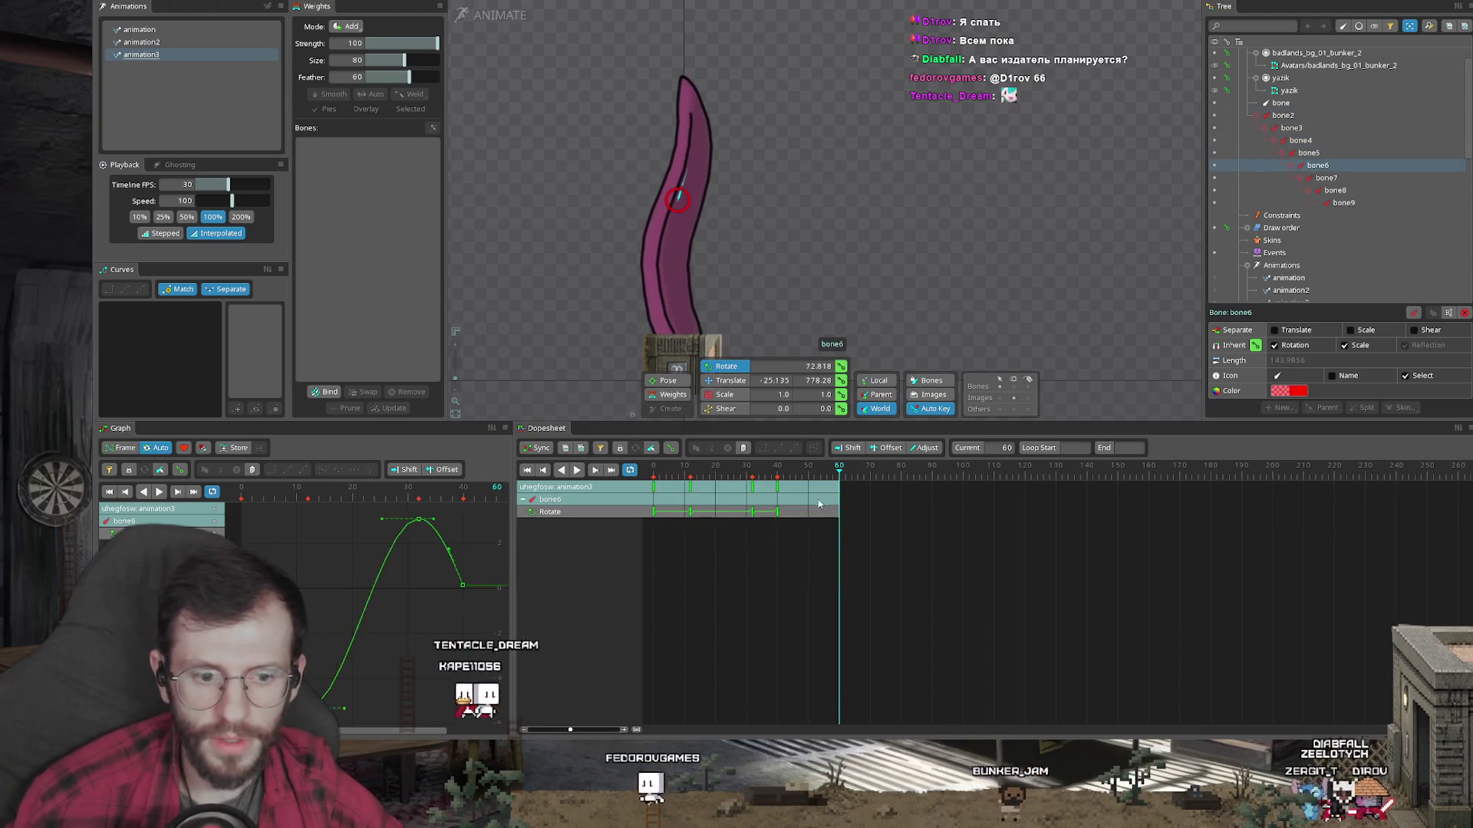
# Step: Review frames 37–55, rotate bone2 leftward, and bend the chain at bone3–bone5
pyautogui.click(769, 468)
pyautogui.moveTo(769, 474)
pyautogui.mouseDown()
pyautogui.moveTo(837, 493)
pyautogui.moveTo(811, 491)
pyautogui.mouseUp()
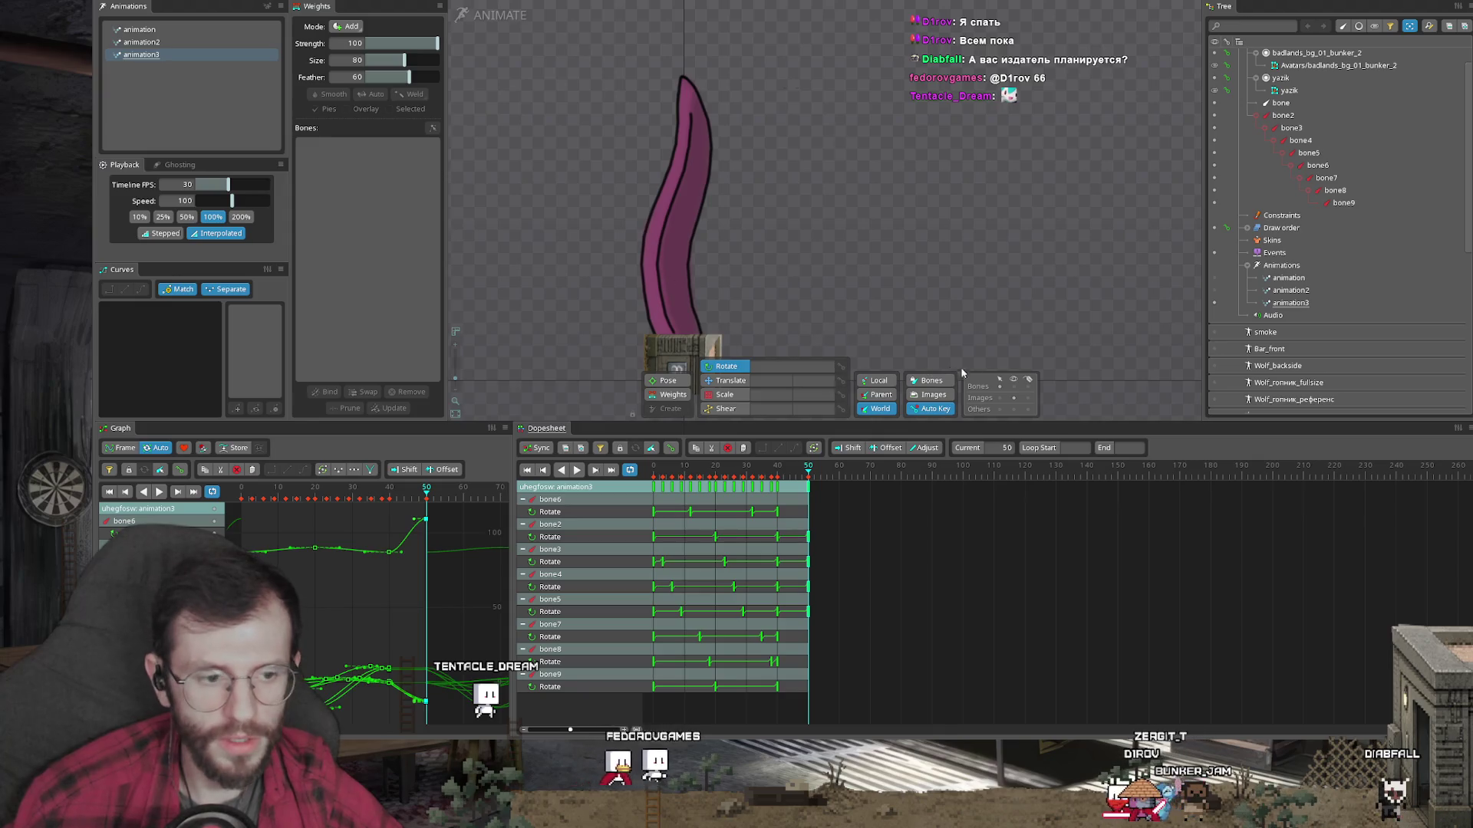
pyautogui.click(685, 330)
pyautogui.moveTo(806, 273)
pyautogui.mouseDown()
pyautogui.moveTo(795, 260)
pyautogui.moveTo(665, 303)
pyautogui.mouseUp()
pyautogui.click(661, 295)
pyautogui.keyDown('ctrl'); pyautogui.click(654, 223); pyautogui.keyUp('ctrl')
pyautogui.moveTo(655, 222)
pyautogui.mouseDown()
pyautogui.moveTo(770, 230)
pyautogui.moveTo(662, 266)
pyautogui.moveTo(722, 244)
pyautogui.mouseUp()
pyautogui.keyDown('ctrl'); pyautogui.click(661, 265); pyautogui.keyUp('ctrl')
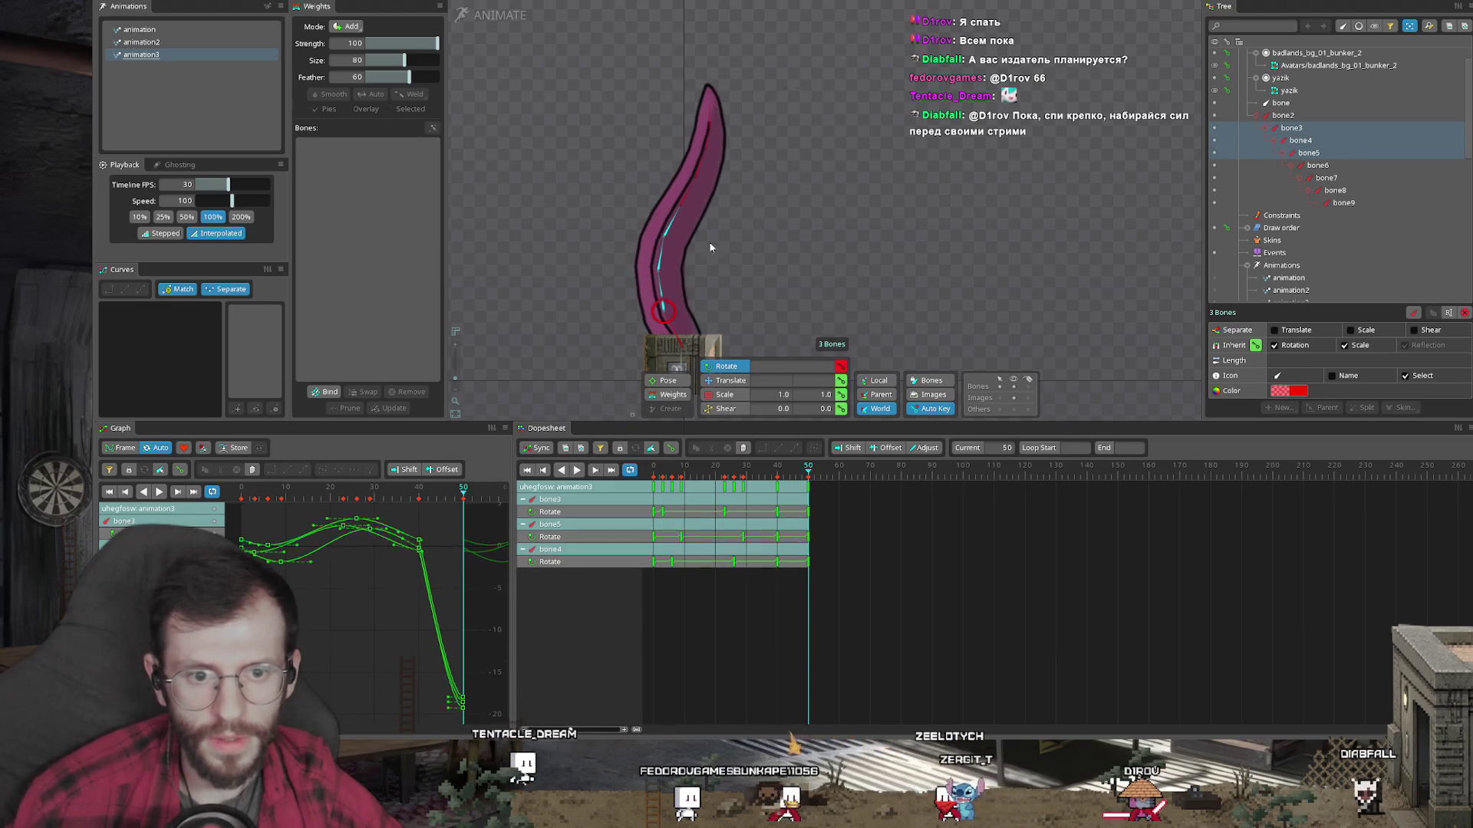
pyautogui.press('Escape')
# Step: Rotate the tentacle base to lie left and curl bone4–bone9 into a C-shape
pyautogui.click(774, 468)
pyautogui.moveTo(777, 471); pyautogui.dragTo(806, 474)
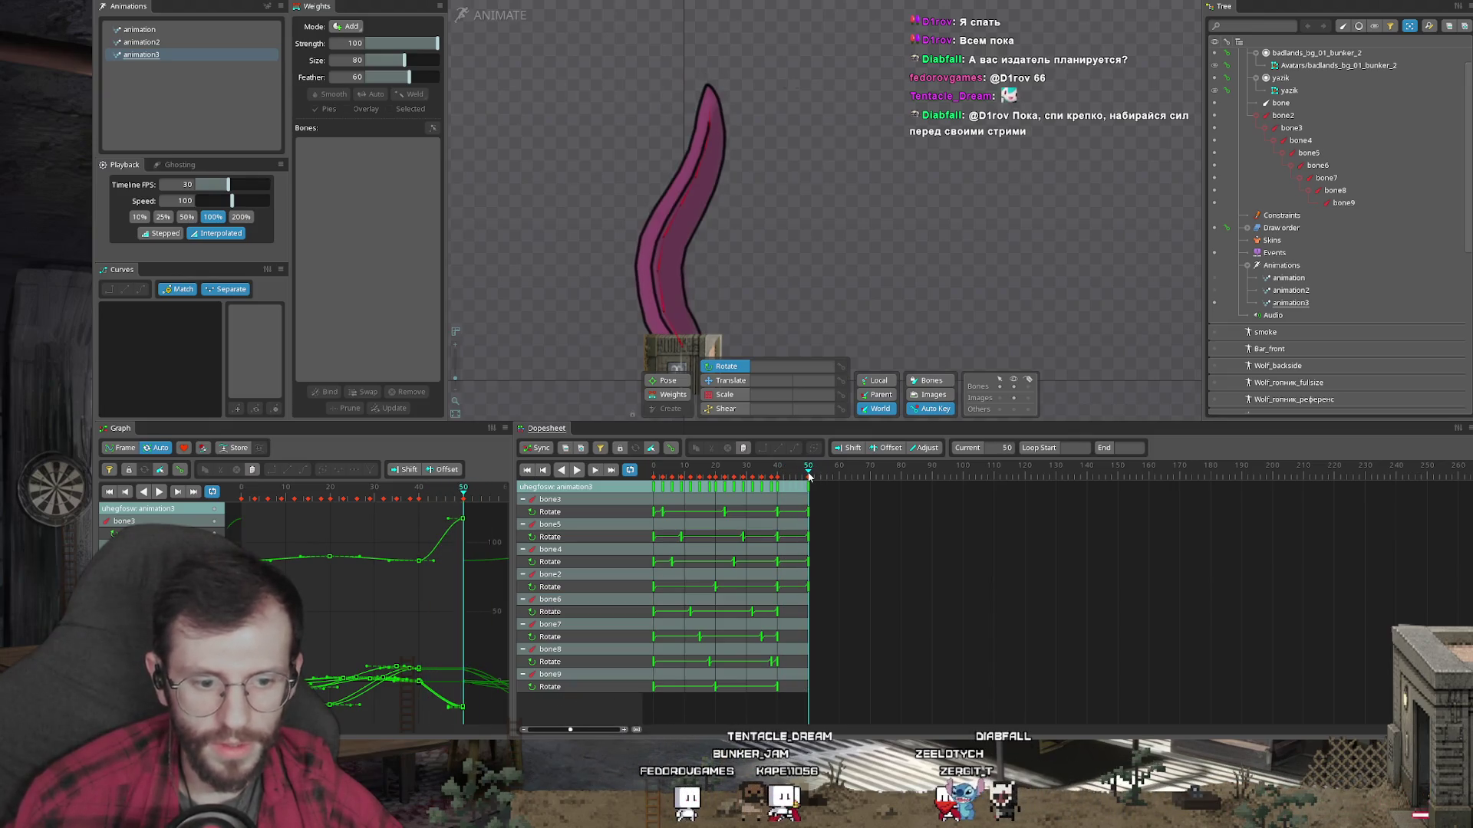
pyautogui.doubleClick(674, 334)
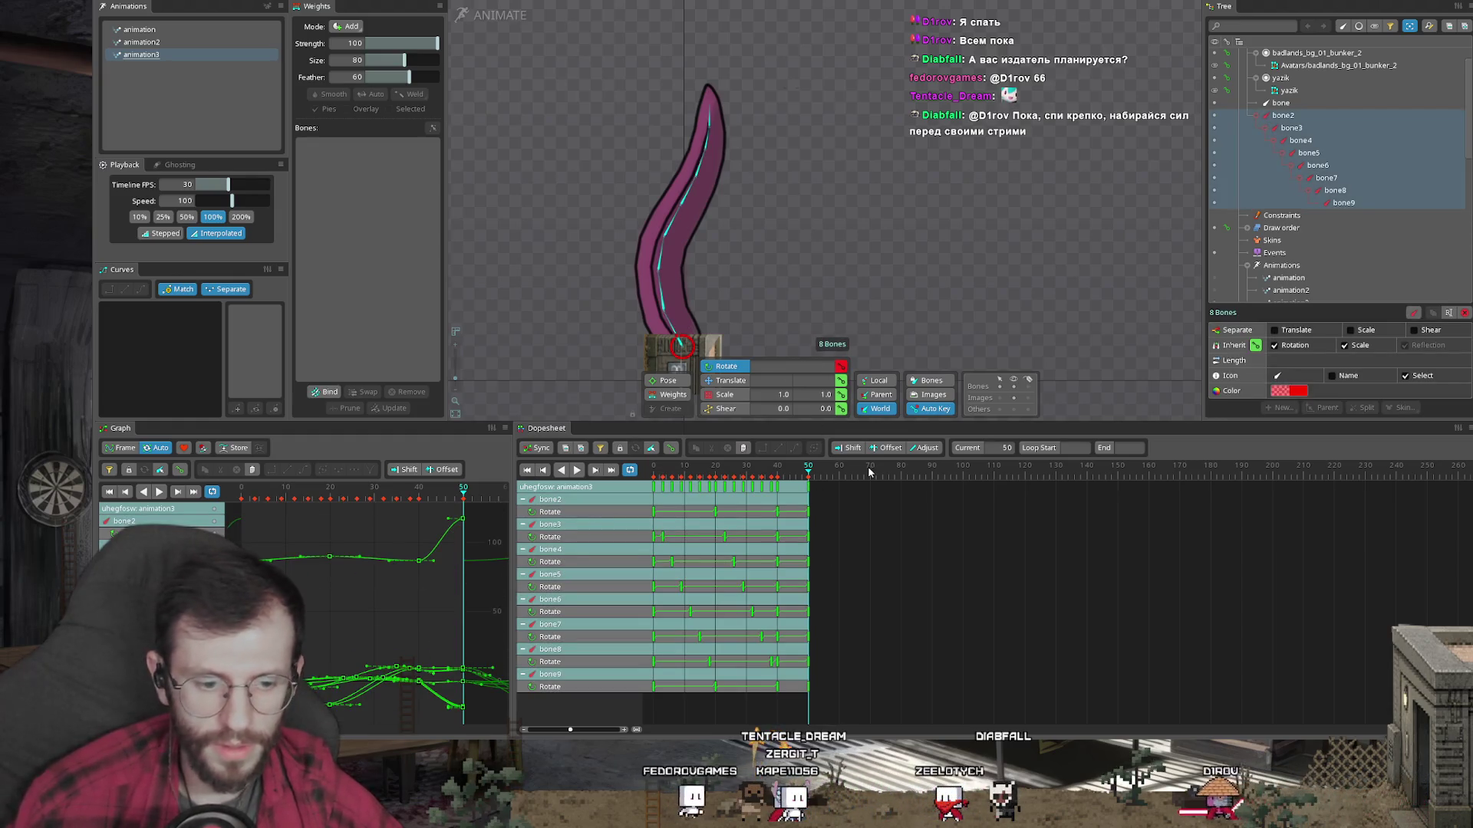
pyautogui.click(675, 337)
pyautogui.moveTo(728, 304)
pyautogui.mouseDown()
pyautogui.moveTo(776, 292)
pyautogui.moveTo(683, 338)
pyautogui.moveTo(690, 315)
pyautogui.moveTo(669, 321)
pyautogui.moveTo(744, 289)
pyautogui.moveTo(742, 256)
pyautogui.mouseUp()
pyautogui.click(669, 321)
pyautogui.click(589, 297)
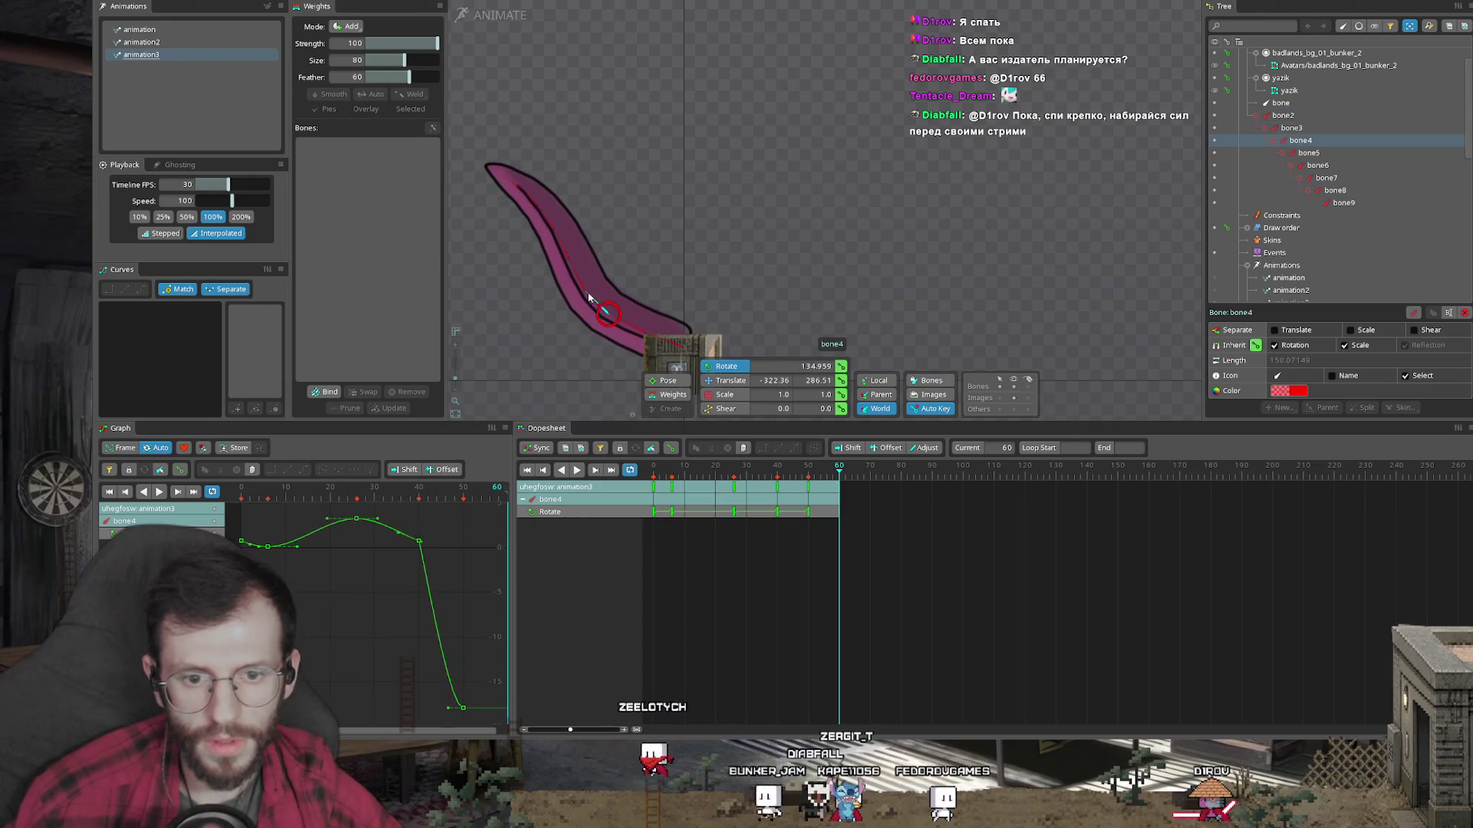
pyautogui.click(582, 285)
pyautogui.keyDown('ctrl'); pyautogui.click(549, 233); pyautogui.keyUp('ctrl')
pyautogui.keyDown('ctrl'); pyautogui.click(529, 211); pyautogui.keyUp('ctrl')
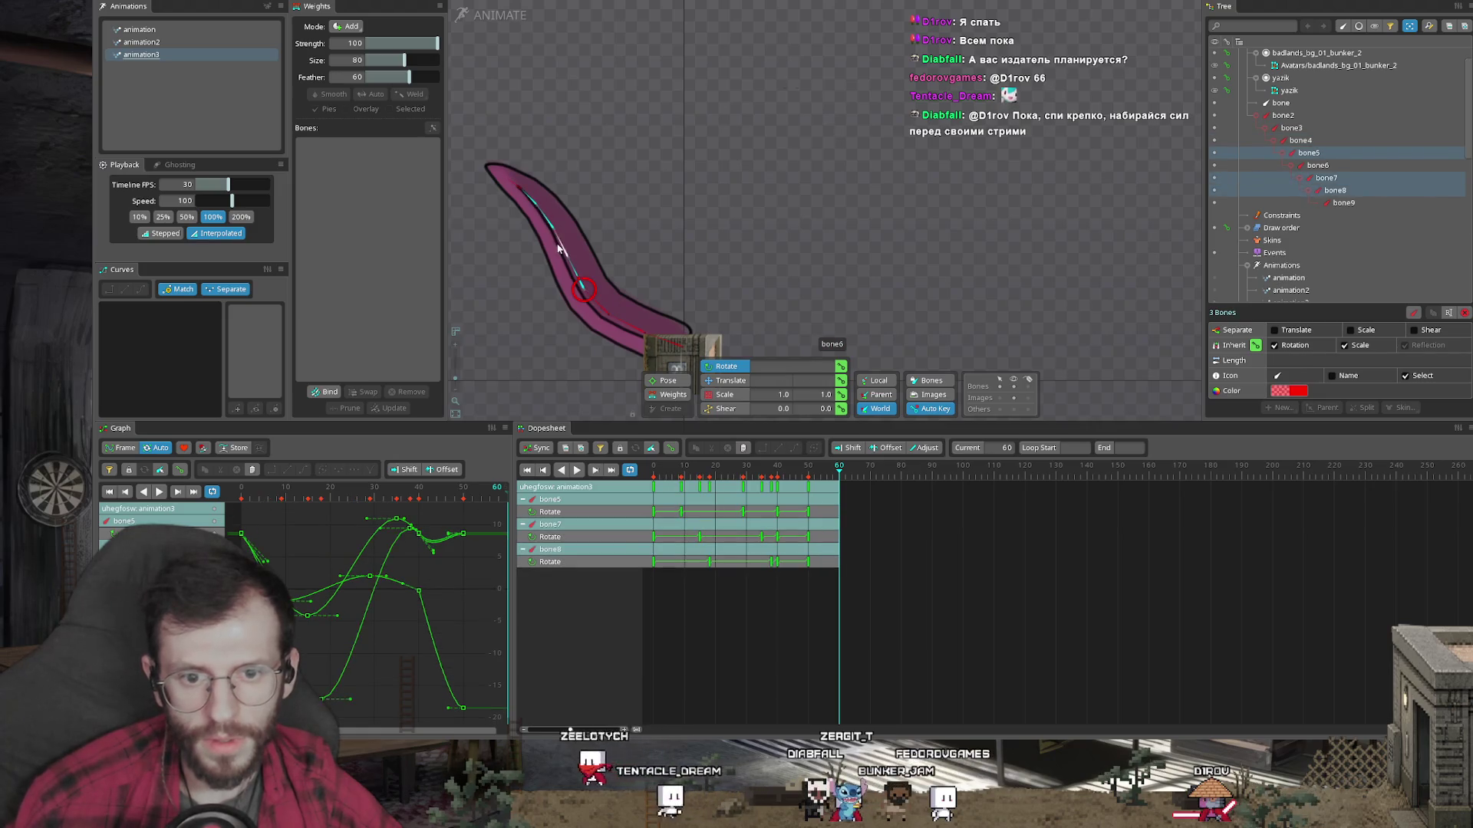
pyautogui.keyDown('ctrl'); pyautogui.click(564, 257); pyautogui.keyUp('ctrl')
pyautogui.keyDown('ctrl'); pyautogui.click(522, 186); pyautogui.keyUp('ctrl')
pyautogui.moveTo(615, 155)
pyautogui.mouseDown()
pyautogui.moveTo(634, 118)
pyautogui.moveTo(658, 144)
pyautogui.mouseUp()
# Step: Turn the curl counter-clockwise at bone5, select bone6–bone9, and preview frames 48–50
pyautogui.click(577, 282)
pyautogui.moveTo(694, 253)
pyautogui.mouseDown()
pyautogui.moveTo(672, 191)
pyautogui.moveTo(712, 186)
pyautogui.mouseUp()
pyautogui.click(568, 215)
pyautogui.keyDown('ctrl'); pyautogui.click(559, 196); pyautogui.keyUp('ctrl')
pyautogui.keyDown('ctrl'); pyautogui.click(583, 165); pyautogui.keyUp('ctrl')
pyautogui.keyDown('ctrl'); pyautogui.click(610, 157); pyautogui.keyUp('ctrl')
pyautogui.click(802, 468)
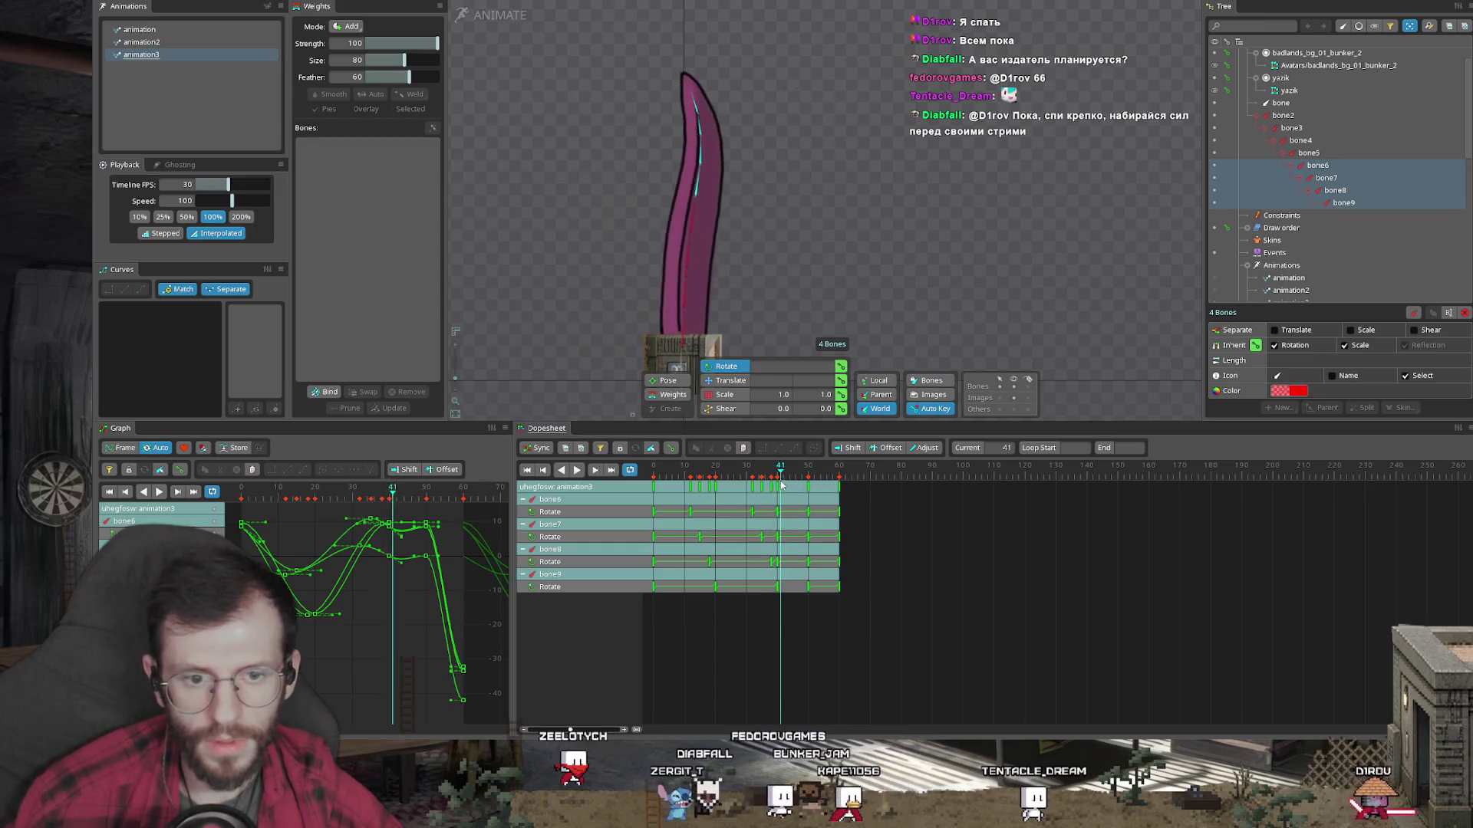
pyautogui.moveTo(805, 483)
pyautogui.mouseDown()
pyautogui.moveTo(836, 483)
pyautogui.moveTo(654, 484)
pyautogui.moveTo(843, 487)
pyautogui.moveTo(805, 488)
pyautogui.moveTo(826, 488)
pyautogui.mouseUp()
# Step: At frame 72, rotate the tentacle base and bend bone3–bone4 further left and down
pyautogui.click(871, 477)
pyautogui.press('Escape')
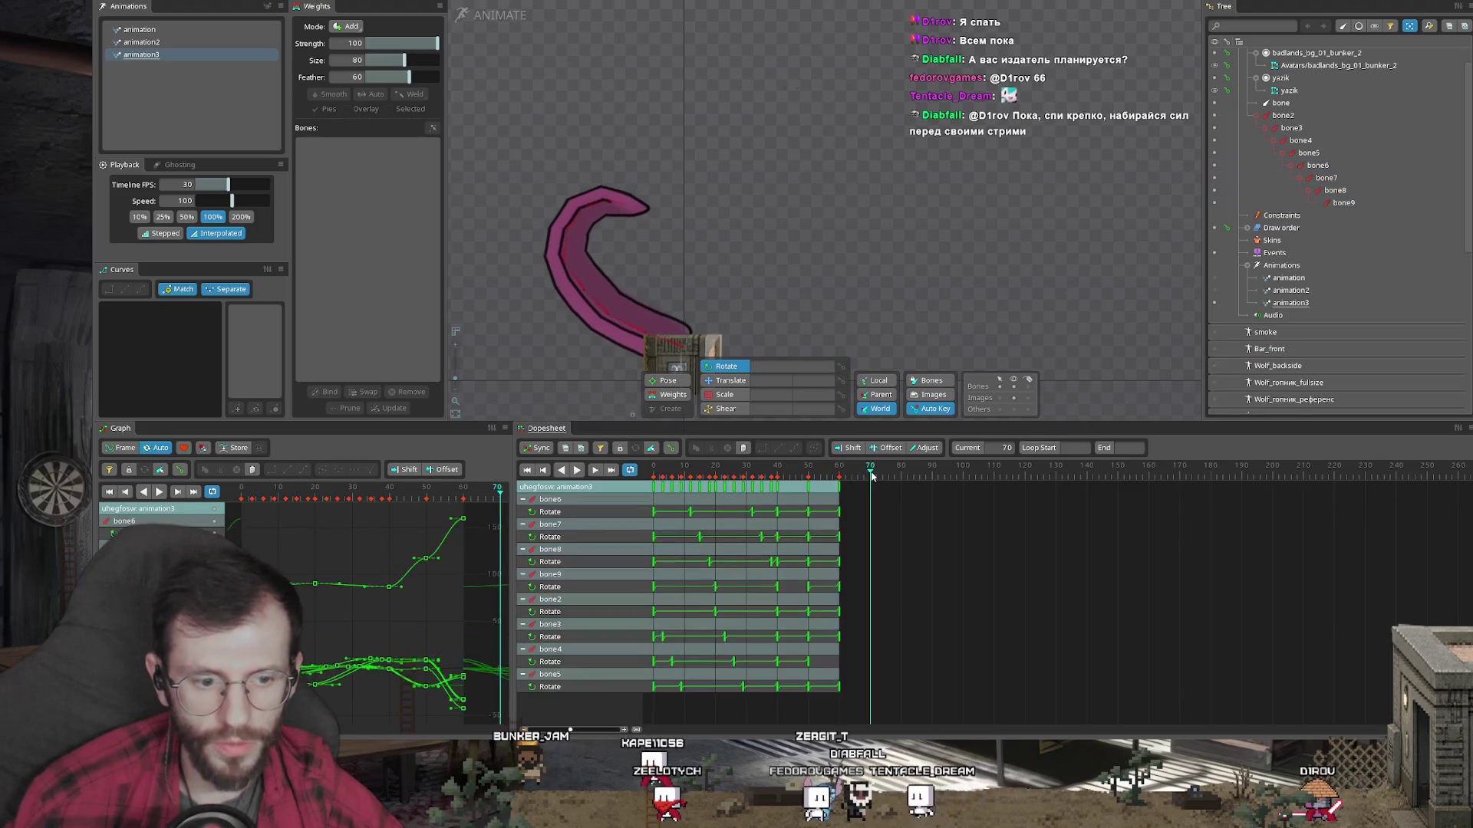
pyautogui.click(646, 333)
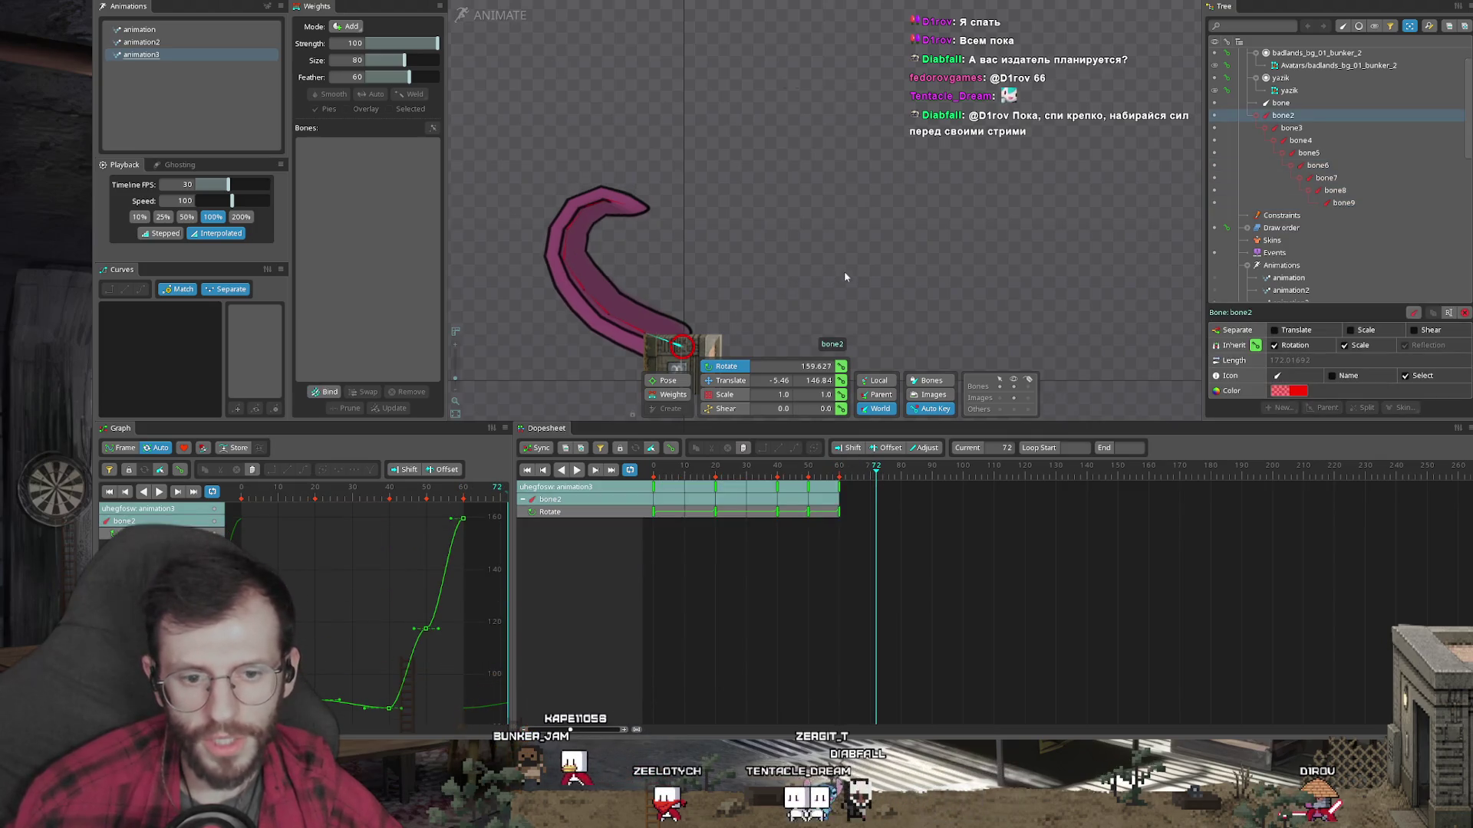
pyautogui.moveTo(803, 271); pyautogui.dragTo(802, 332)
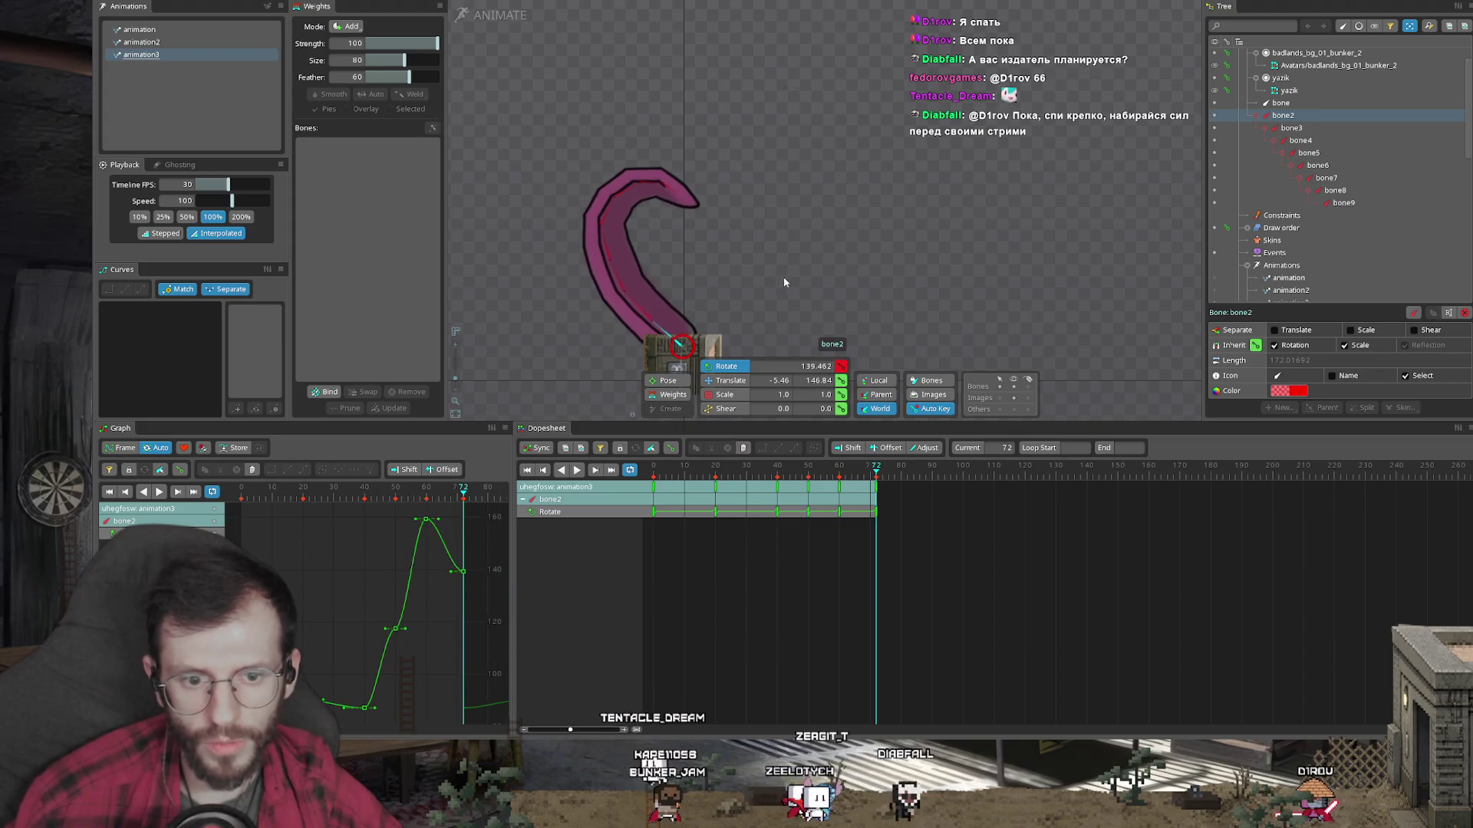
pyautogui.click(626, 278)
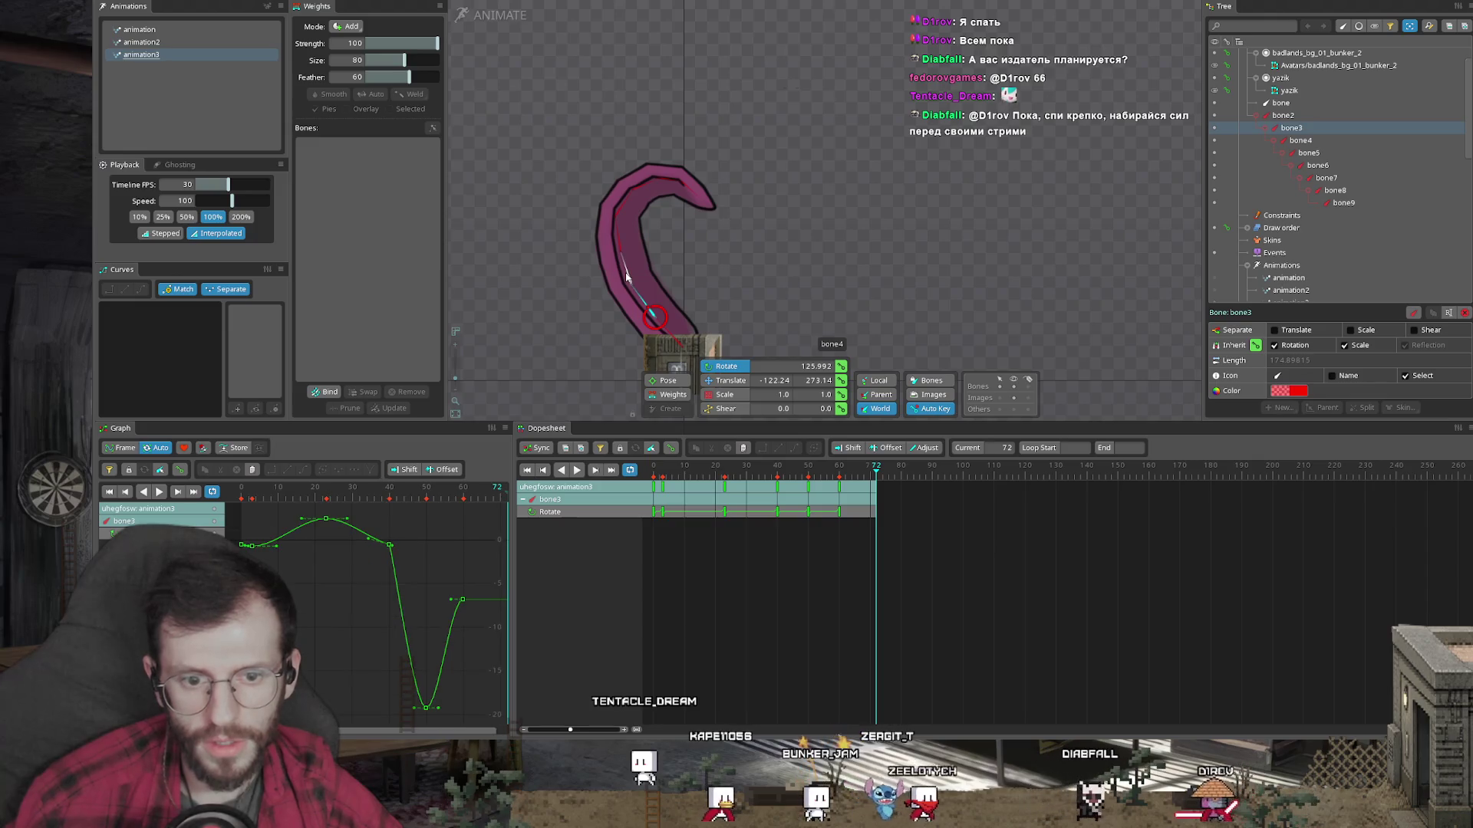
pyautogui.keyDown('ctrl'); pyautogui.click(626, 277); pyautogui.keyUp('ctrl')
pyautogui.moveTo(557, 303); pyautogui.dragTo(560, 326)
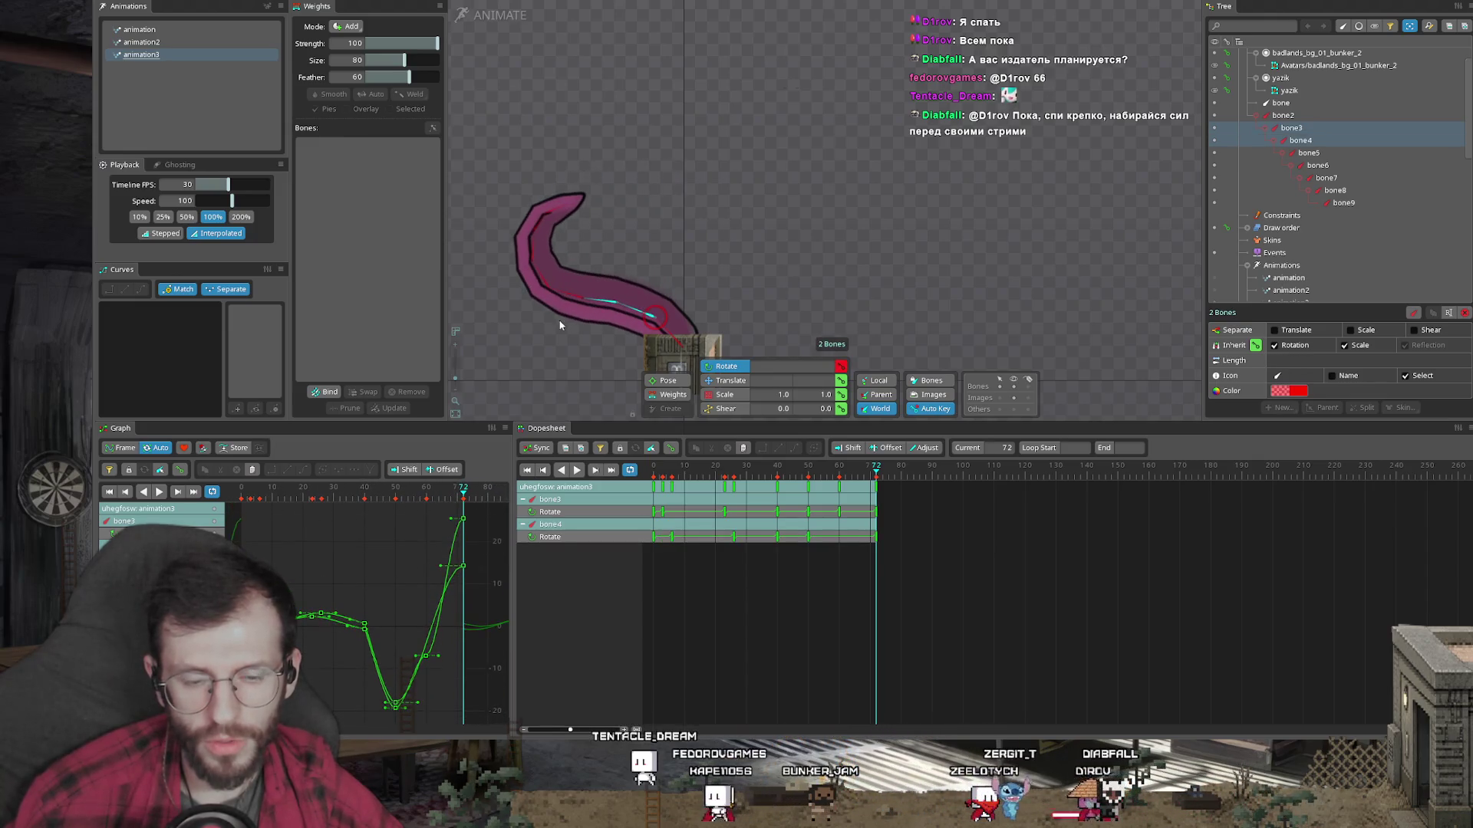
# Step: Refine the frame-72 hook: base more upright, bone4–bone6 flatter, bone7–bone9 tip curled right
pyautogui.moveTo(815, 468); pyautogui.dragTo(874, 473)
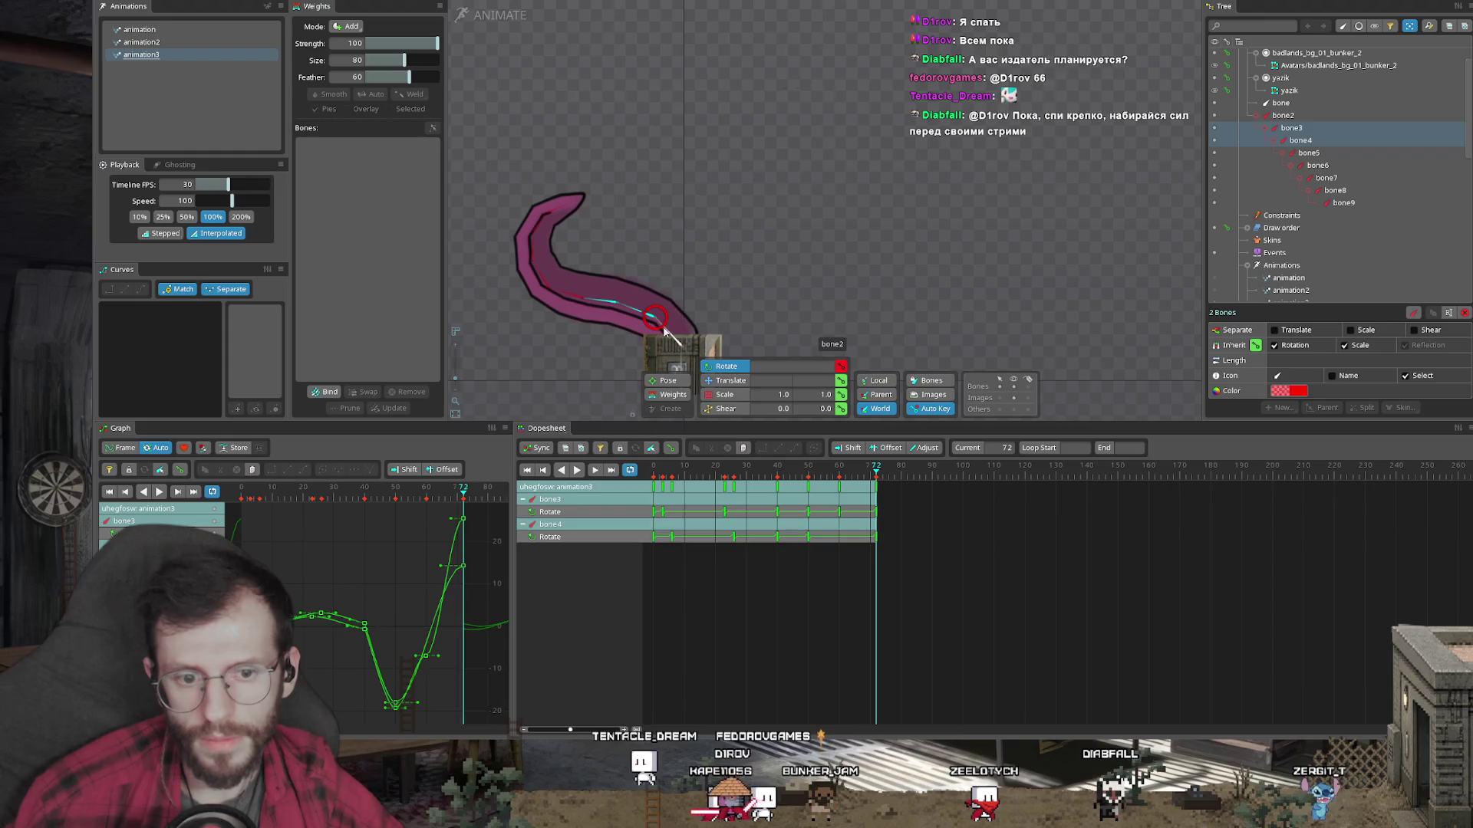
pyautogui.moveTo(664, 332); pyautogui.dragTo(746, 322)
pyautogui.click(604, 299)
pyautogui.keyDown('ctrl'); pyautogui.click(582, 276); pyautogui.keyUp('ctrl')
pyautogui.keyDown('ctrl'); pyautogui.click(564, 257); pyautogui.keyUp('ctrl')
pyautogui.moveTo(564, 257)
pyautogui.mouseDown()
pyautogui.moveTo(541, 340)
pyautogui.moveTo(541, 307)
pyautogui.mouseUp()
pyautogui.click(506, 261)
pyautogui.keyDown('ctrl'); pyautogui.click(513, 234); pyautogui.keyUp('ctrl')
pyautogui.keyDown('ctrl'); pyautogui.click(519, 215); pyautogui.keyUp('ctrl')
pyautogui.moveTo(549, 199); pyautogui.dragTo(558, 249)
pyautogui.moveTo(798, 467); pyautogui.dragTo(830, 468)
pyautogui.press('space')
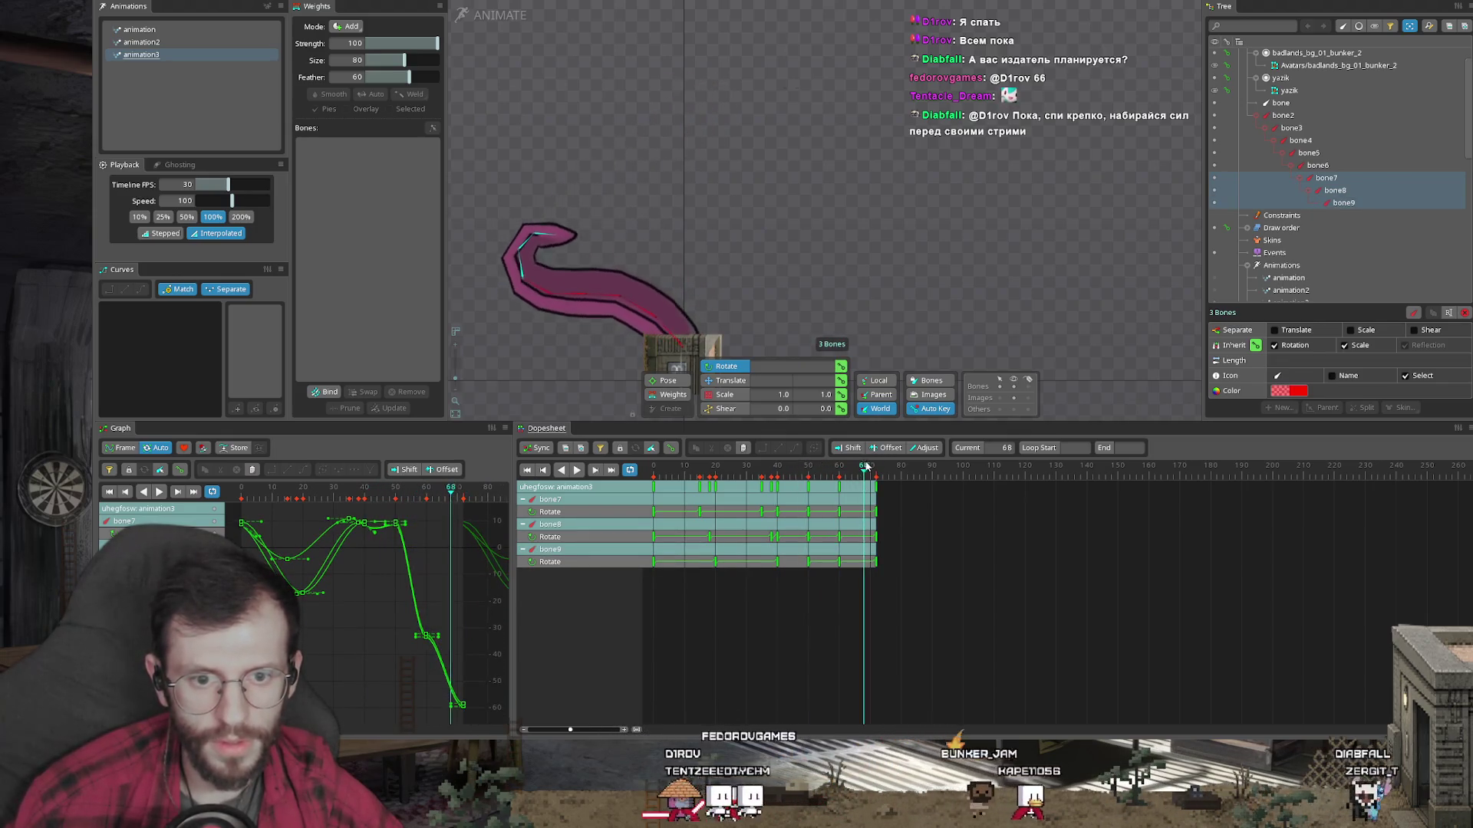
pyautogui.press('space')
# Step: At frame 90, rotate the tentacle base upright and curl bone3–bone5 to the left
pyautogui.click(878, 482)
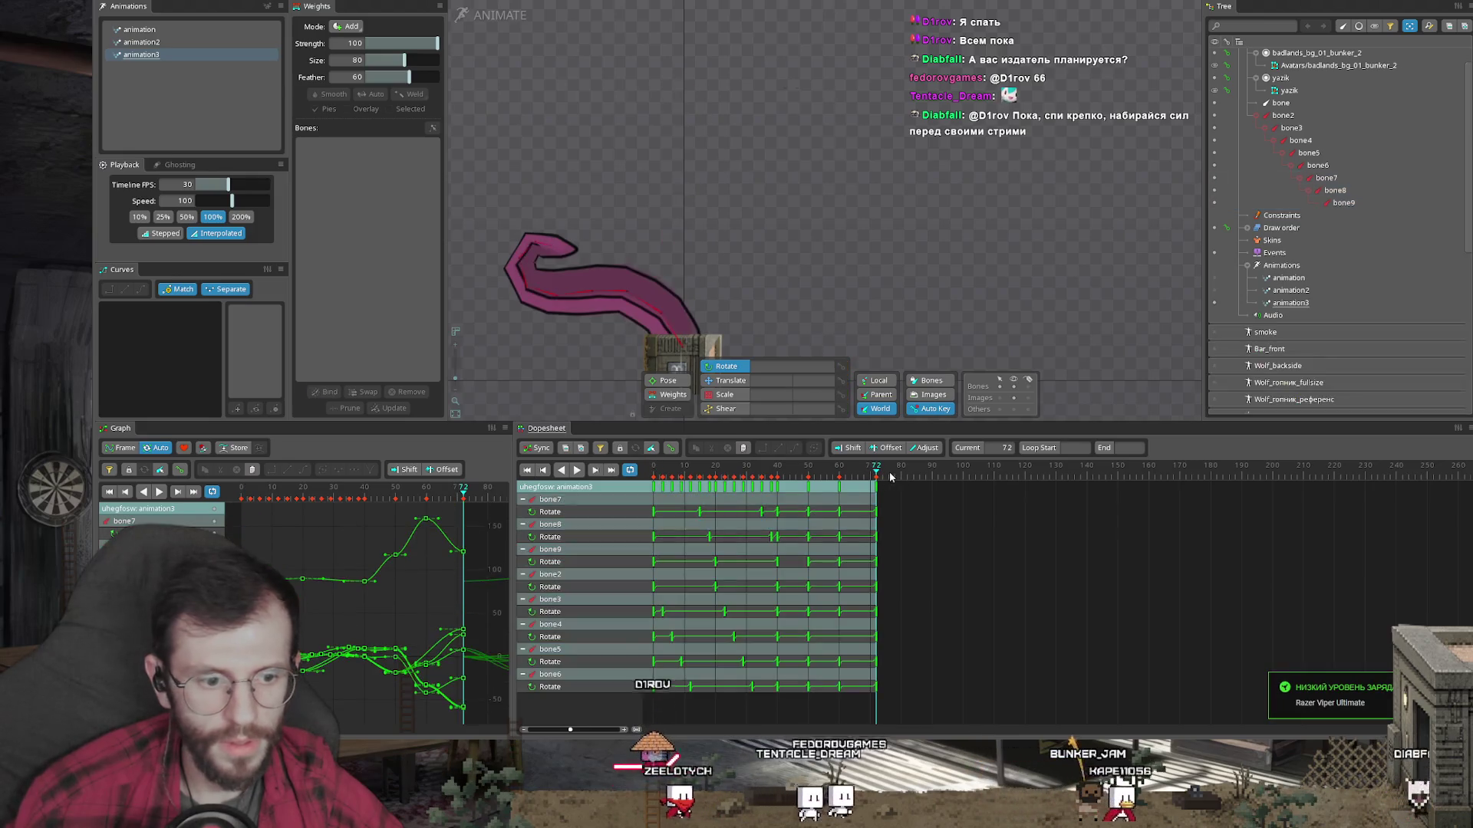
pyautogui.click(930, 476)
pyautogui.moveTo(930, 476); pyautogui.dragTo(932, 476)
pyautogui.moveTo(675, 318)
pyautogui.mouseDown()
pyautogui.moveTo(849, 289)
pyautogui.moveTo(798, 394)
pyautogui.moveTo(738, 414)
pyautogui.mouseUp()
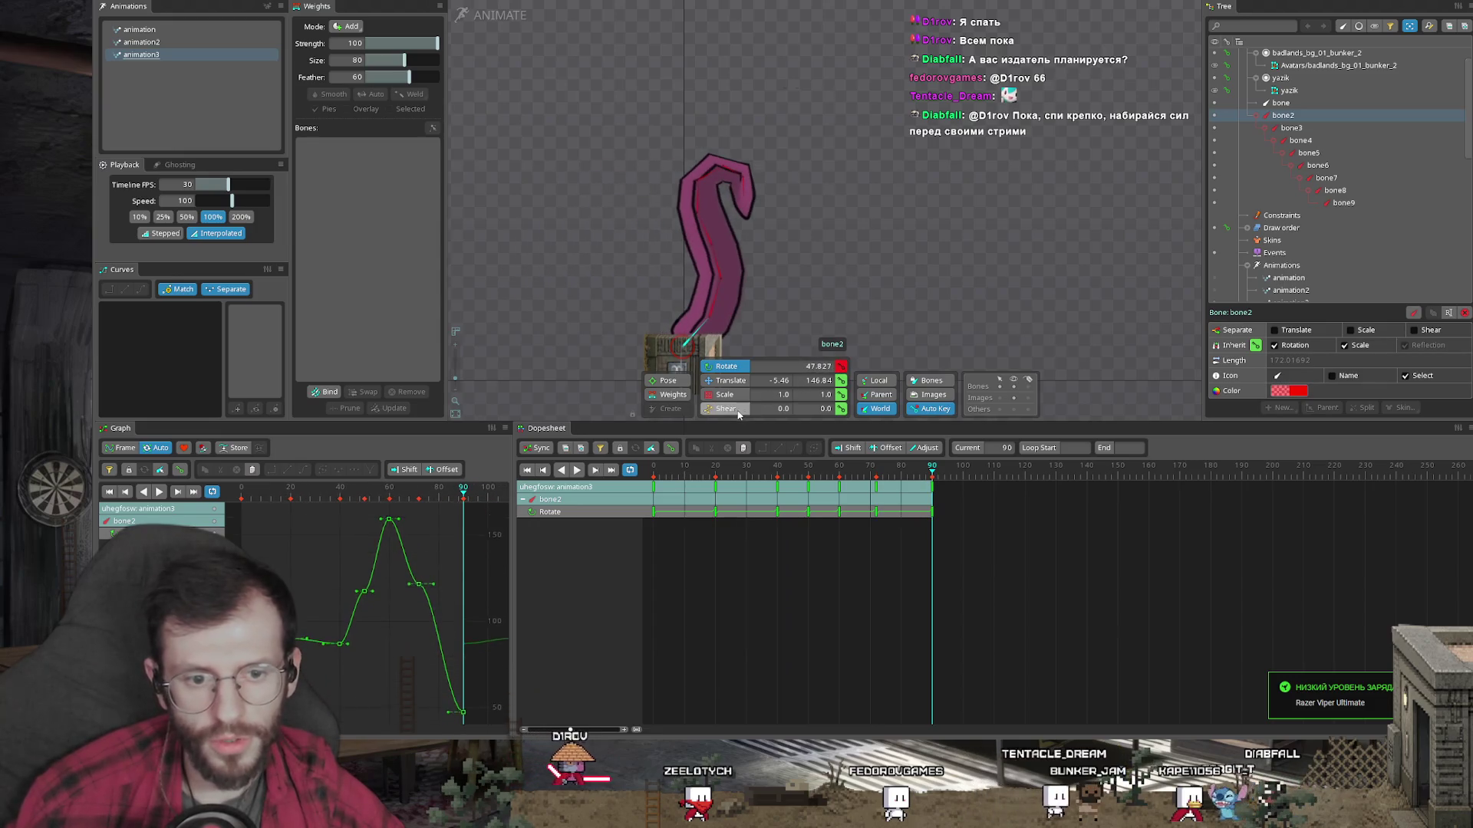
pyautogui.click(717, 315)
pyautogui.keyDown('ctrl'); pyautogui.click(710, 264); pyautogui.keyUp('ctrl')
pyautogui.keyDown('ctrl'); pyautogui.click(702, 222); pyautogui.keyUp('ctrl')
pyautogui.moveTo(702, 222); pyautogui.dragTo(605, 260)
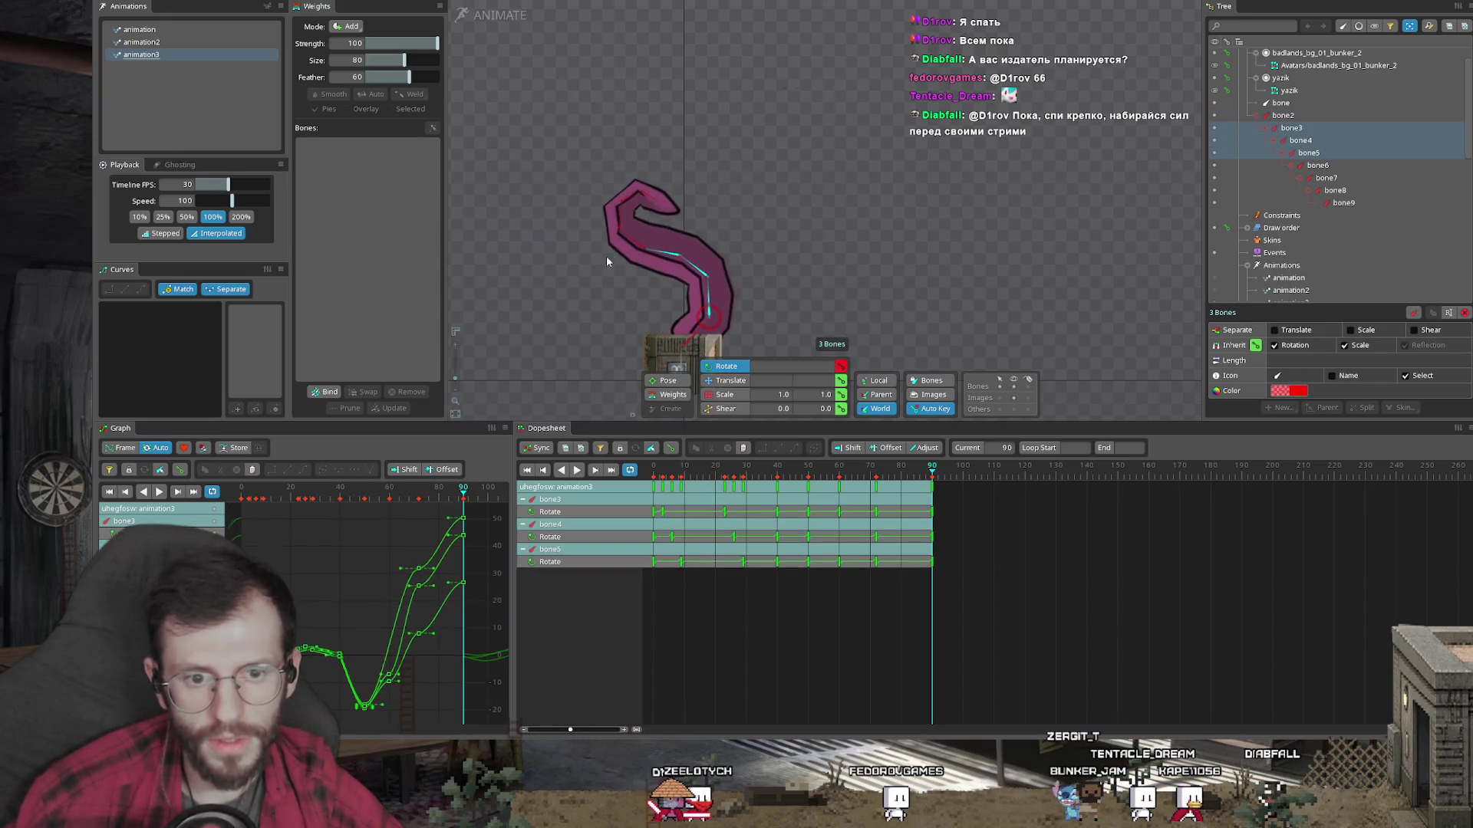
# Step: Rotate the bone6–bone9 tip upward-left and play back the extended animation
pyautogui.click(637, 242)
pyautogui.keyDown('ctrl'); pyautogui.click(614, 215); pyautogui.keyUp('ctrl')
pyautogui.keyDown('ctrl'); pyautogui.click(625, 192); pyautogui.keyUp('ctrl')
pyautogui.keyDown('ctrl'); pyautogui.click(660, 198); pyautogui.keyUp('ctrl')
pyautogui.moveTo(660, 198)
pyautogui.mouseDown()
pyautogui.moveTo(546, 248)
pyautogui.moveTo(540, 307)
pyautogui.mouseUp()
pyautogui.click(553, 338)
pyautogui.click(613, 264)
pyautogui.keyDown('ctrl'); pyautogui.click(574, 291); pyautogui.keyUp('ctrl')
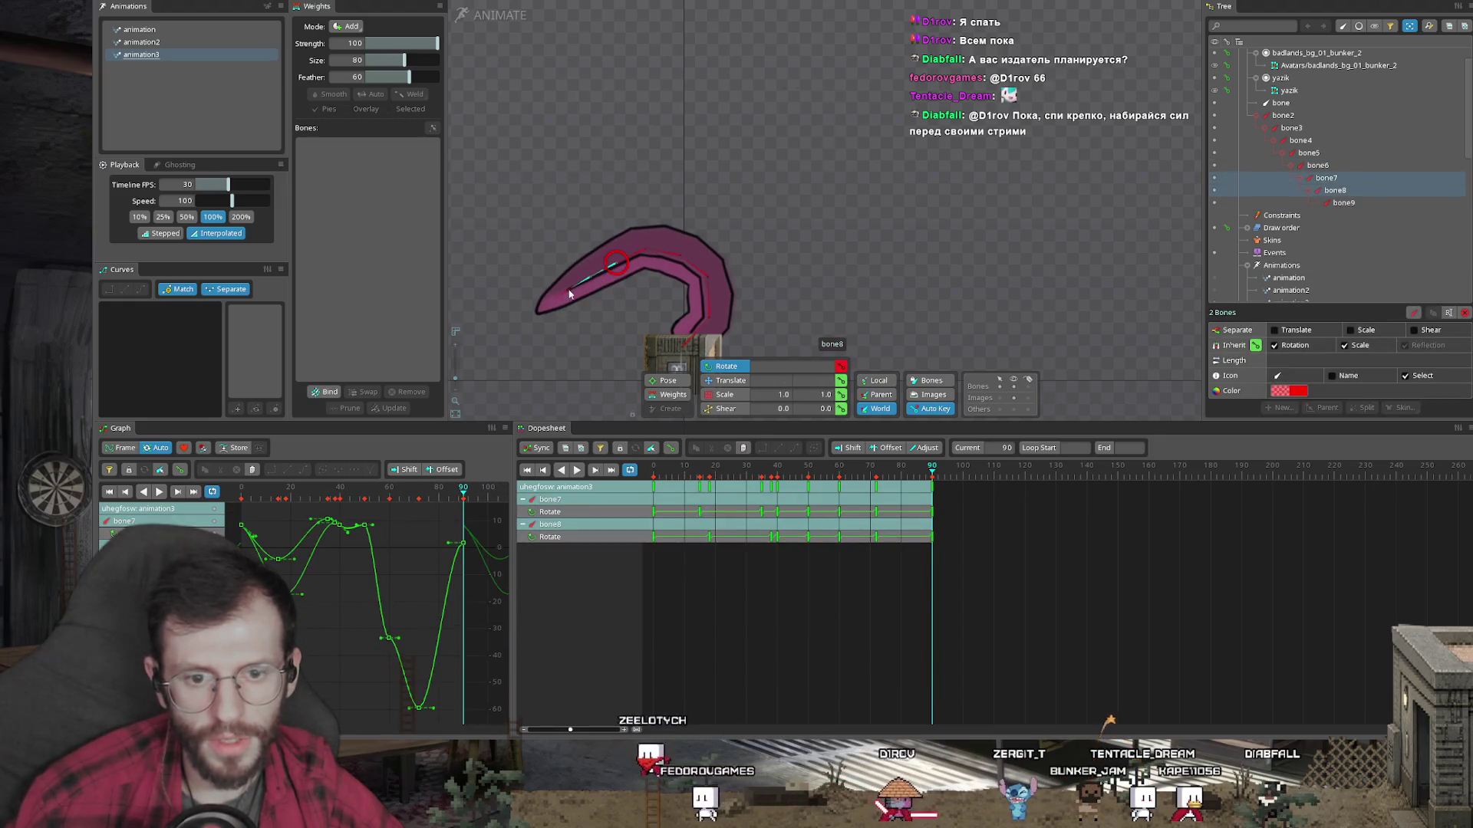
pyautogui.keyDown('ctrl'); pyautogui.click(547, 308); pyautogui.keyUp('ctrl')
pyautogui.press('space')
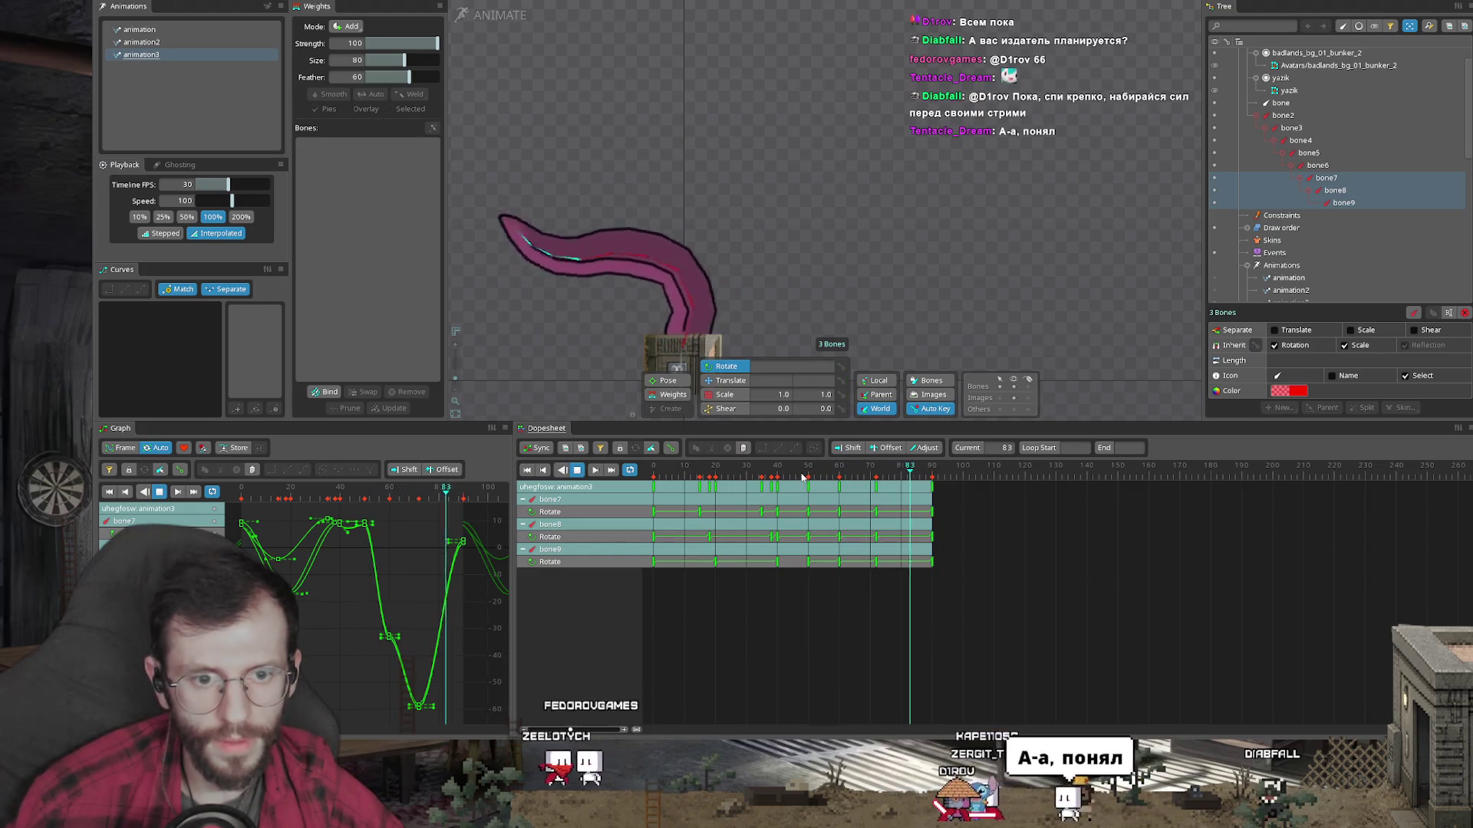
pyautogui.press('space')
pyautogui.press('Escape')
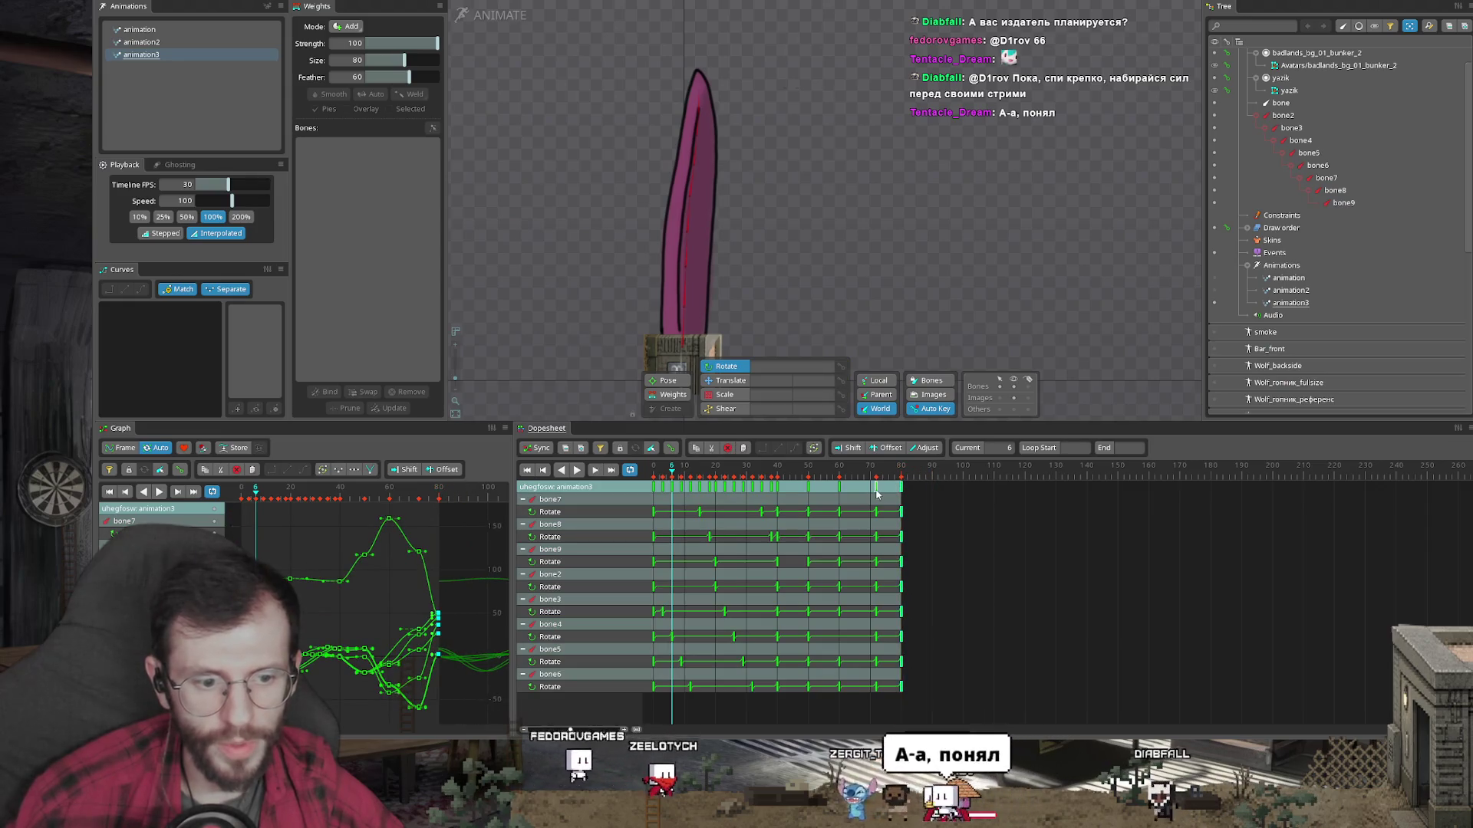
# Step: Rotate bones 2–6 at frame 90 to curl the tentacle into a rightward hook
pyautogui.click(876, 486)
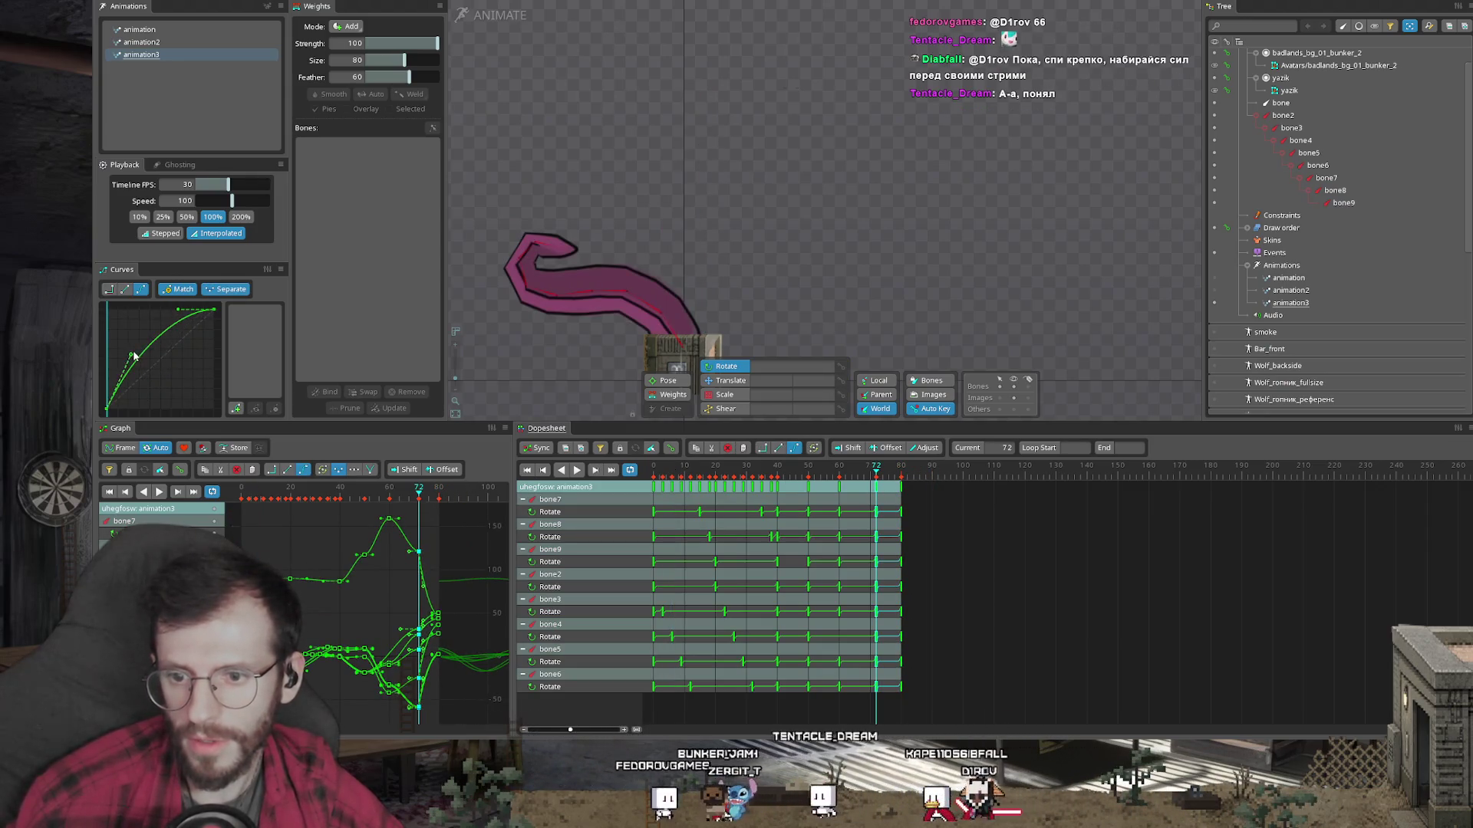
pyautogui.click(715, 468)
pyautogui.moveTo(866, 470); pyautogui.dragTo(924, 477)
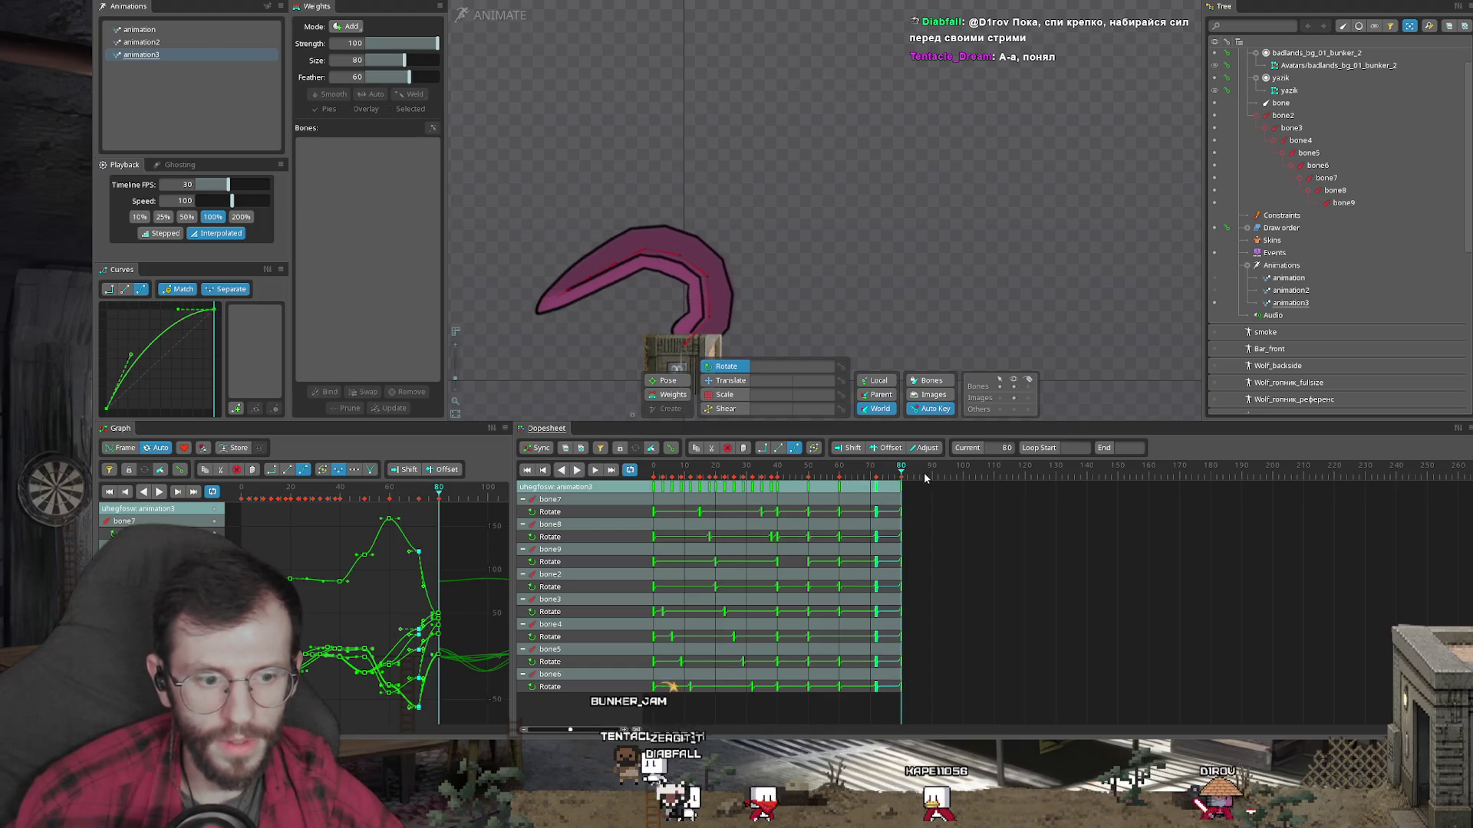
pyautogui.moveTo(692, 334)
pyautogui.mouseDown()
pyautogui.moveTo(719, 195)
pyautogui.moveTo(690, 163)
pyautogui.mouseUp()
pyautogui.click(721, 189)
pyautogui.keyDown('ctrl'); pyautogui.click(721, 188); pyautogui.keyUp('ctrl')
pyautogui.click(717, 198)
pyautogui.moveTo(721, 220)
pyautogui.mouseDown()
pyautogui.moveTo(753, 158)
pyautogui.moveTo(773, 204)
pyautogui.mouseUp()
pyautogui.moveTo(661, 214); pyautogui.dragTo(552, 243)
# Step: Set the keys in frames 50–80 across all bone rows to Linear interpolation
pyautogui.moveTo(911, 491)
pyautogui.mouseDown()
pyautogui.moveTo(657, 491)
pyautogui.moveTo(853, 490)
pyautogui.mouseUp()
pyautogui.moveTo(909, 593); pyautogui.dragTo(798, 473)
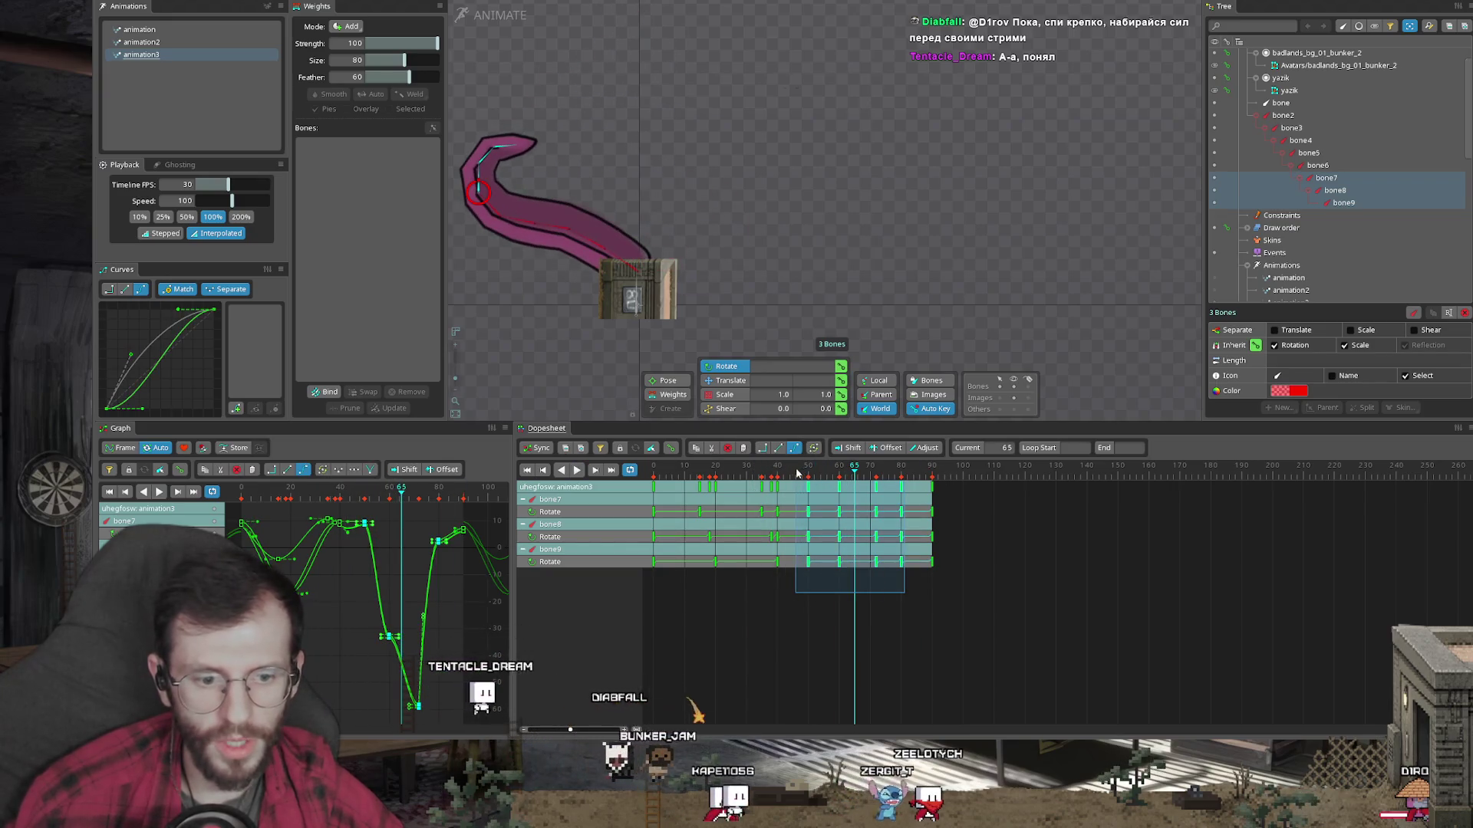
pyautogui.moveTo(906, 617); pyautogui.dragTo(806, 488)
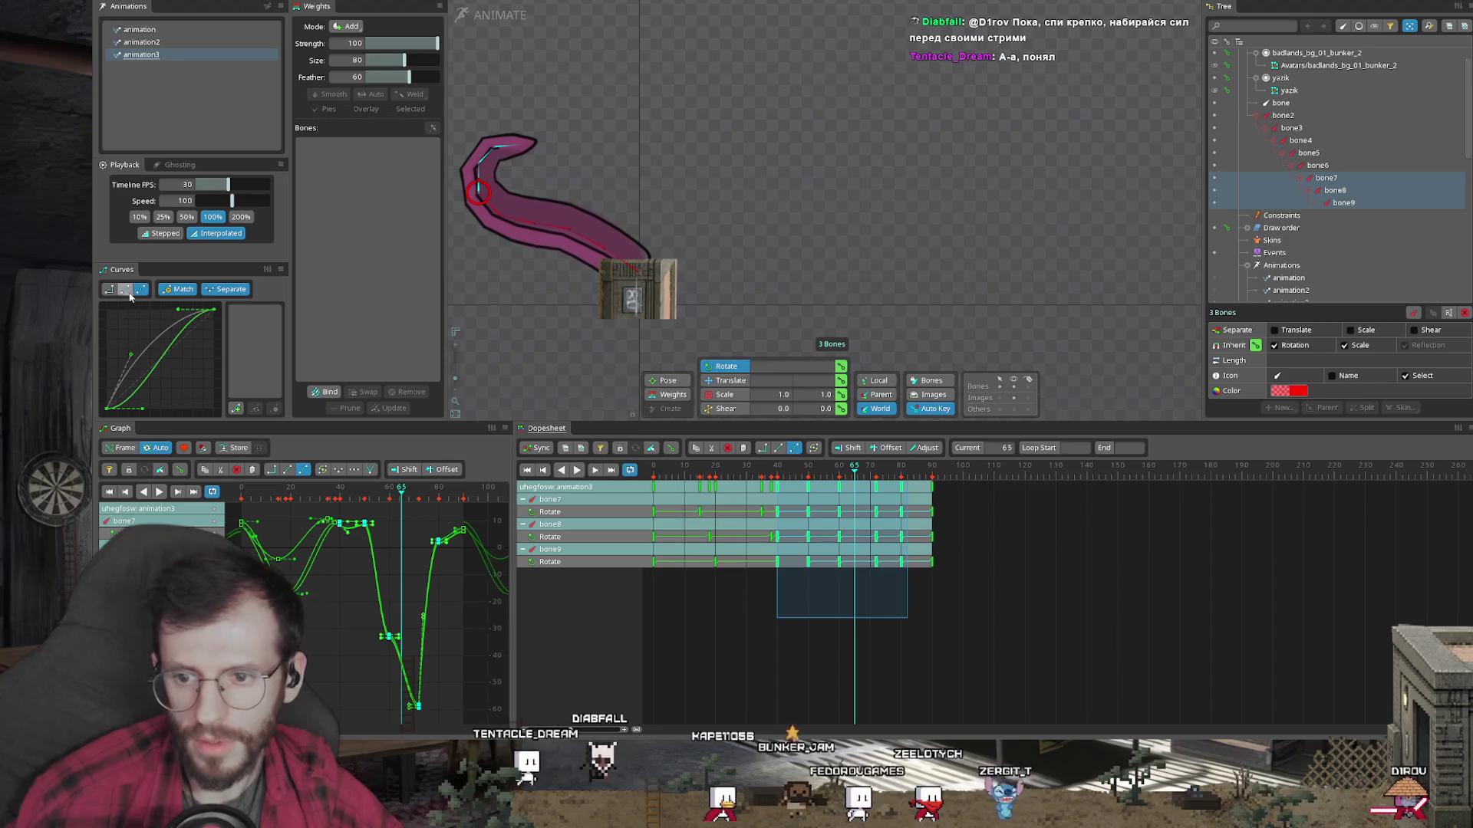
pyautogui.click(125, 289)
# Step: Play animation3 to preview, then clear the key selection and check the pose at frame 68
pyautogui.click(577, 470)
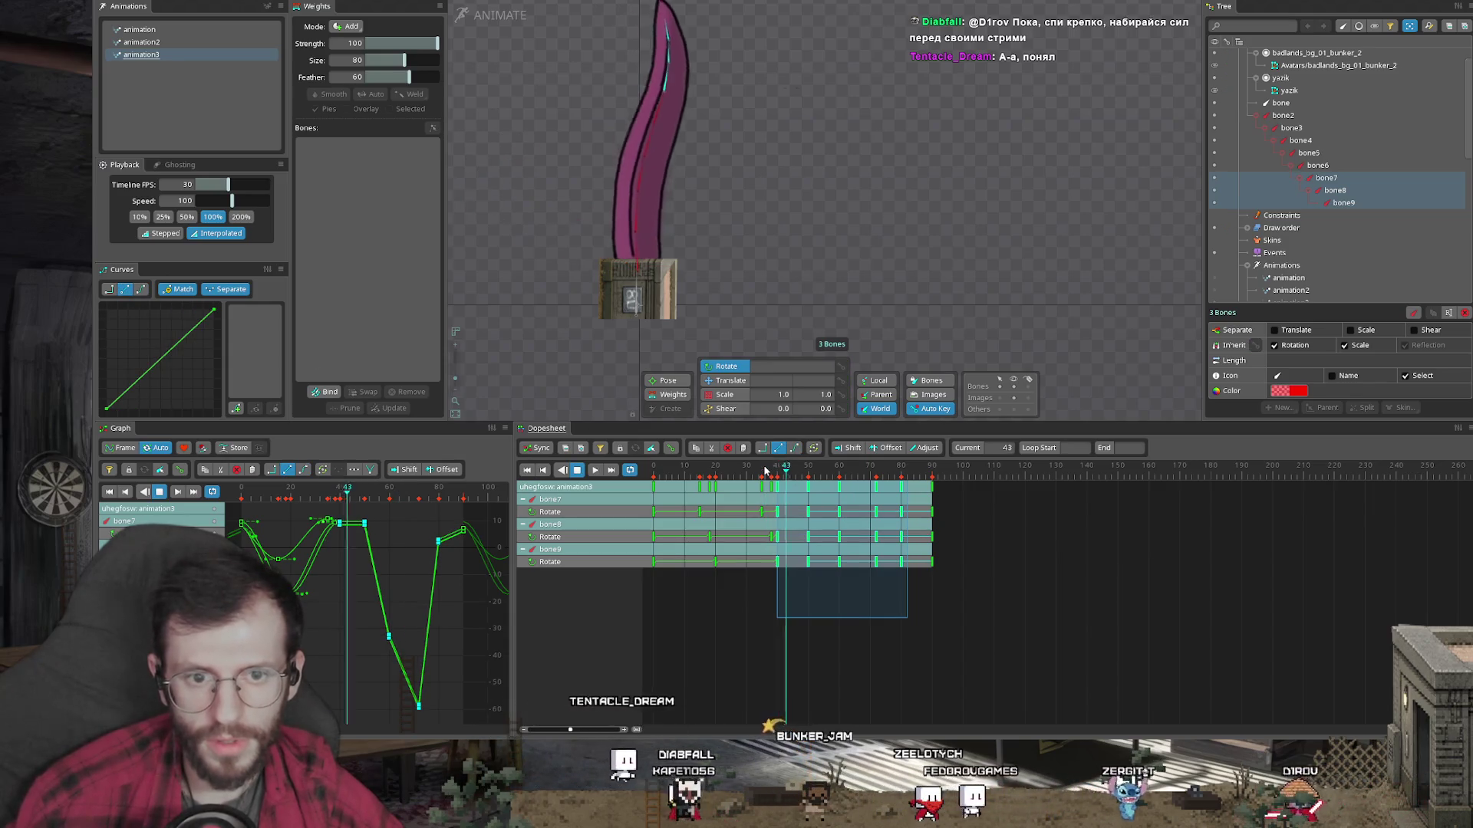
pyautogui.press('space')
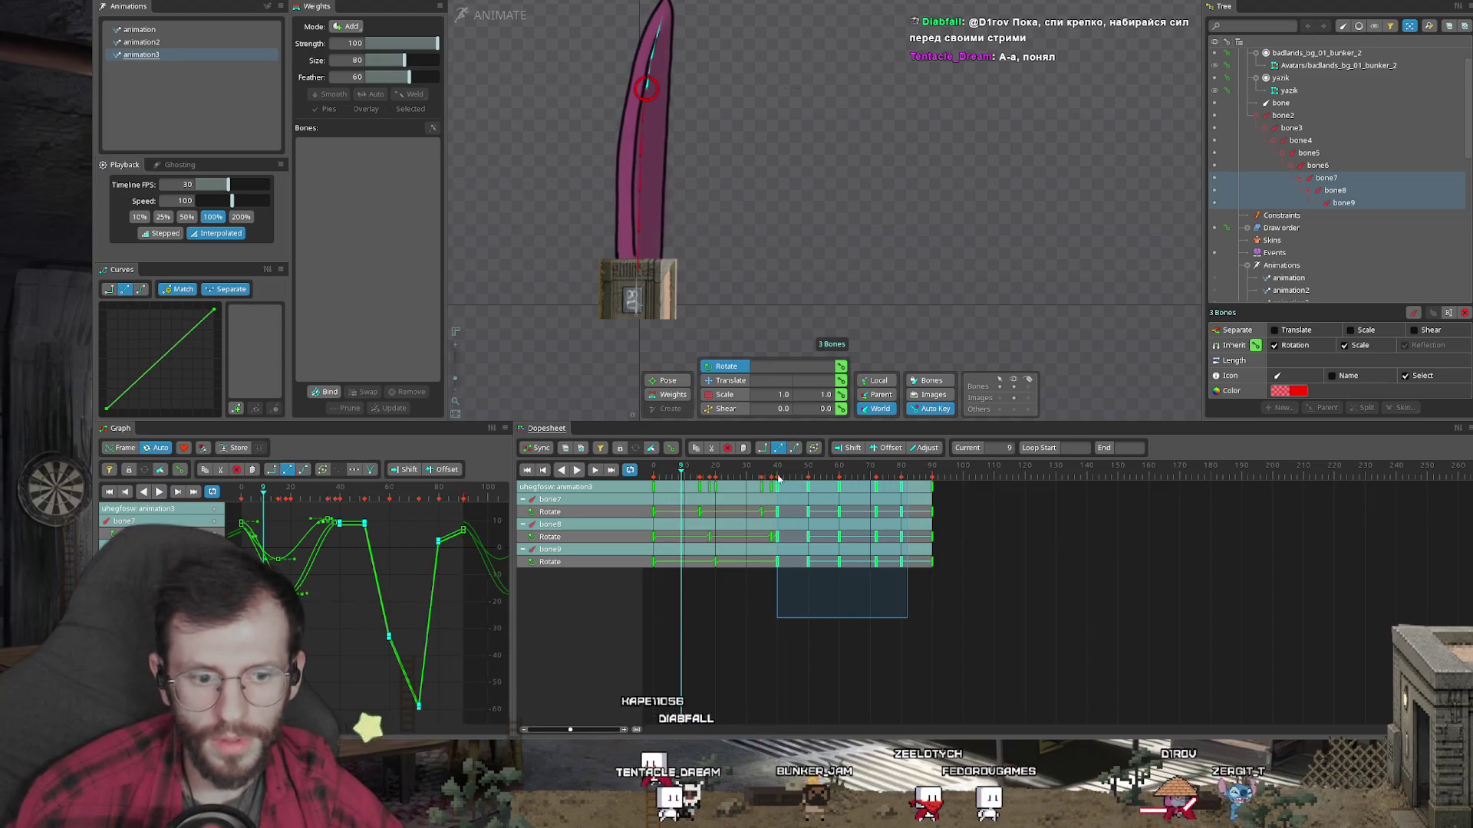
pyautogui.click(902, 623)
pyautogui.moveTo(767, 467); pyautogui.dragTo(932, 479)
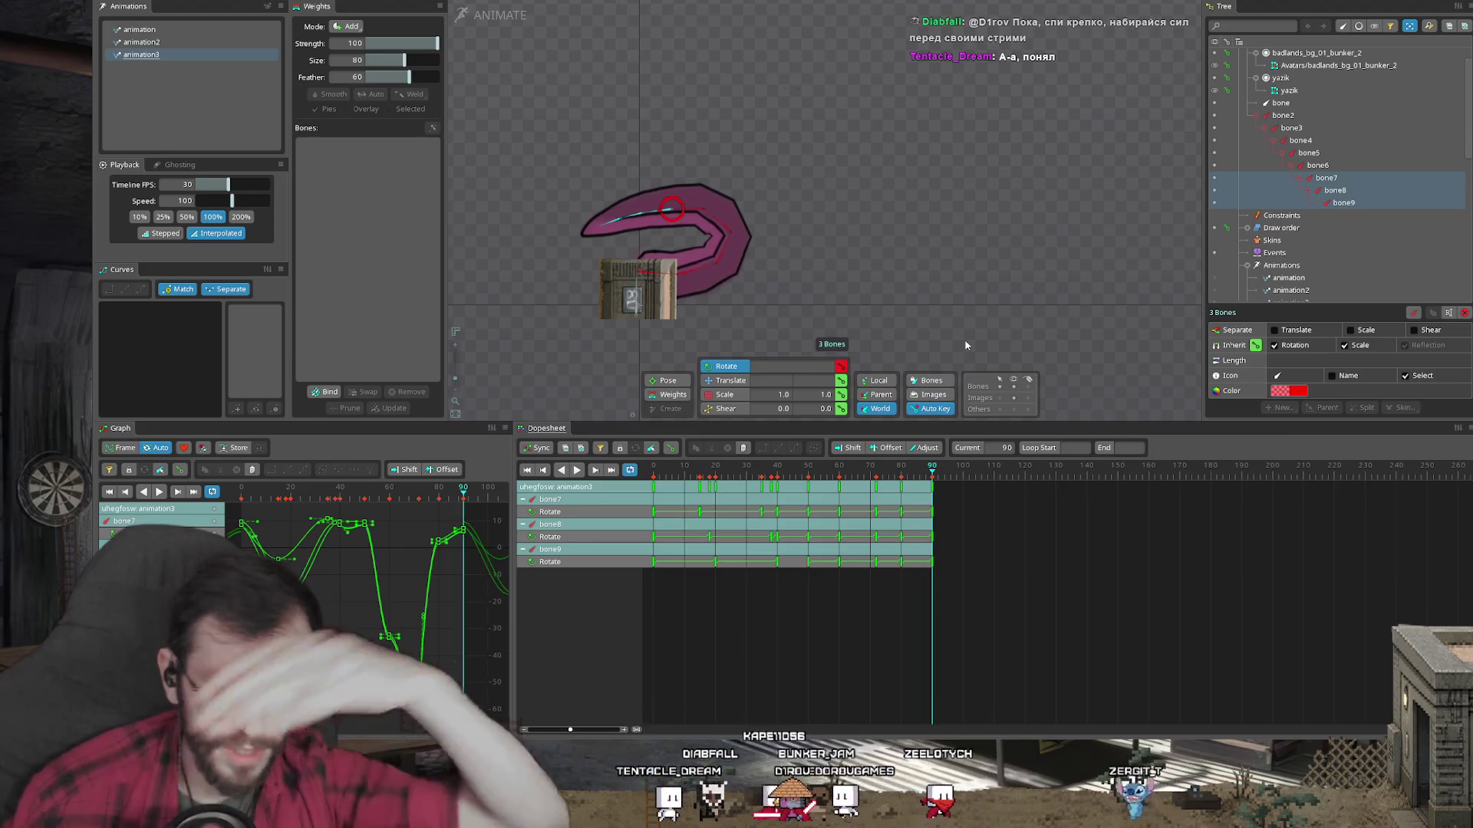
# Step: Rotate bones 4–8 so the tentacle's tip points upward
pyautogui.click(875, 487)
pyautogui.moveTo(877, 475); pyautogui.dragTo(933, 481)
pyautogui.moveTo(699, 270)
pyautogui.mouseDown()
pyautogui.moveTo(650, 208)
pyautogui.moveTo(607, 228)
pyautogui.moveTo(873, 210)
pyautogui.moveTo(923, 242)
pyautogui.moveTo(882, 253)
pyautogui.mouseUp()
pyautogui.click(818, 253)
pyautogui.moveTo(833, 221)
pyautogui.mouseDown()
pyautogui.moveTo(827, 141)
pyautogui.moveTo(798, 157)
pyautogui.mouseUp()
# Step: Rotate bone8, bone9 and bone3 to flatten the tentacle with a slightly upturned tip
pyautogui.click(805, 203)
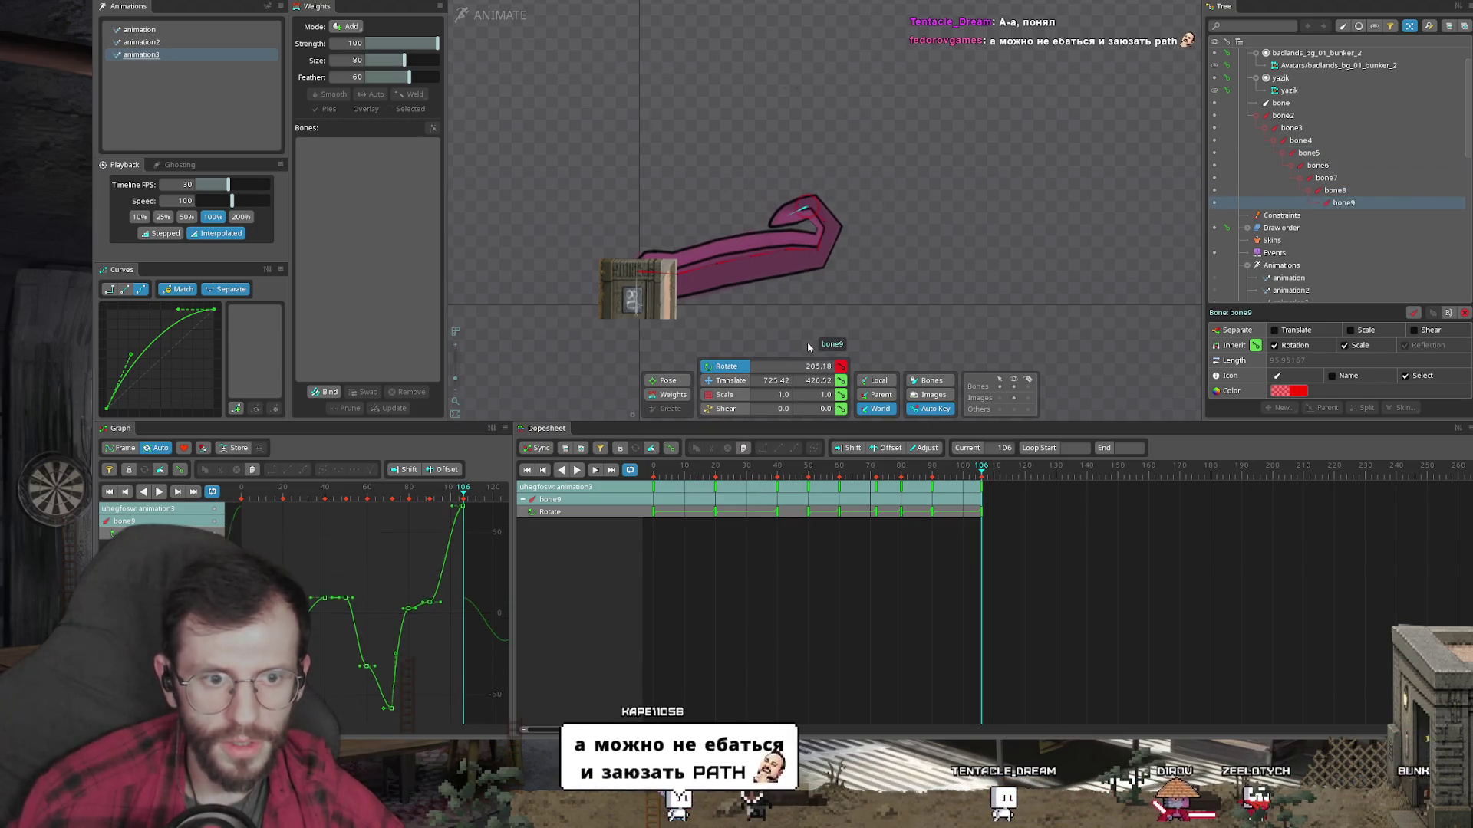
pyautogui.click(832, 210)
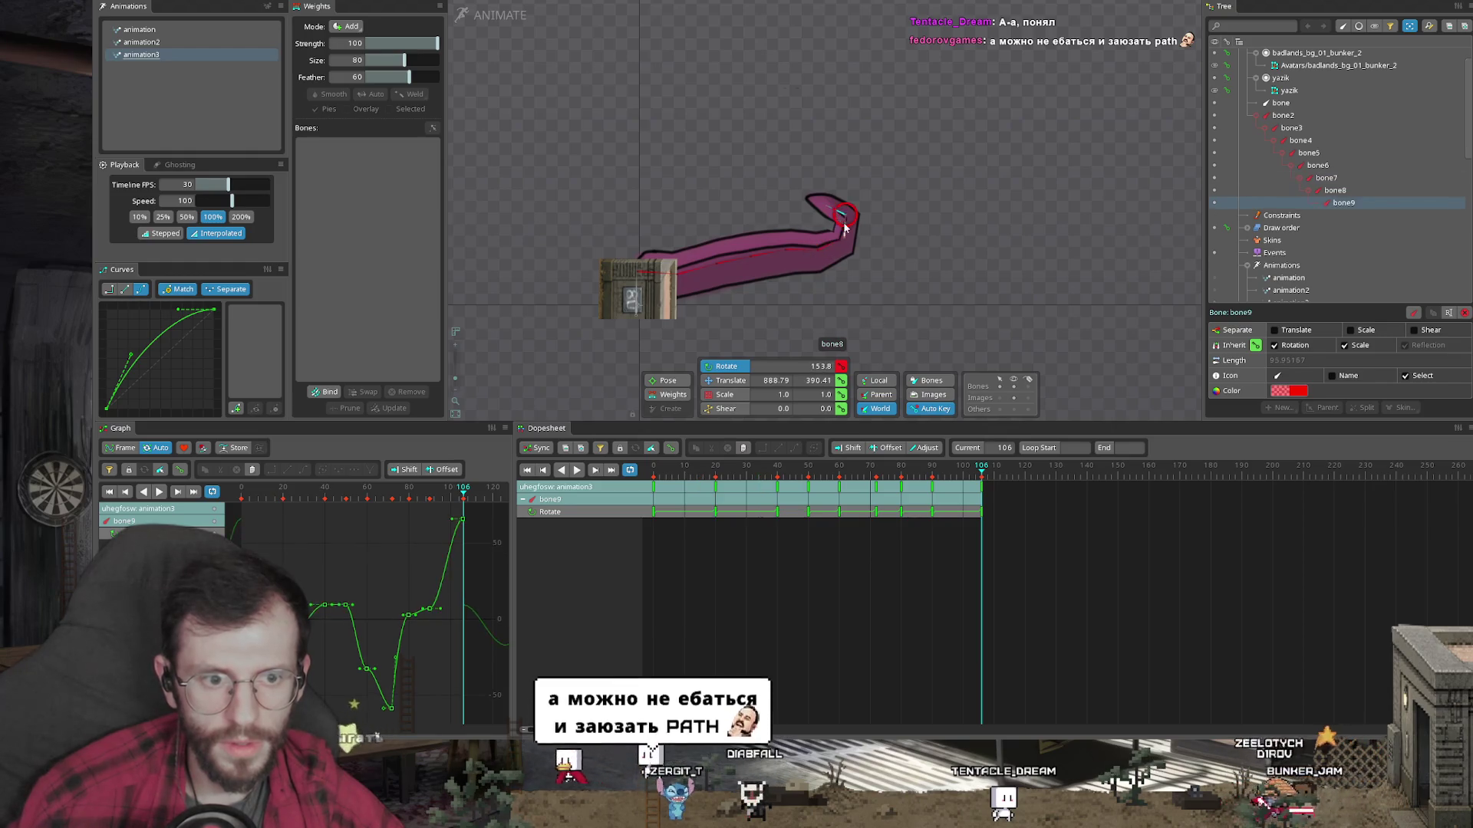
pyautogui.keyDown('ctrl'); pyautogui.click(830, 208); pyautogui.keyUp('ctrl')
pyautogui.click(706, 271)
pyautogui.moveTo(926, 259); pyautogui.dragTo(922, 281)
pyautogui.moveTo(804, 281); pyautogui.dragTo(912, 229)
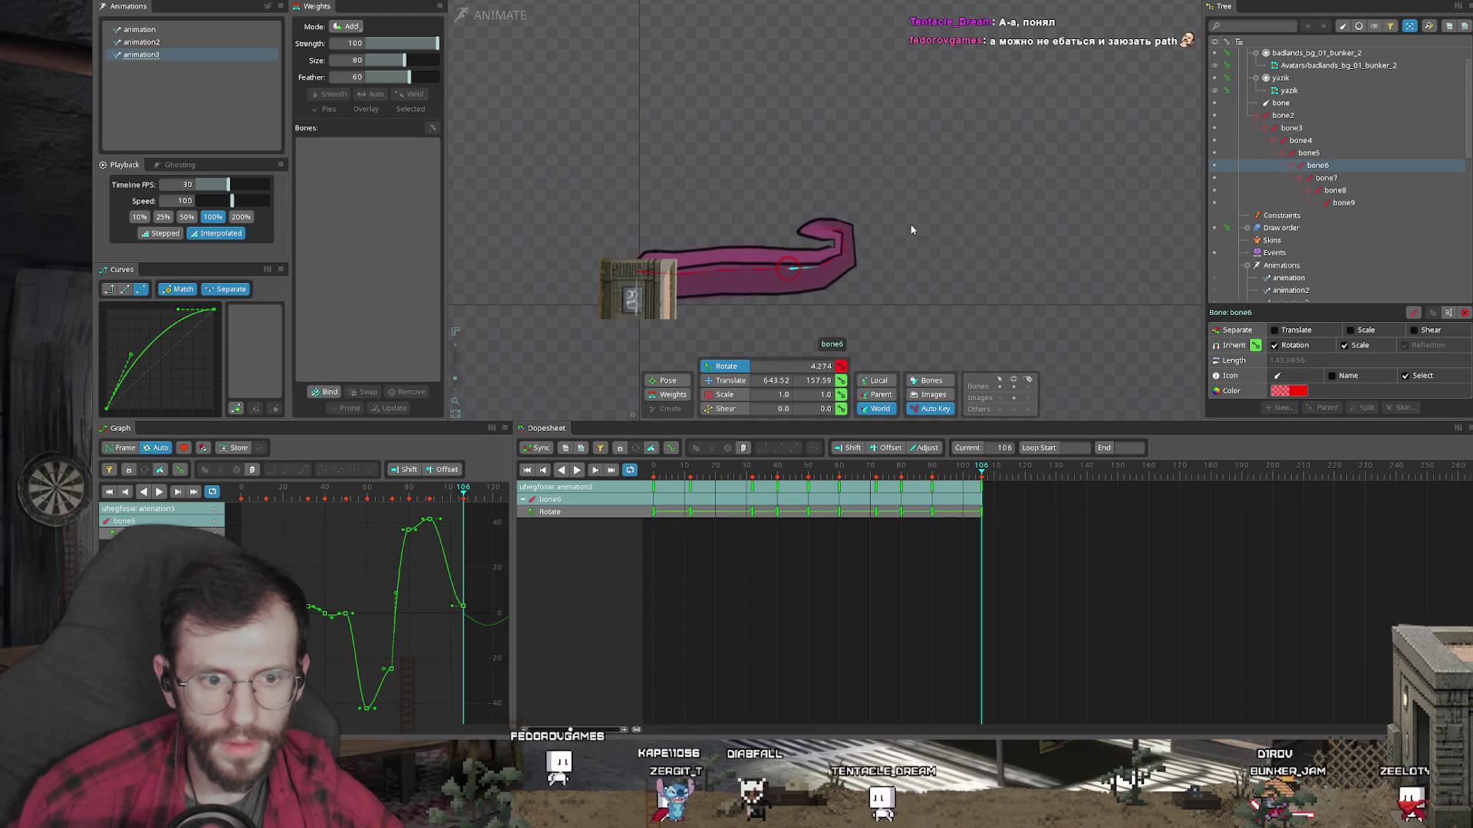
# Step: Preview animation3 near its end, then select all tentacle bones bone2–bone9
pyautogui.press('l')
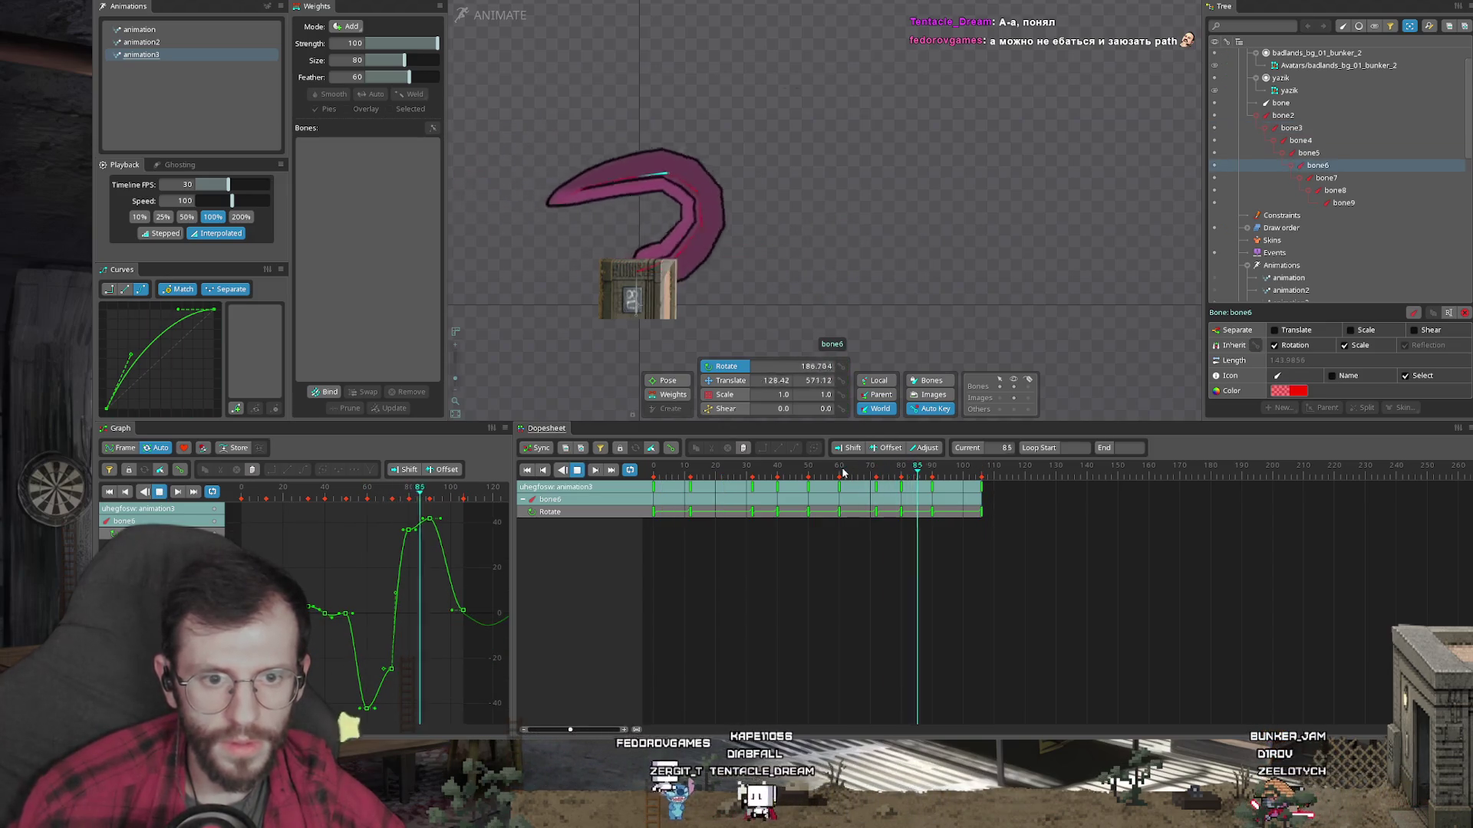
pyautogui.click(987, 467)
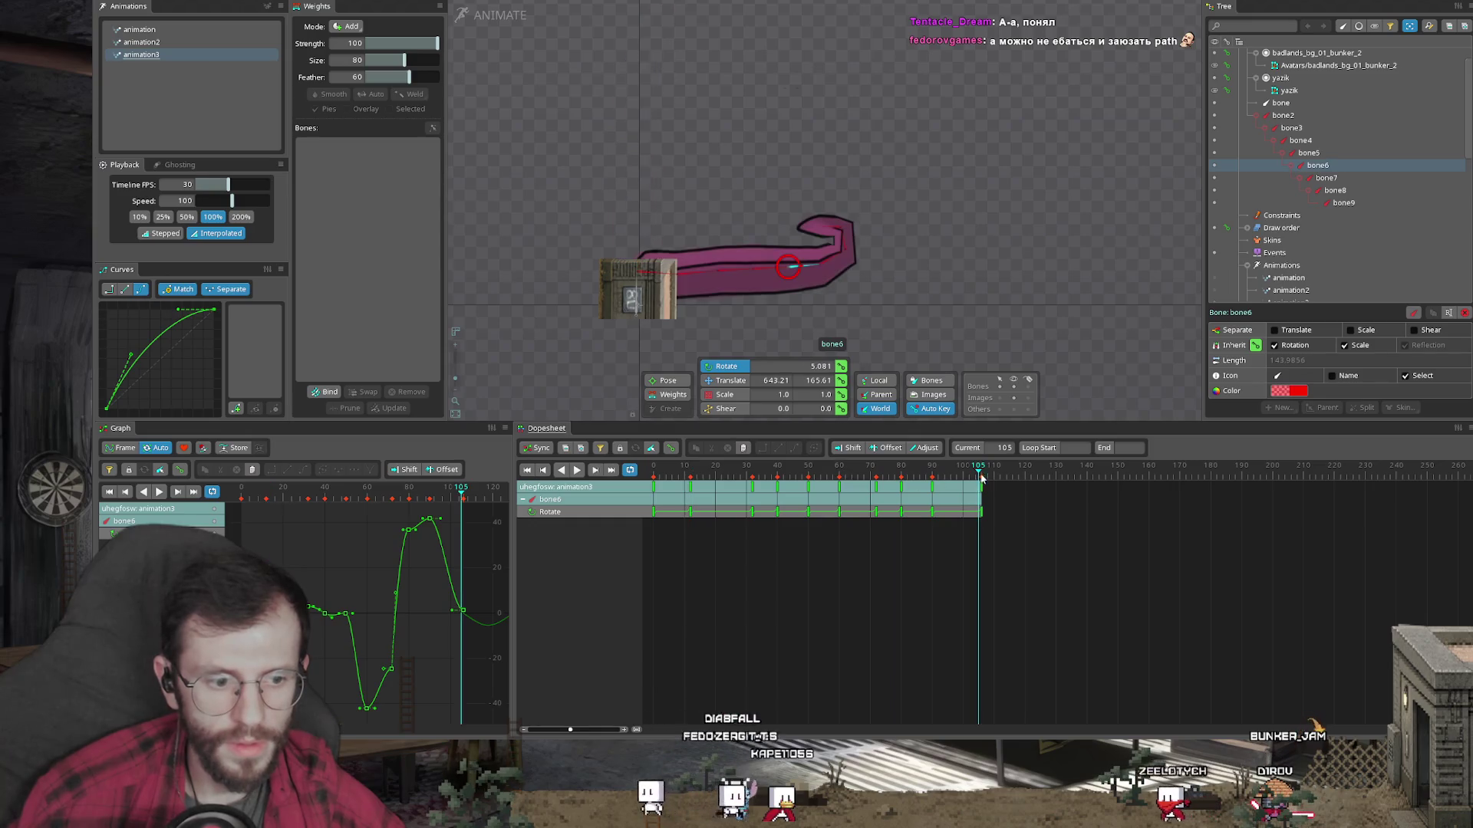
pyautogui.press('Escape')
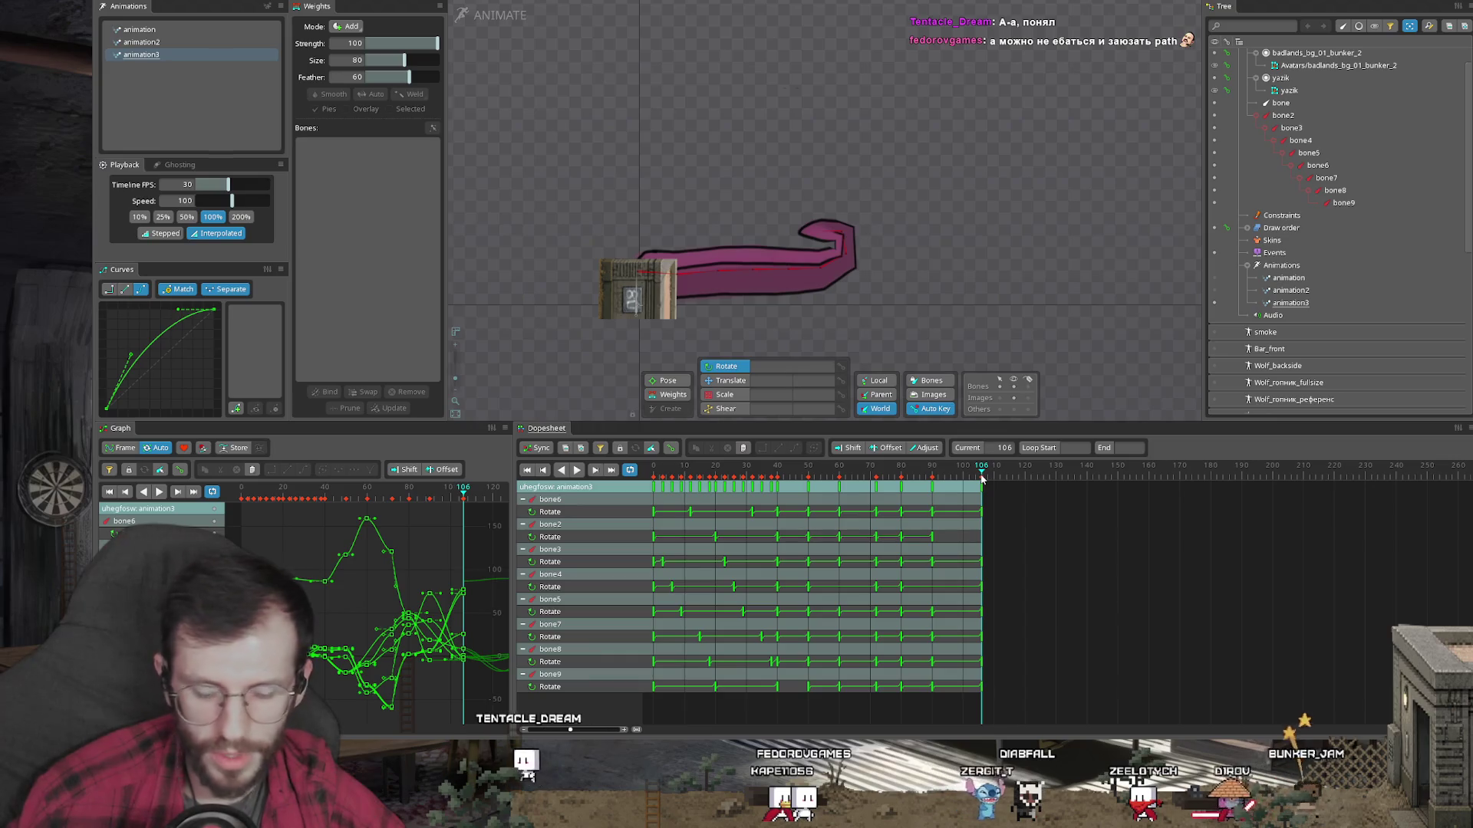
pyautogui.hotkey('ctrl', 'a')
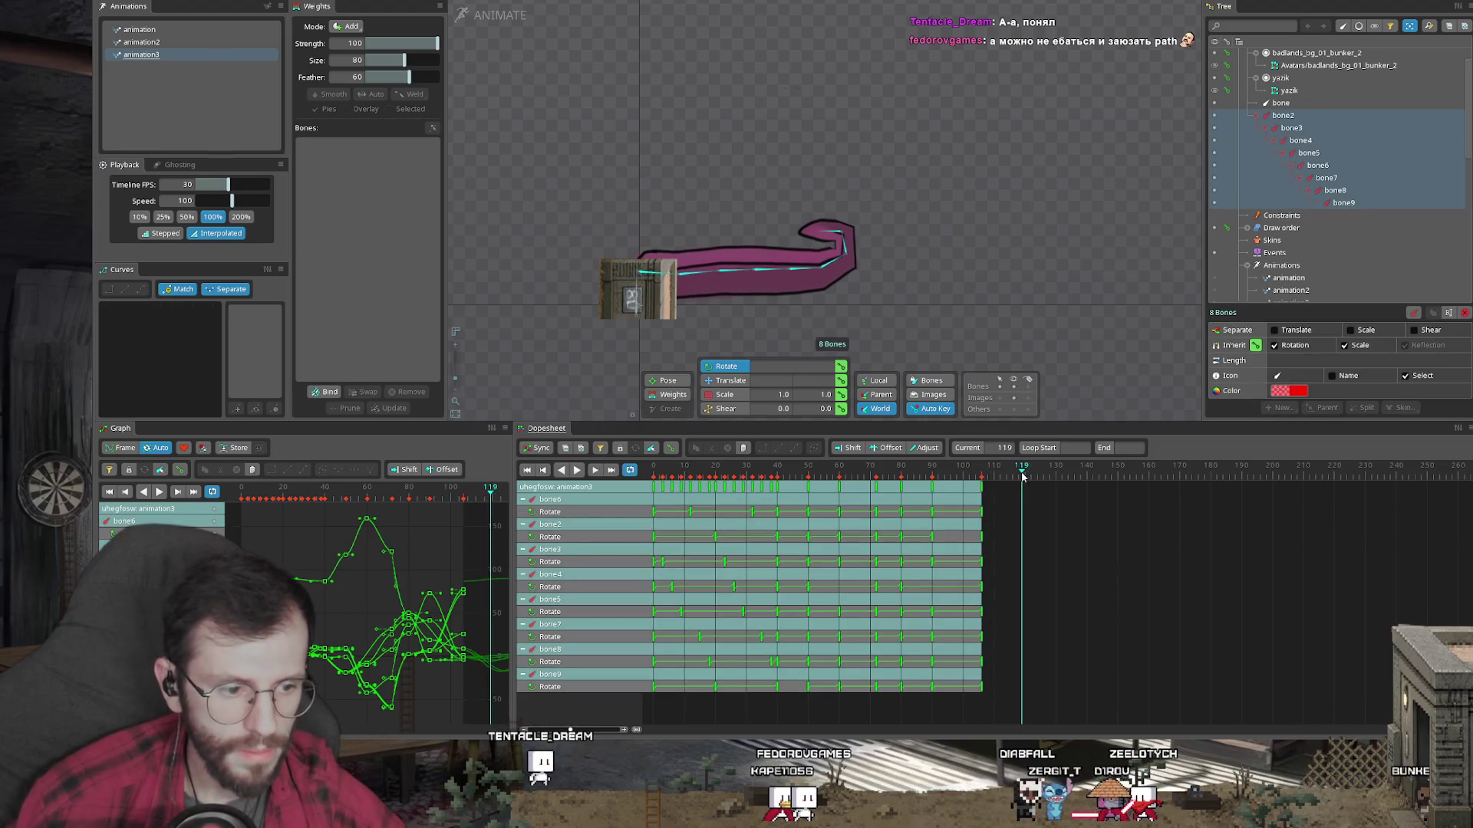
# Step: At frame 120, straighten the tentacle tip by rotating bone7, bone8 and bone9
pyautogui.click(829, 265)
pyautogui.keyDown('ctrl'); pyautogui.click(844, 247); pyautogui.keyUp('ctrl')
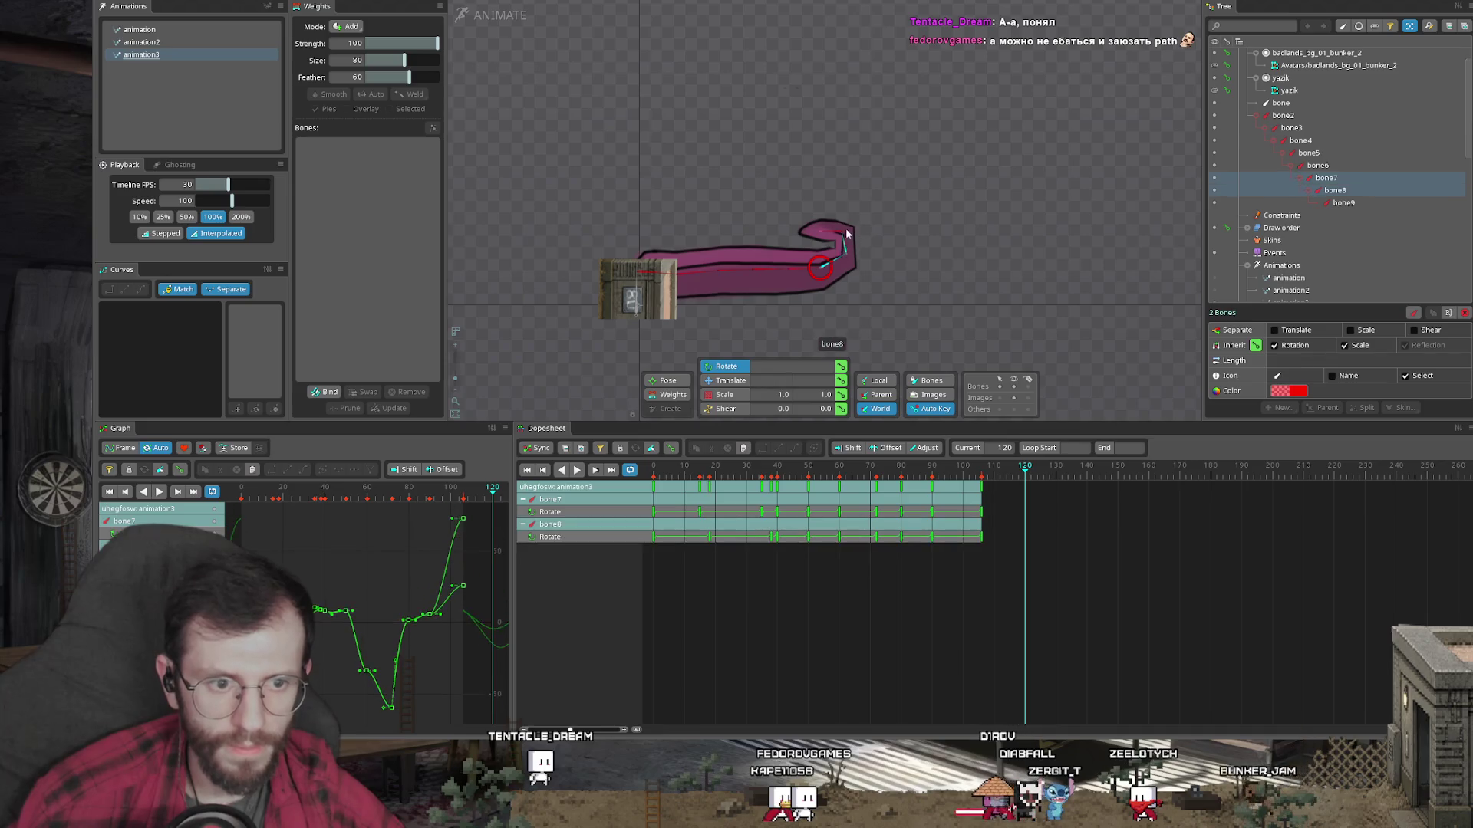
pyautogui.keyDown('ctrl'); pyautogui.click(836, 230); pyautogui.keyUp('ctrl')
pyautogui.moveTo(836, 230); pyautogui.dragTo(1008, 347)
pyautogui.click(870, 282)
pyautogui.moveTo(964, 299); pyautogui.dragTo(913, 287)
# Step: Rotate bone2 through bone5 to arc the tentacle out flat to the right
pyautogui.click(821, 269)
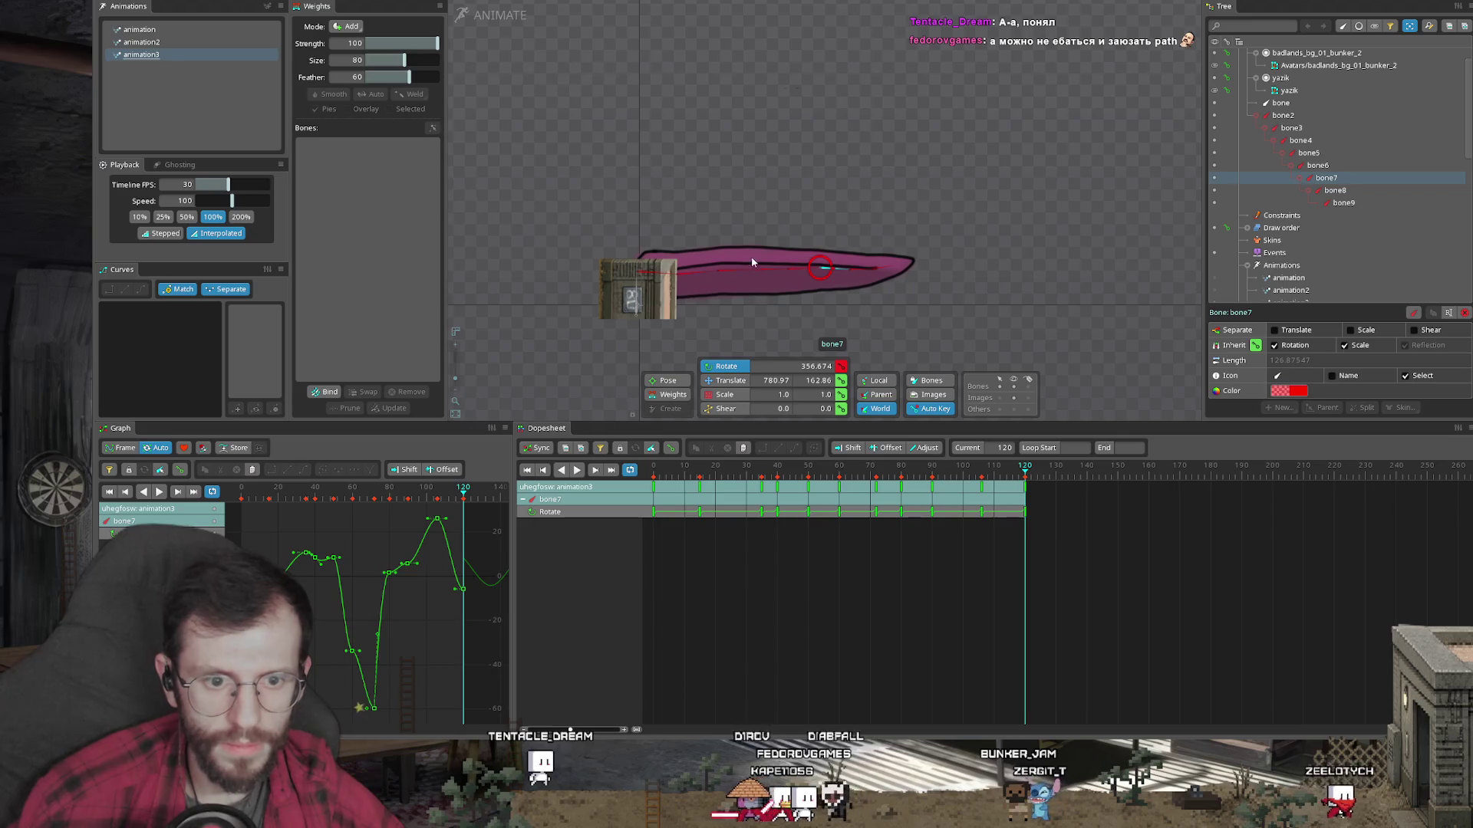
pyautogui.click(669, 278)
pyautogui.moveTo(669, 279); pyautogui.dragTo(666, 289)
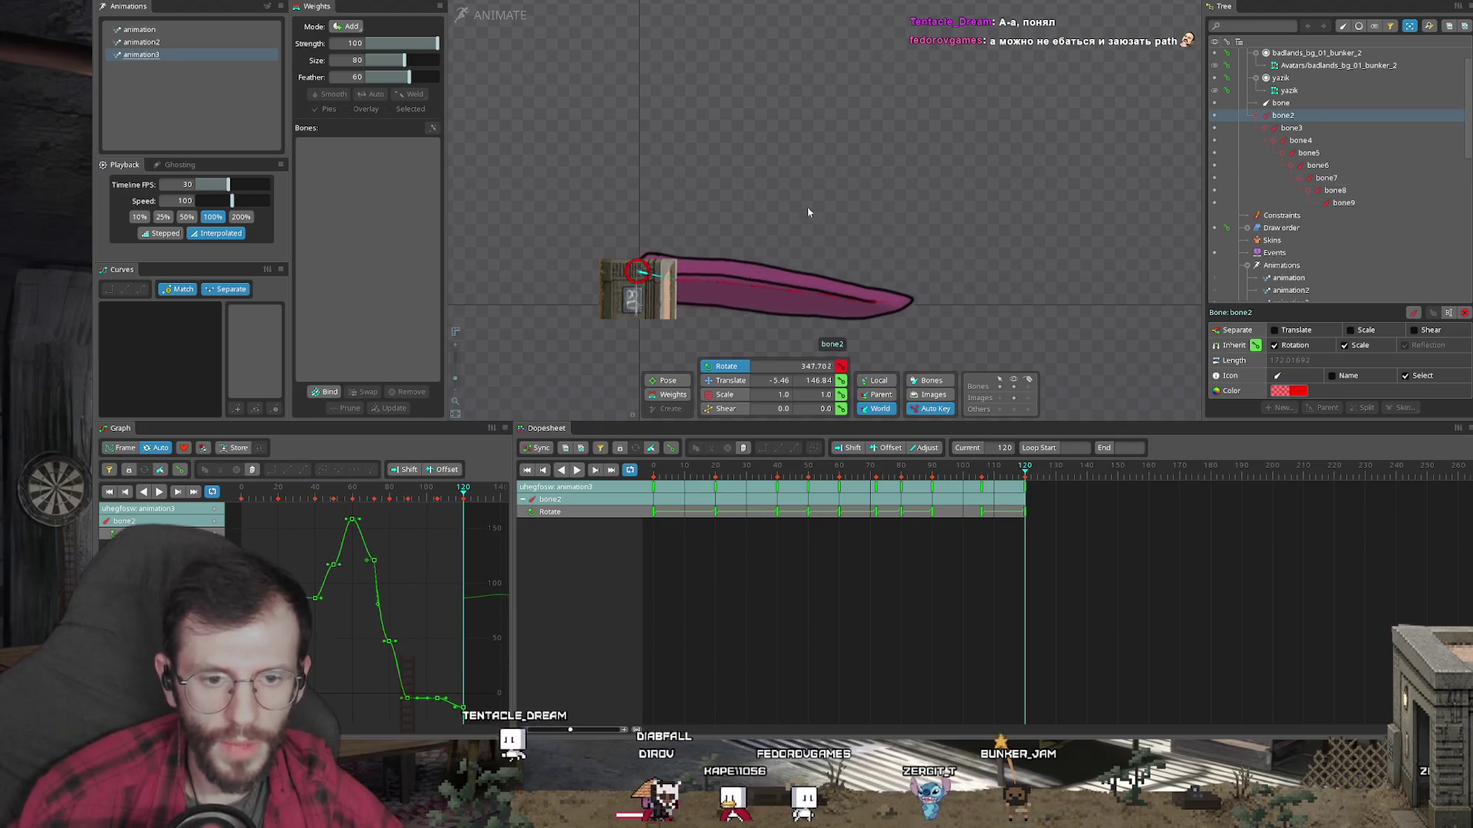
pyautogui.moveTo(812, 211); pyautogui.dragTo(720, 123)
pyautogui.moveTo(693, 240)
pyautogui.mouseDown()
pyautogui.moveTo(738, 169)
pyautogui.moveTo(769, 191)
pyautogui.moveTo(754, 170)
pyautogui.mouseUp()
pyautogui.click(748, 242)
pyautogui.moveTo(748, 242); pyautogui.dragTo(835, 228)
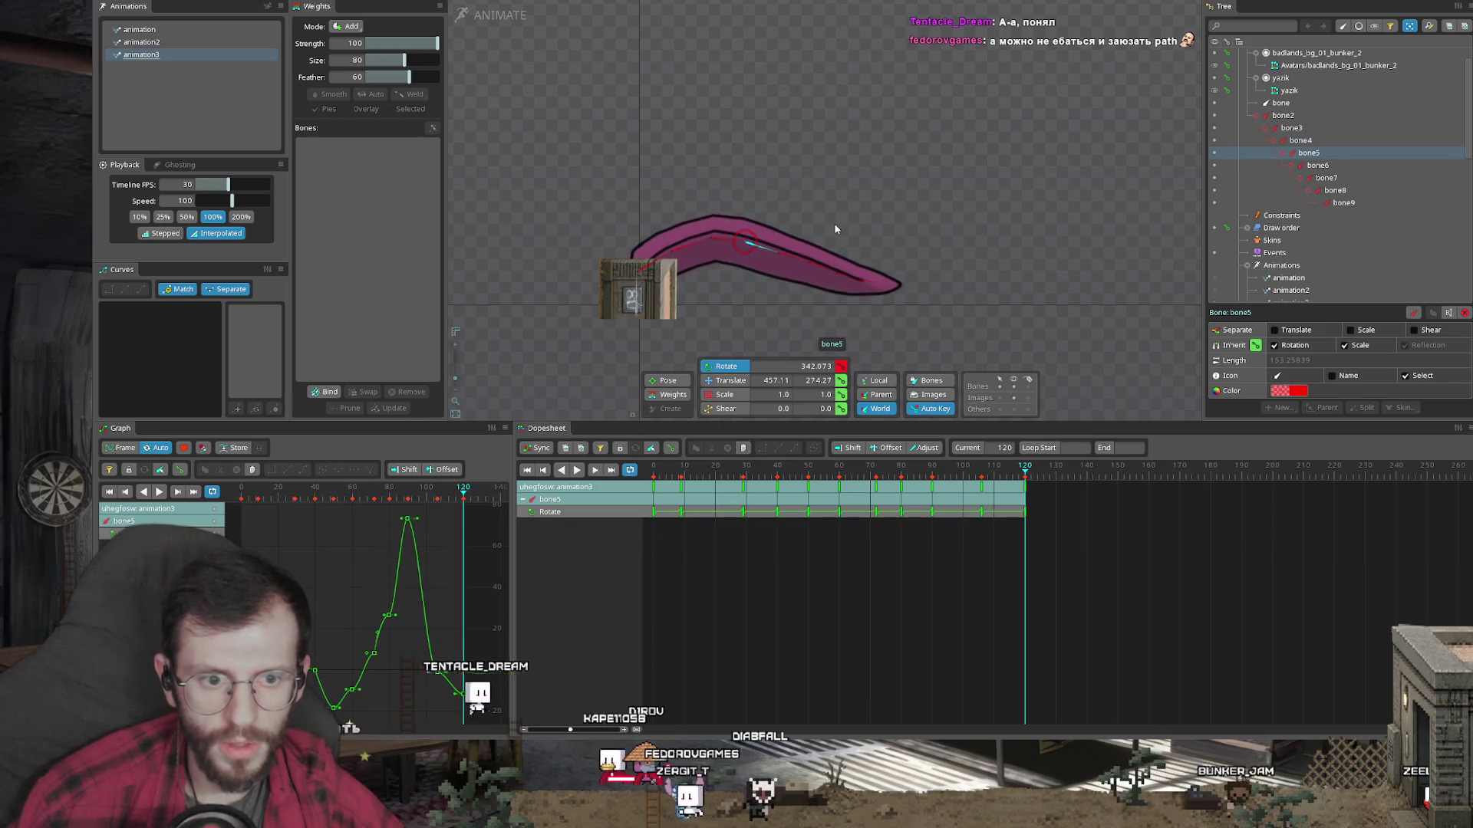
pyautogui.click(797, 258)
# Step: Review the motion by jumping between frames 0, 89, 90 and 120 and scrubbing
pyautogui.click(929, 474)
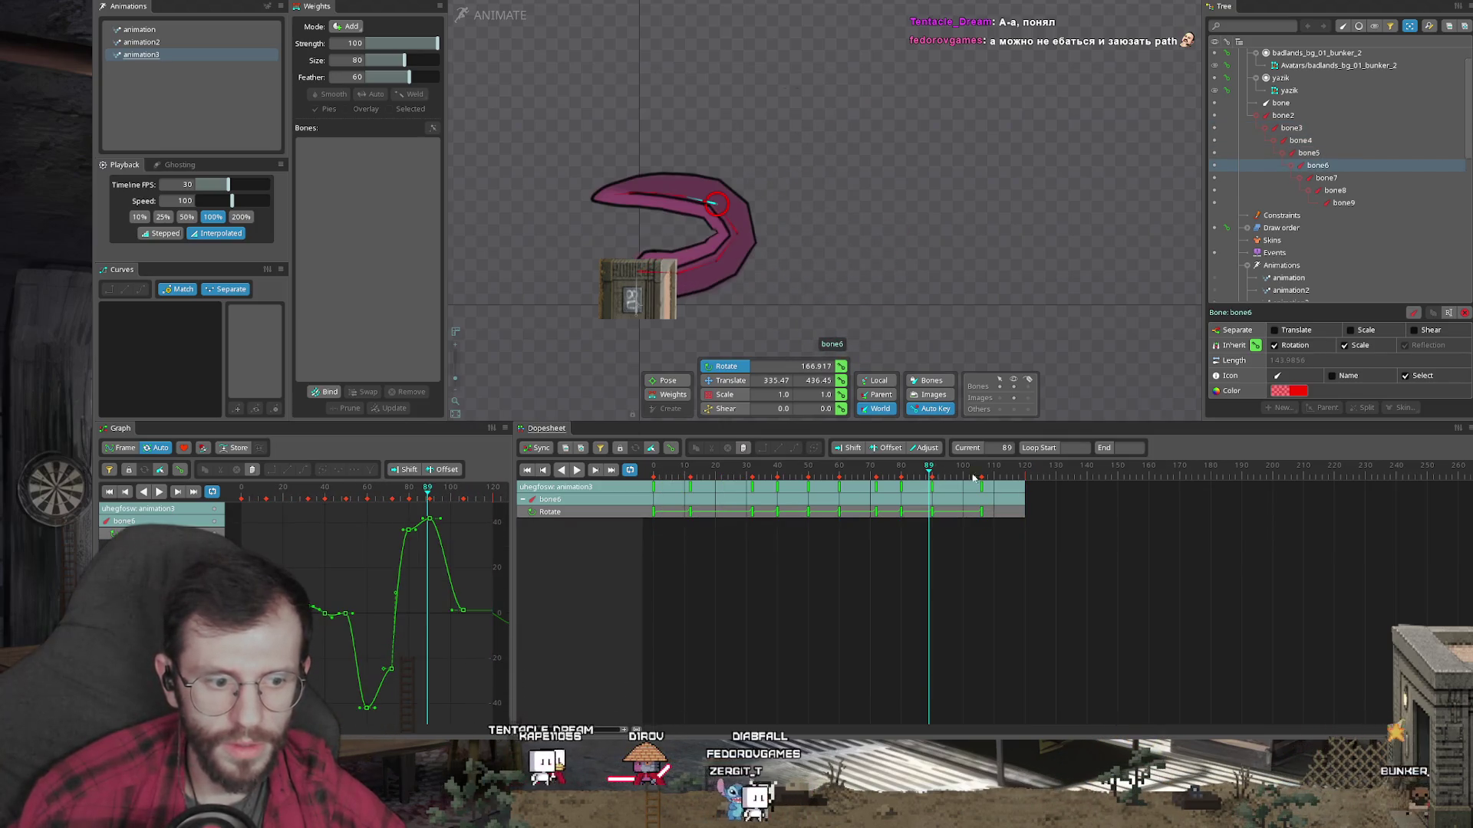
pyautogui.press('Escape')
pyautogui.hotkey('ctrl', 'a')
pyautogui.press('Home')
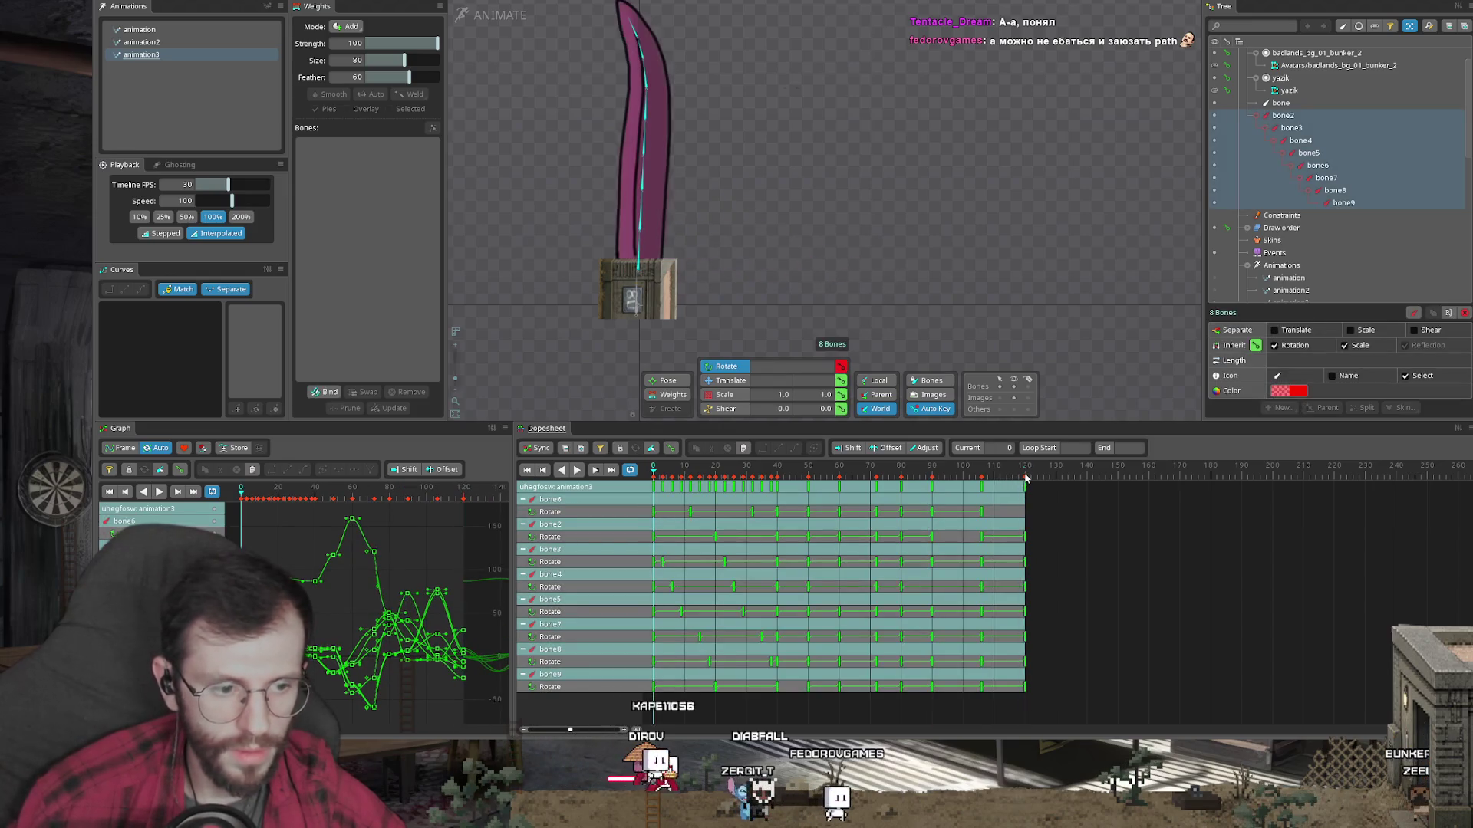
pyautogui.click(1027, 478)
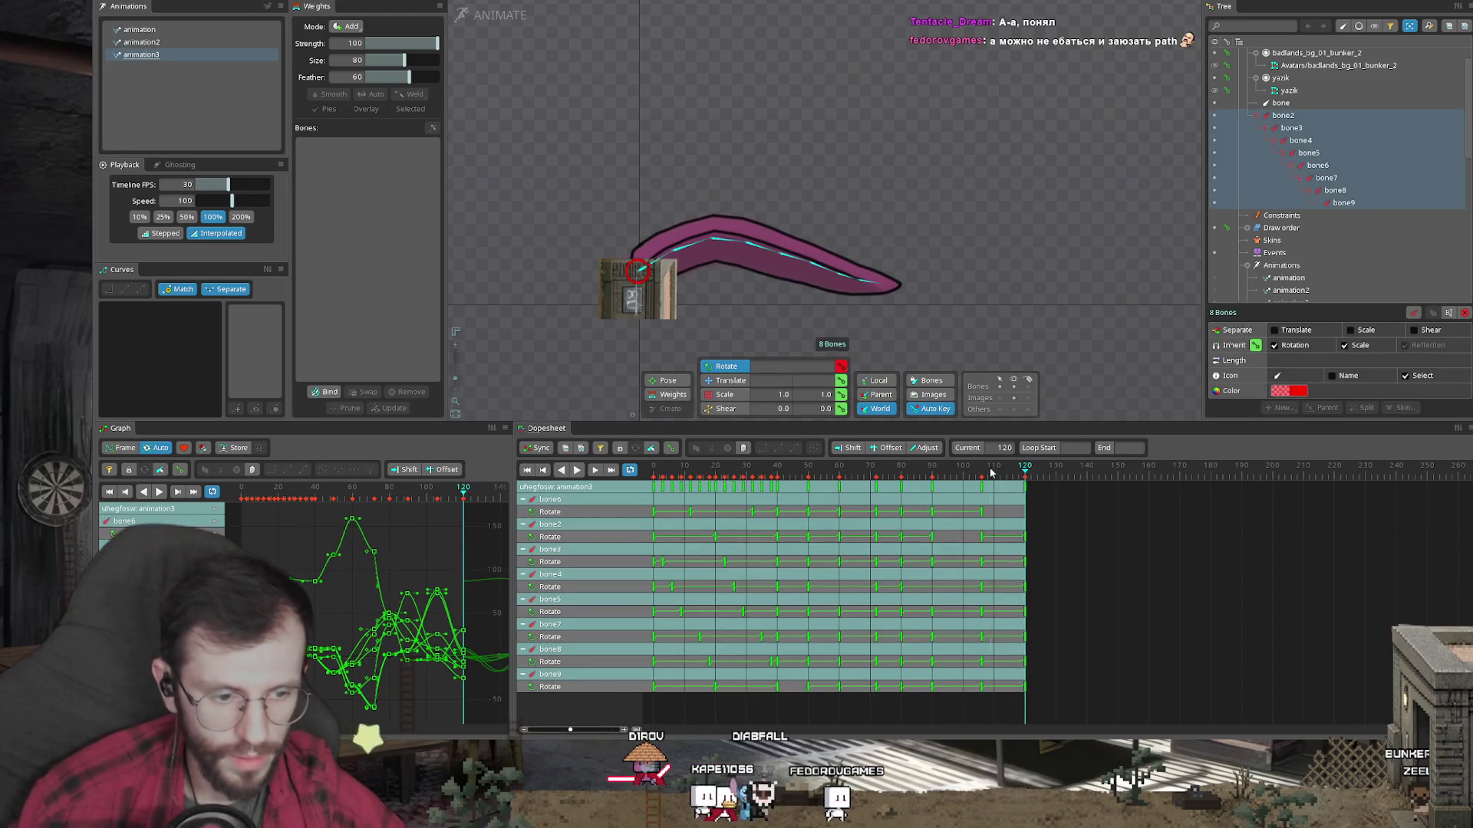
pyautogui.click(932, 482)
pyautogui.moveTo(930, 482)
pyautogui.mouseDown()
pyautogui.moveTo(842, 476)
pyautogui.moveTo(1044, 465)
pyautogui.mouseUp()
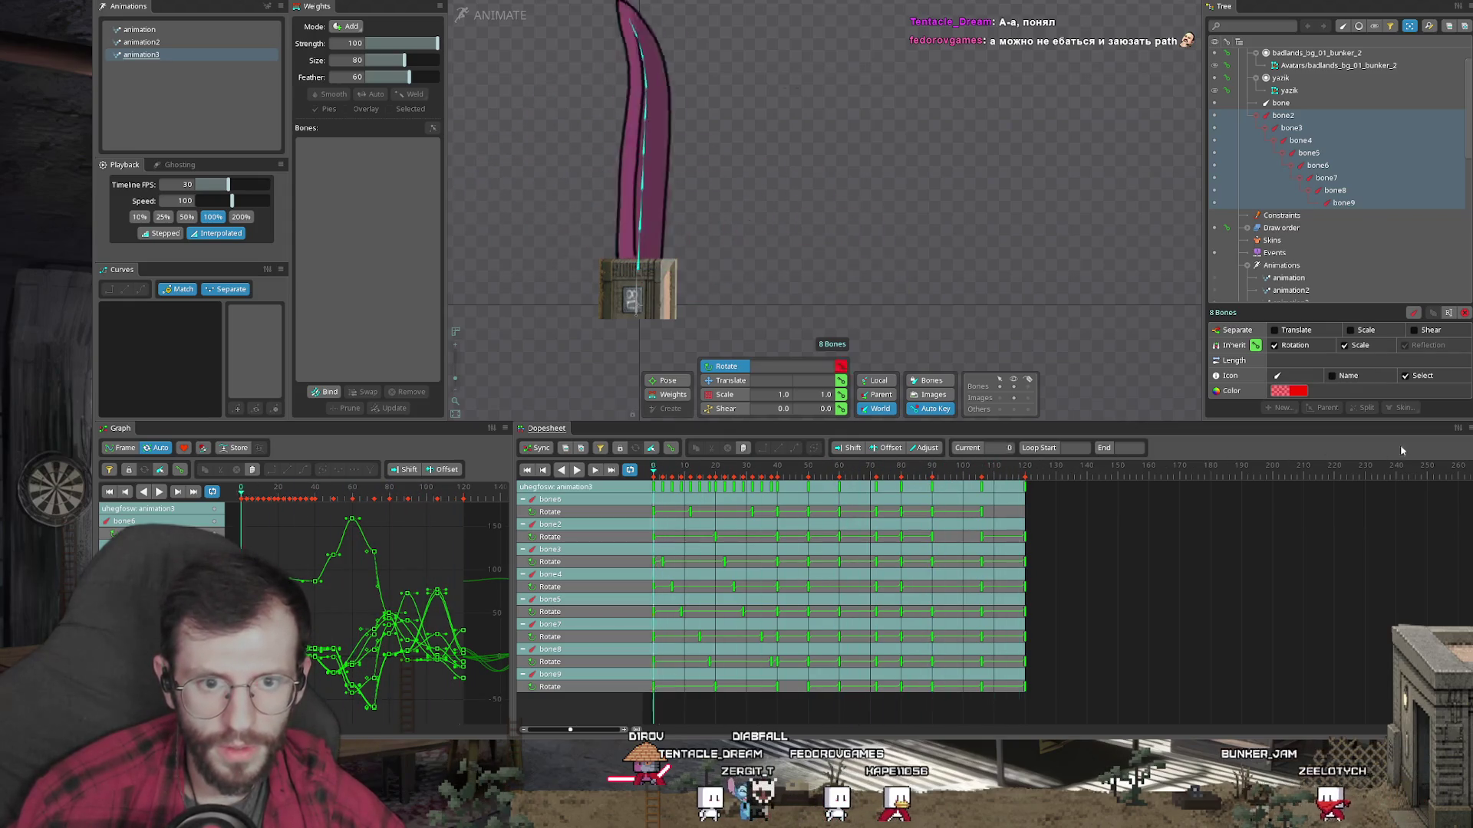
# Step: Select all animation3 keys and scale them to about half length
pyautogui.scroll(-3, 830, 485)
pyautogui.moveTo(836, 481)
pyautogui.mouseDown()
pyautogui.moveTo(968, 580)
pyautogui.moveTo(803, 534)
pyautogui.mouseUp()
pyautogui.click(576, 470)
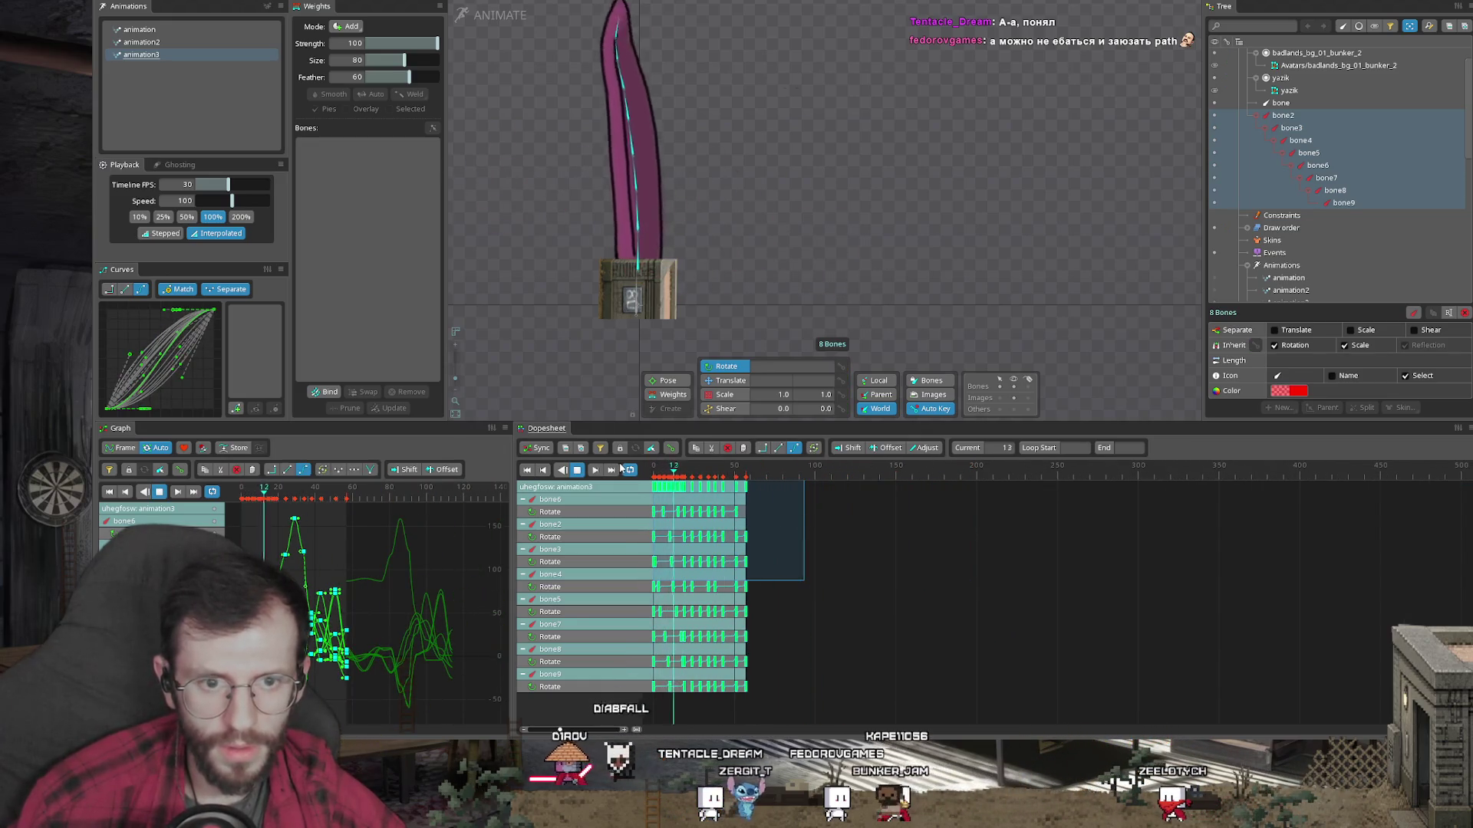
pyautogui.press('space')
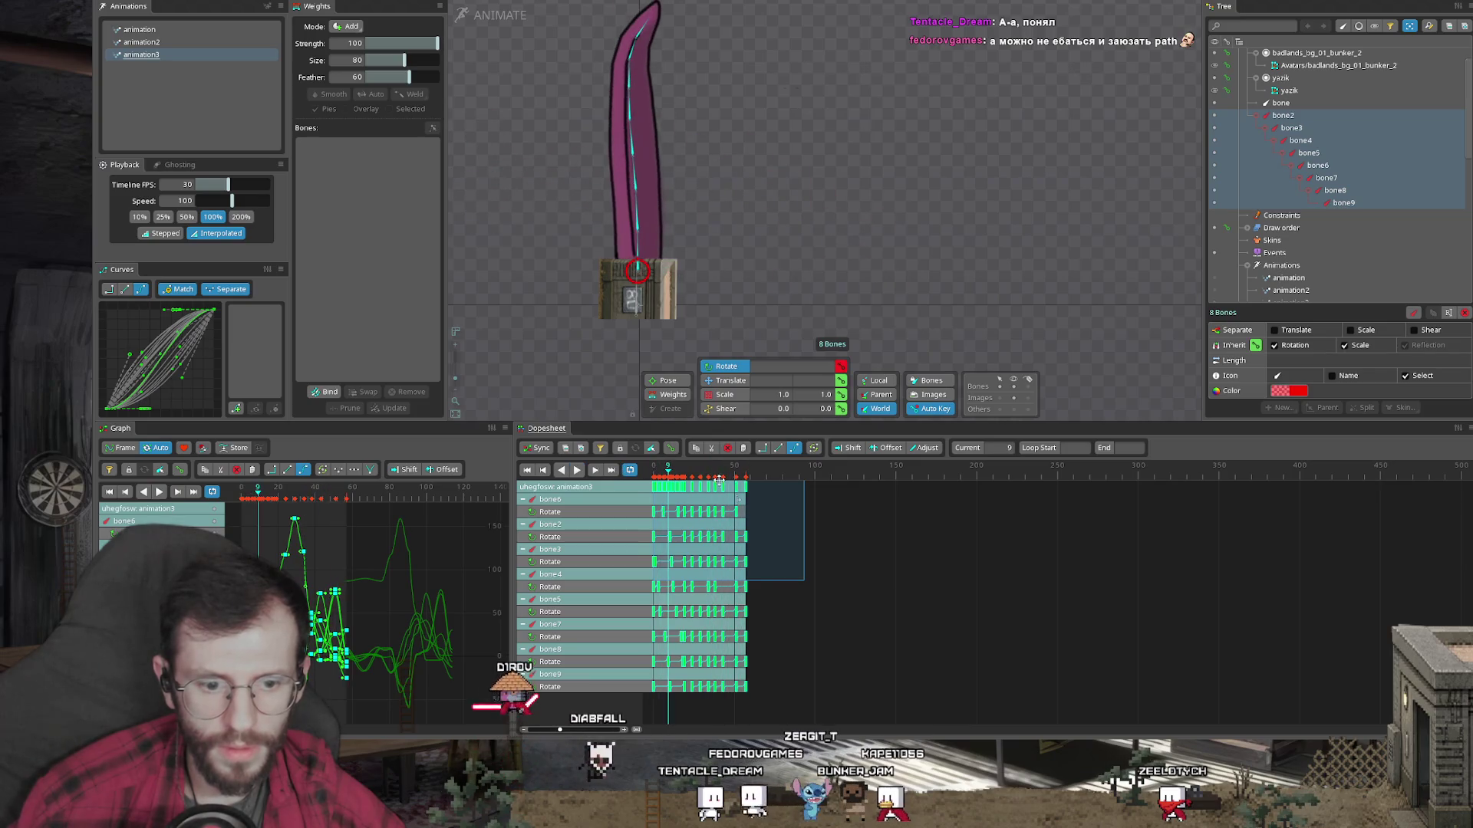
# Step: Compress the reselected keys further so they end near frame 40
pyautogui.scroll(3, 956, 607)
pyautogui.moveTo(957, 606); pyautogui.dragTo(711, 491)
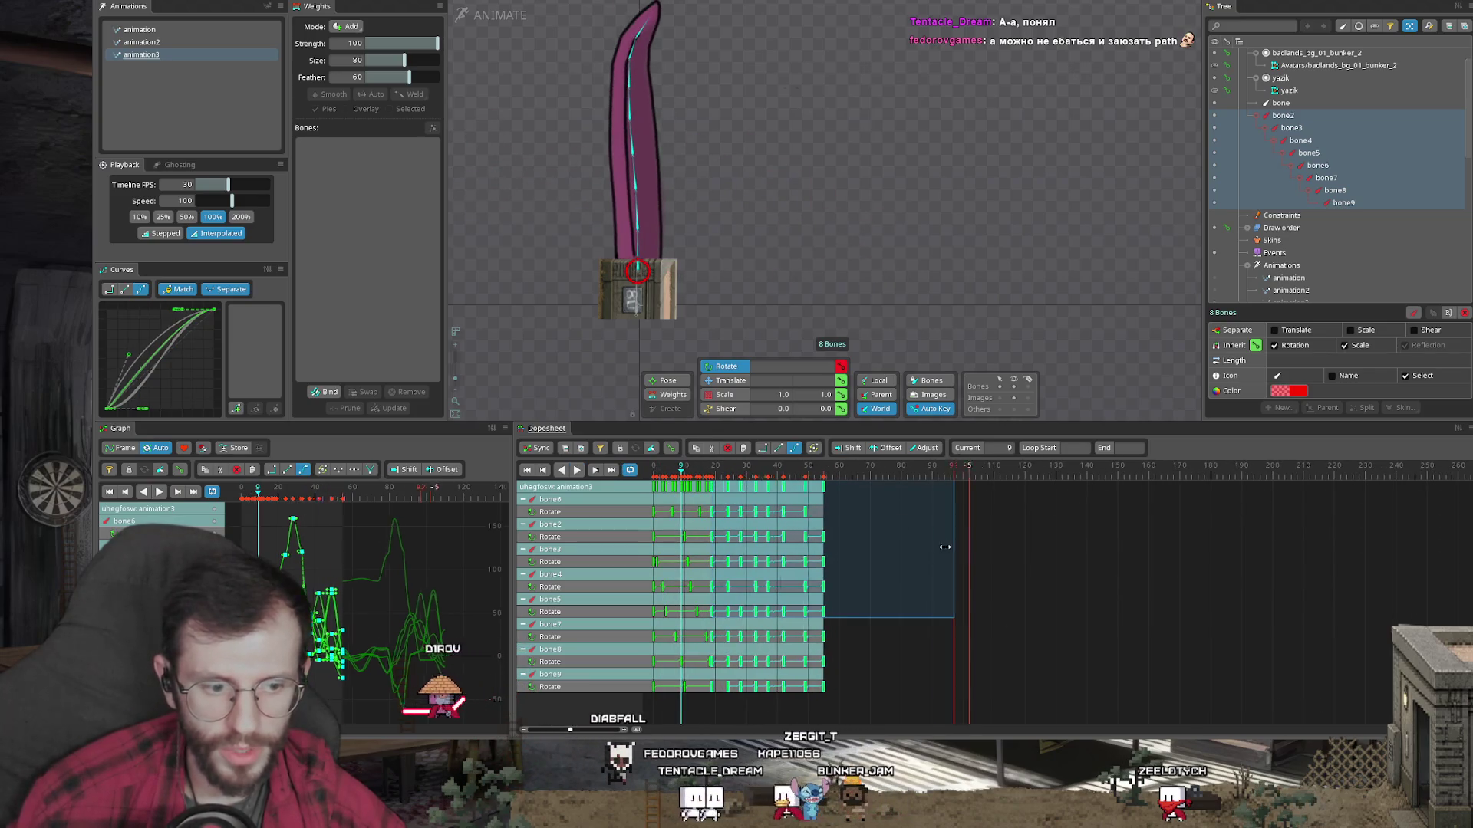
pyautogui.moveTo(954, 548); pyautogui.dragTo(843, 541)
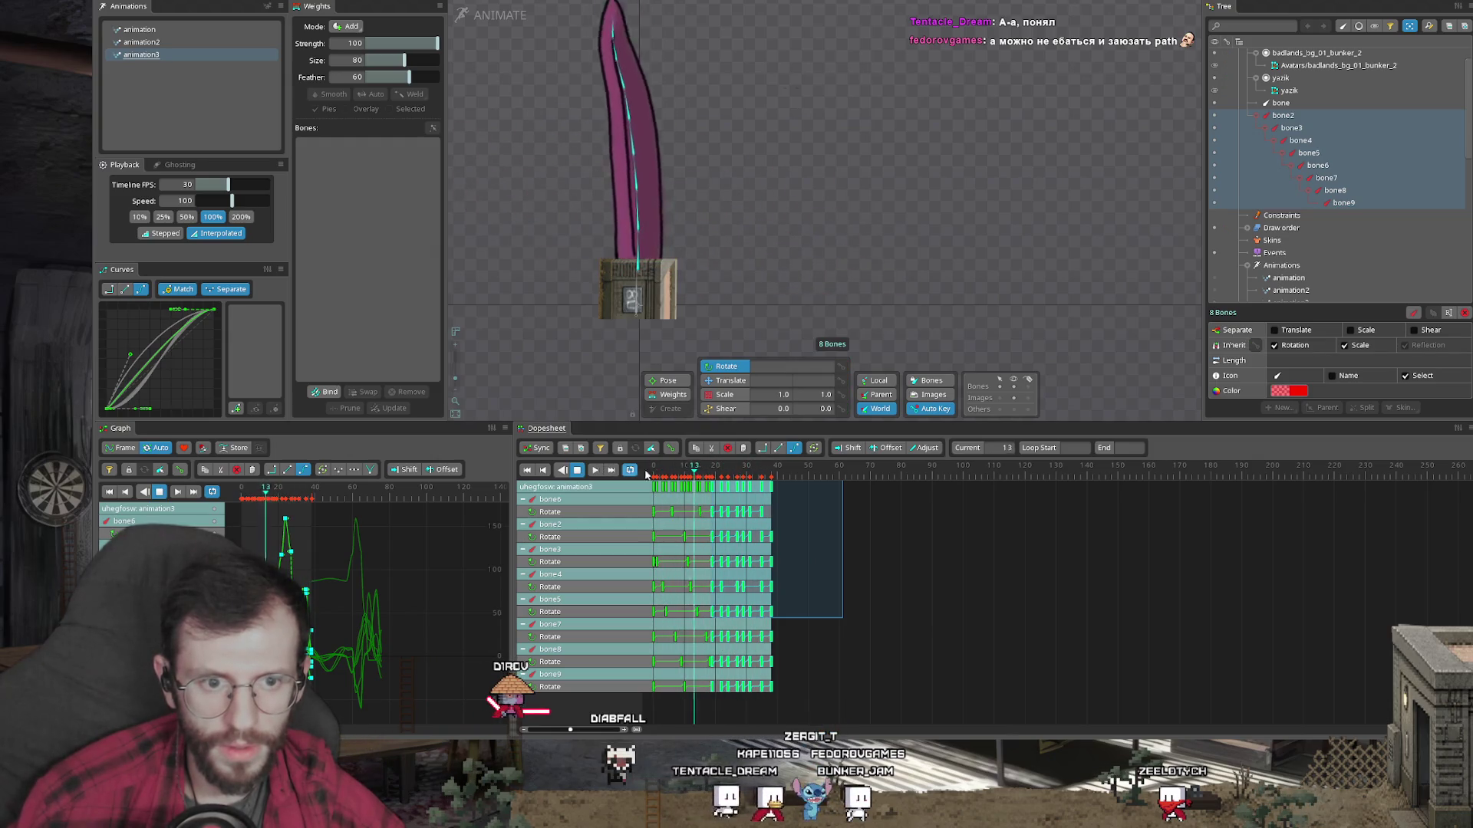
pyautogui.click(714, 466)
pyautogui.moveTo(842, 552); pyautogui.dragTo(818, 553)
# Step: Copy the starting keys, paste them at the end for a loop, and play to check
pyautogui.hotkey('ctrl', 'c')
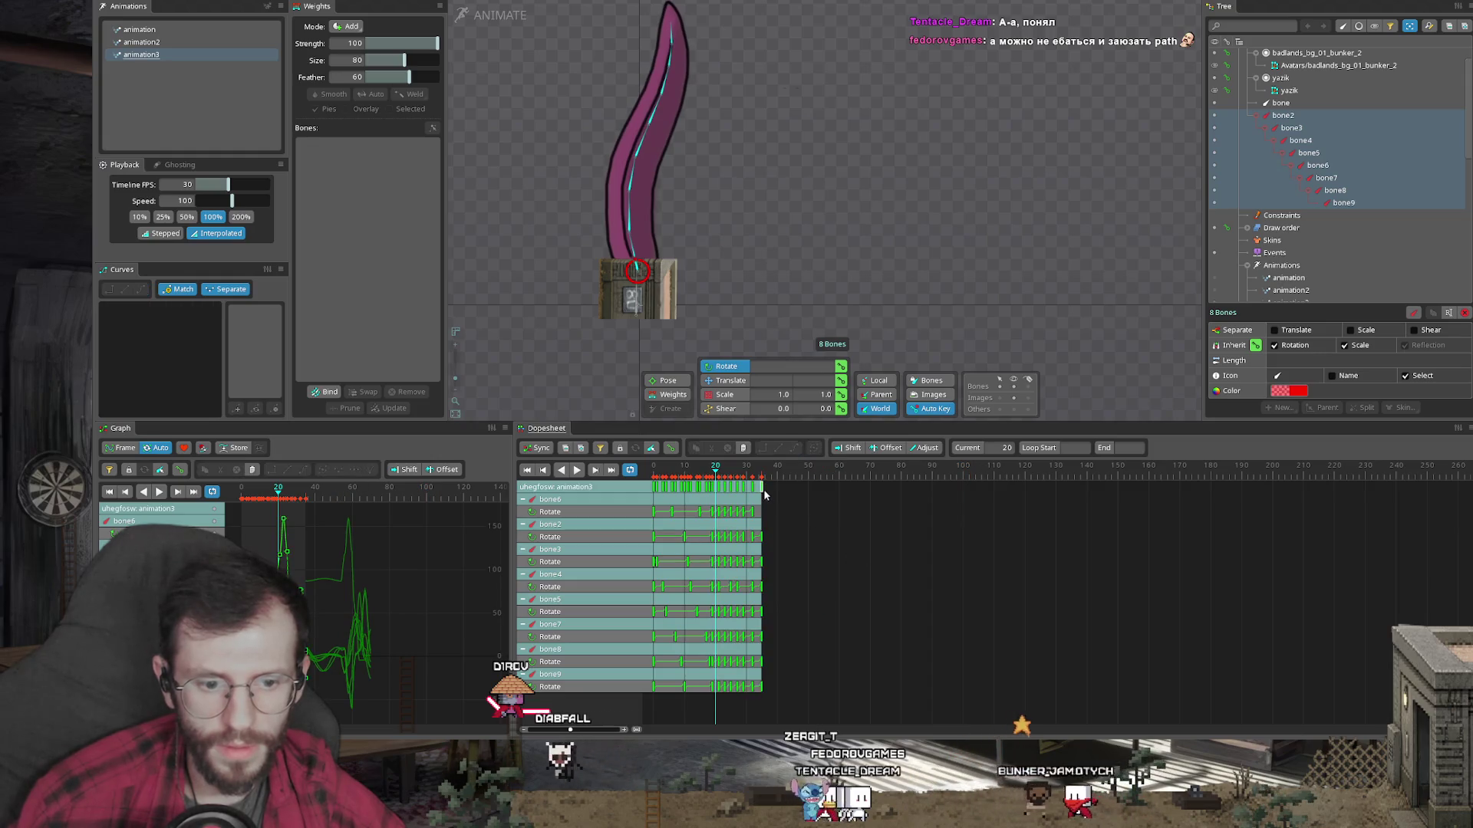
pyautogui.press('space')
pyautogui.hotkey('ctrl', 'v')
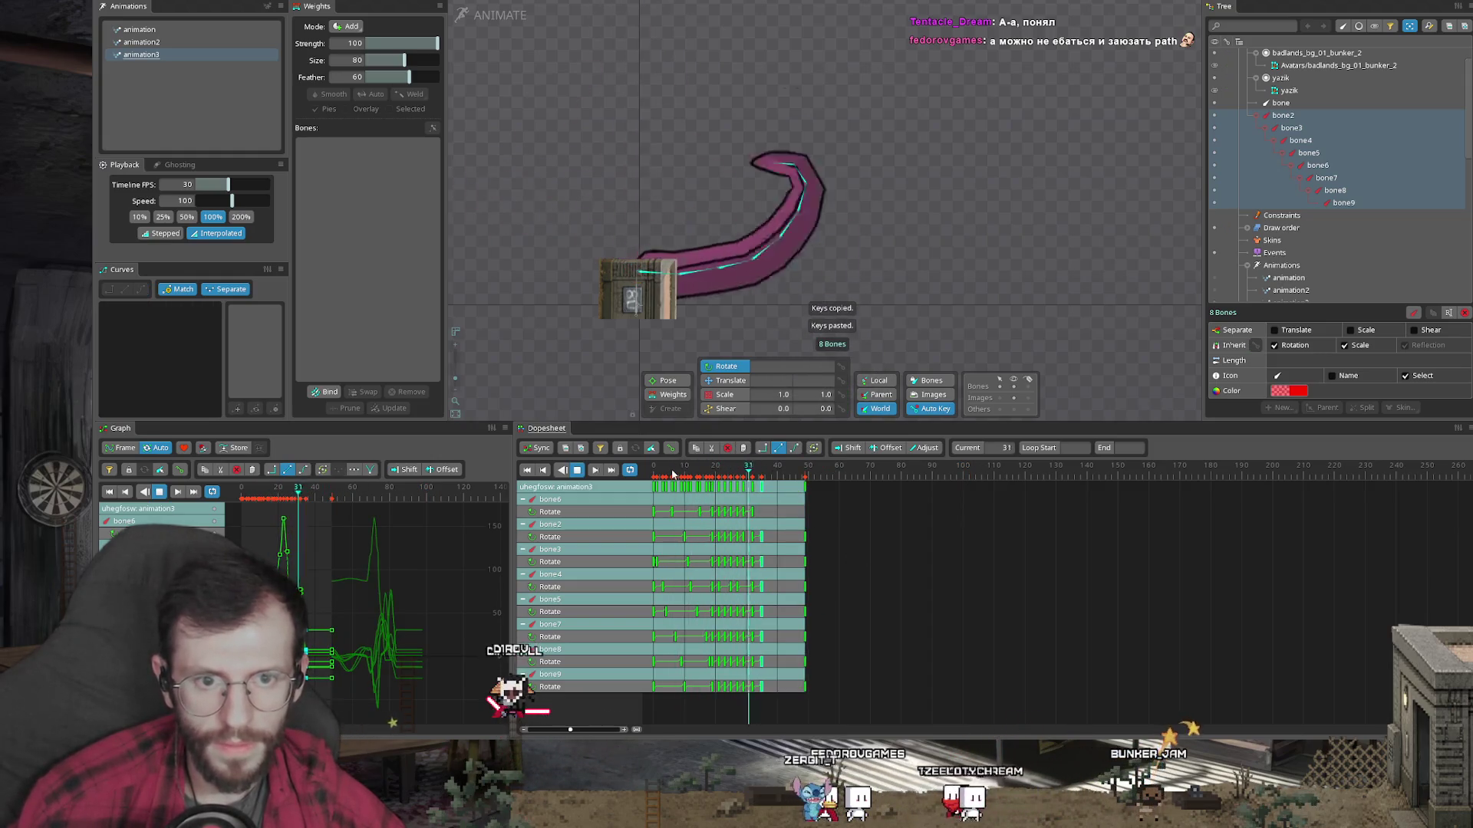
pyautogui.click(590, 289)
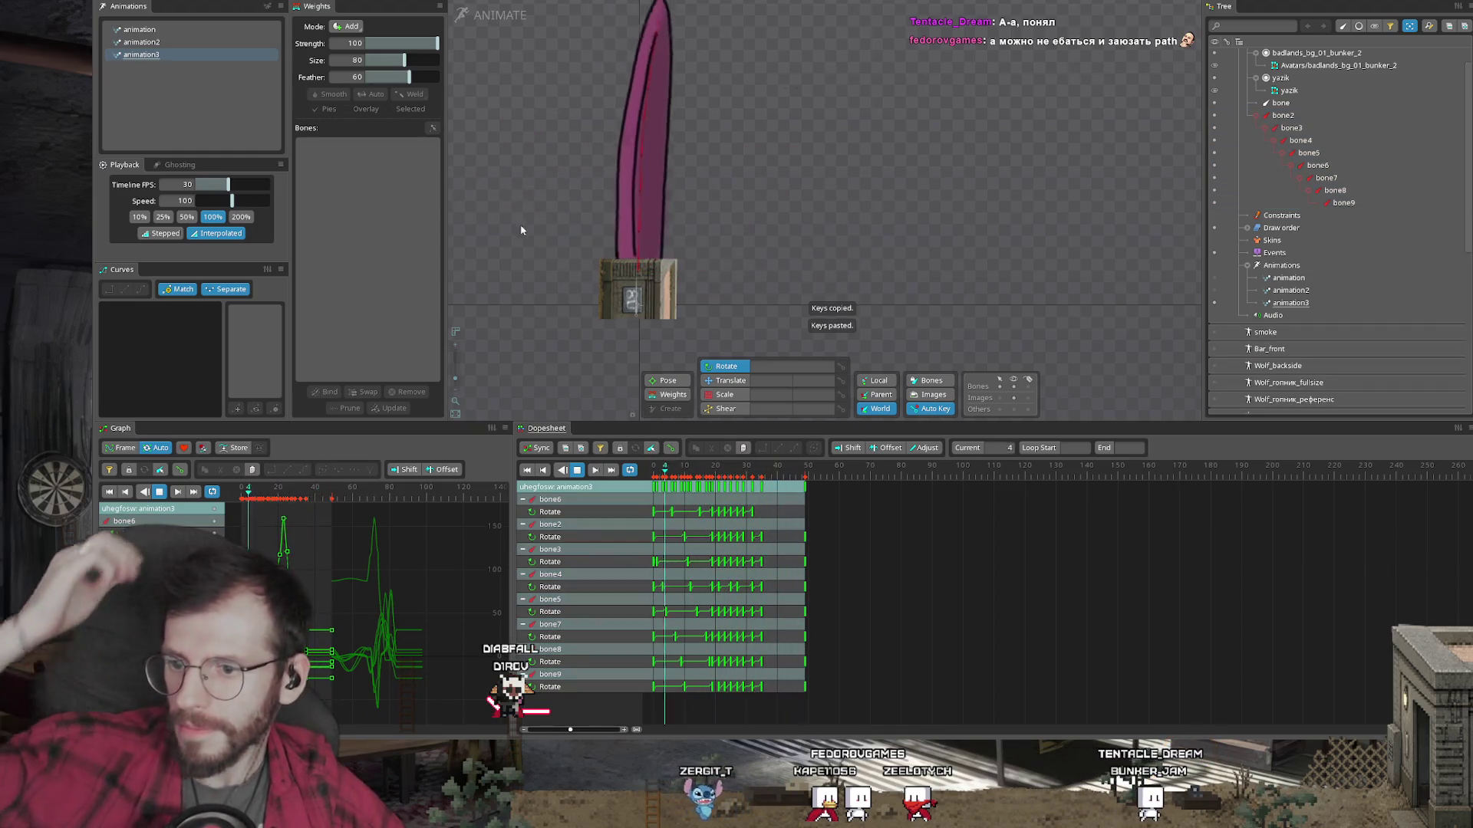
# Step: Shift a group of rotation keys 3 frames later in the Dopesheet
pyautogui.moveTo(523, 227); pyautogui.dragTo(633, 254)
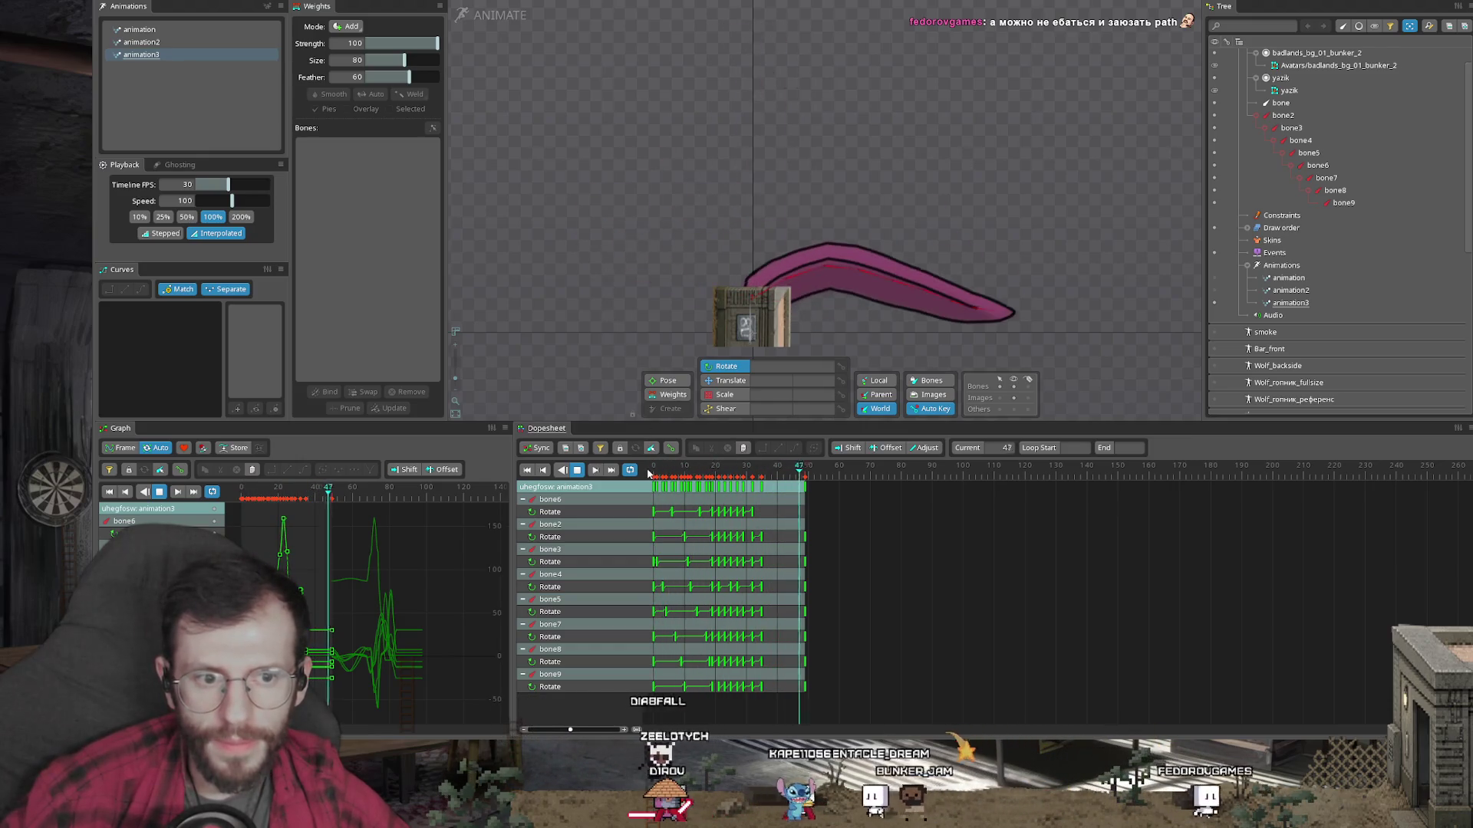
pyautogui.press('space')
pyautogui.moveTo(982, 594)
pyautogui.mouseDown()
pyautogui.moveTo(941, 555)
pyautogui.moveTo(757, 481)
pyautogui.moveTo(770, 487)
pyautogui.mouseUp()
pyautogui.click(723, 475)
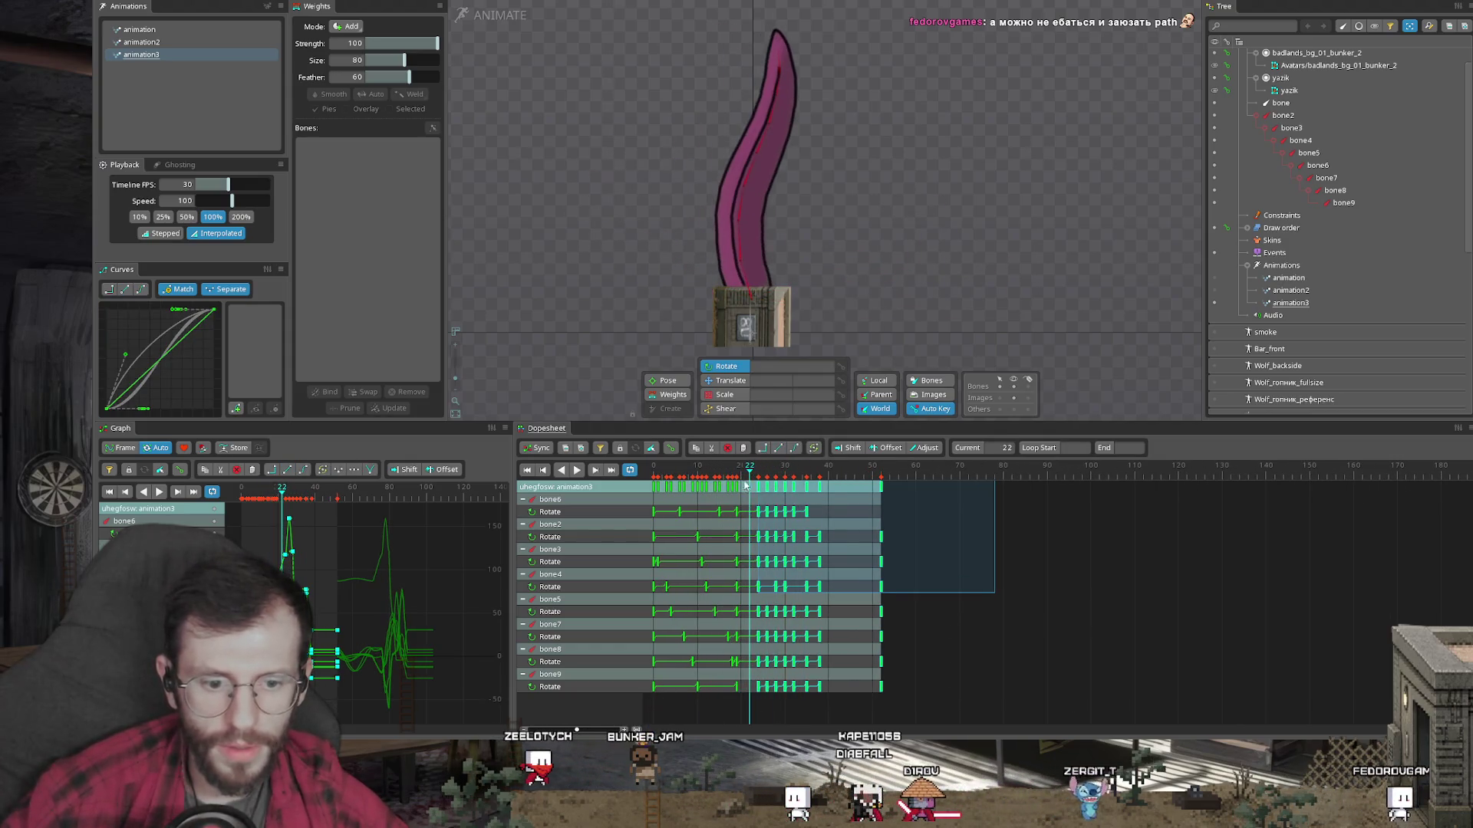
pyautogui.moveTo(968, 643)
pyautogui.mouseDown()
pyautogui.moveTo(782, 483)
pyautogui.moveTo(796, 499)
pyautogui.mouseUp()
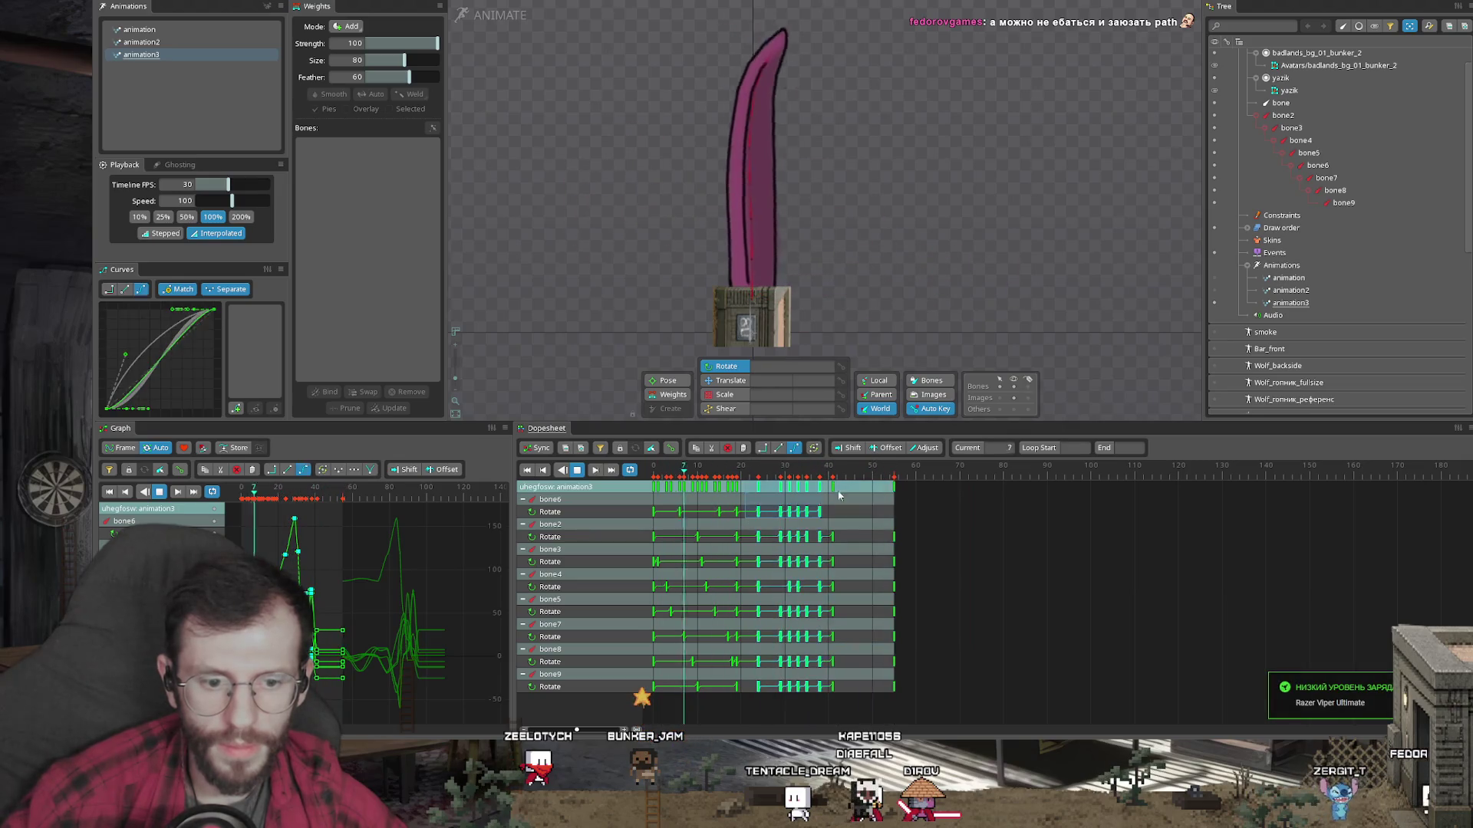
# Step: Move bone6's trailing keys in the top rows to a new frame and preview the timing
pyautogui.click(723, 482)
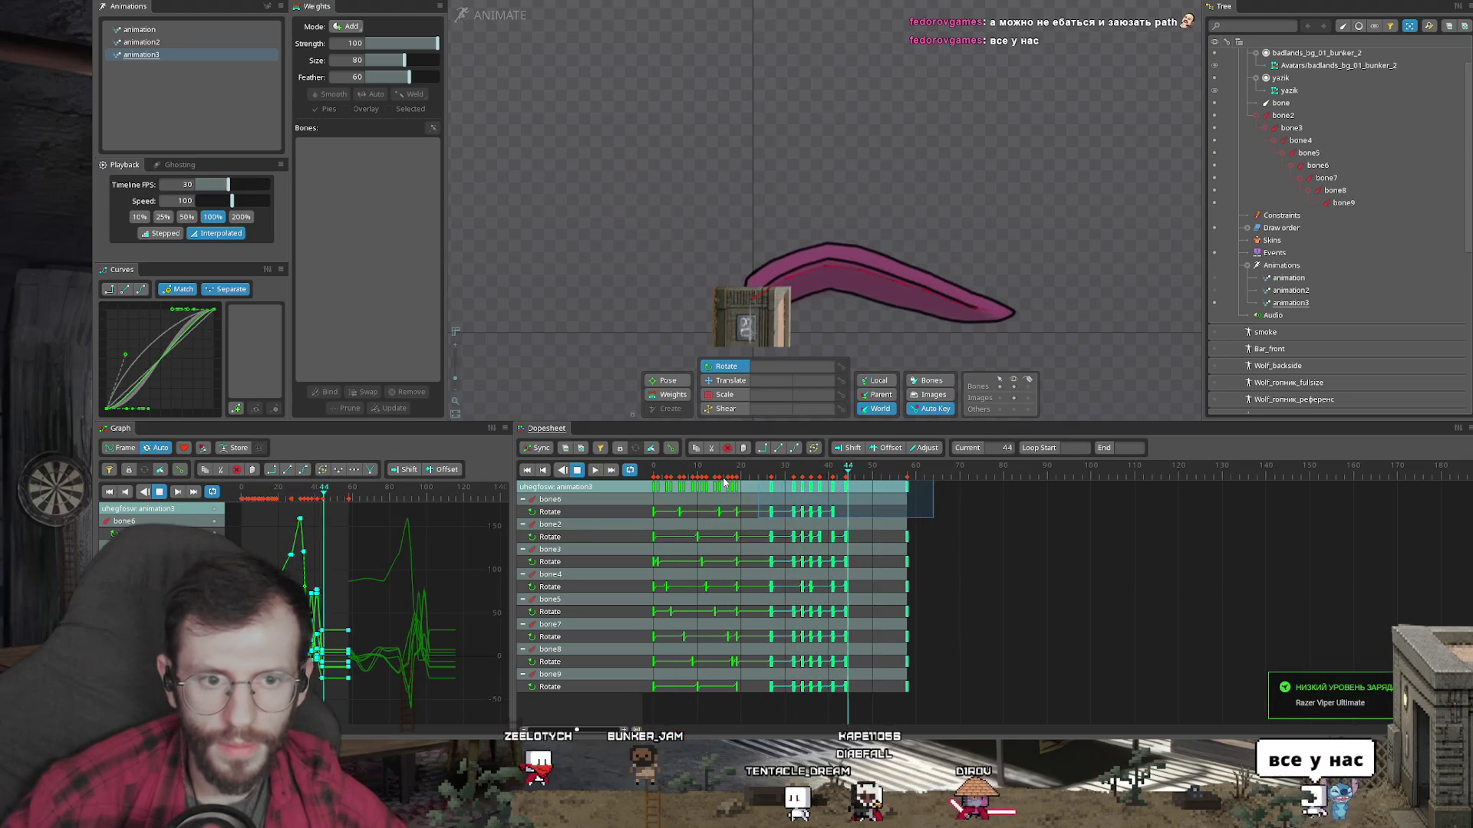
pyautogui.press('space')
pyautogui.click(867, 515)
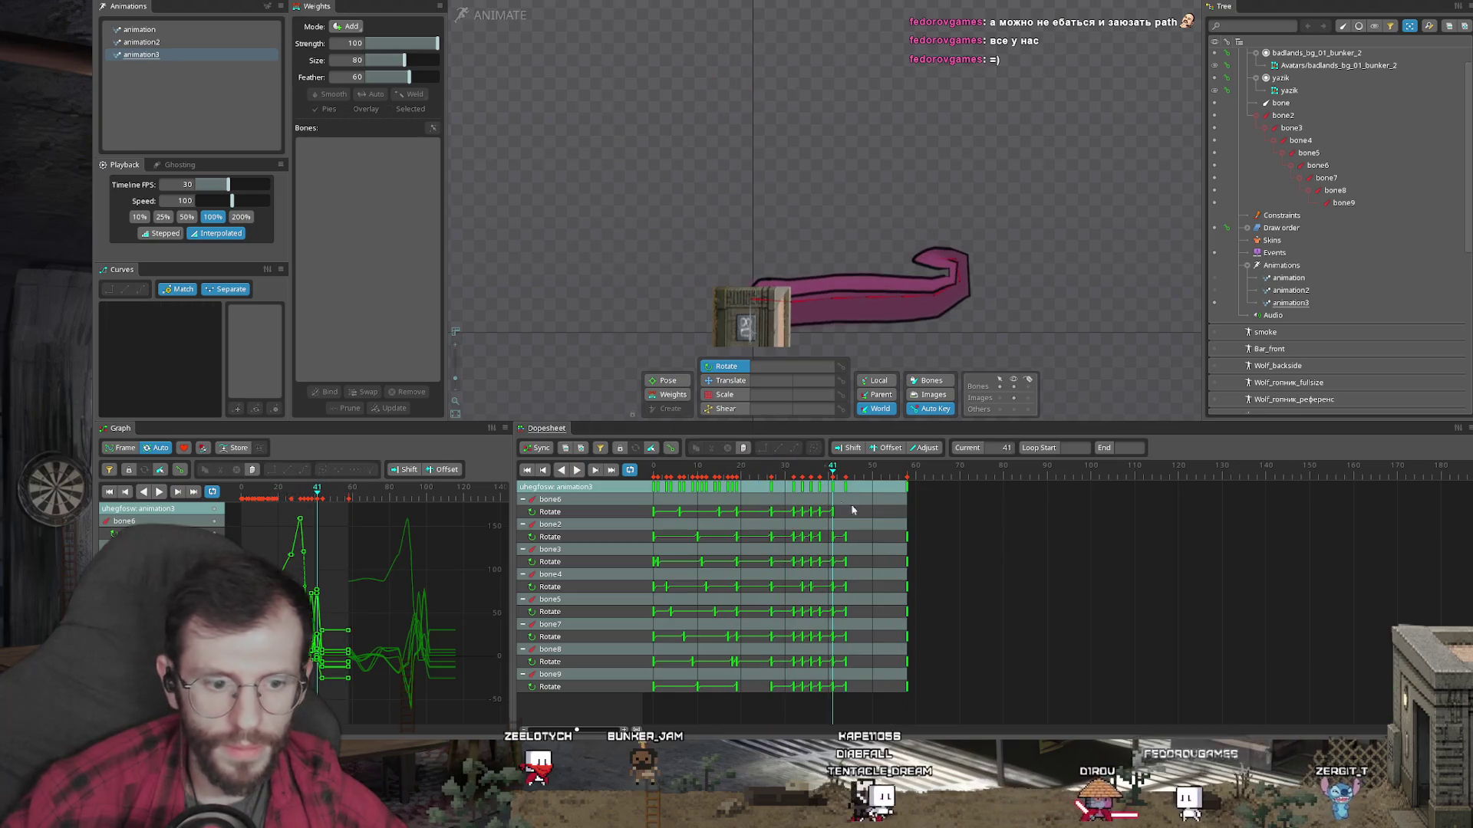
pyautogui.moveTo(874, 521); pyautogui.dragTo(826, 481)
pyautogui.press('space')
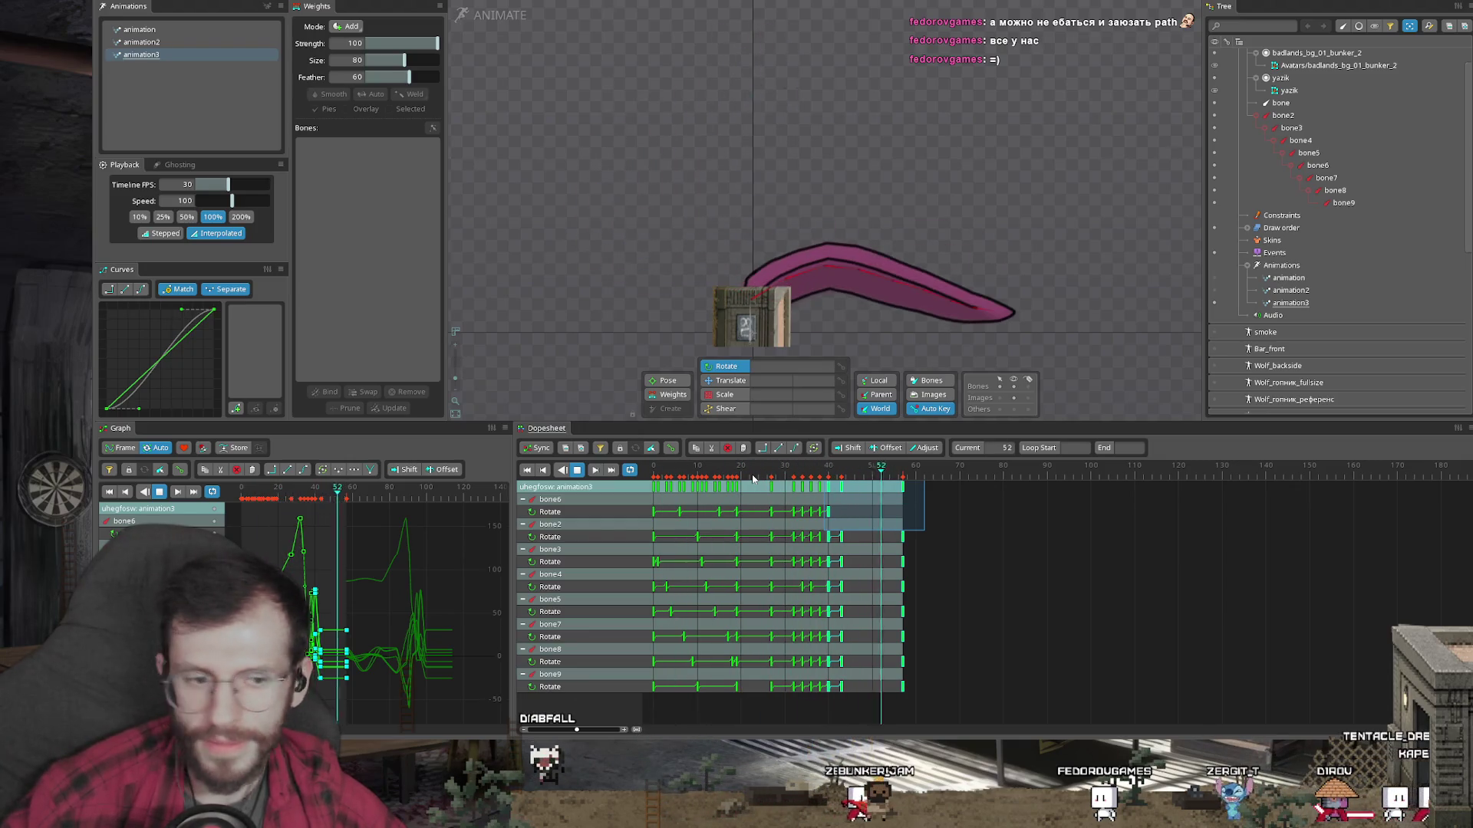
pyautogui.moveTo(847, 503); pyautogui.dragTo(842, 499)
pyautogui.click(802, 475)
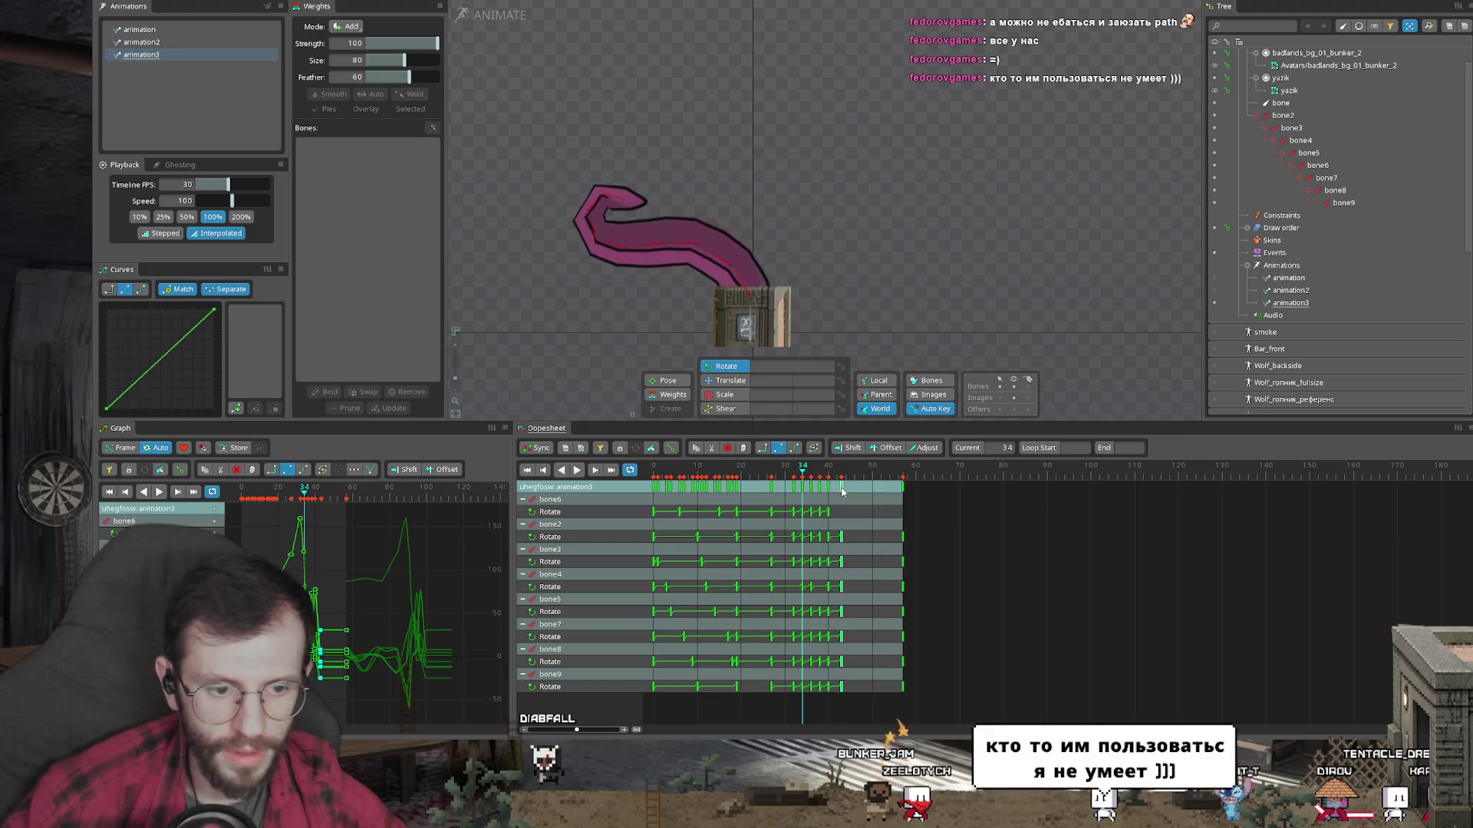
# Step: Undo the bone6 key change and swing the tentacle upright from its base bone
pyautogui.press('space')
pyautogui.hotkey('ctrl', 'z')
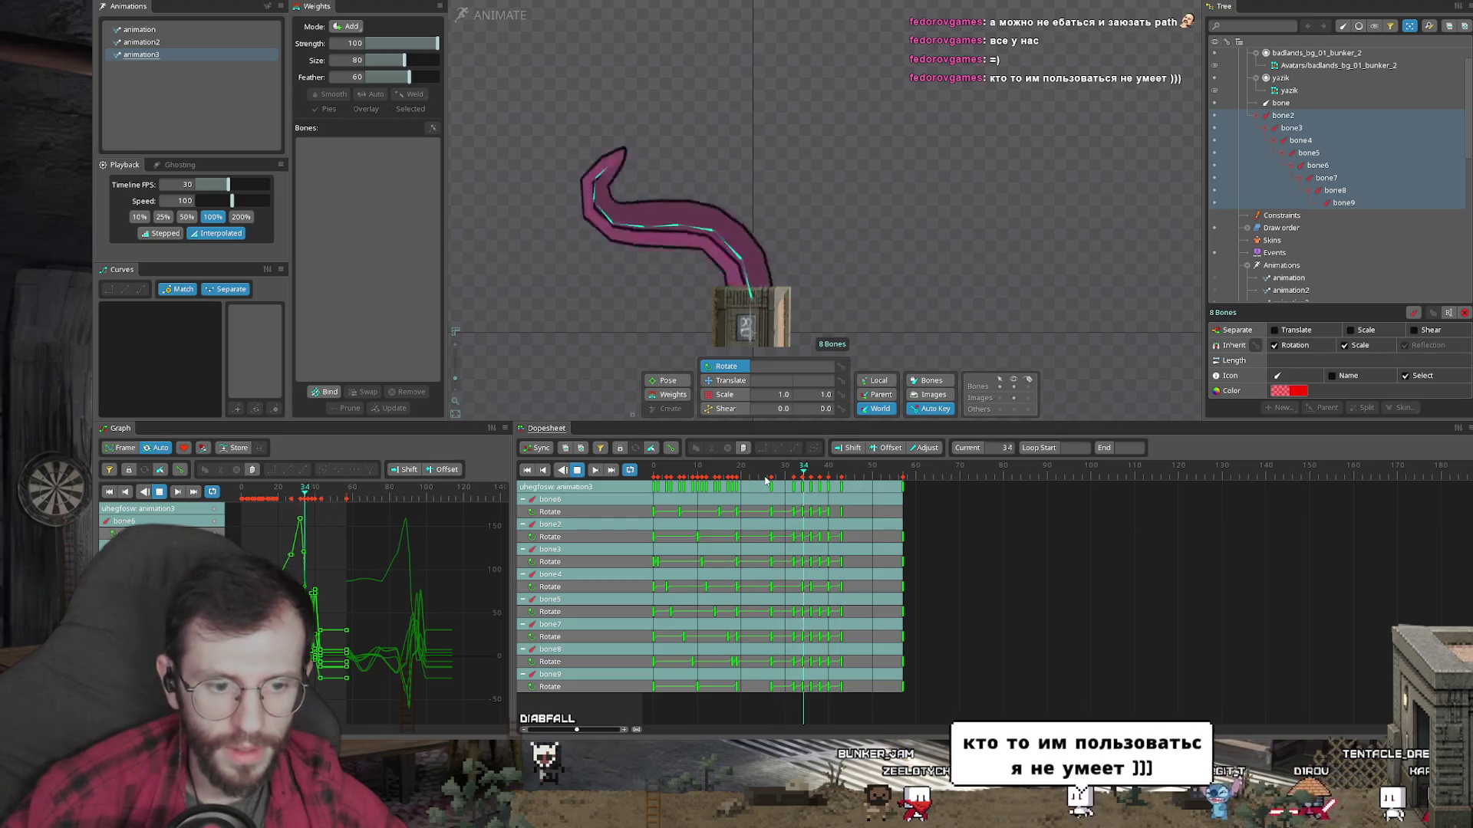
pyautogui.press('space')
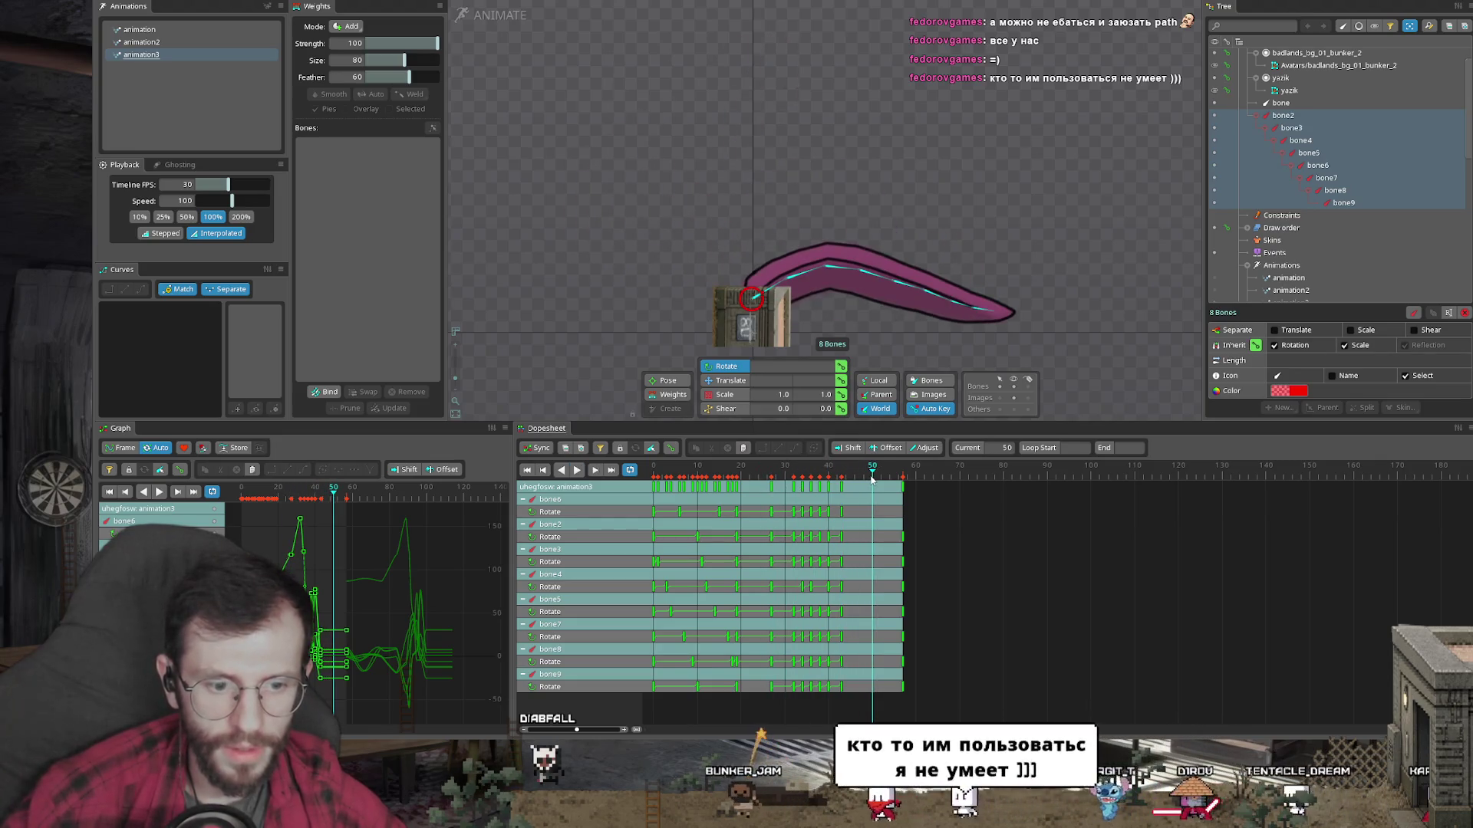
pyautogui.click(791, 299)
pyautogui.moveTo(873, 316)
pyautogui.mouseDown()
pyautogui.moveTo(782, 237)
pyautogui.moveTo(850, 255)
pyautogui.mouseUp()
# Step: Curl bones 4–6 to the right and preview the pose
pyautogui.click(753, 211)
pyautogui.keyDown('ctrl'); pyautogui.click(790, 163); pyautogui.keyUp('ctrl')
pyautogui.keyDown('ctrl'); pyautogui.click(824, 124); pyautogui.keyUp('ctrl')
pyautogui.moveTo(825, 124)
pyautogui.mouseDown()
pyautogui.moveTo(924, 296)
pyautogui.moveTo(924, 281)
pyautogui.mouseUp()
pyautogui.press('space')
pyautogui.press('Escape')
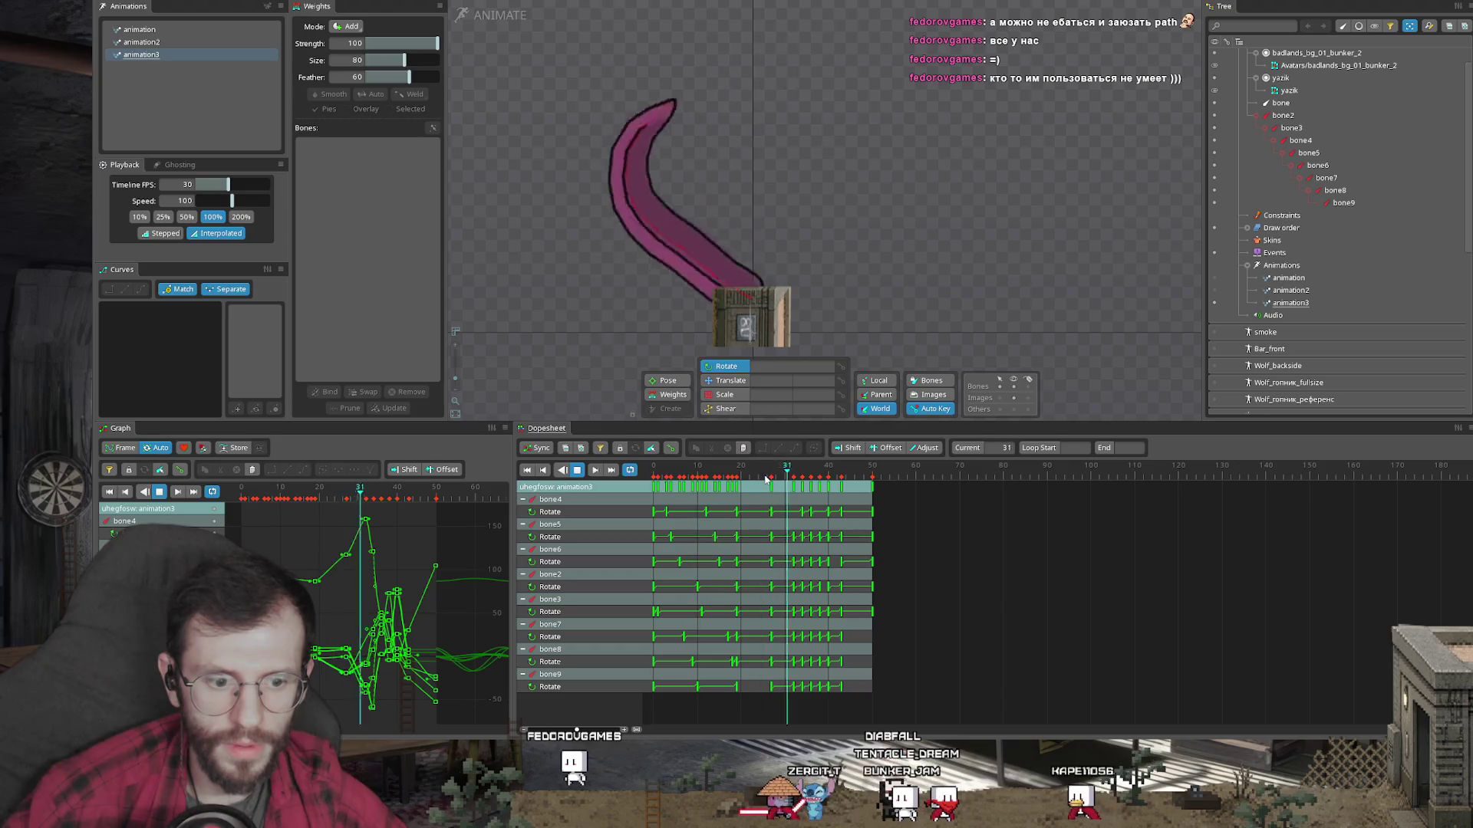
# Step: At frame 50, bend the tentacle tip over to the right using bones 6, 8 and 9
pyautogui.click(872, 476)
pyautogui.click(872, 476)
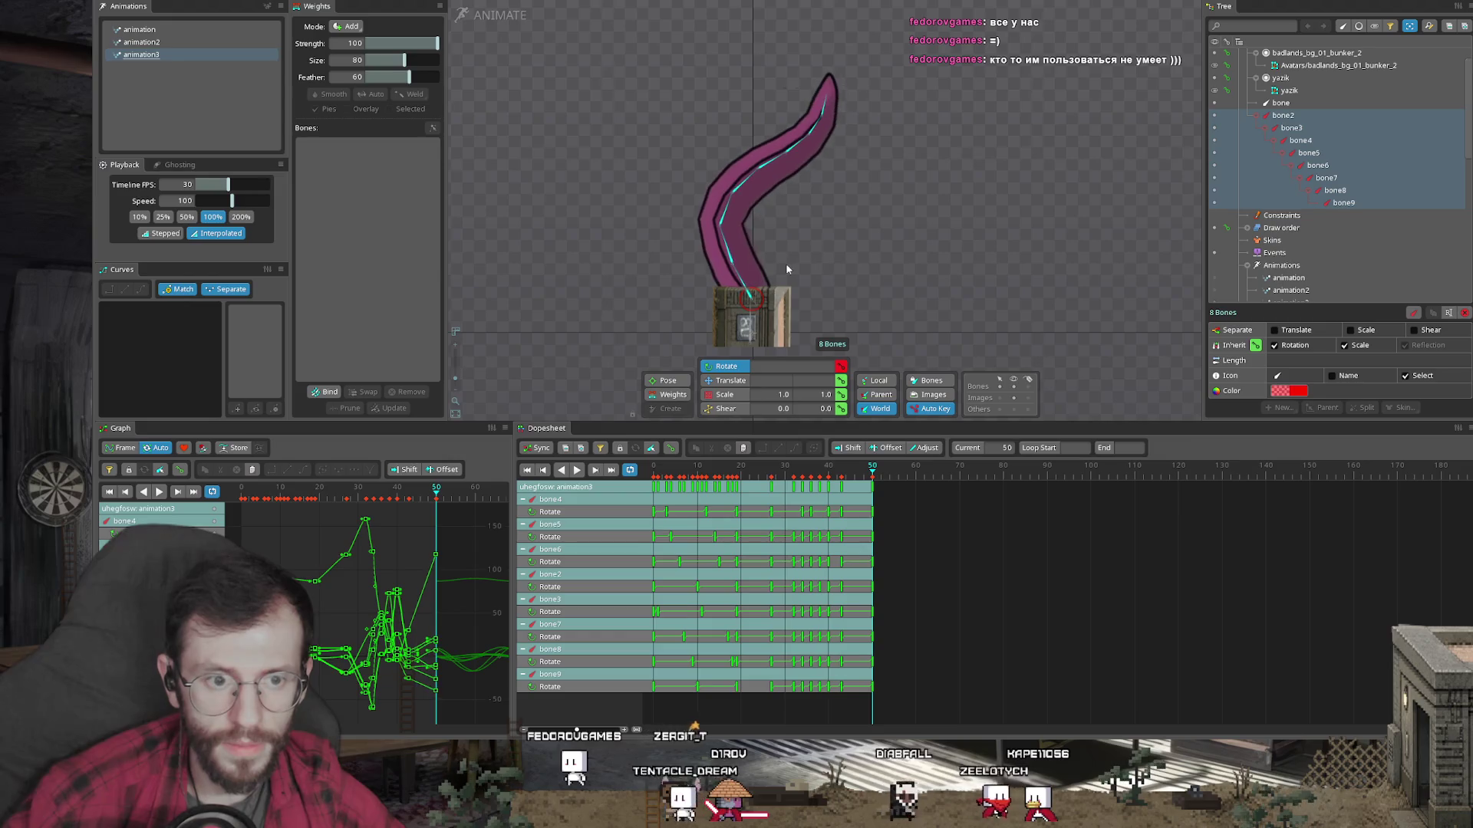
pyautogui.click(780, 195)
pyautogui.keyDown('ctrl'); pyautogui.click(819, 113); pyautogui.keyUp('ctrl')
pyautogui.keyDown('ctrl'); pyautogui.click(819, 112); pyautogui.keyUp('ctrl')
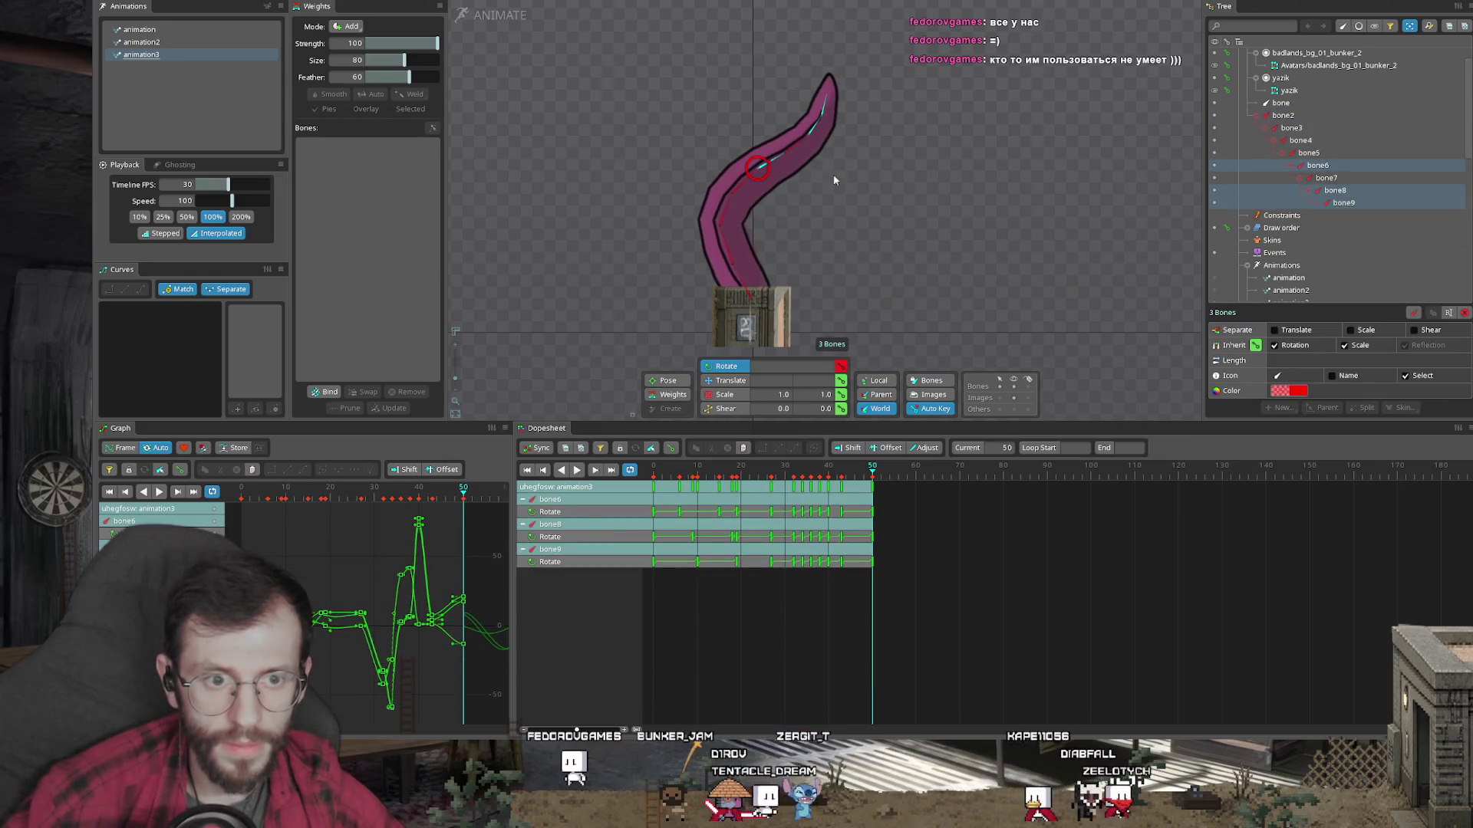
pyautogui.moveTo(832, 164); pyautogui.dragTo(853, 215)
pyautogui.click(892, 479)
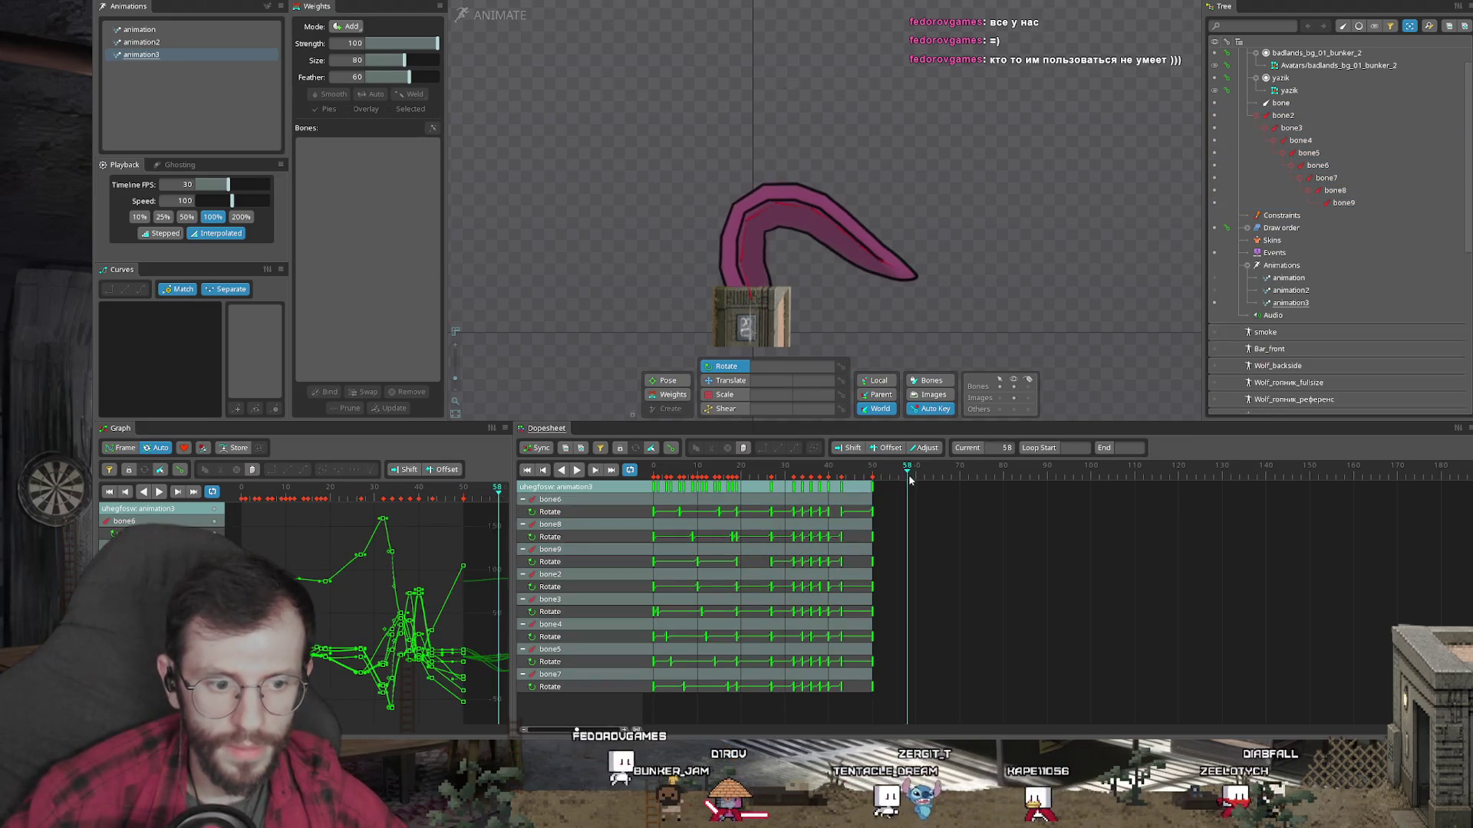
# Step: Swing the tentacle from bone2 and rotate bones 6–9 so the tip points downward
pyautogui.moveTo(742, 265)
pyautogui.mouseDown()
pyautogui.moveTo(813, 265)
pyautogui.moveTo(802, 245)
pyautogui.mouseUp()
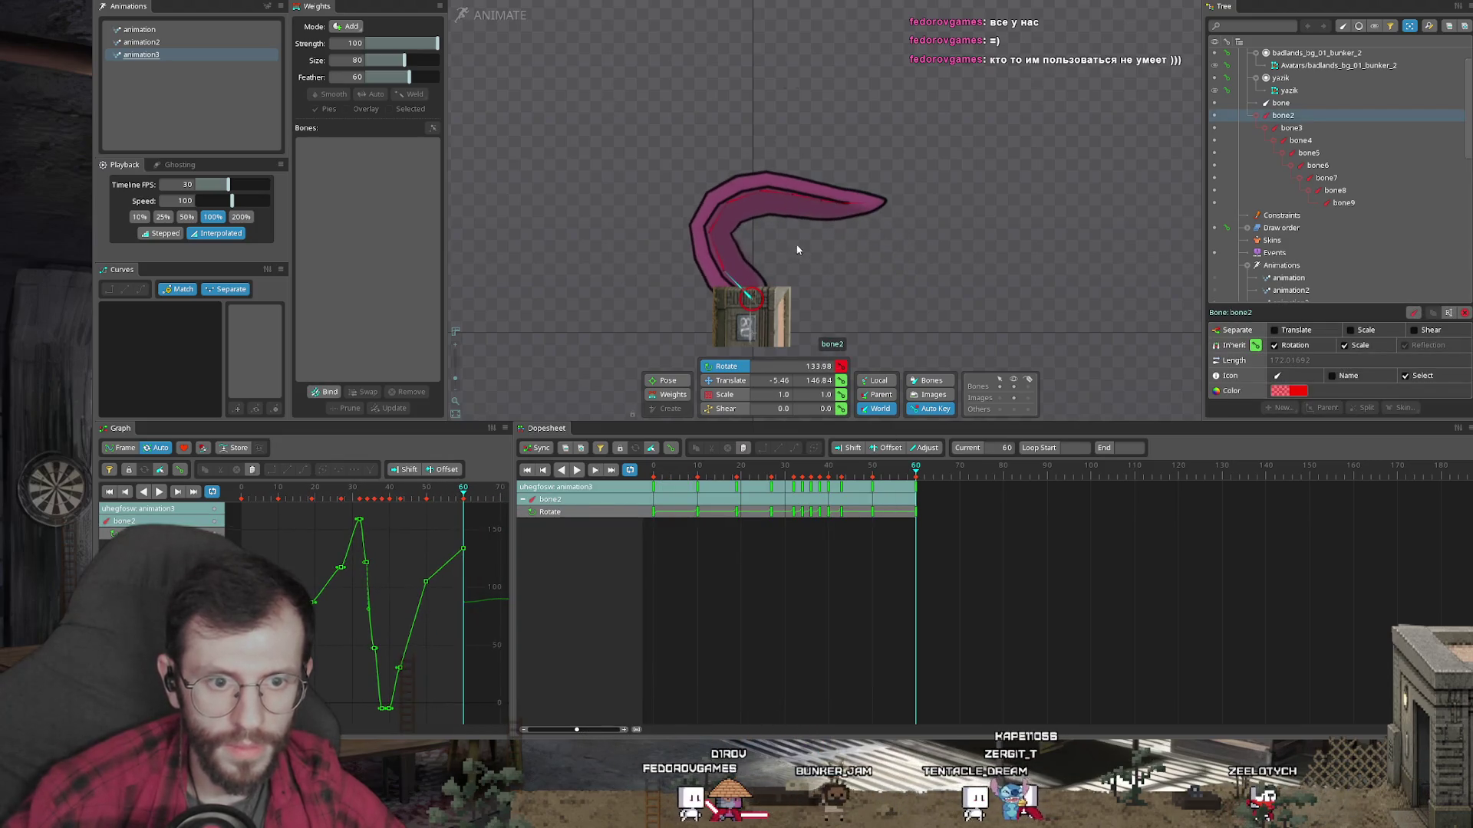
pyautogui.click(771, 191)
pyautogui.keyDown('ctrl'); pyautogui.click(805, 199); pyautogui.keyUp('ctrl')
pyautogui.keyDown('ctrl'); pyautogui.click(840, 204); pyautogui.keyUp('ctrl')
pyautogui.keyDown('ctrl'); pyautogui.click(871, 202); pyautogui.keyUp('ctrl')
pyautogui.moveTo(918, 217); pyautogui.dragTo(920, 261)
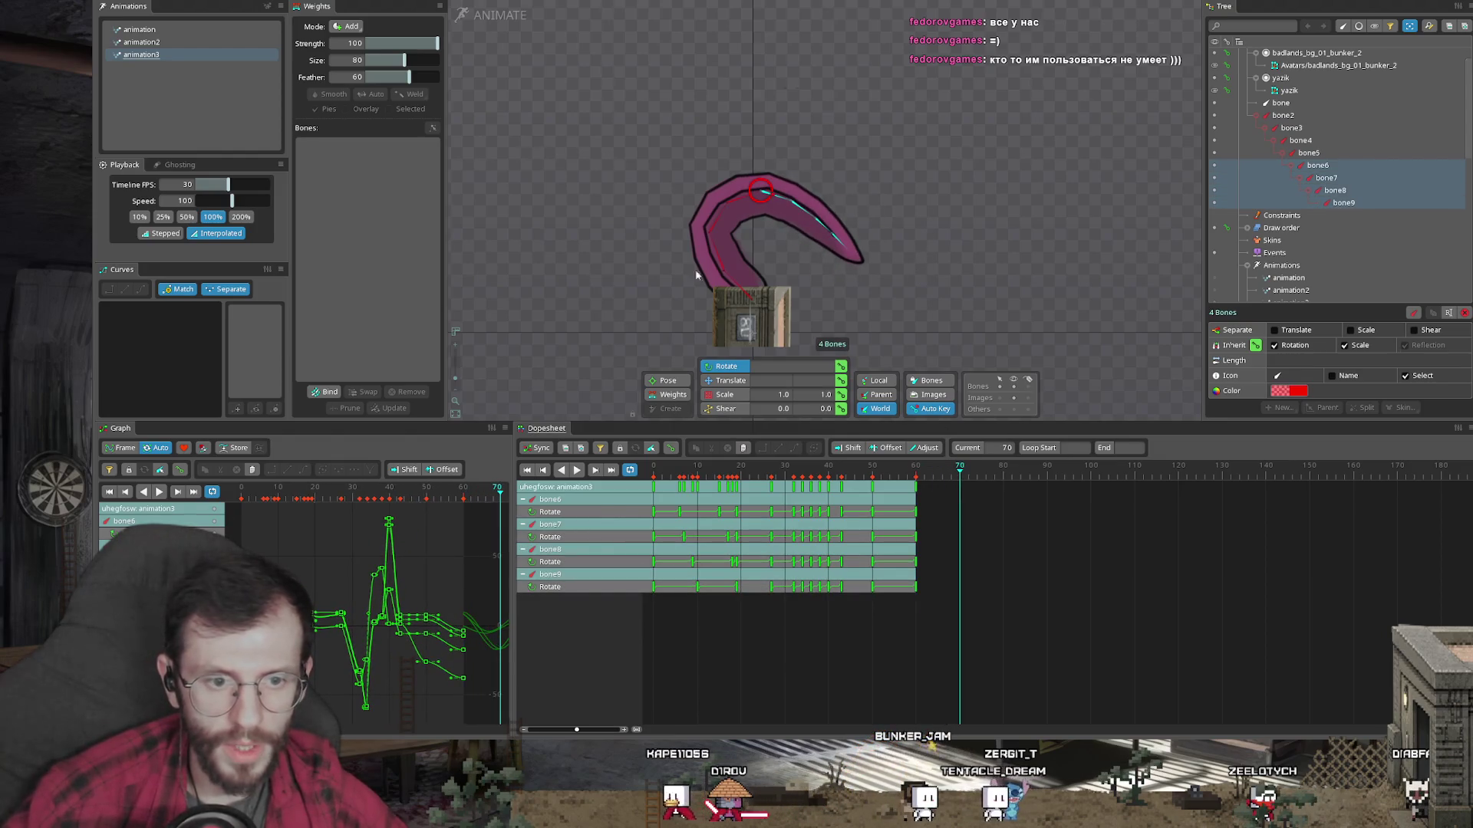
# Step: Rotate bone2 to about 102 degrees and lift bone3 and bone4 up and left
pyautogui.click(734, 270)
pyautogui.moveTo(853, 283); pyautogui.dragTo(827, 334)
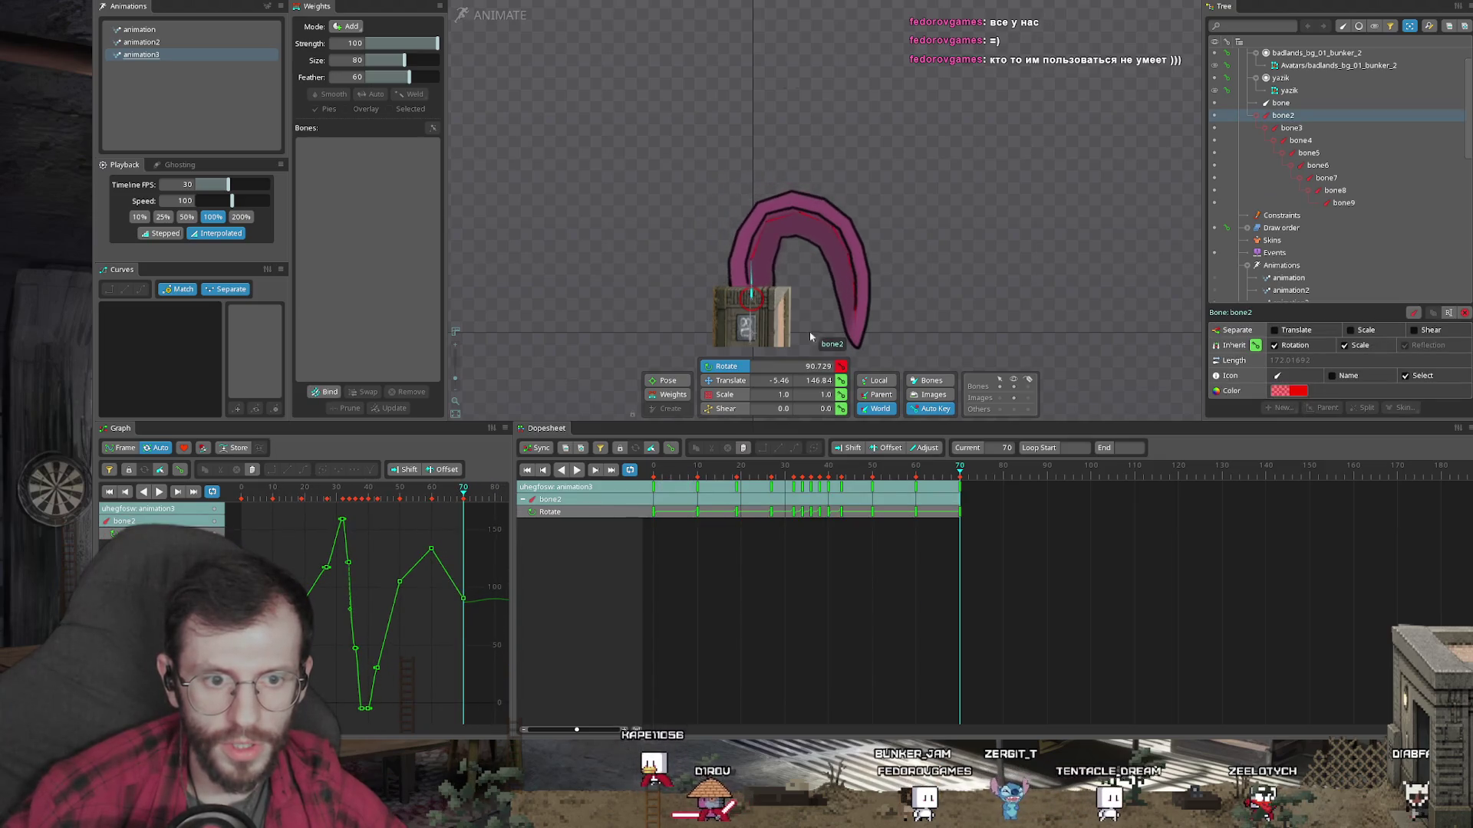
pyautogui.click(773, 218)
pyautogui.moveTo(821, 188); pyautogui.dragTo(807, 139)
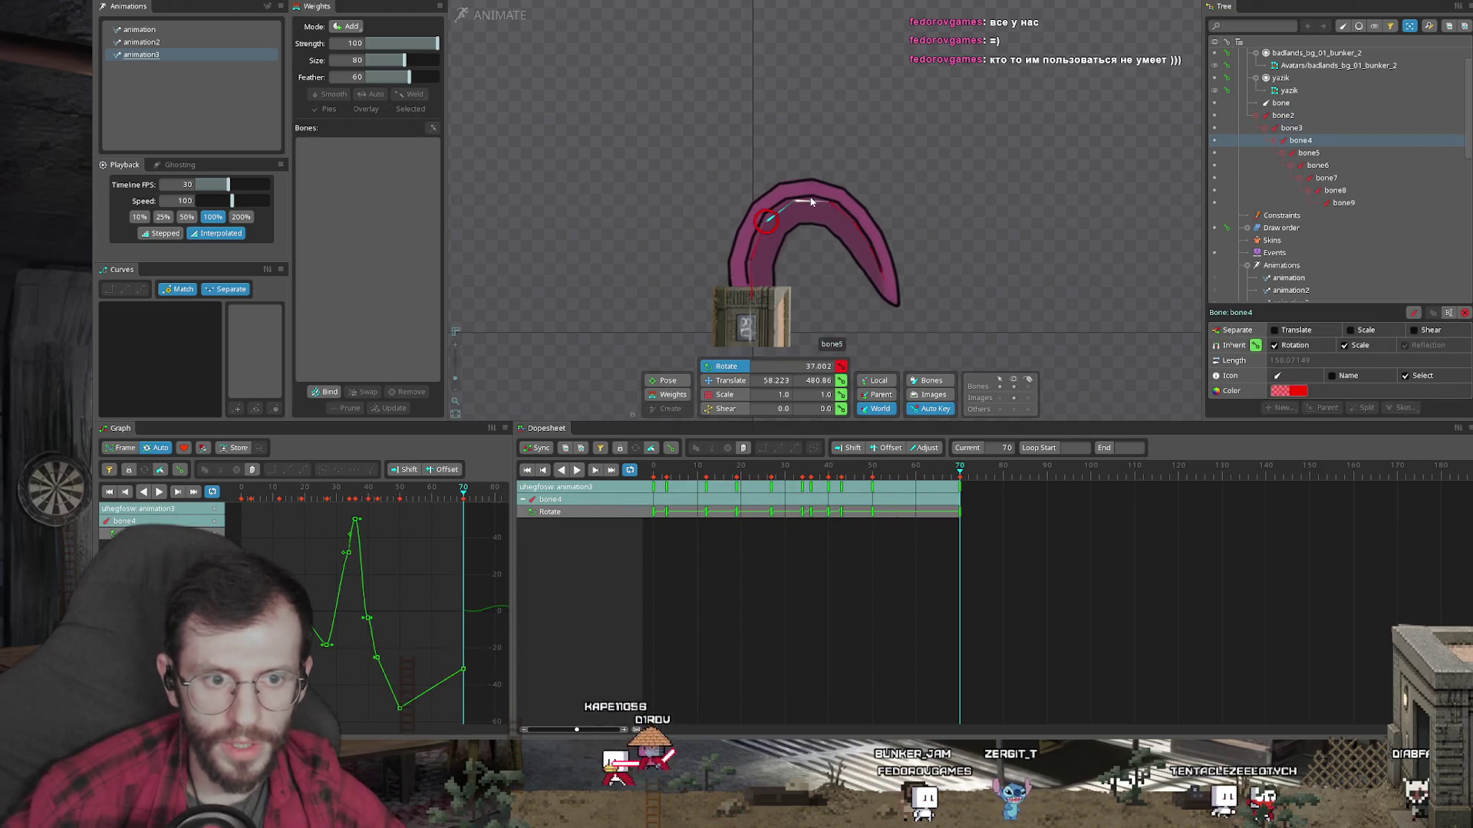
pyautogui.moveTo(810, 201); pyautogui.dragTo(765, 124)
pyautogui.moveTo(758, 240)
pyautogui.mouseDown()
pyautogui.moveTo(698, 139)
pyautogui.moveTo(669, 162)
pyautogui.mouseUp()
pyautogui.click(753, 162)
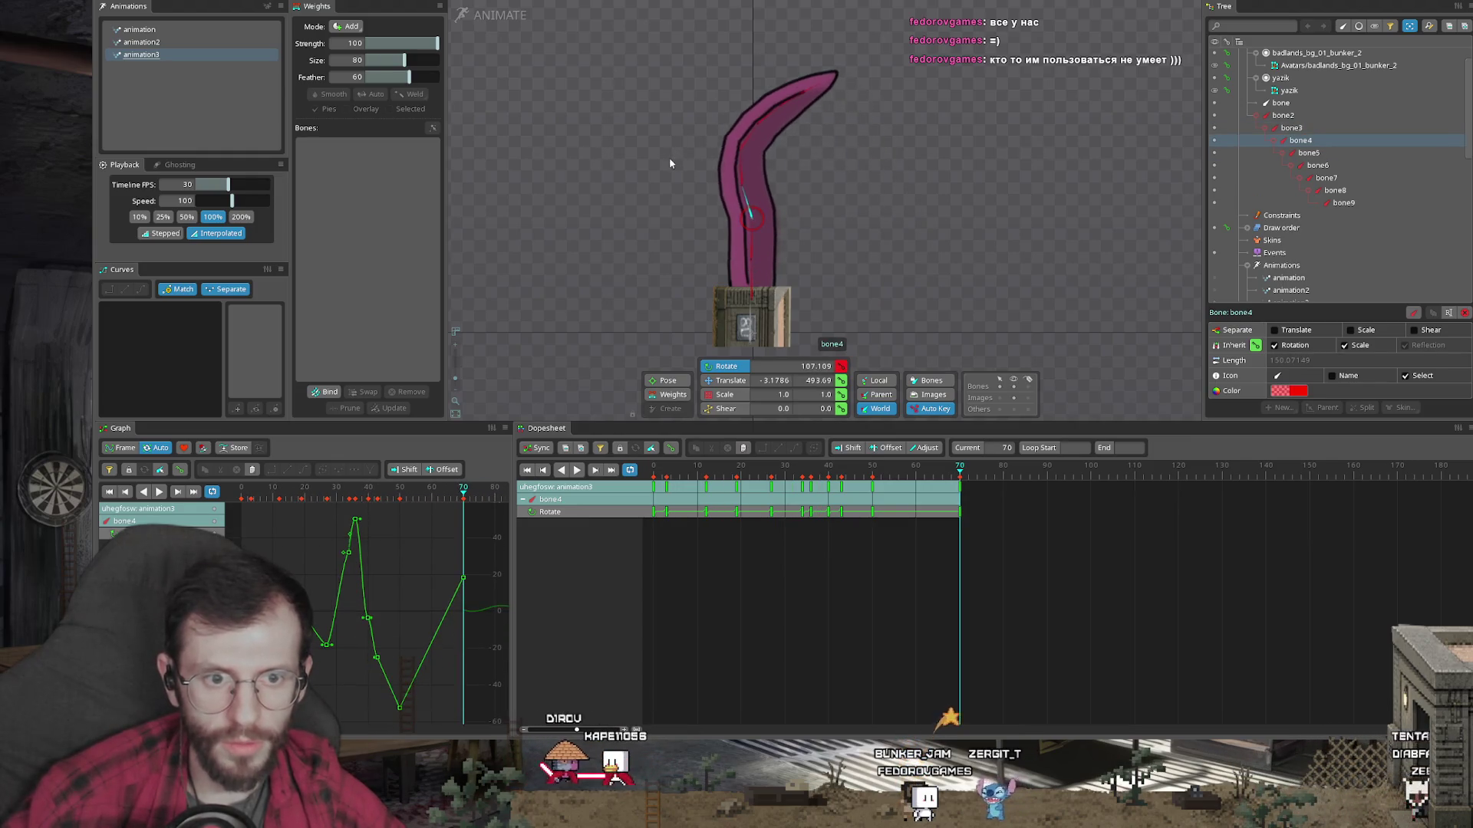
# Step: Rotate bone7 to about 45 degrees, bend bones 8–9 right, and play back from frame 50
pyautogui.click(755, 127)
pyautogui.moveTo(748, 111); pyautogui.dragTo(729, 73)
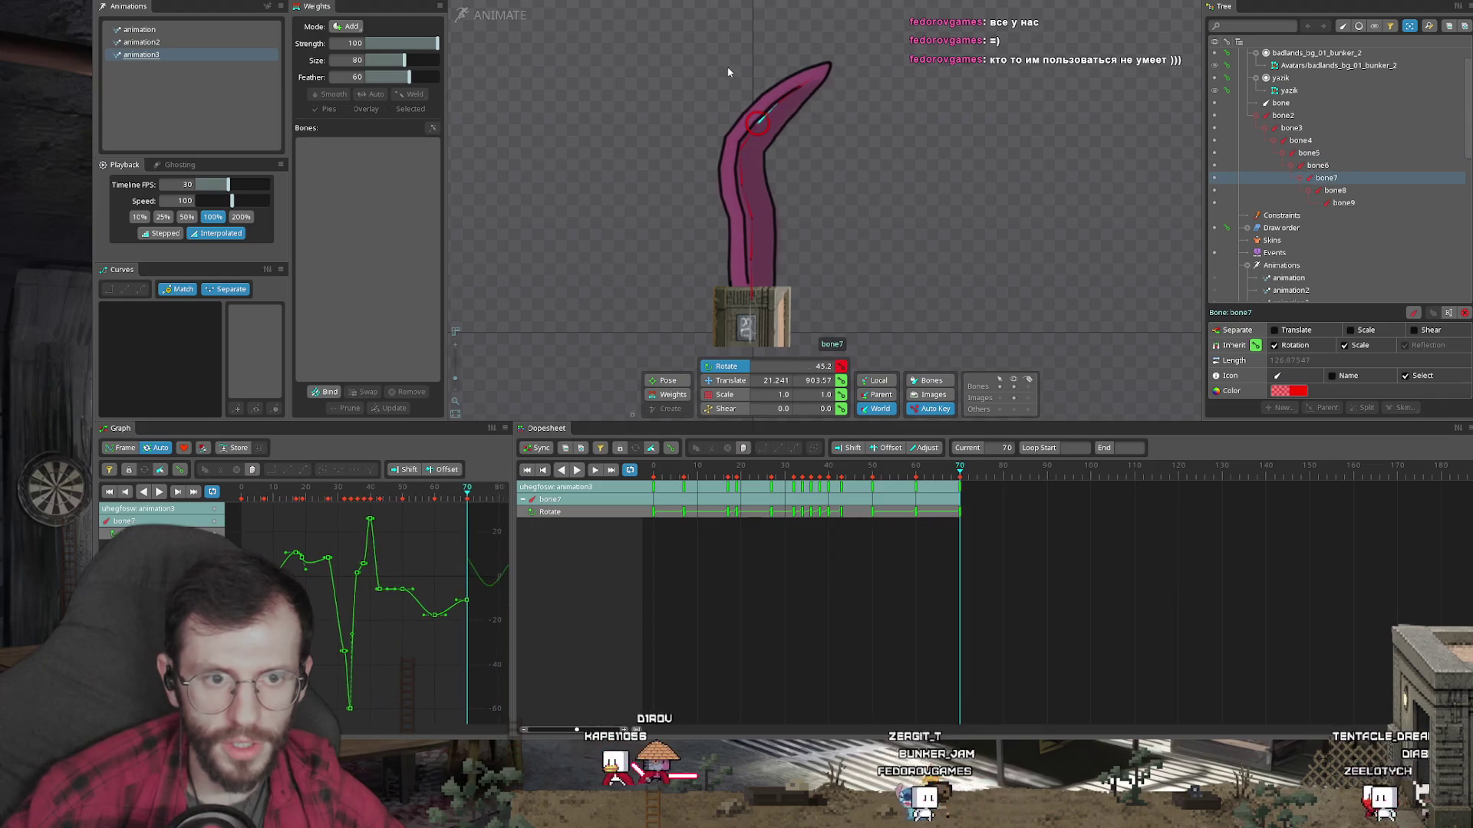
pyautogui.click(790, 99)
pyautogui.keyDown('ctrl'); pyautogui.click(813, 88); pyautogui.keyUp('ctrl')
pyautogui.moveTo(813, 89); pyautogui.dragTo(859, 86)
pyautogui.click(872, 465)
pyautogui.press('space')
pyautogui.press('space')
pyautogui.click(1003, 469)
# Step: Copy the frame 0 keys and paste them at frame 80 so the animation loops
pyautogui.press('Escape')
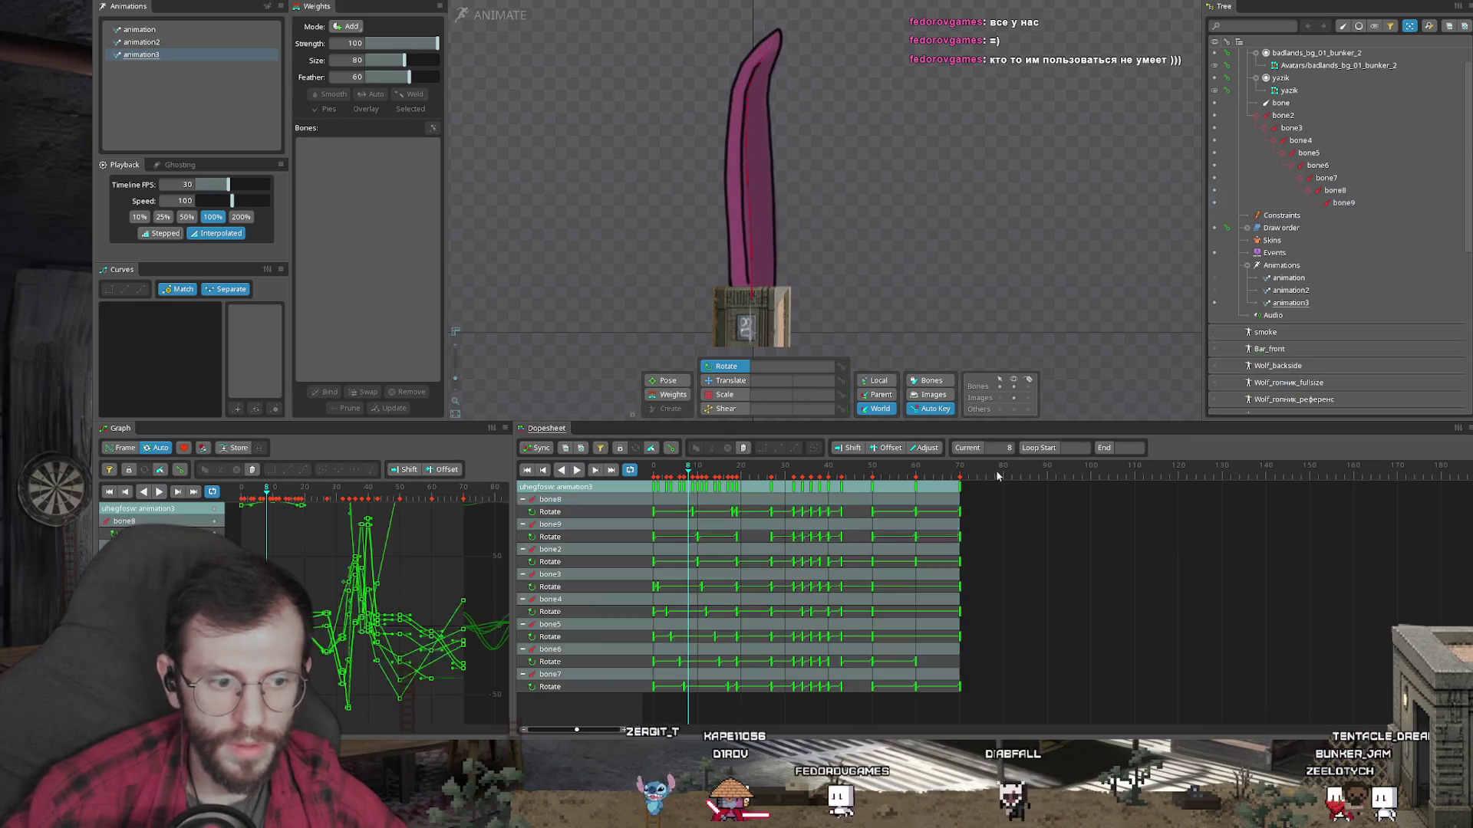
pyautogui.click(653, 487)
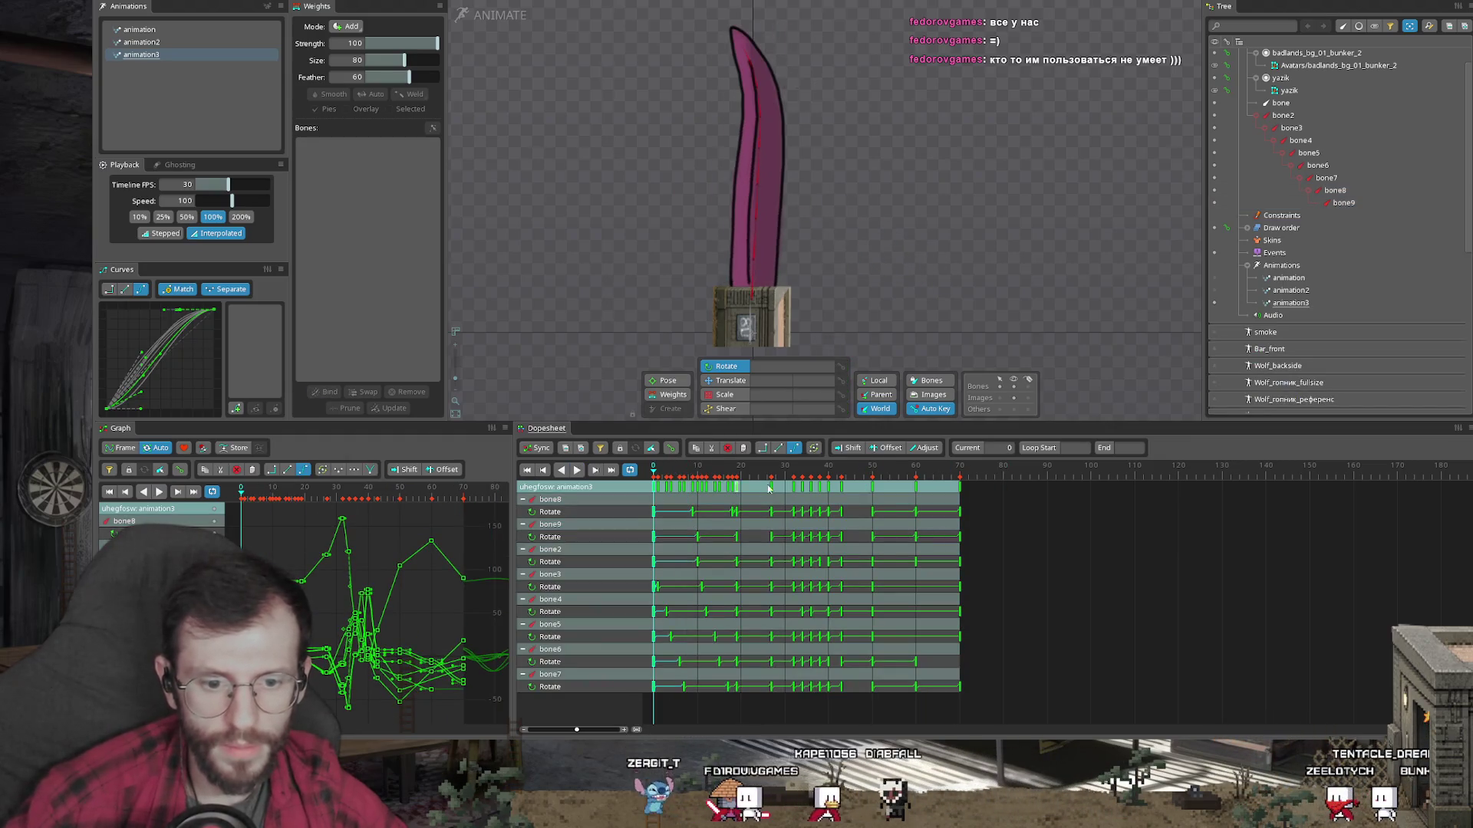
pyautogui.click(1003, 477)
pyautogui.hotkey('ctrl', 'v')
pyautogui.press('space')
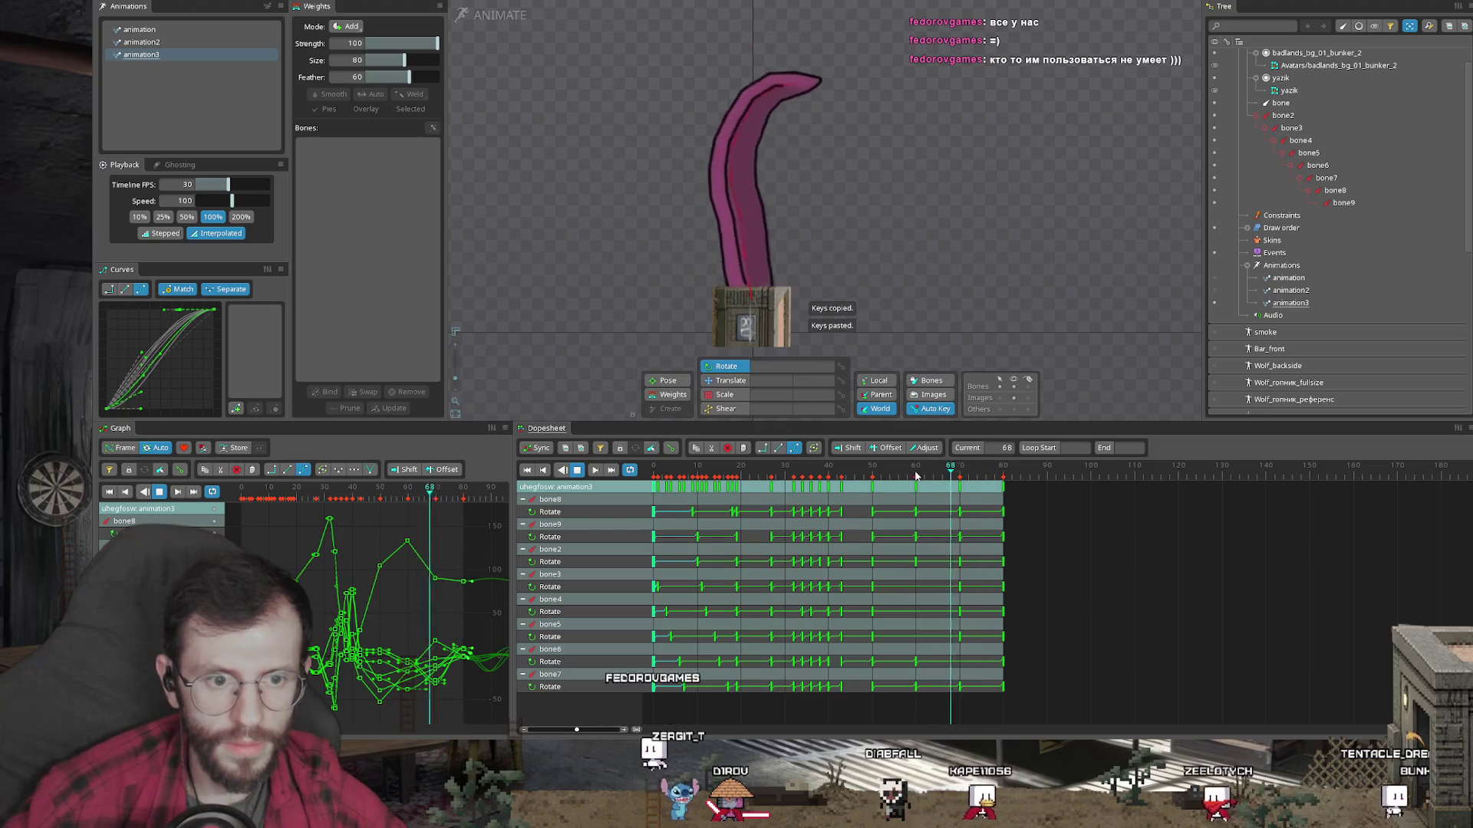
pyautogui.press('space')
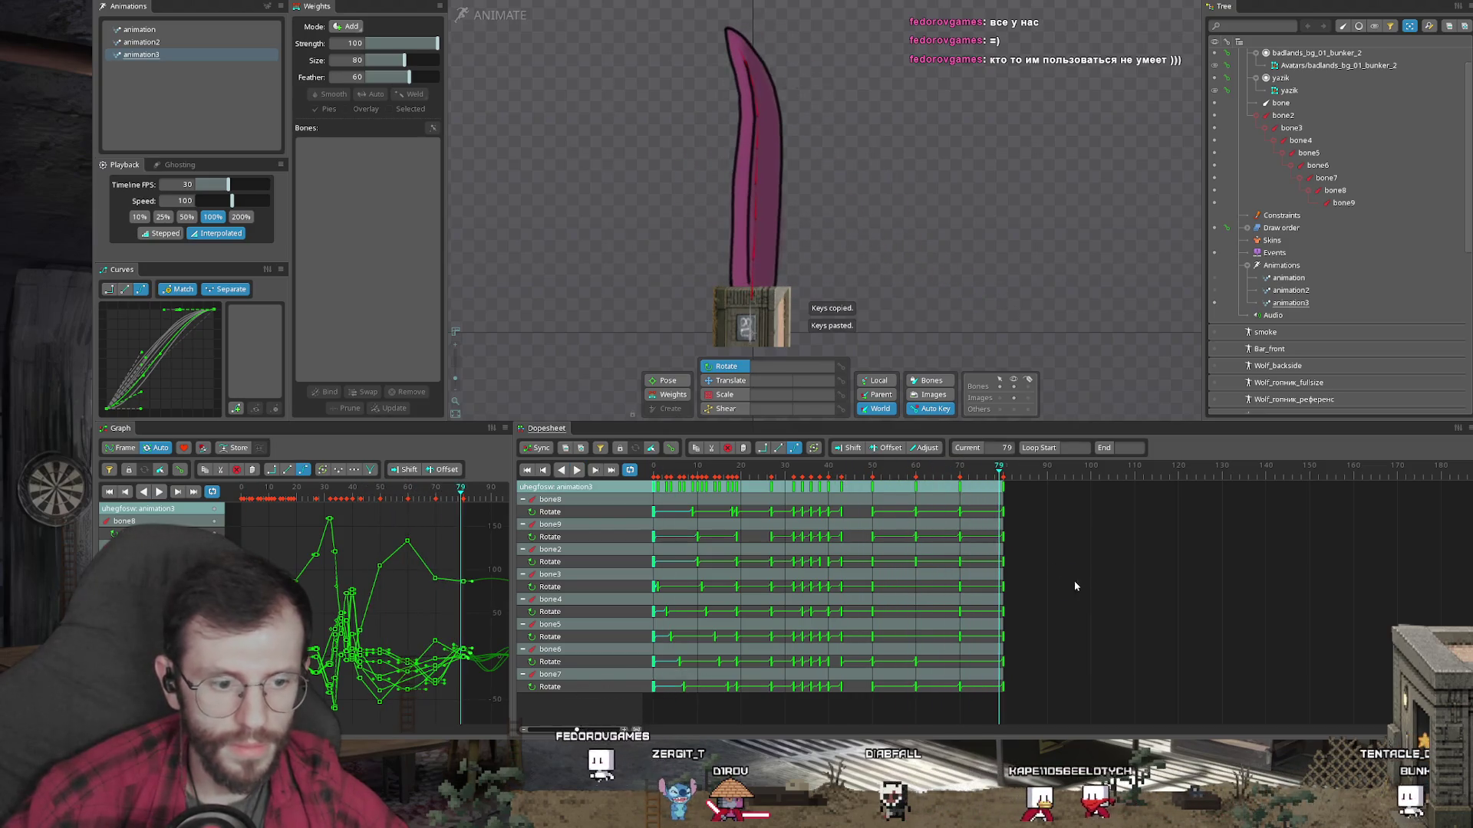
# Step: Scale the later keys so every track ends at frame 60, then play the retimed animation
pyautogui.moveTo(1074, 586); pyautogui.dragTo(851, 479)
pyautogui.moveTo(1073, 538); pyautogui.dragTo(947, 538)
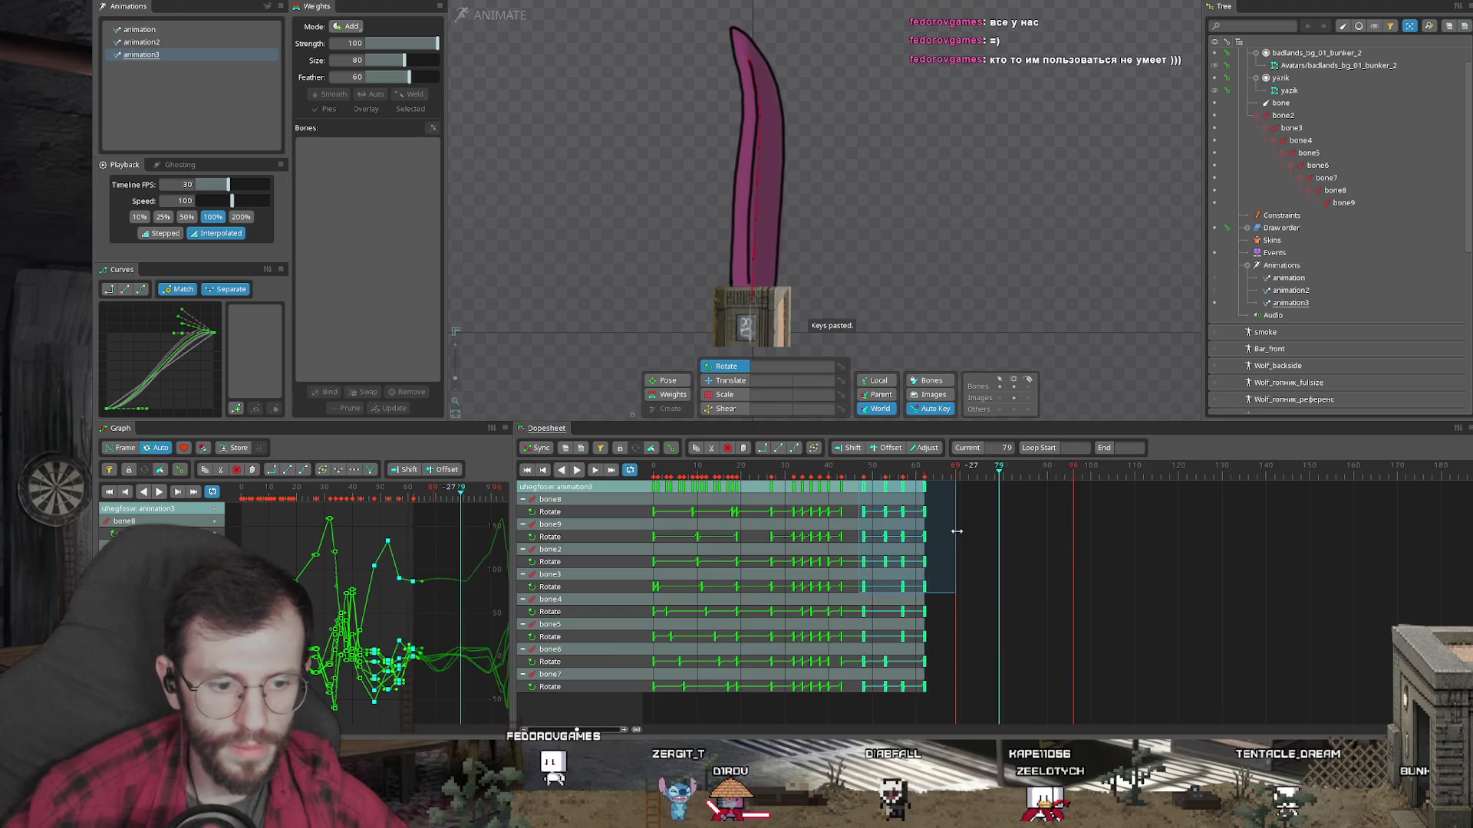
pyautogui.press('space')
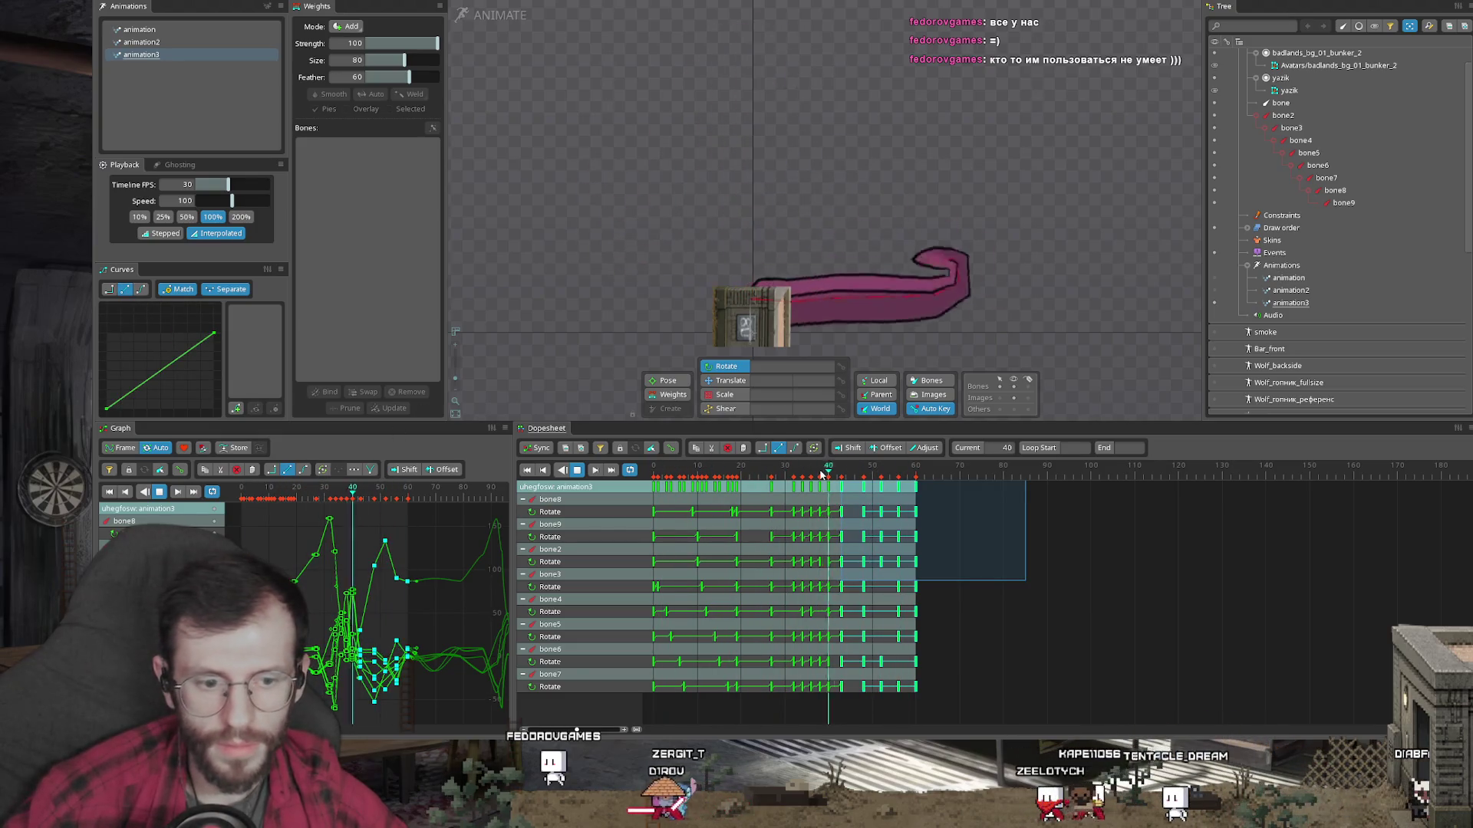
pyautogui.click(821, 475)
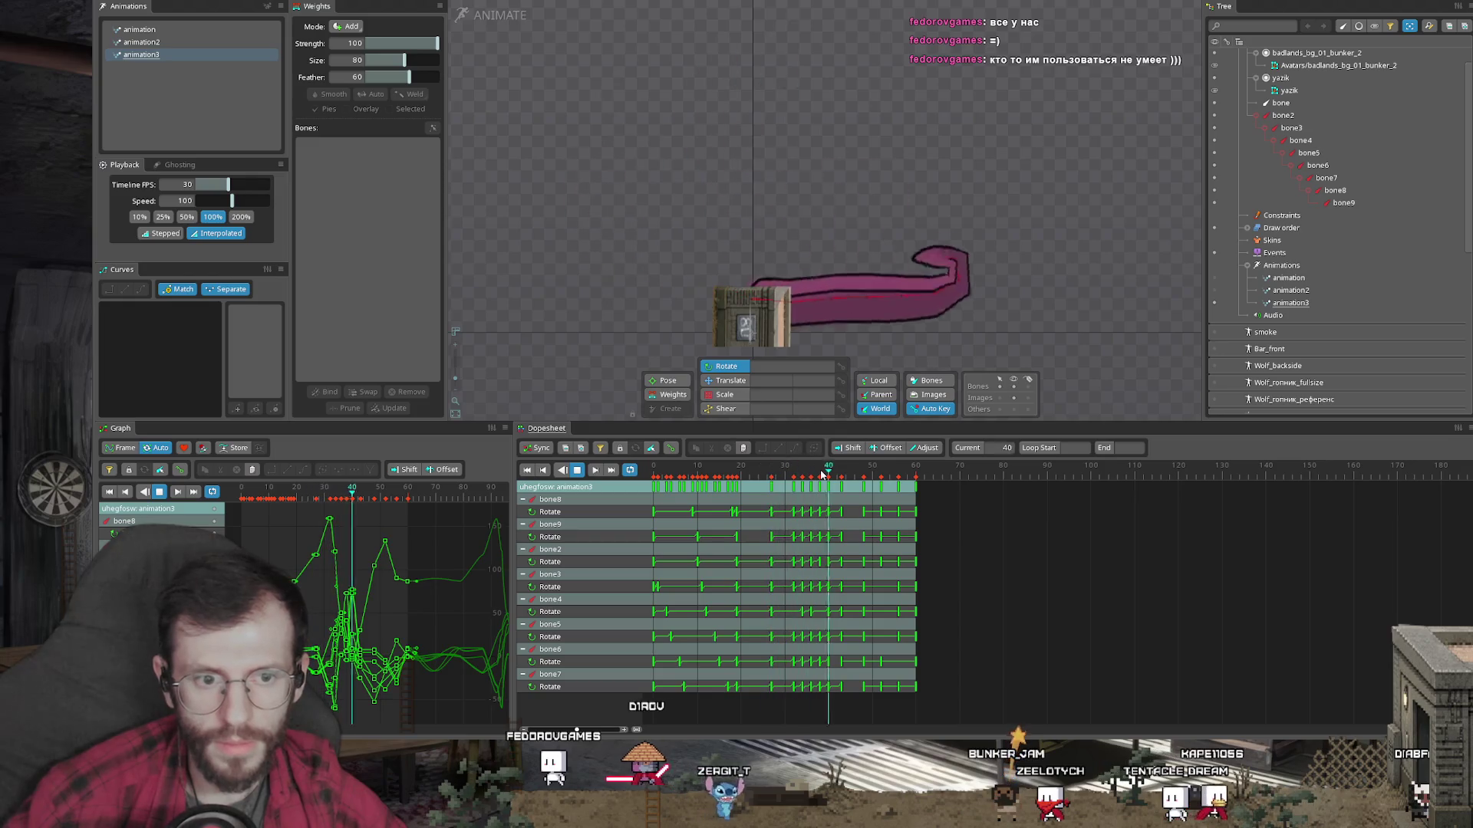
pyautogui.click(877, 496)
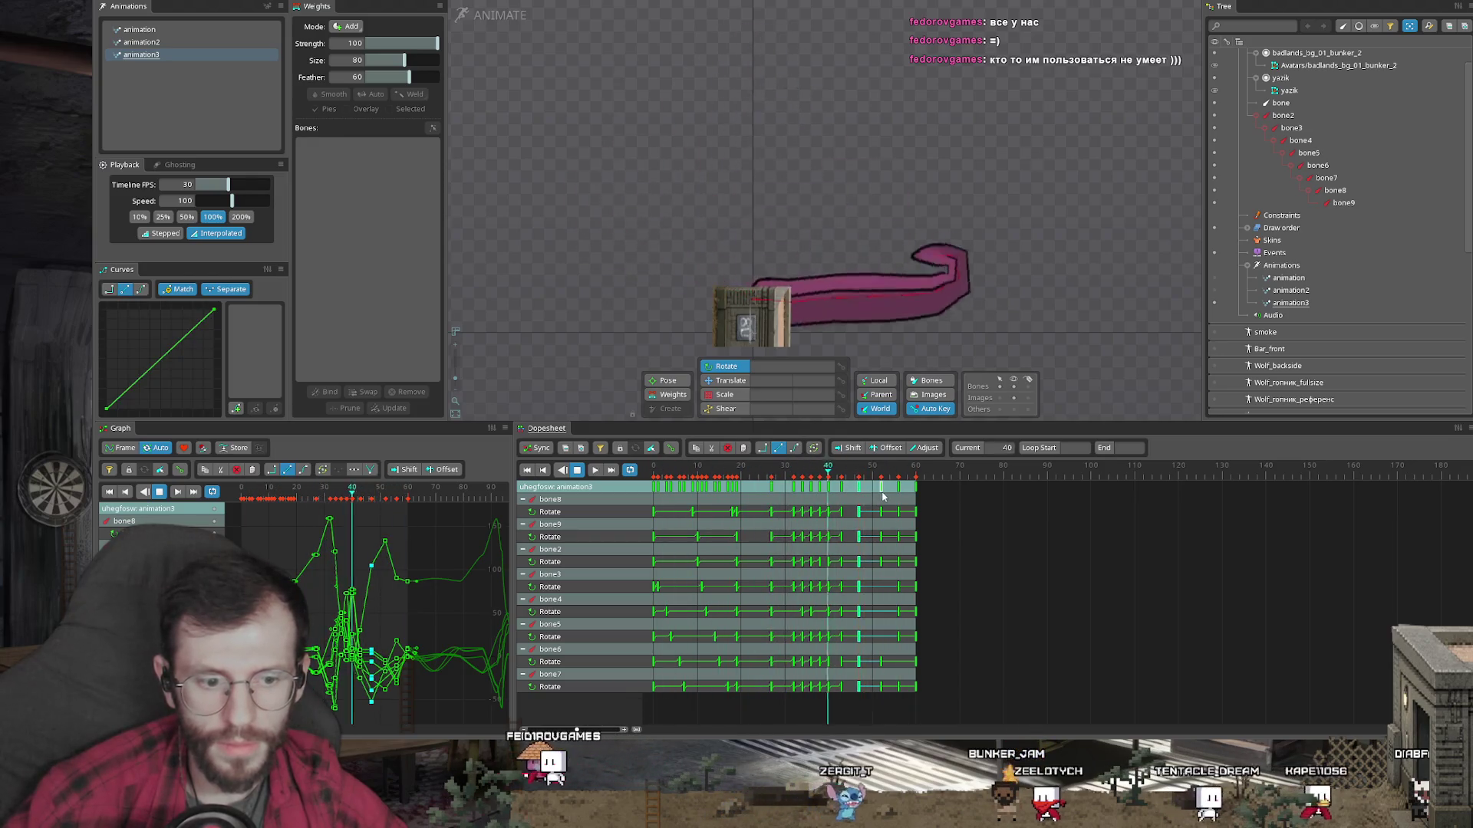
pyautogui.click(887, 481)
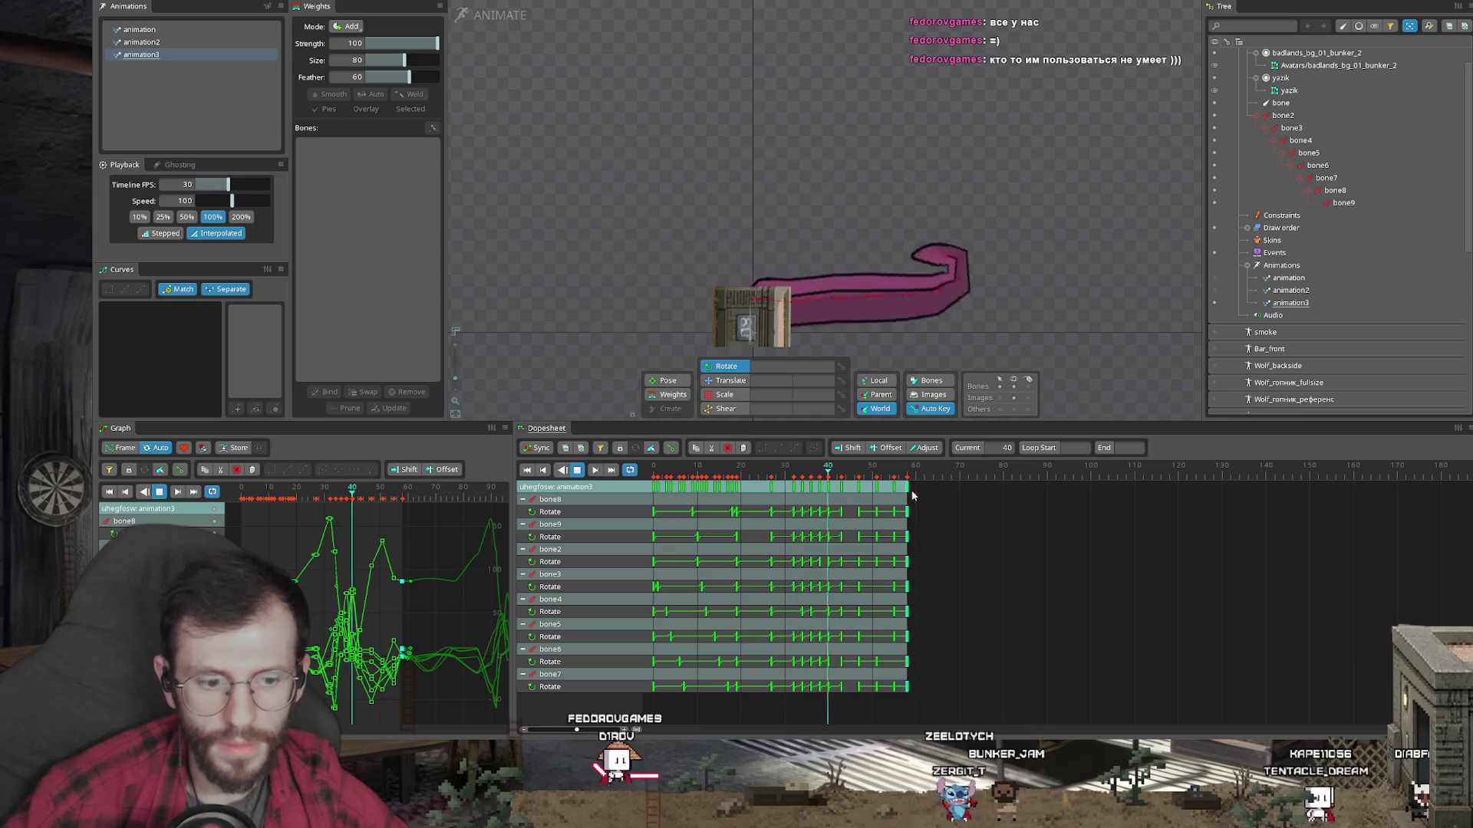
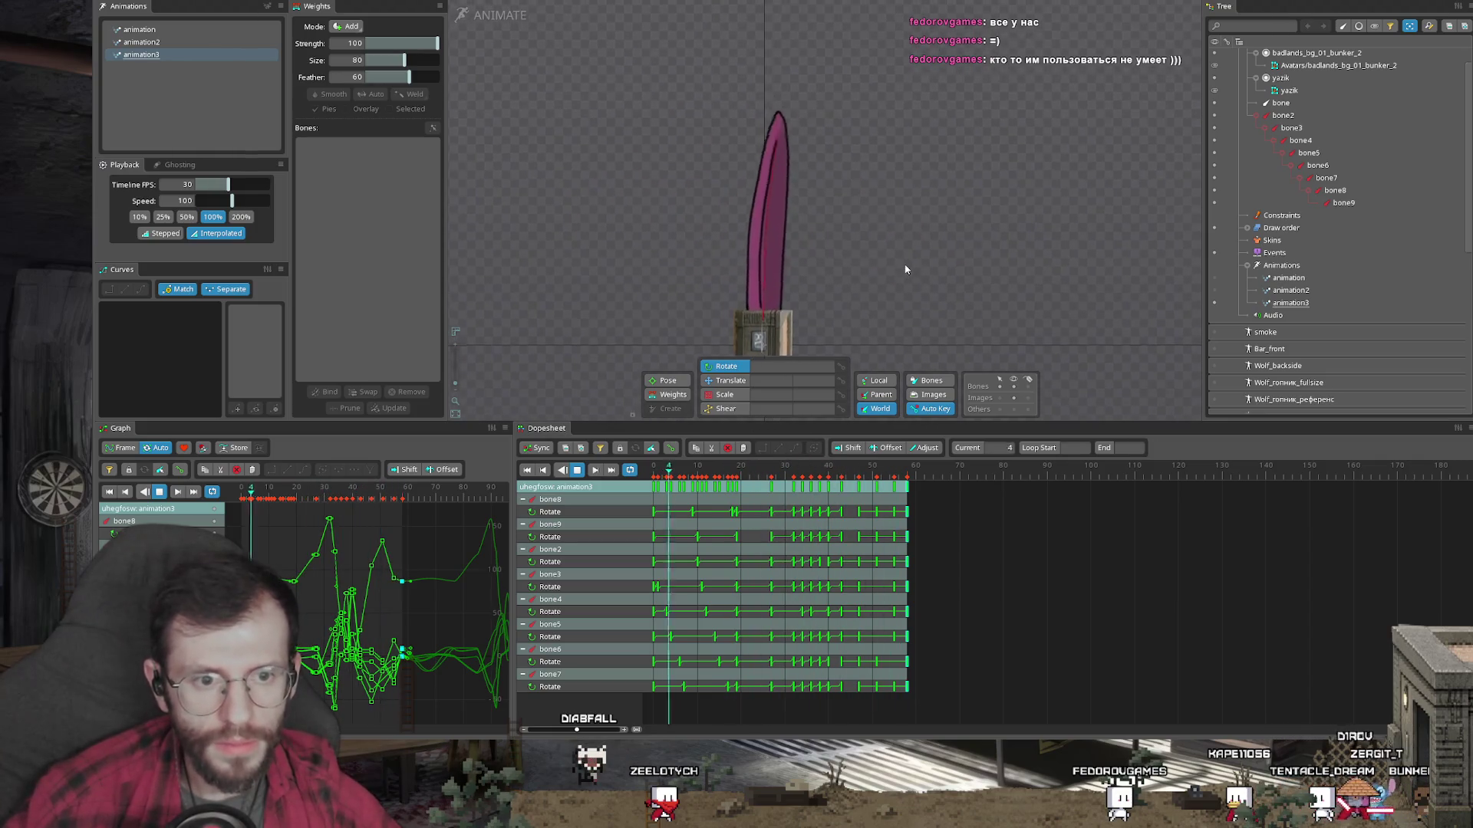
# Step: In animation3, move the frame-39 keys one frame earlier and the later keys two frames earlier
pyautogui.moveTo(878, 294); pyautogui.dragTo(789, 200)
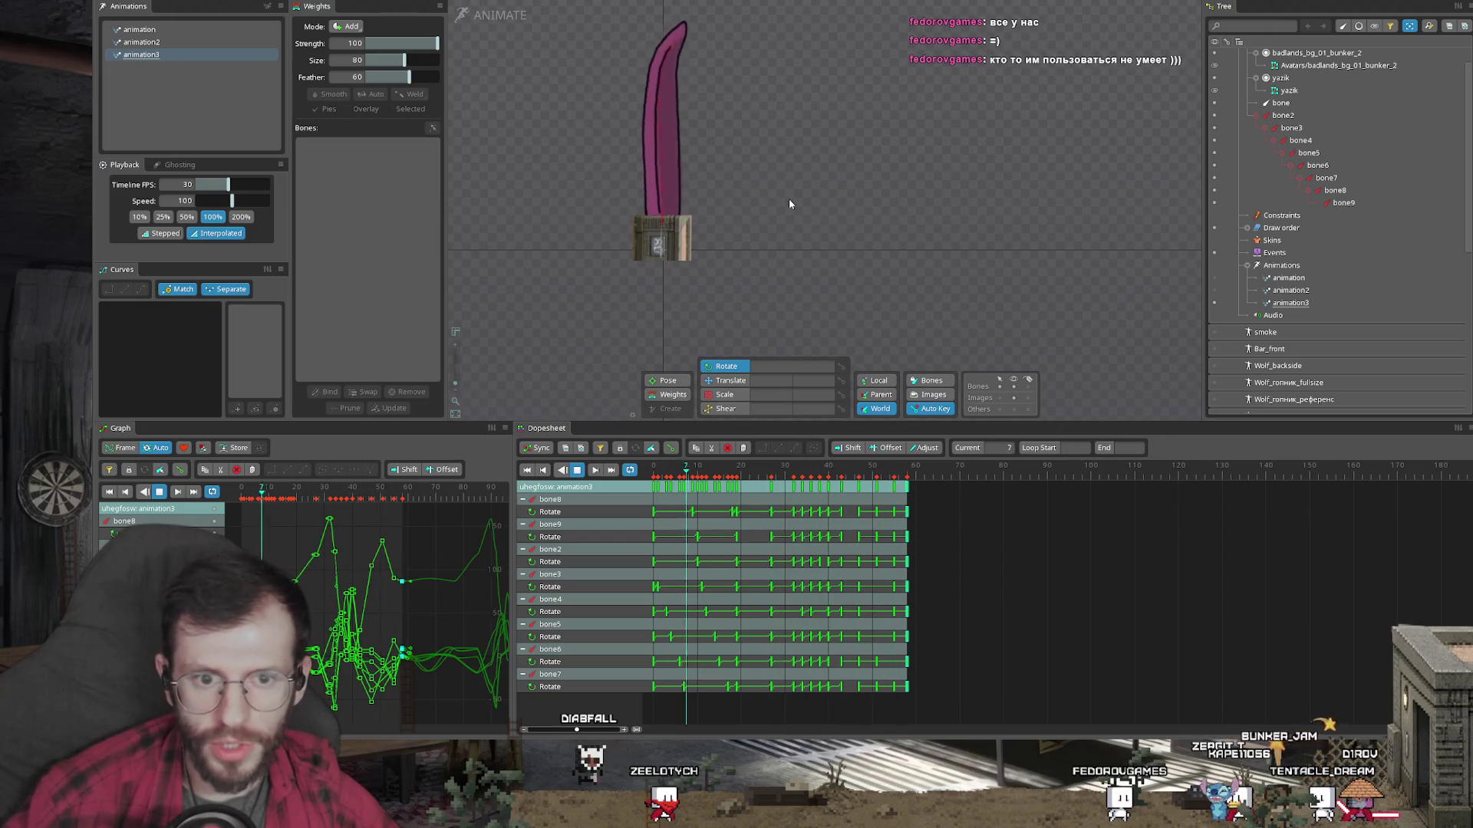
pyautogui.click(165, 41)
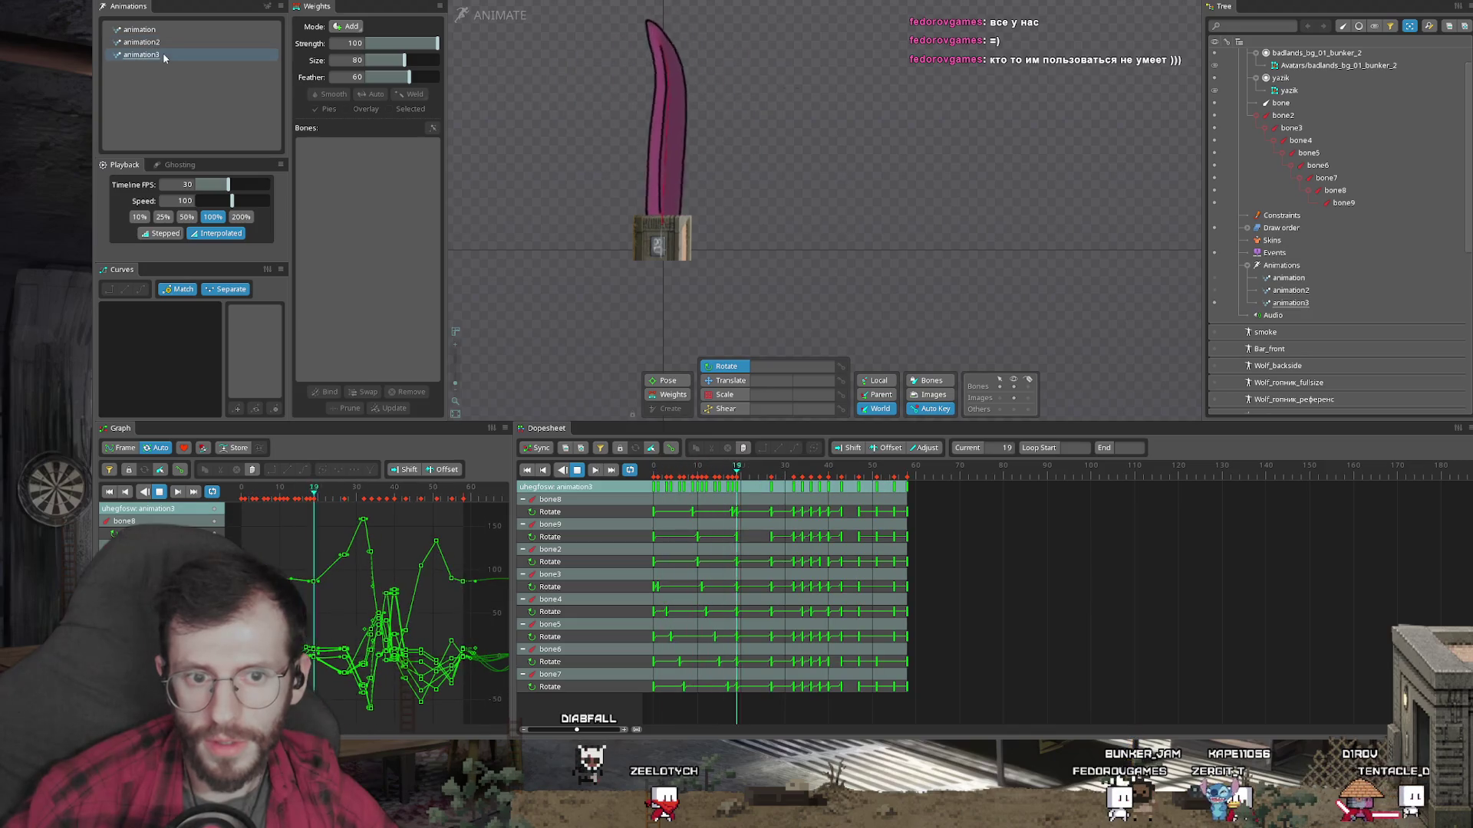
pyautogui.moveTo(817, 470); pyautogui.dragTo(852, 477)
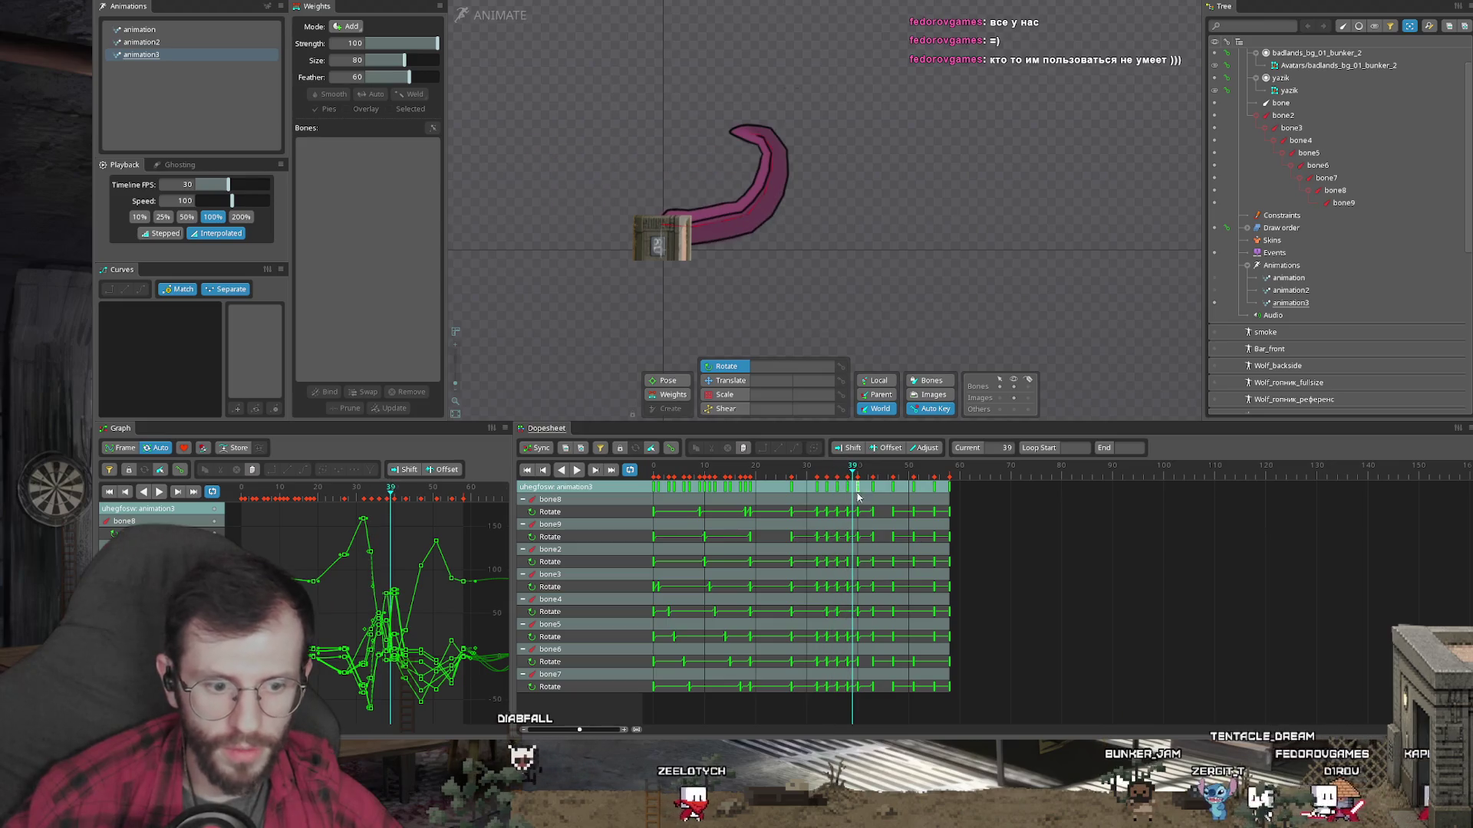
pyautogui.click(854, 493)
pyautogui.moveTo(850, 485); pyautogui.dragTo(848, 488)
pyautogui.moveTo(867, 541); pyautogui.dragTo(978, 482)
pyautogui.moveTo(872, 486); pyautogui.dragTo(862, 486)
# Step: Play animation3 to preview the new timing in a maximized, zoomed-in viewport
pyautogui.press('space')
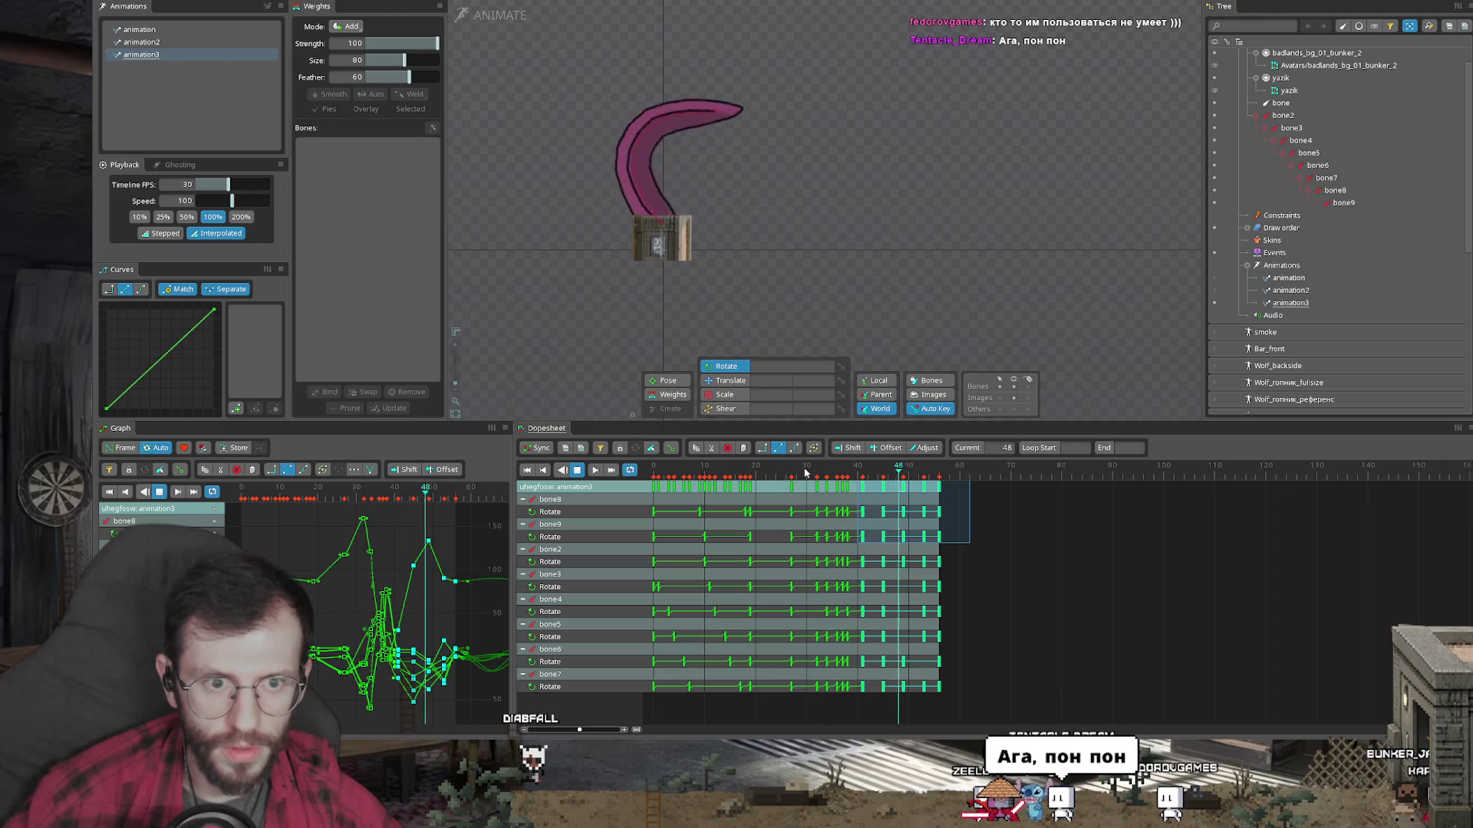
pyautogui.click(793, 236)
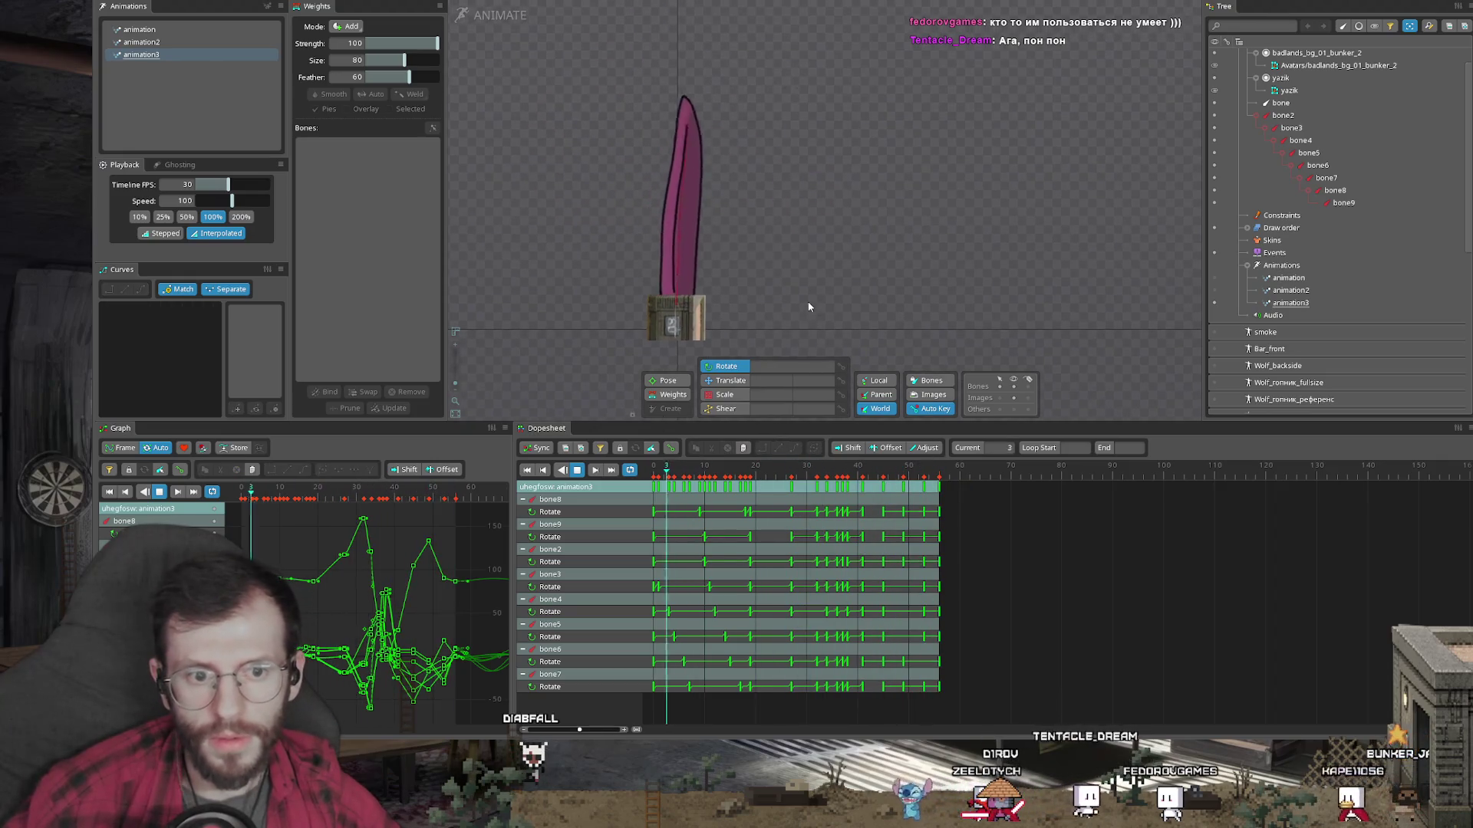
pyautogui.press('`')
pyautogui.moveTo(791, 310); pyautogui.dragTo(891, 494)
pyautogui.scroll(2, 843, 407)
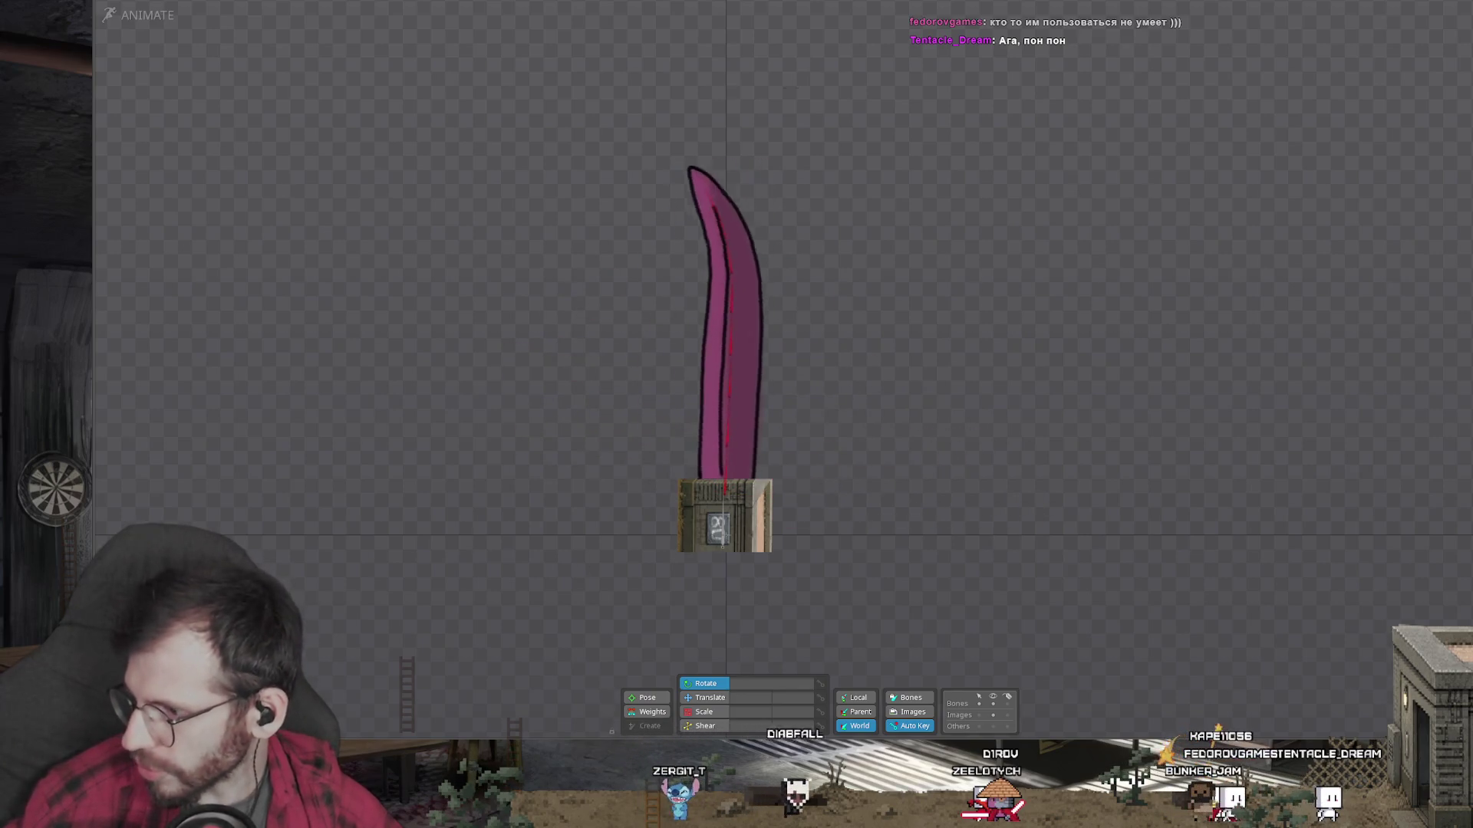
# Step: Launch Bandicam, fit a 1233x893 capture area over the blade, and start recording
pyautogui.press('super')
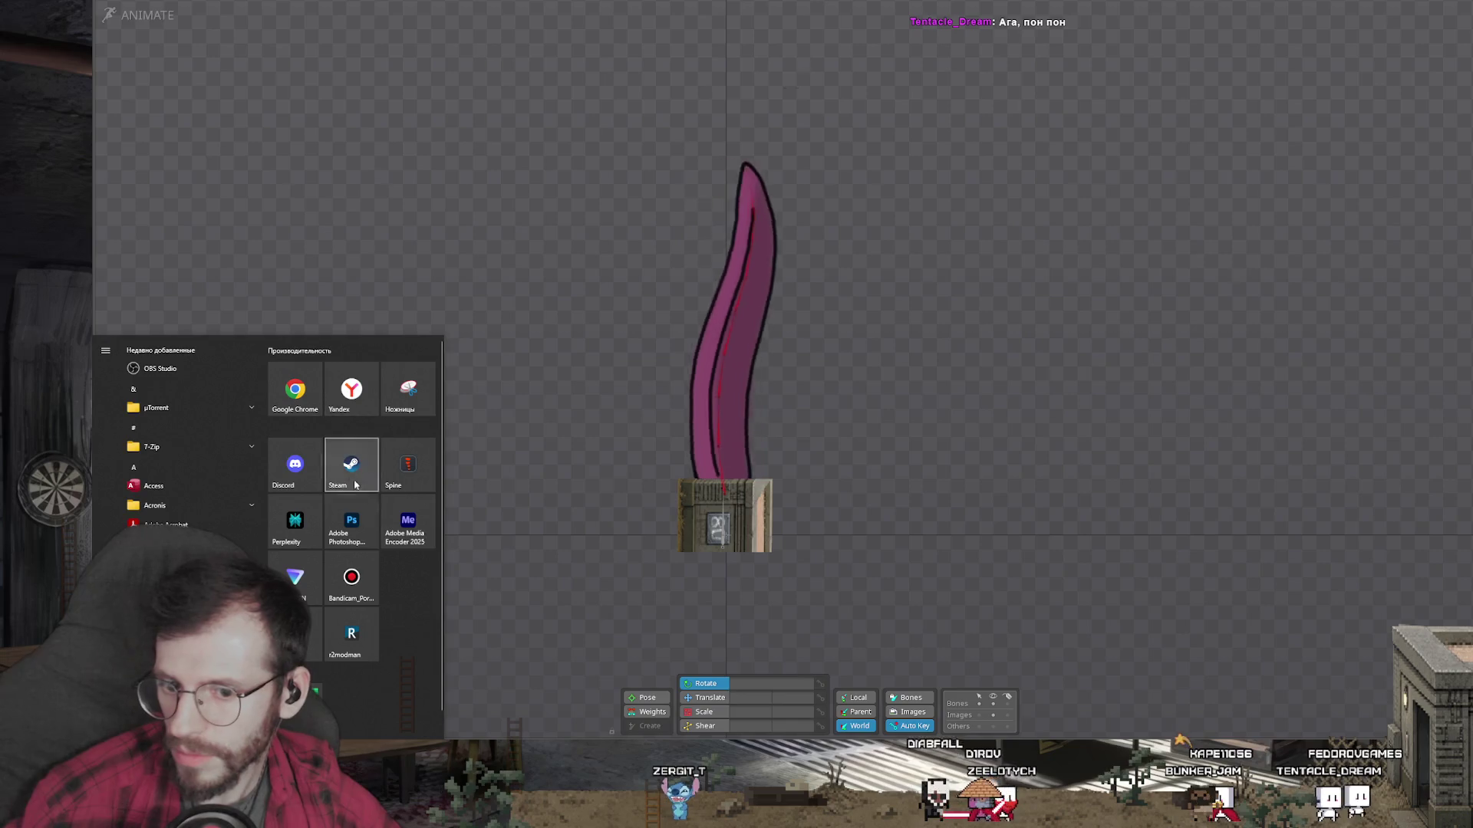
pyautogui.click(409, 464)
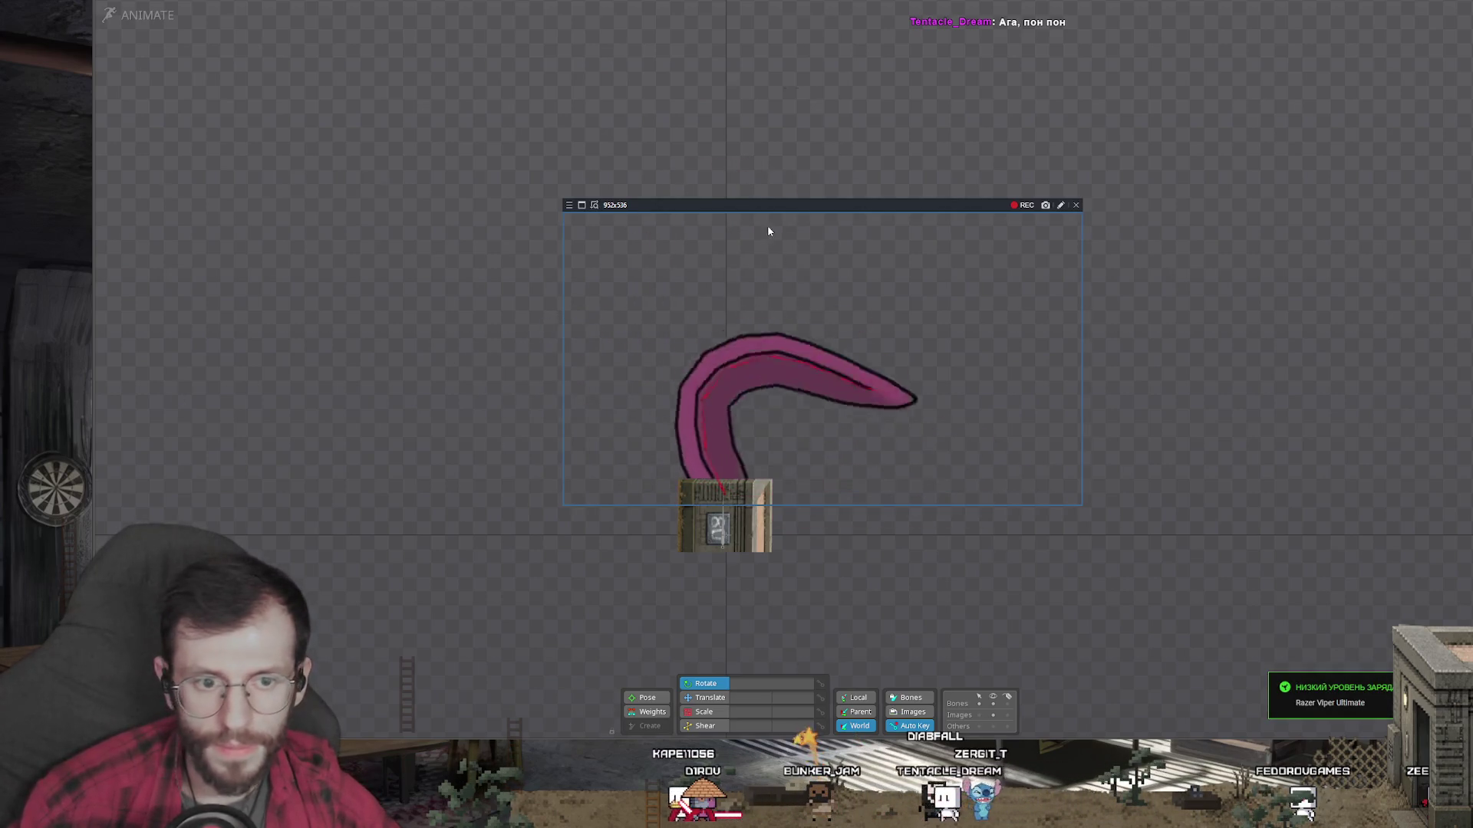
pyautogui.moveTo(767, 208); pyautogui.dragTo(640, 103)
pyautogui.moveTo(955, 400)
pyautogui.mouseDown()
pyautogui.moveTo(1005, 499)
pyautogui.moveTo(1026, 593)
pyautogui.mouseUp()
pyautogui.moveTo(744, 109); pyautogui.dragTo(729, 112)
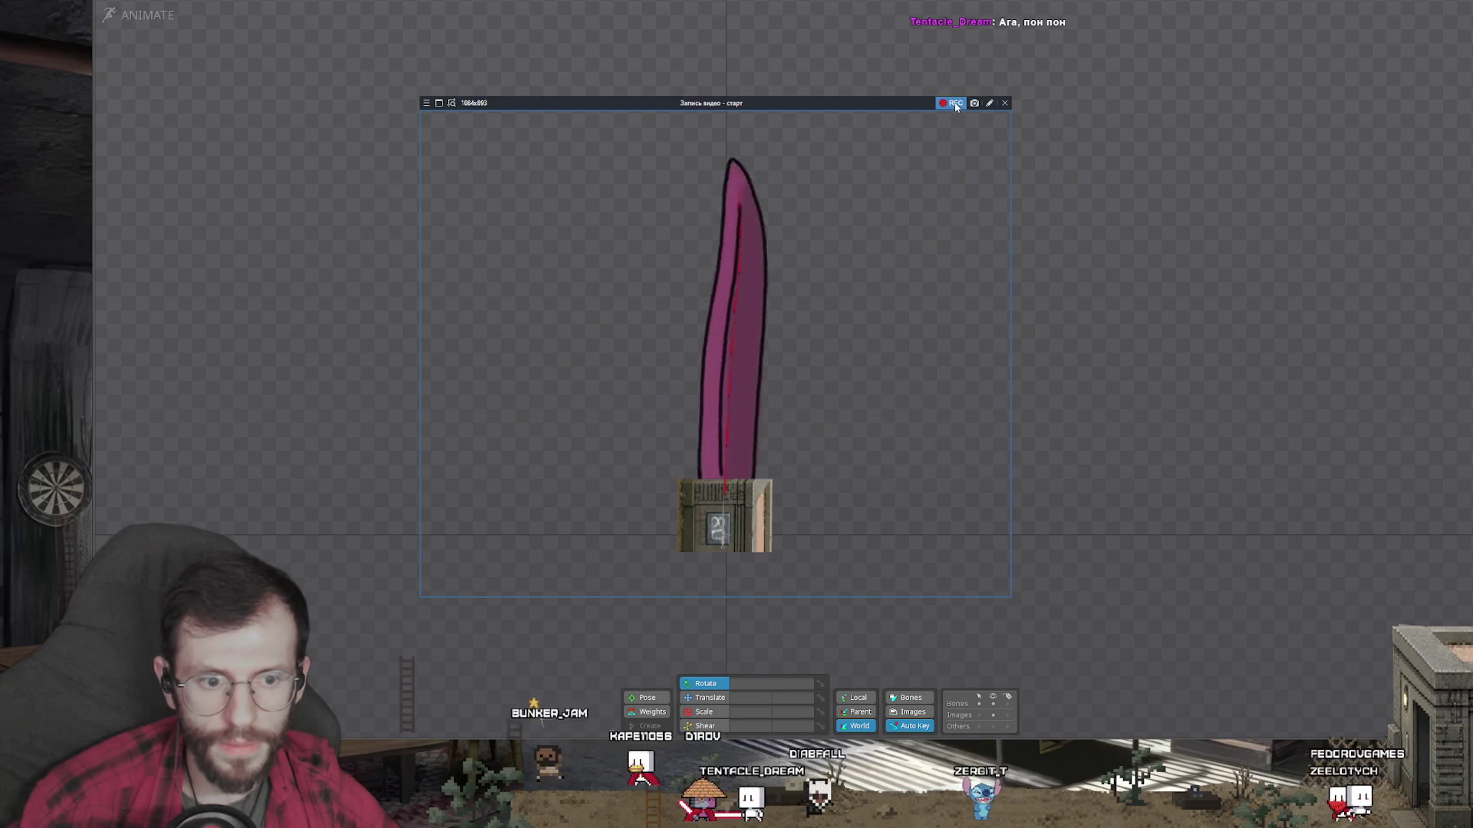
pyautogui.moveTo(1010, 184); pyautogui.dragTo(1092, 188)
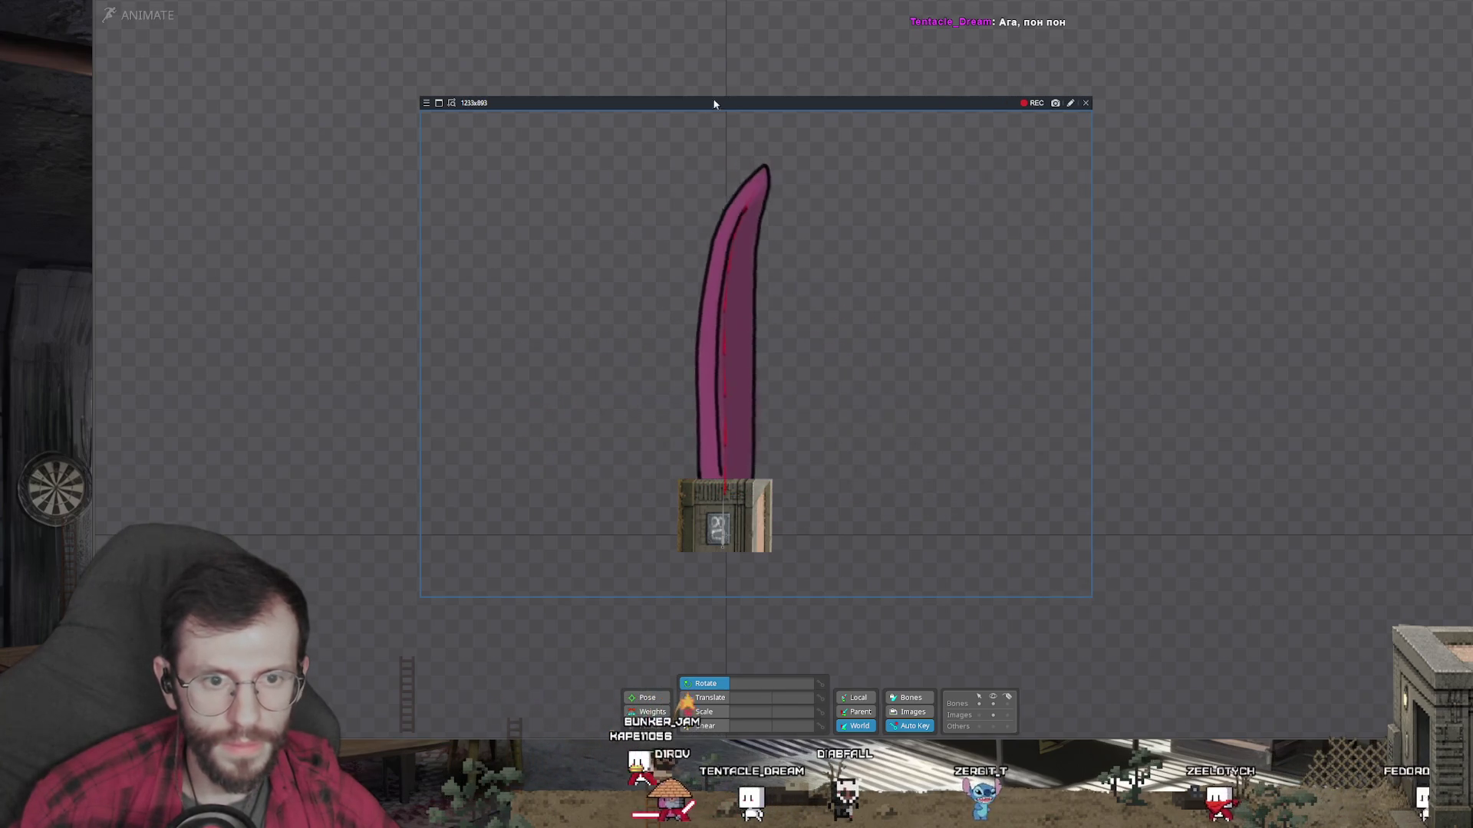
pyautogui.click(1029, 102)
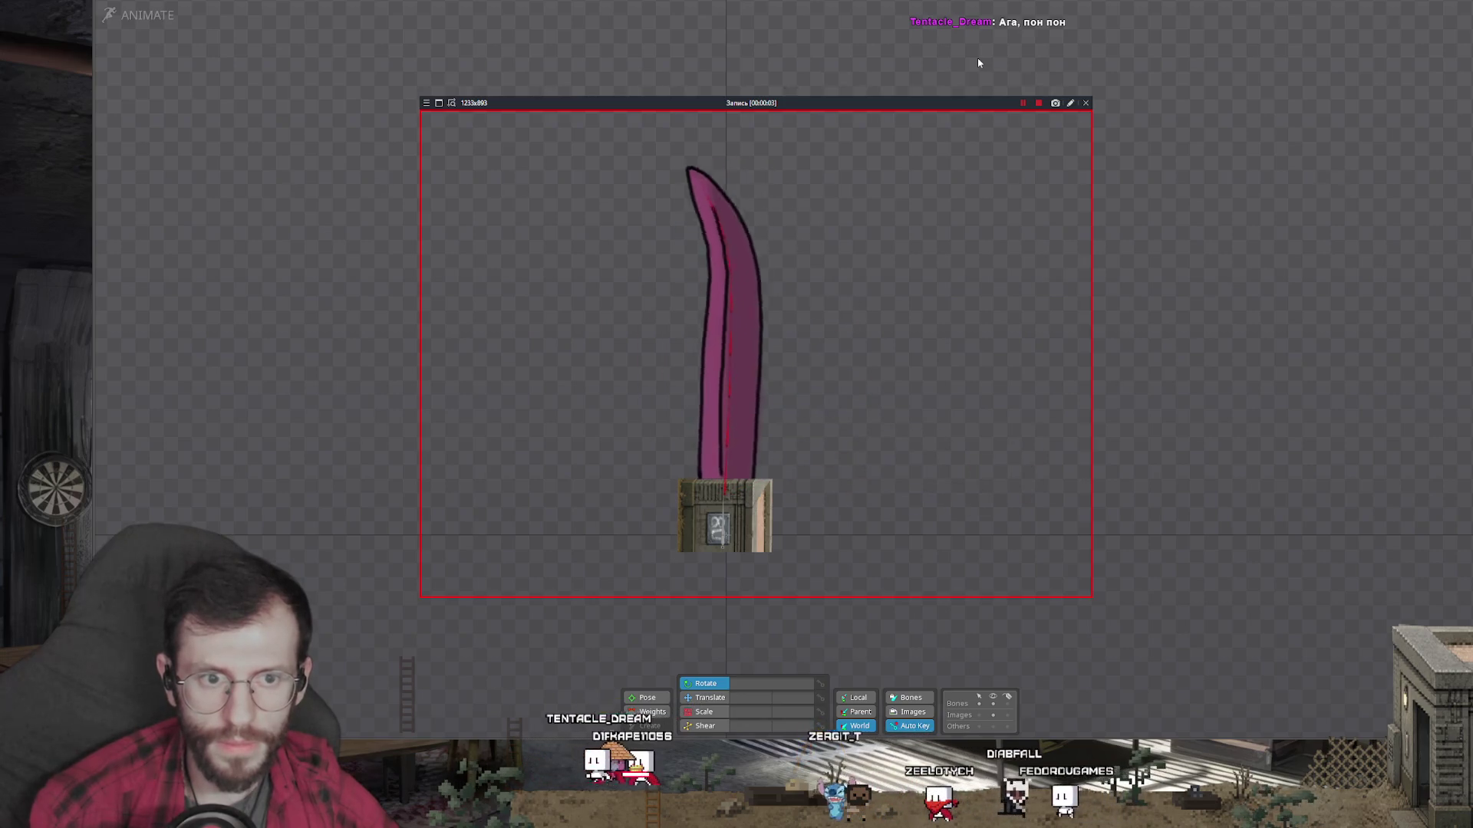
# Step: Stop the first recording and hide Spine's panels again for a clean viewport
pyautogui.click(1038, 103)
pyautogui.press('`')
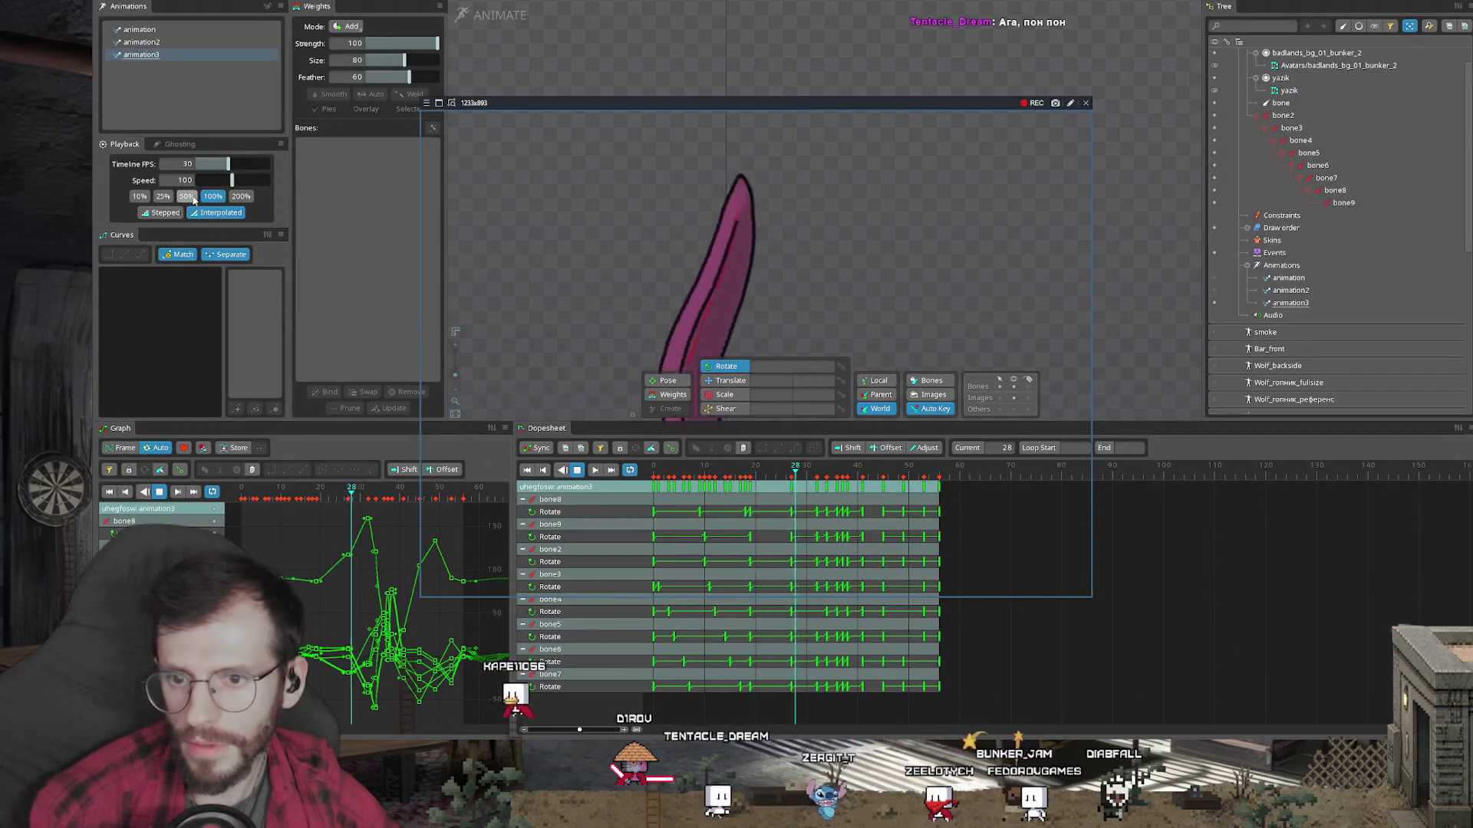
pyautogui.press('`')
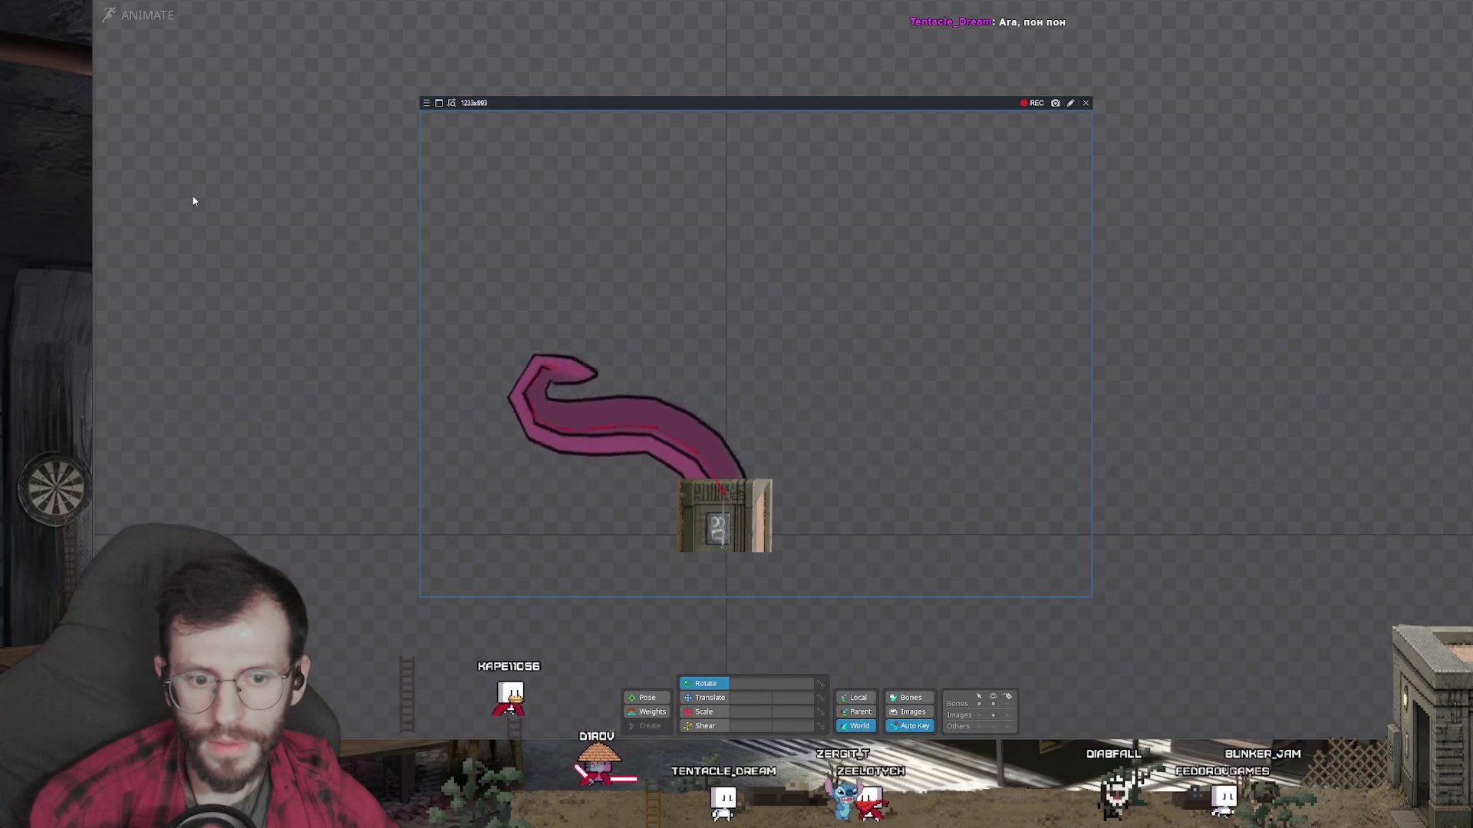
pyautogui.press('`')
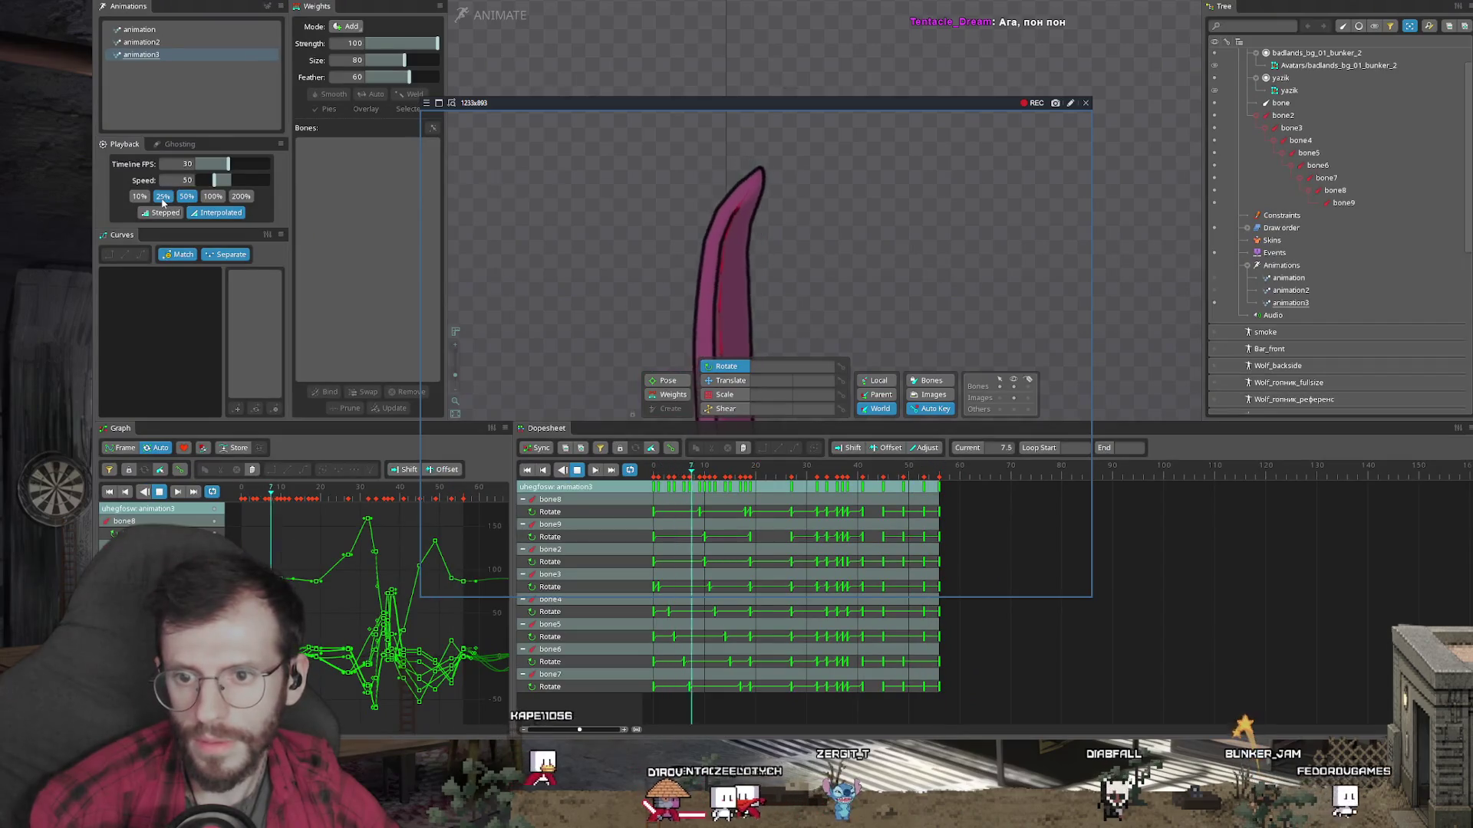
pyautogui.press('`')
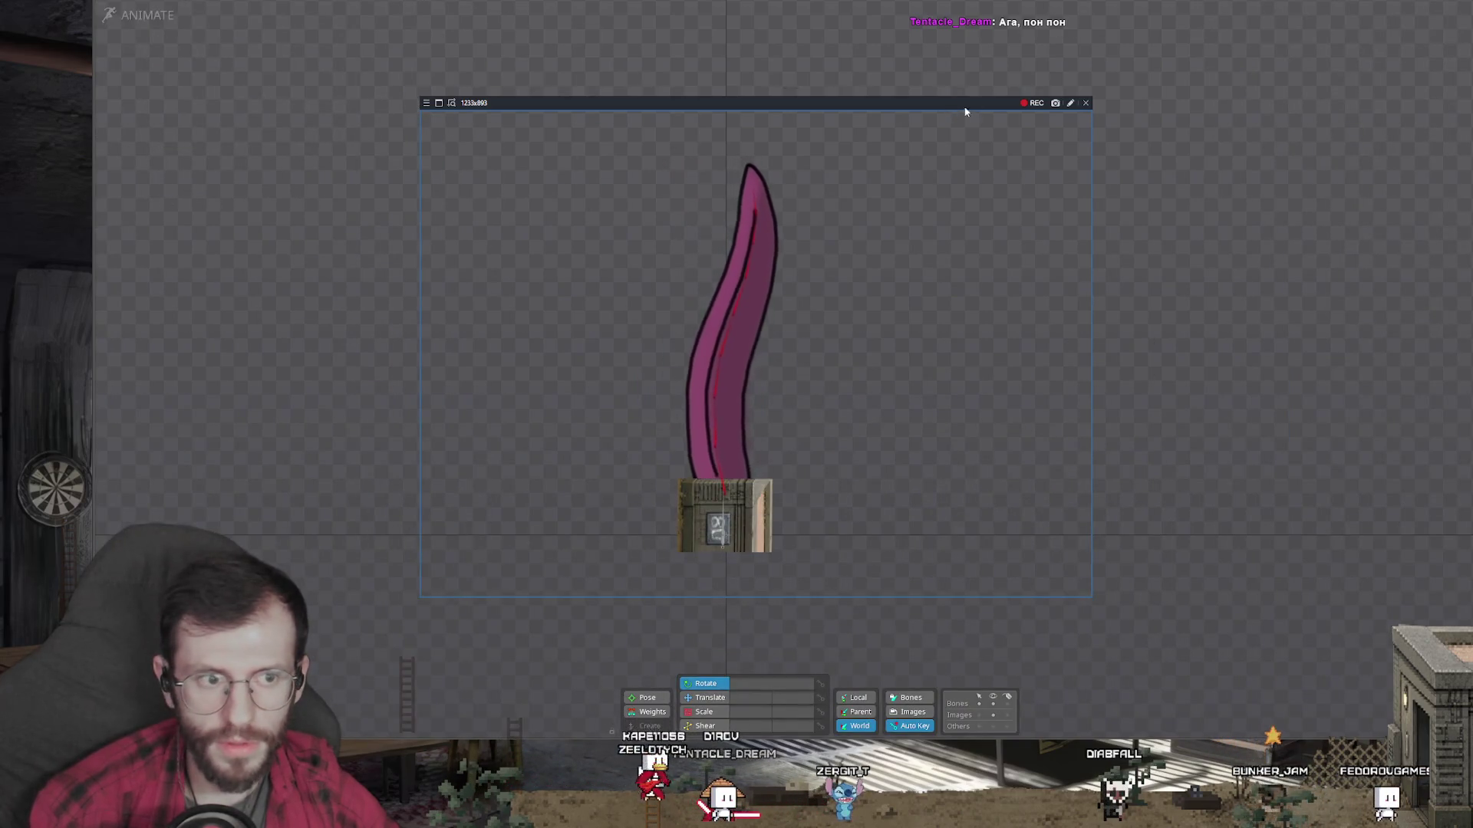
# Step: Record the 25%-speed swing, then stop recording and bring the editor panels back
pyautogui.click(1020, 107)
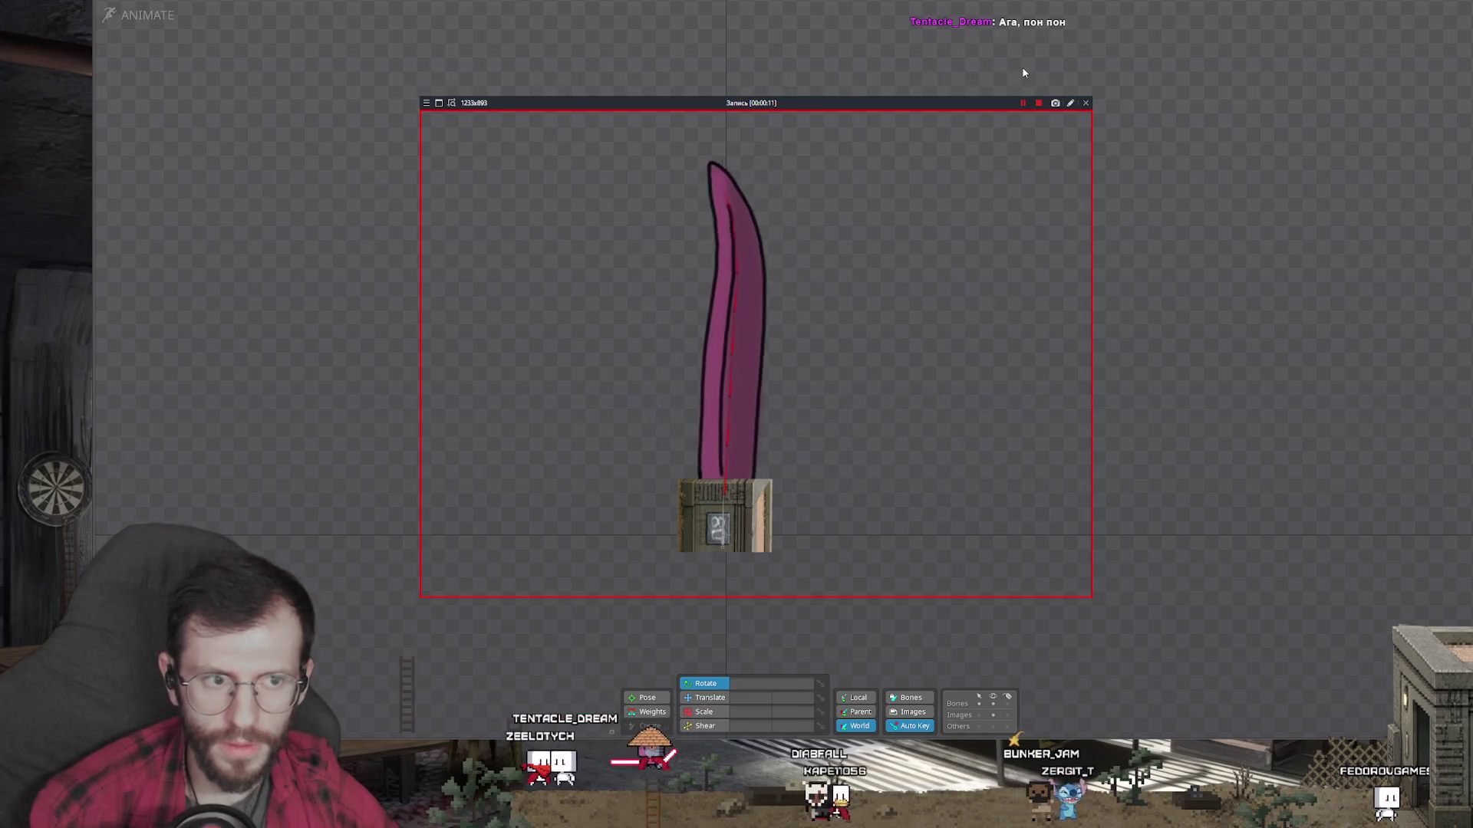
pyautogui.click(1039, 104)
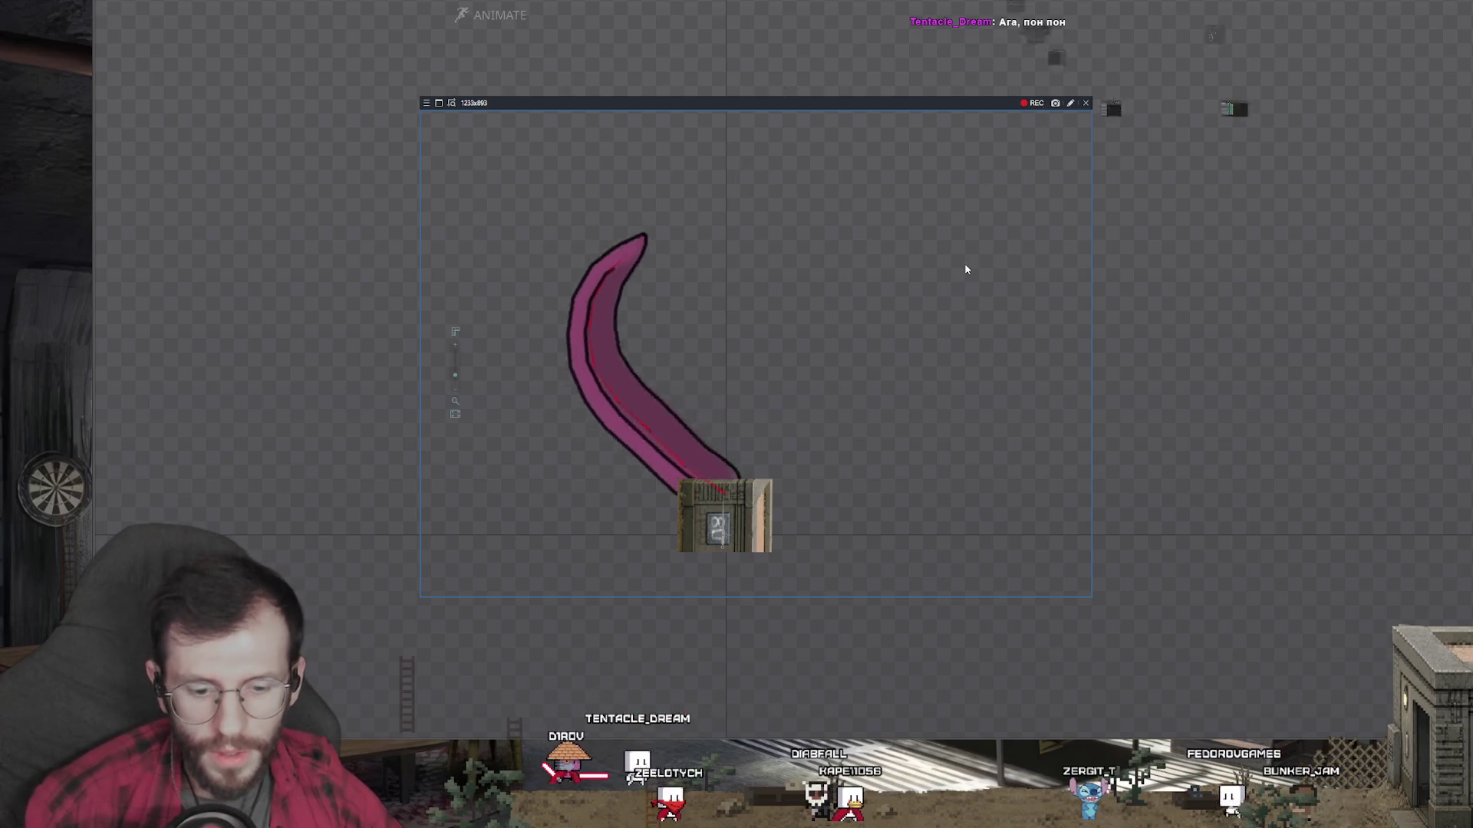
pyautogui.press('Tab')
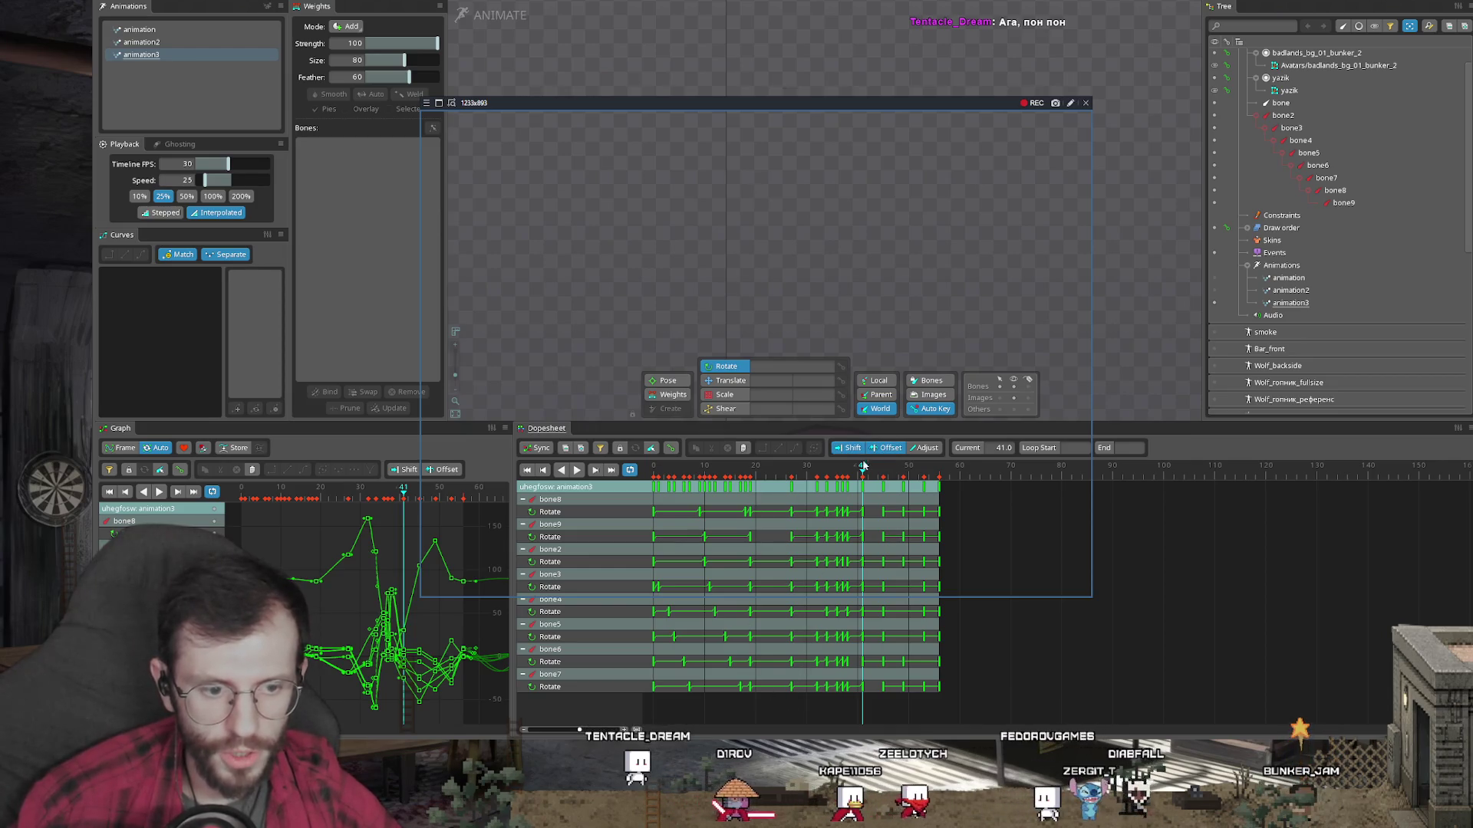
pyautogui.moveTo(836, 465); pyautogui.dragTo(766, 465)
pyautogui.click(699, 481)
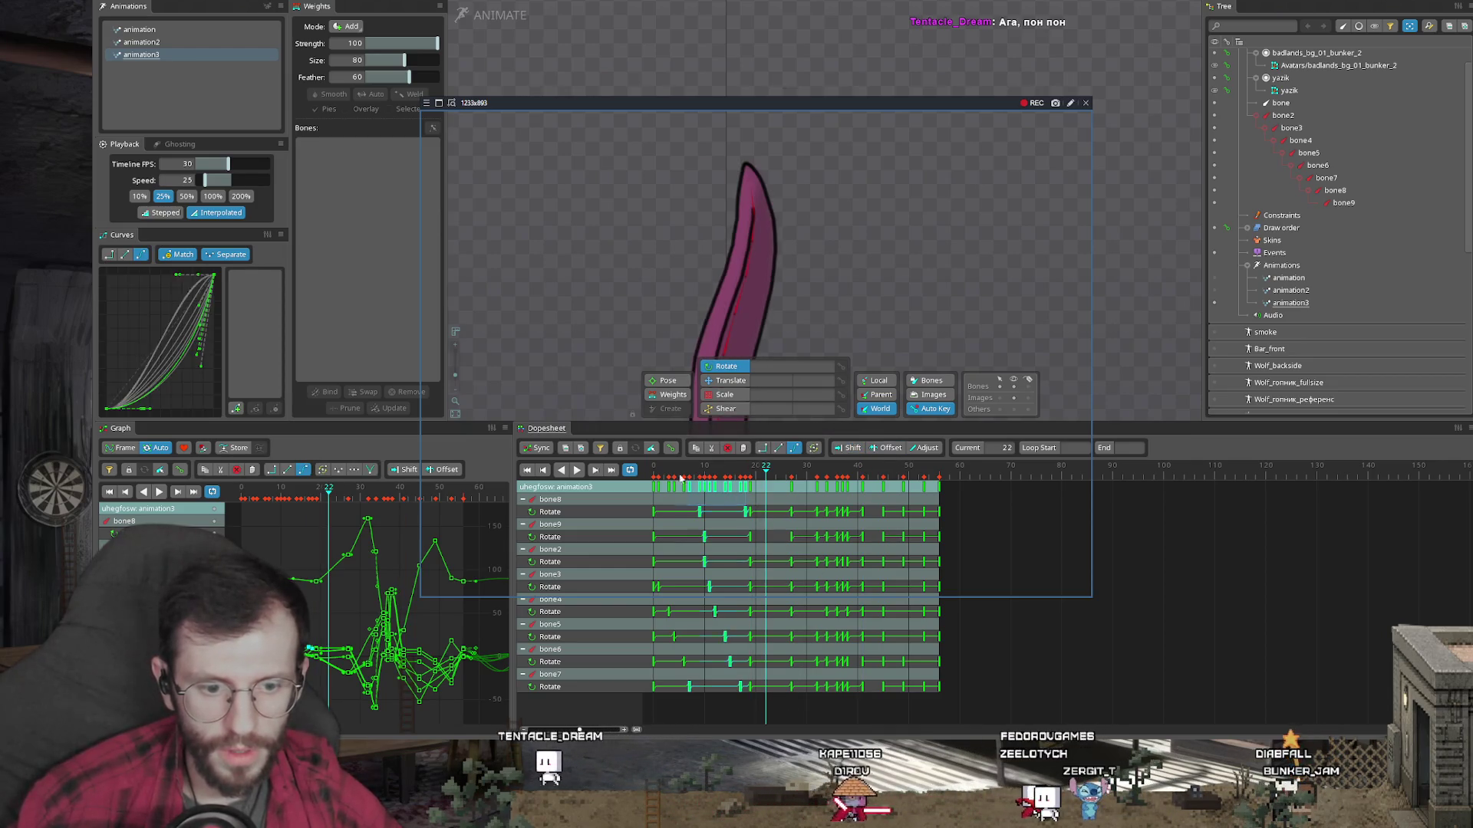
pyautogui.hotkey('ctrl', 'd')
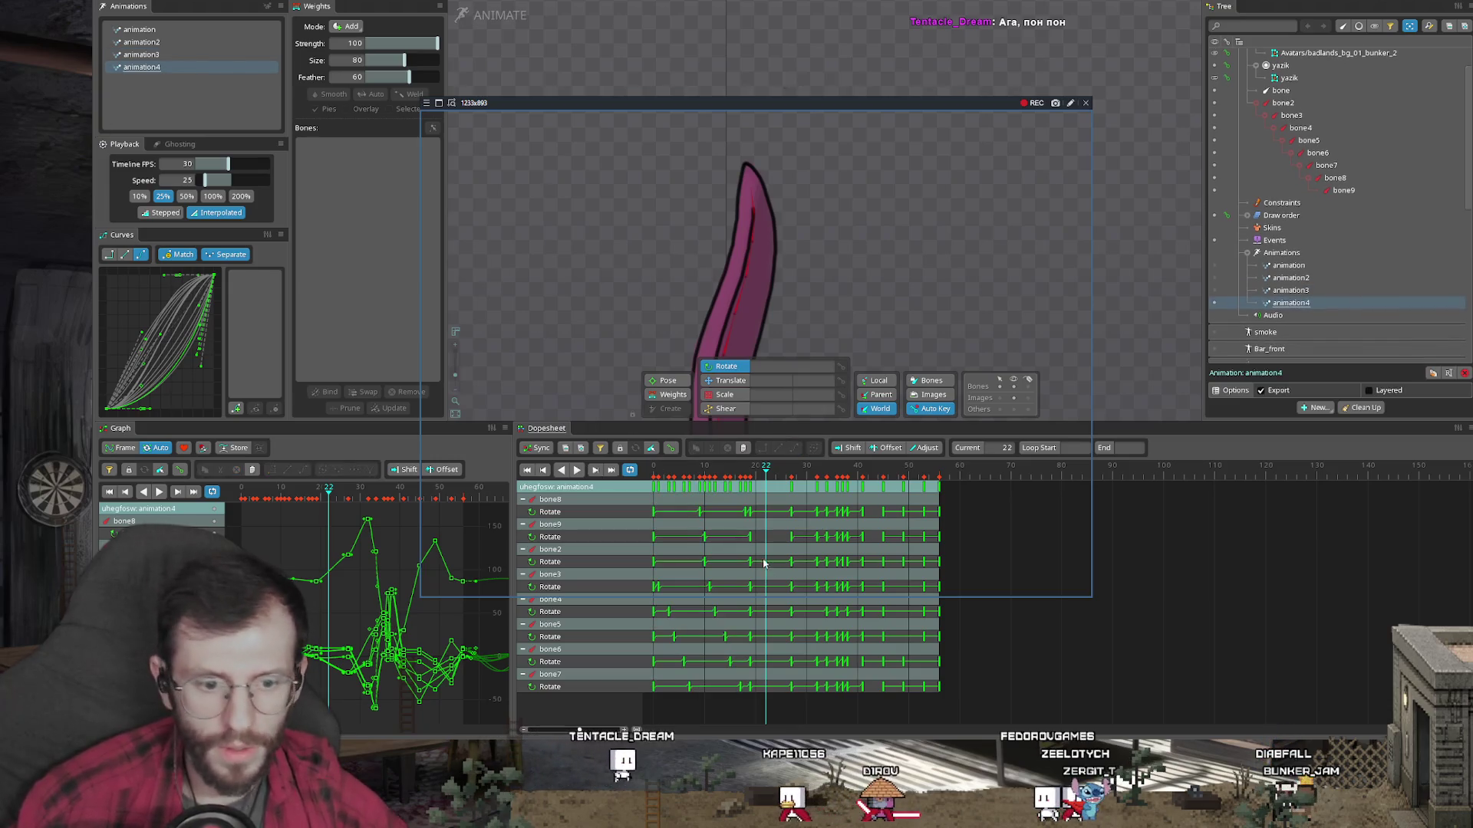
pyautogui.moveTo(959, 518); pyautogui.dragTo(652, 481)
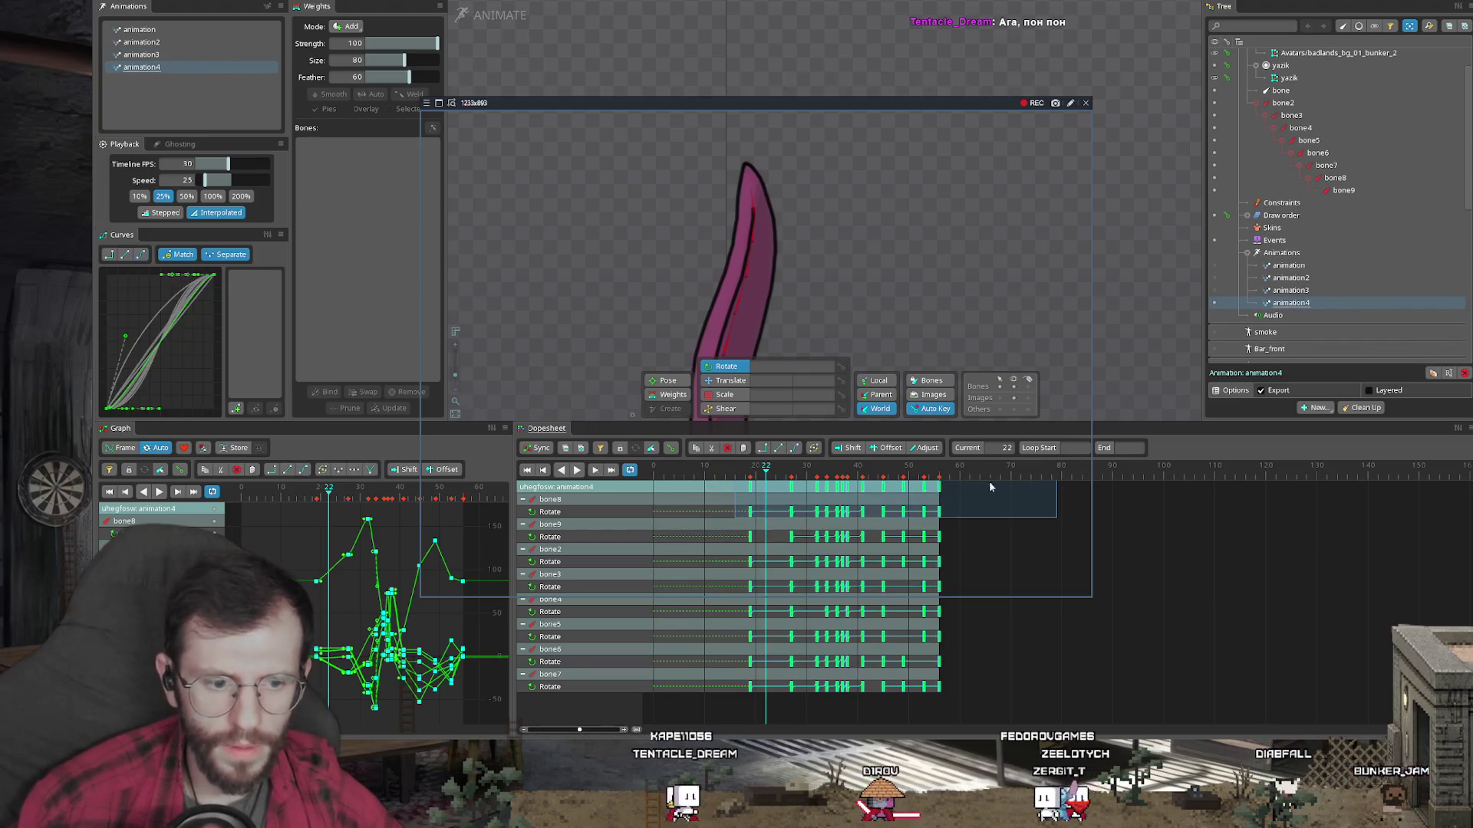
pyautogui.moveTo(741, 499); pyautogui.dragTo(711, 500)
pyautogui.click(630, 471)
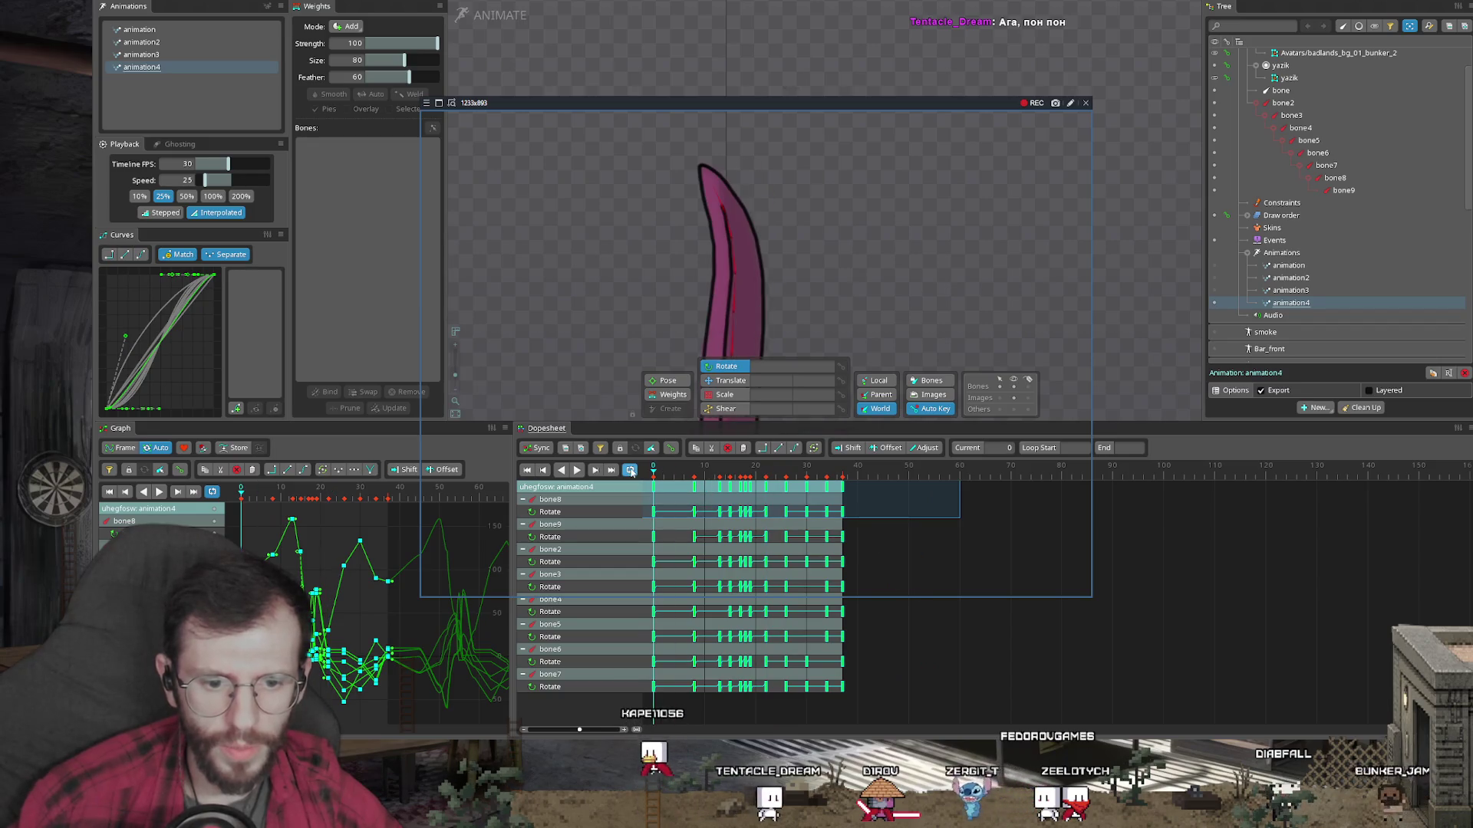
pyautogui.click(916, 577)
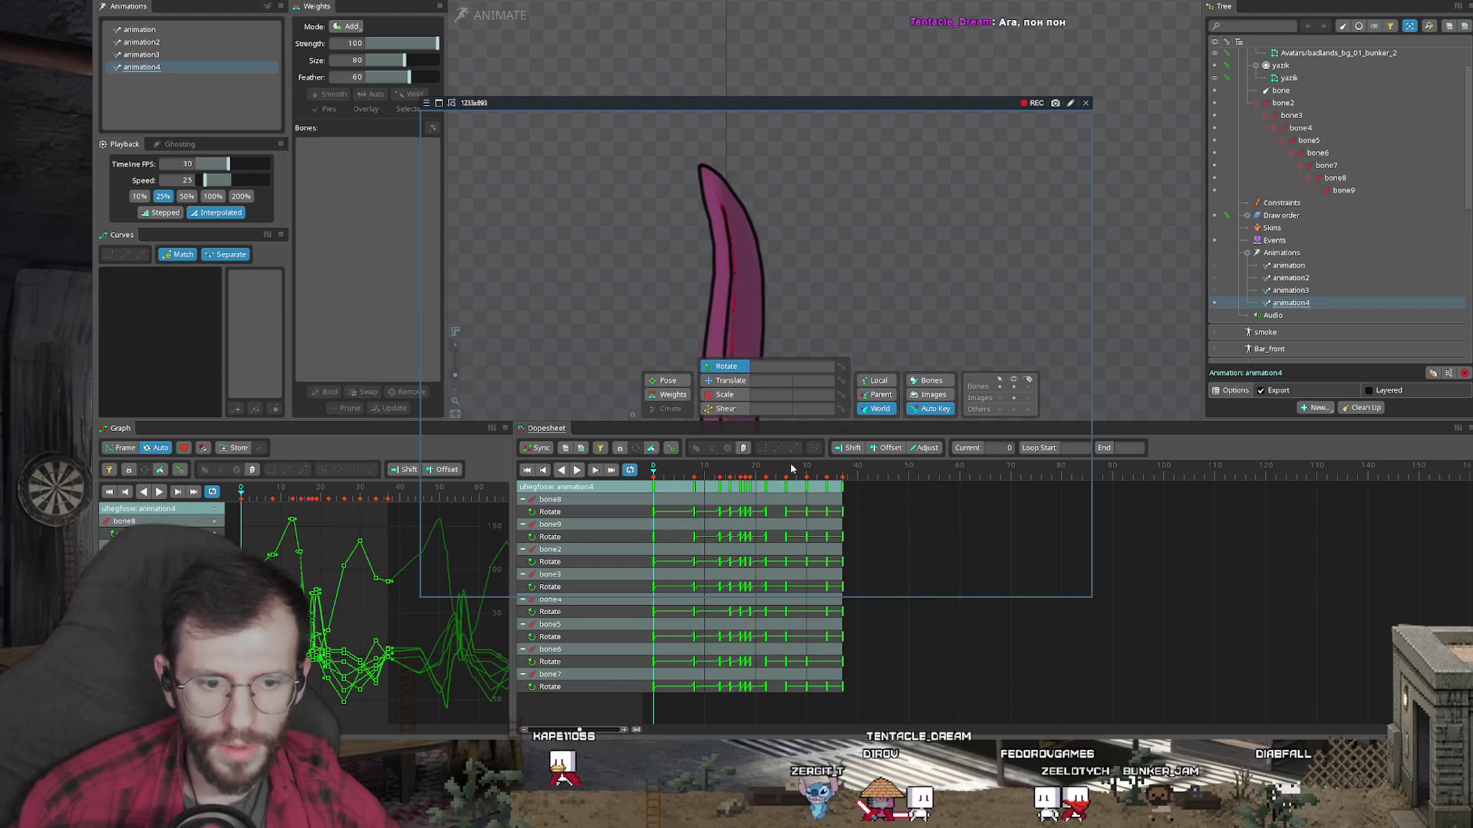
pyautogui.moveTo(821, 341)
pyautogui.mouseDown()
pyautogui.moveTo(730, 243)
pyautogui.moveTo(727, 113)
pyautogui.mouseUp()
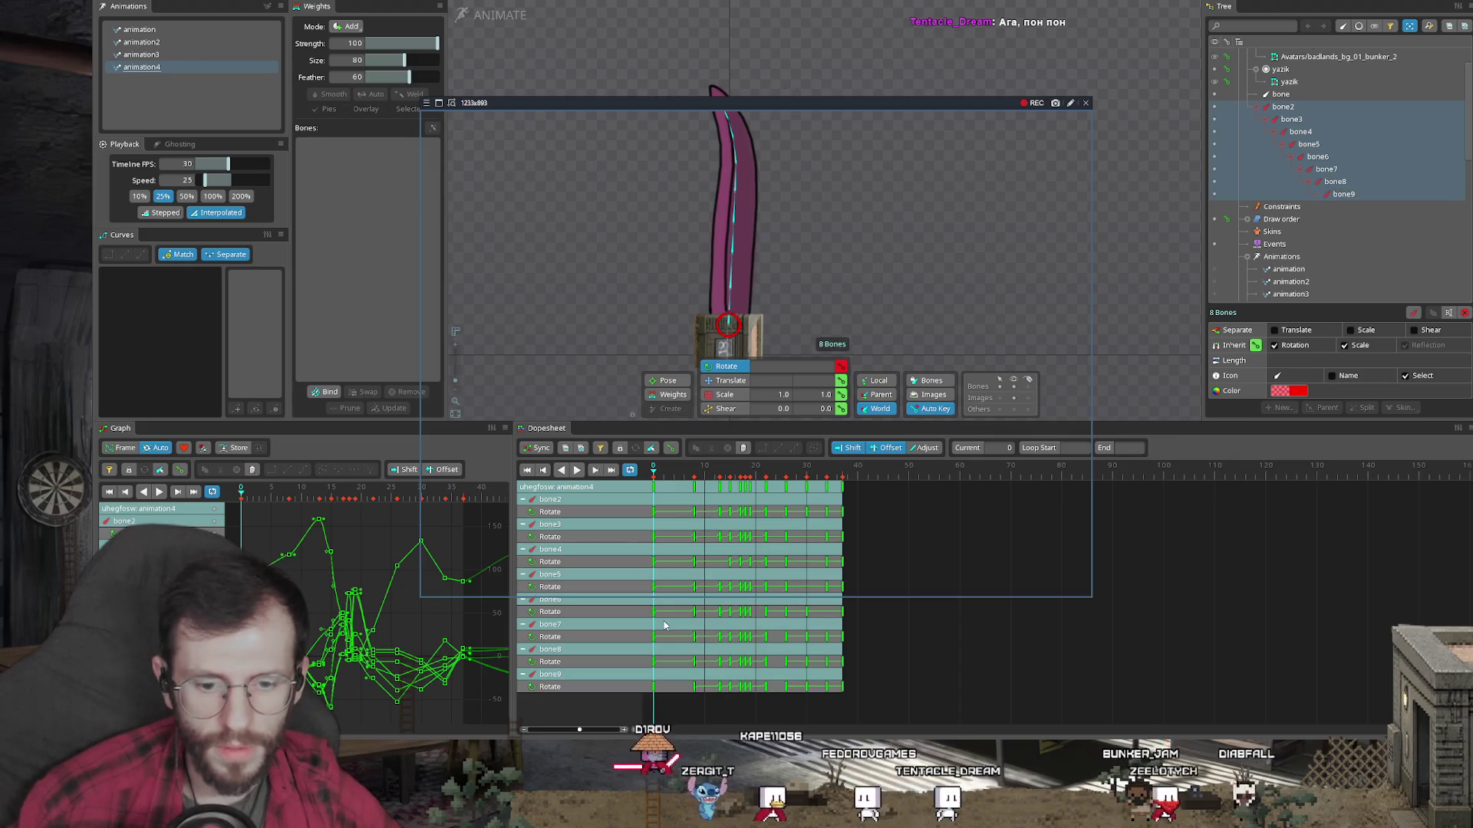
pyautogui.moveTo(656, 547); pyautogui.dragTo(670, 619)
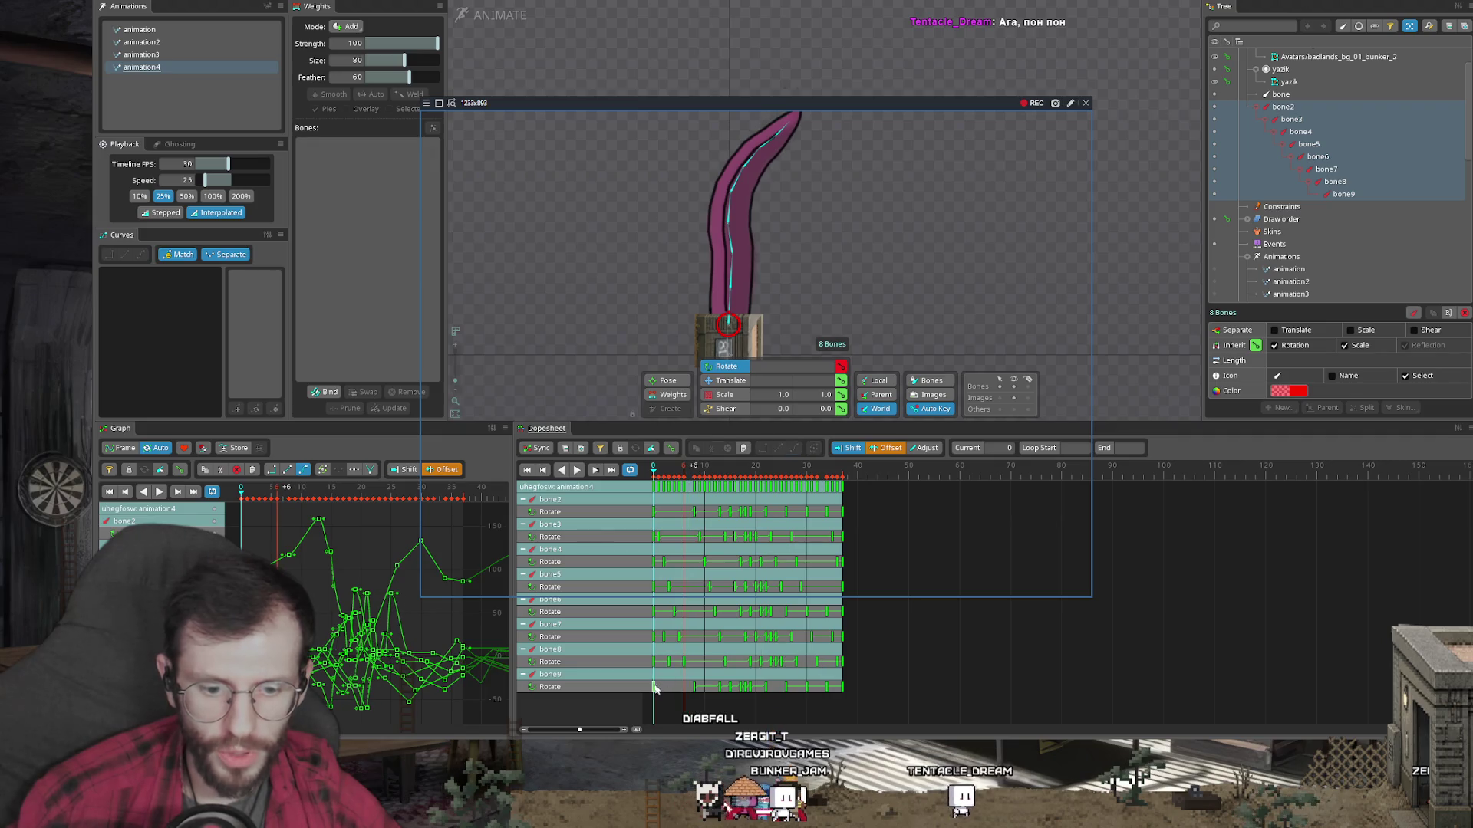
pyautogui.press('space')
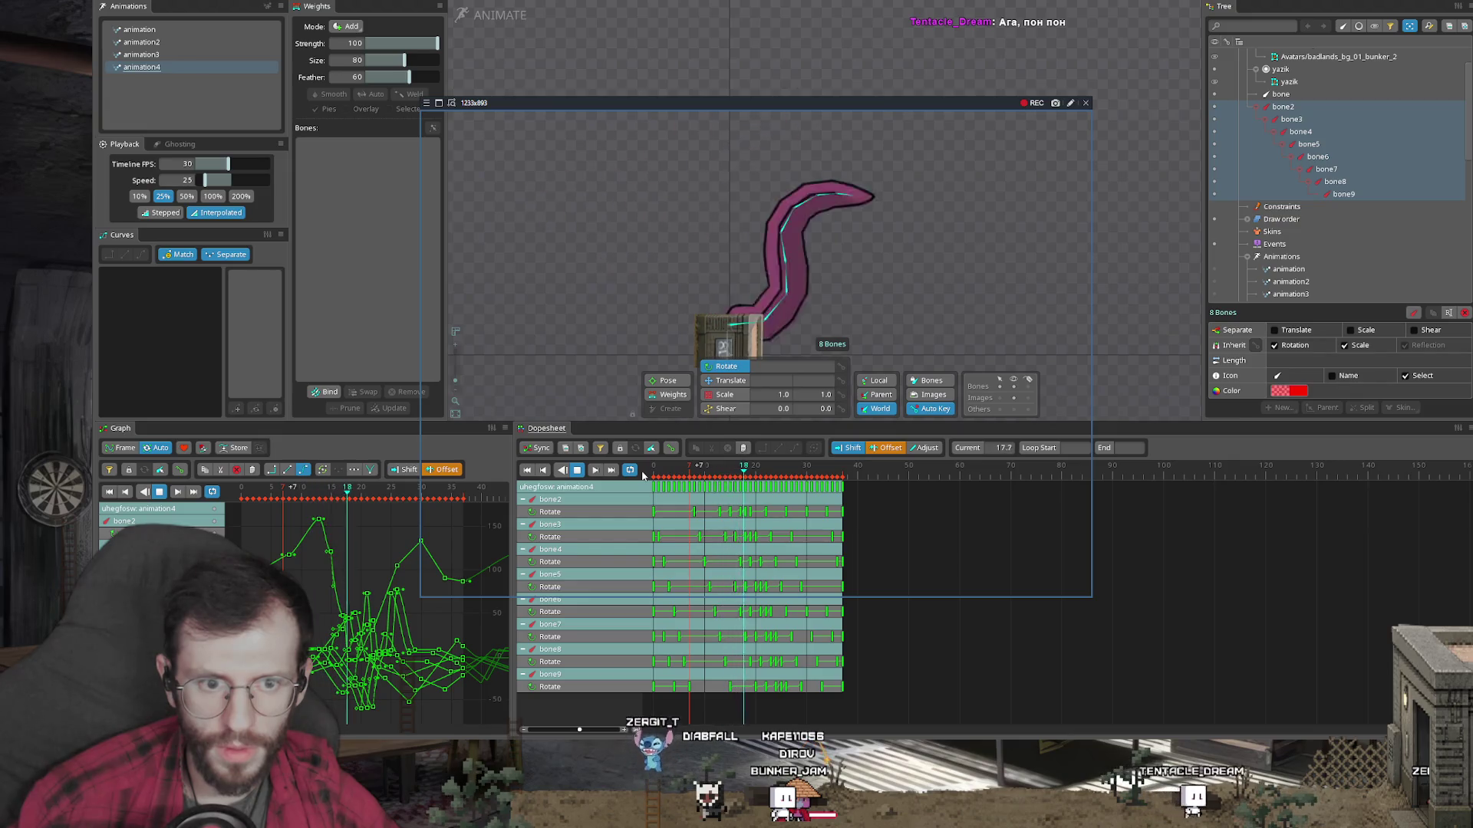
pyautogui.press('space')
pyautogui.moveTo(1000, 718); pyautogui.dragTo(554, 412)
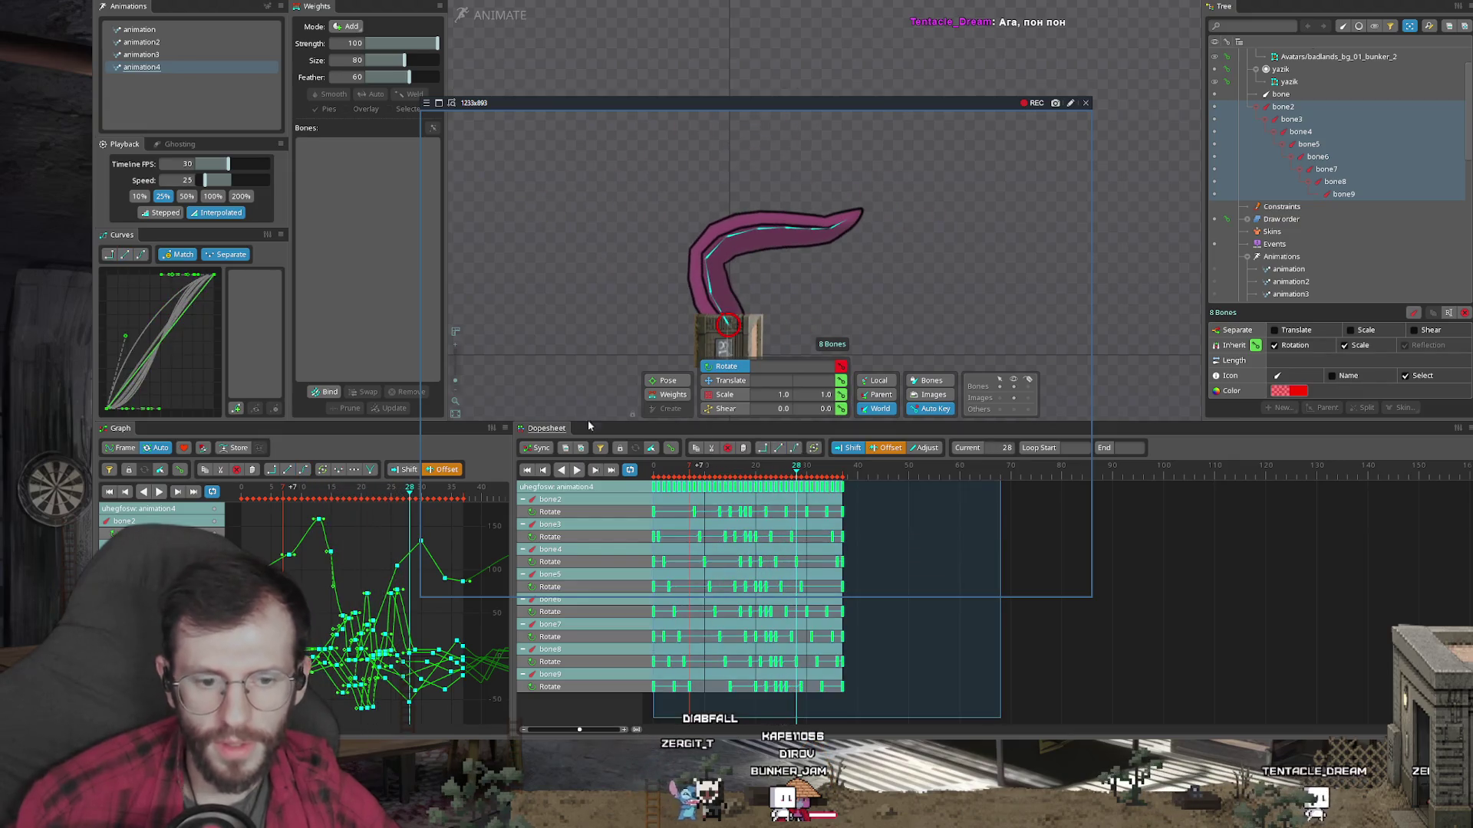
pyautogui.press('Delete')
pyautogui.click(185, 71)
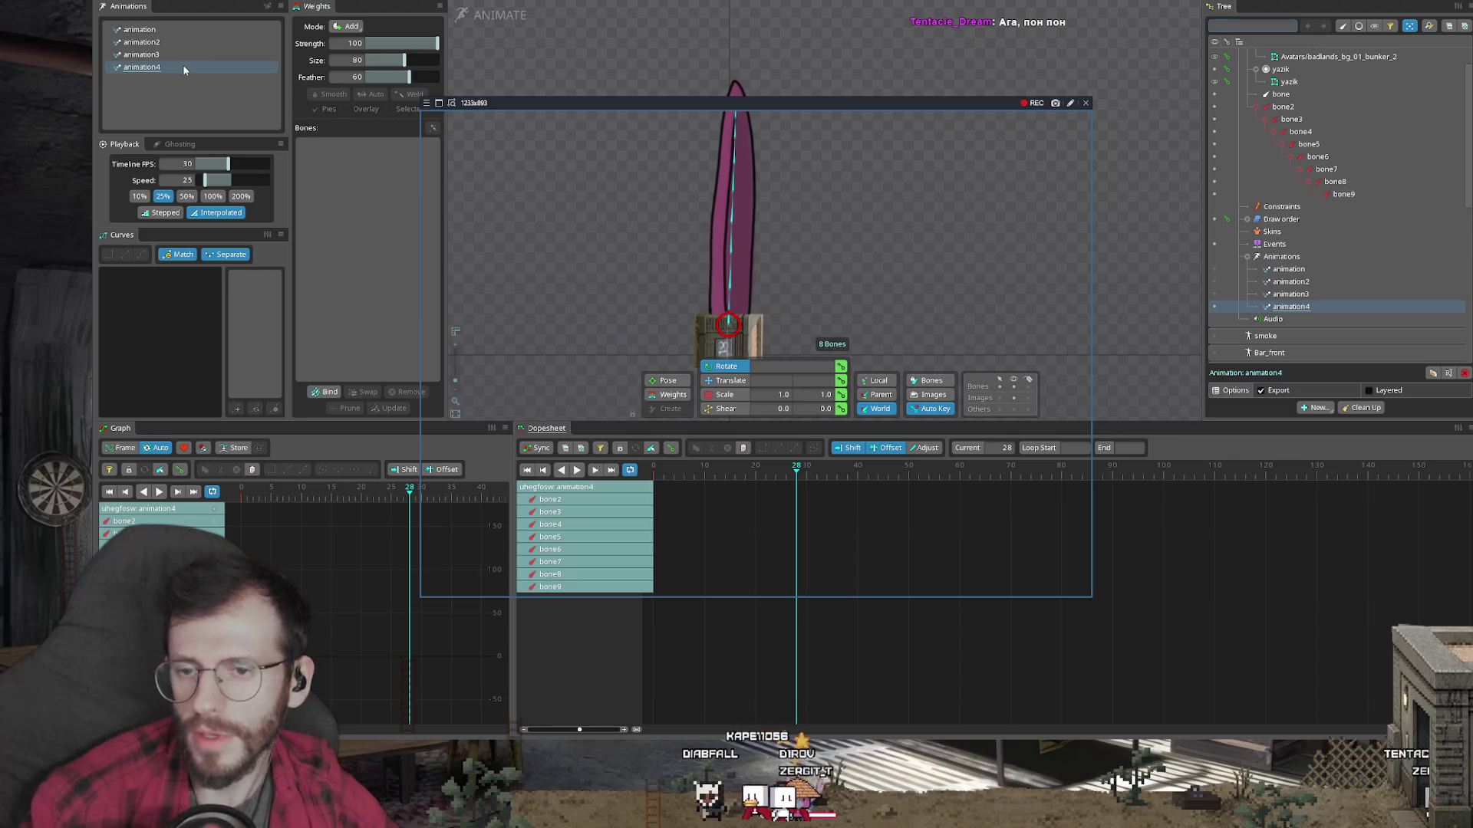
pyautogui.press('Delete')
pyautogui.click(623, 384)
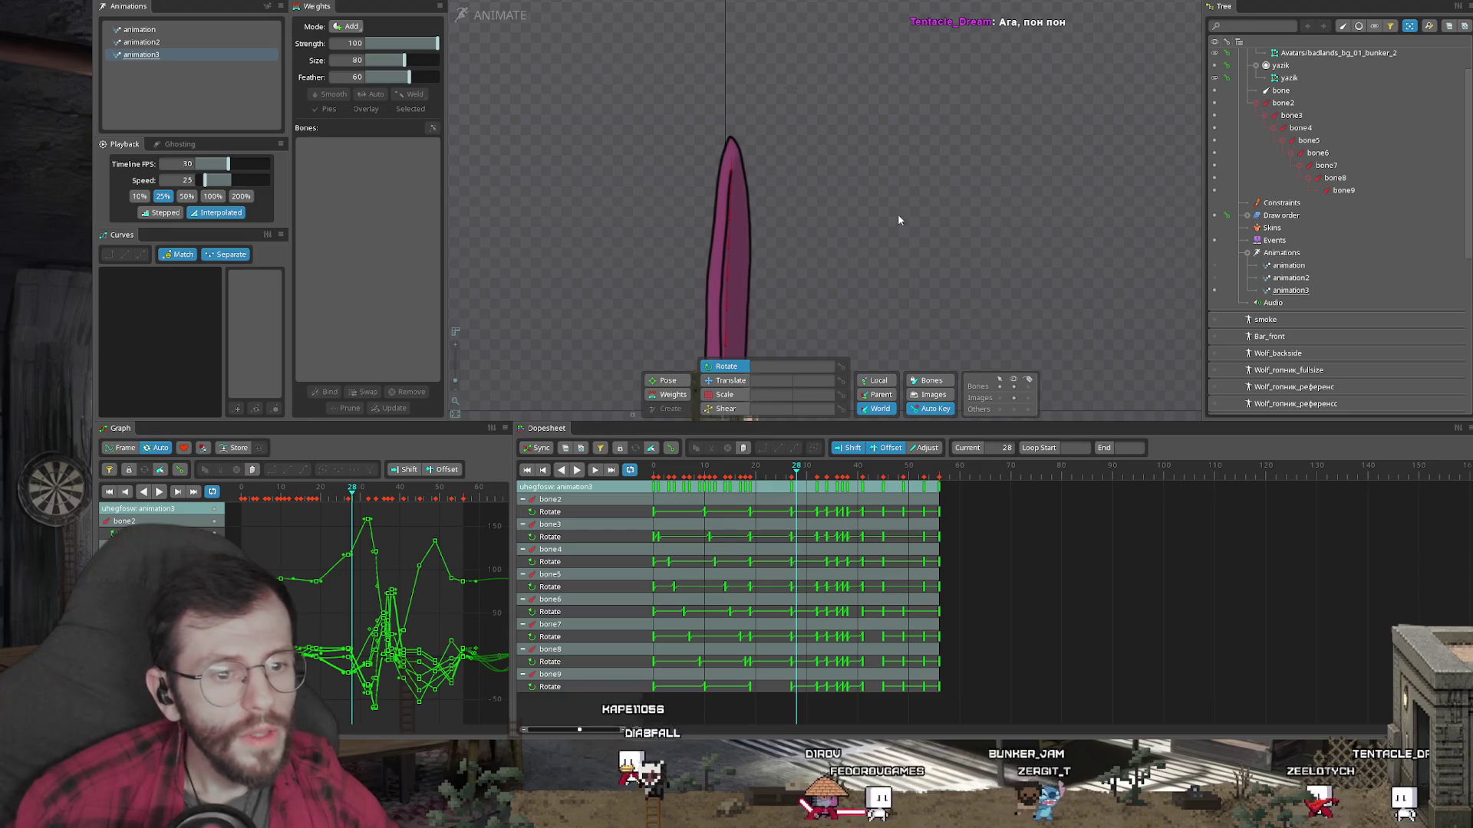
# Step: Give the viewport more room, play animation3 and stop at frame 41, then select root
pyautogui.moveTo(842, 421)
pyautogui.mouseDown()
pyautogui.moveTo(842, 493)
pyautogui.moveTo(842, 468)
pyautogui.mouseUp()
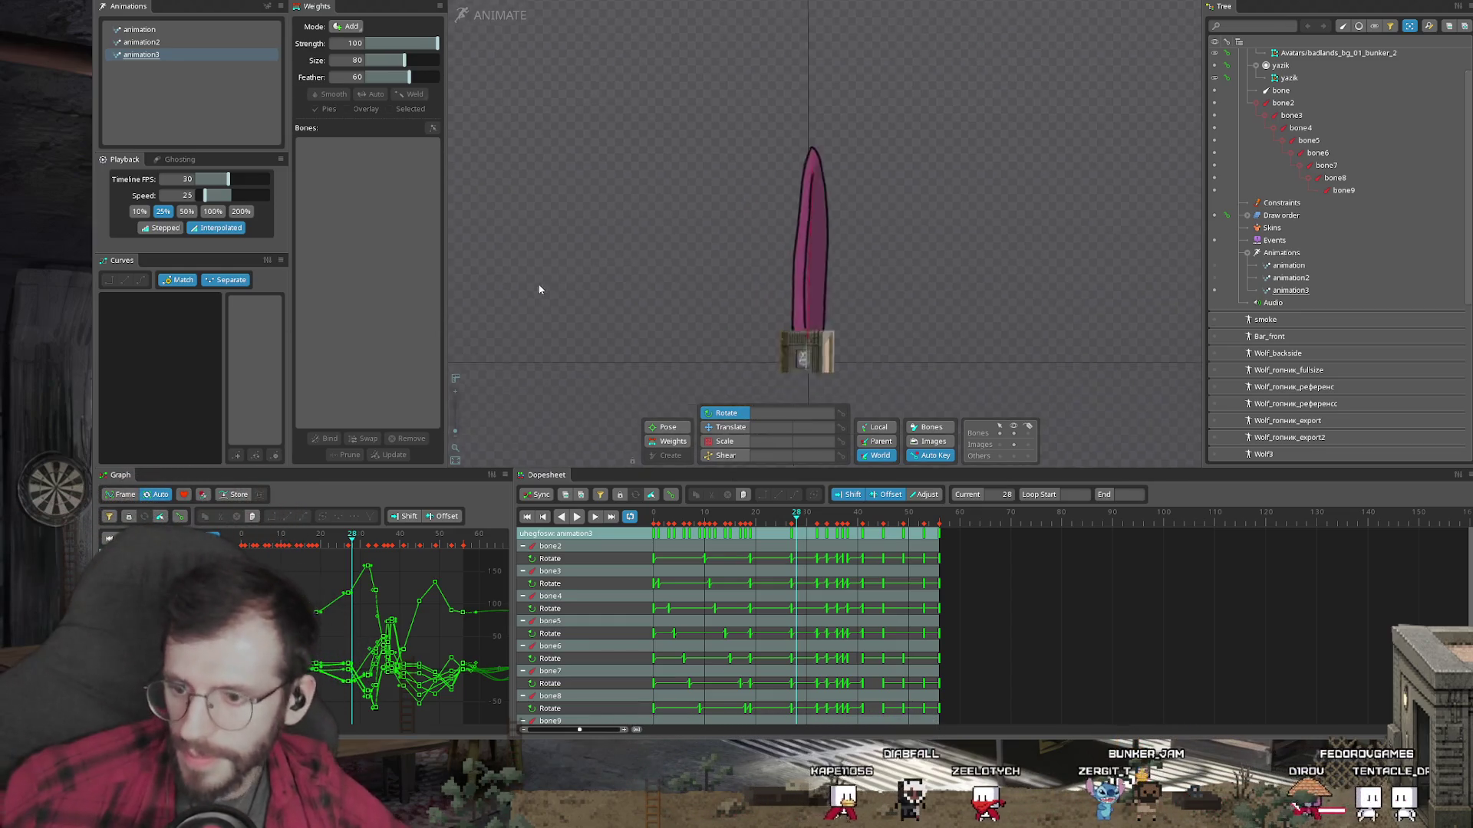
pyautogui.press('l')
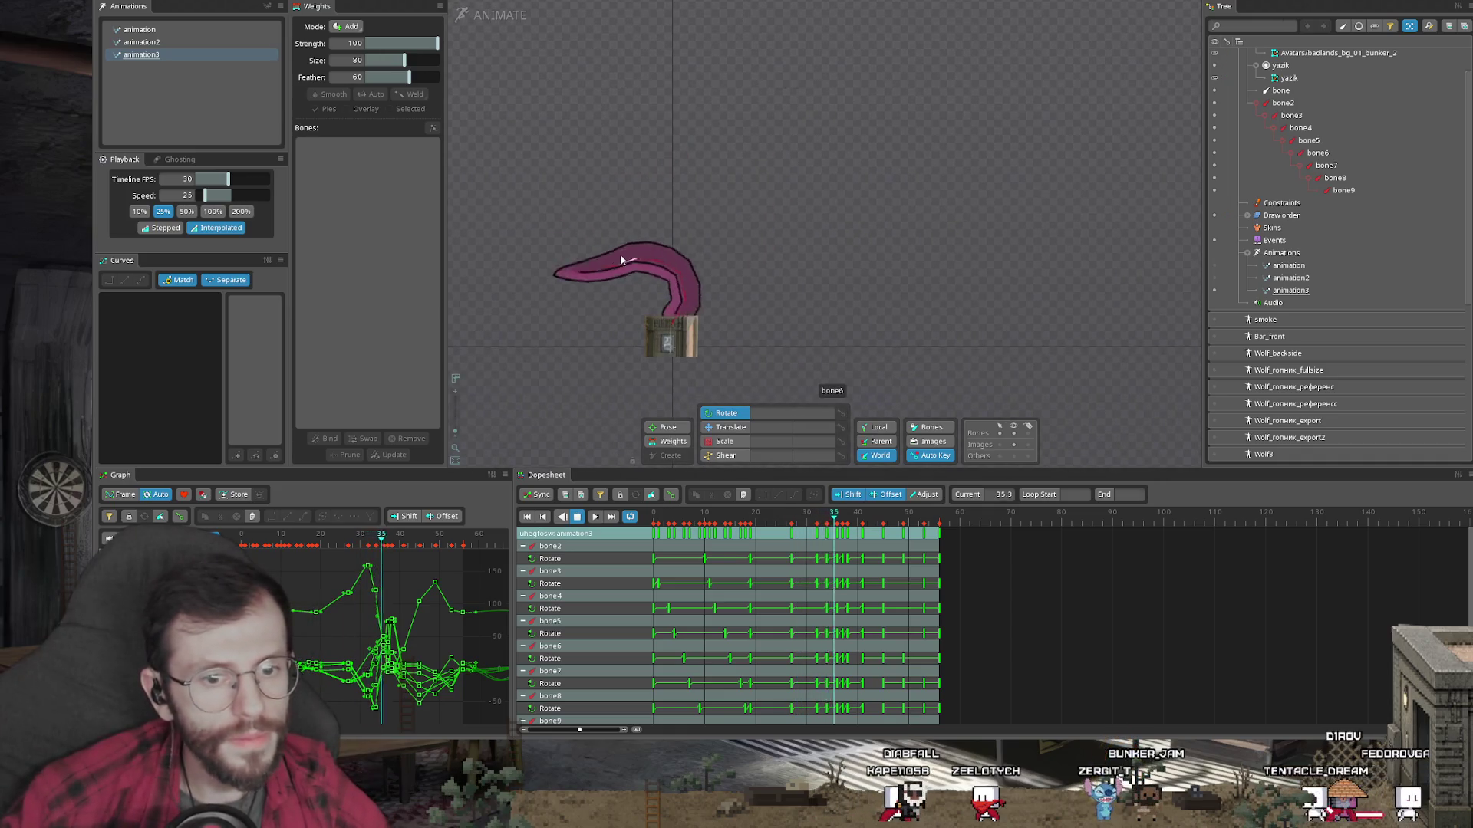
pyautogui.press('k')
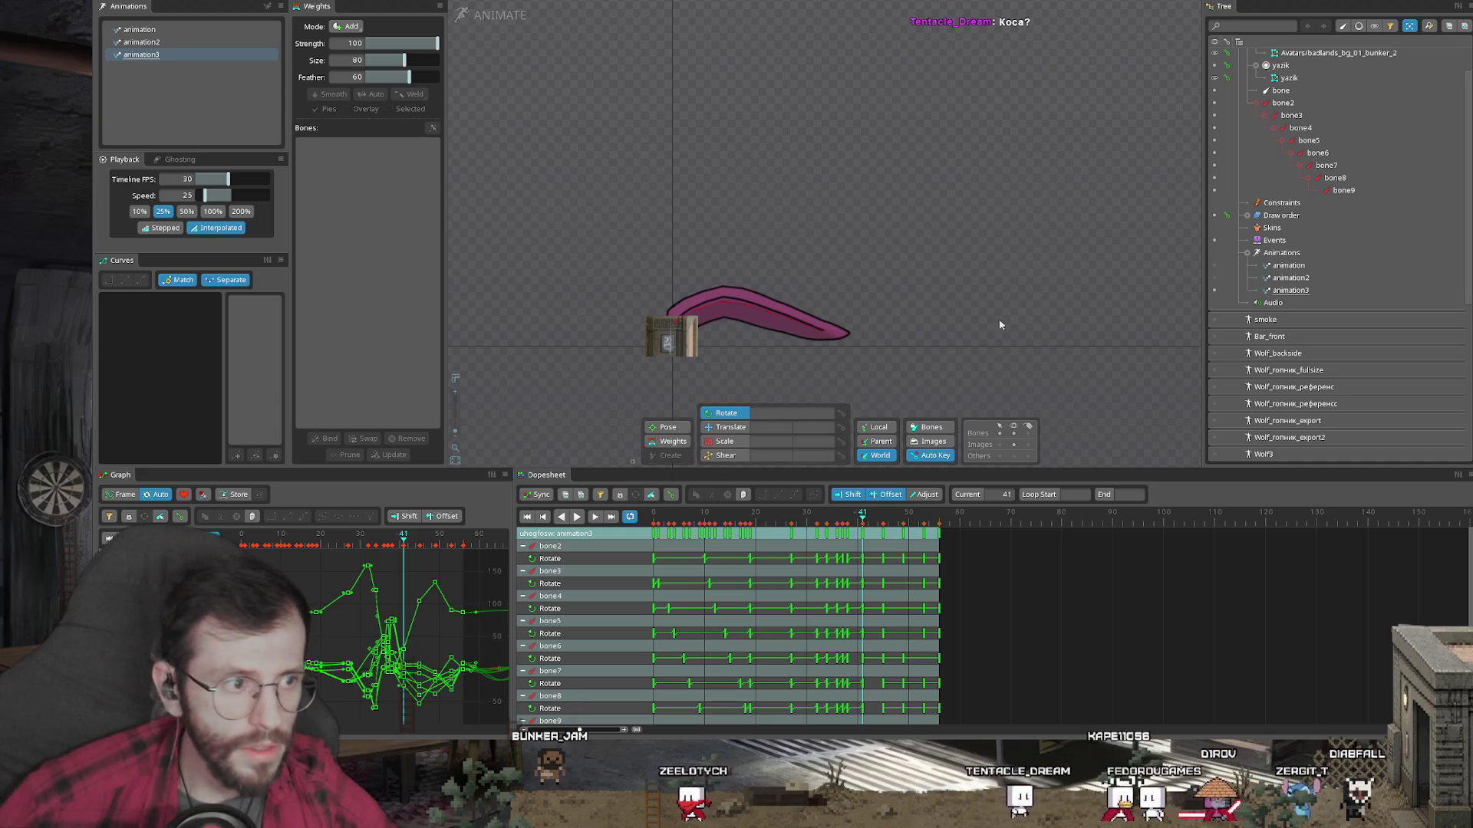
pyautogui.moveTo(1065, 277)
pyautogui.mouseDown()
pyautogui.moveTo(842, 299)
pyautogui.moveTo(1088, 223)
pyautogui.mouseUp()
pyautogui.scroll(2, 1342, 230)
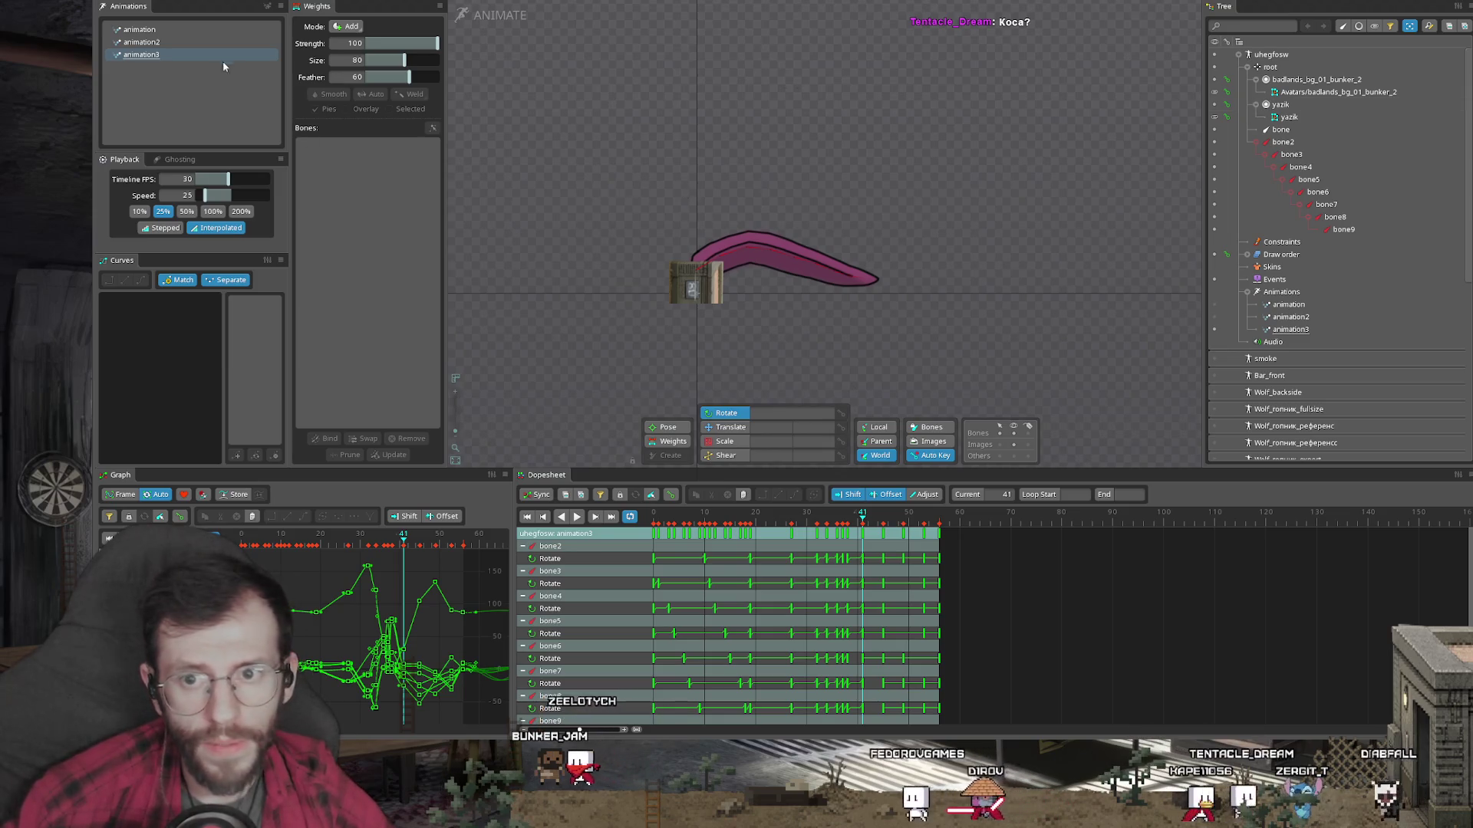
pyautogui.click(1273, 66)
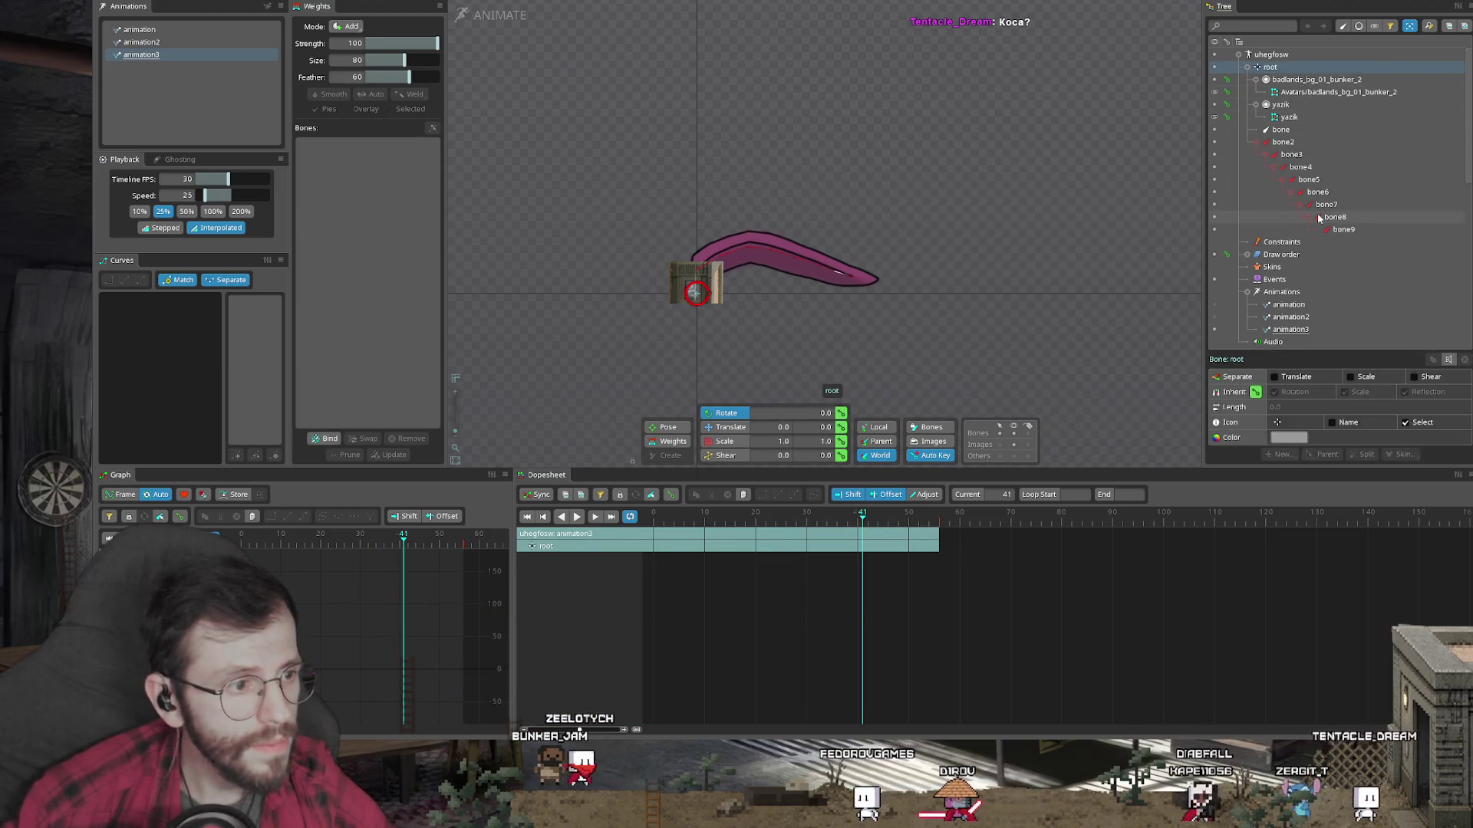
# Step: In setup mode, place the char, weapon_part and weapon images from images2 into the scene
pyautogui.press('Tab')
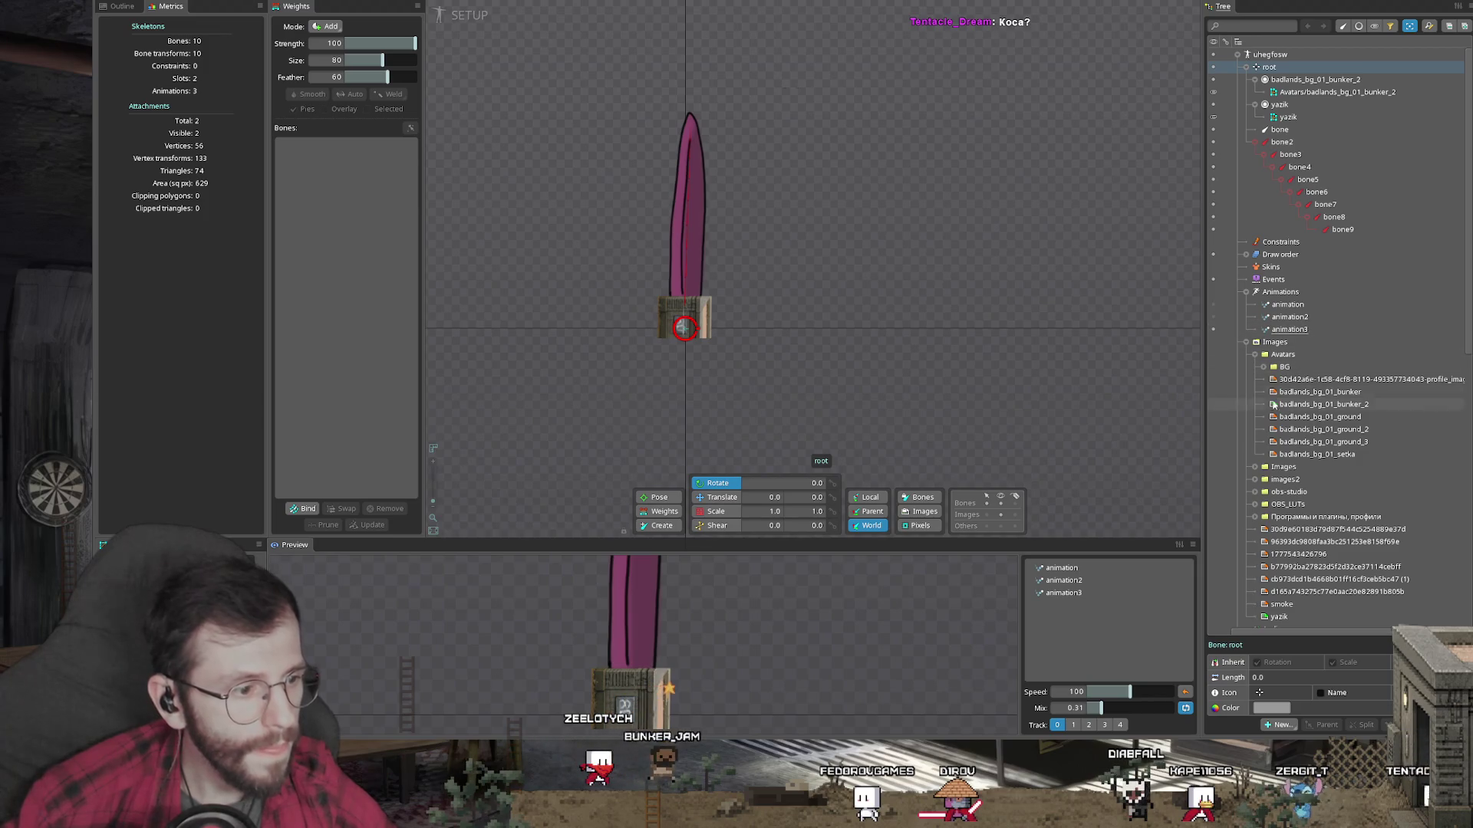
pyautogui.click(1254, 479)
pyautogui.moveTo(1032, 345)
pyautogui.mouseDown()
pyautogui.moveTo(924, 339)
pyautogui.moveTo(850, 383)
pyautogui.mouseUp()
pyautogui.moveTo(1299, 498)
pyautogui.mouseDown()
pyautogui.moveTo(892, 292)
pyautogui.moveTo(842, 292)
pyautogui.moveTo(892, 291)
pyautogui.mouseUp()
pyautogui.moveTo(1301, 542)
pyautogui.mouseDown()
pyautogui.moveTo(998, 291)
pyautogui.moveTo(799, 193)
pyautogui.moveTo(737, 266)
pyautogui.mouseUp()
pyautogui.moveTo(1326, 560); pyautogui.dragTo(798, 239)
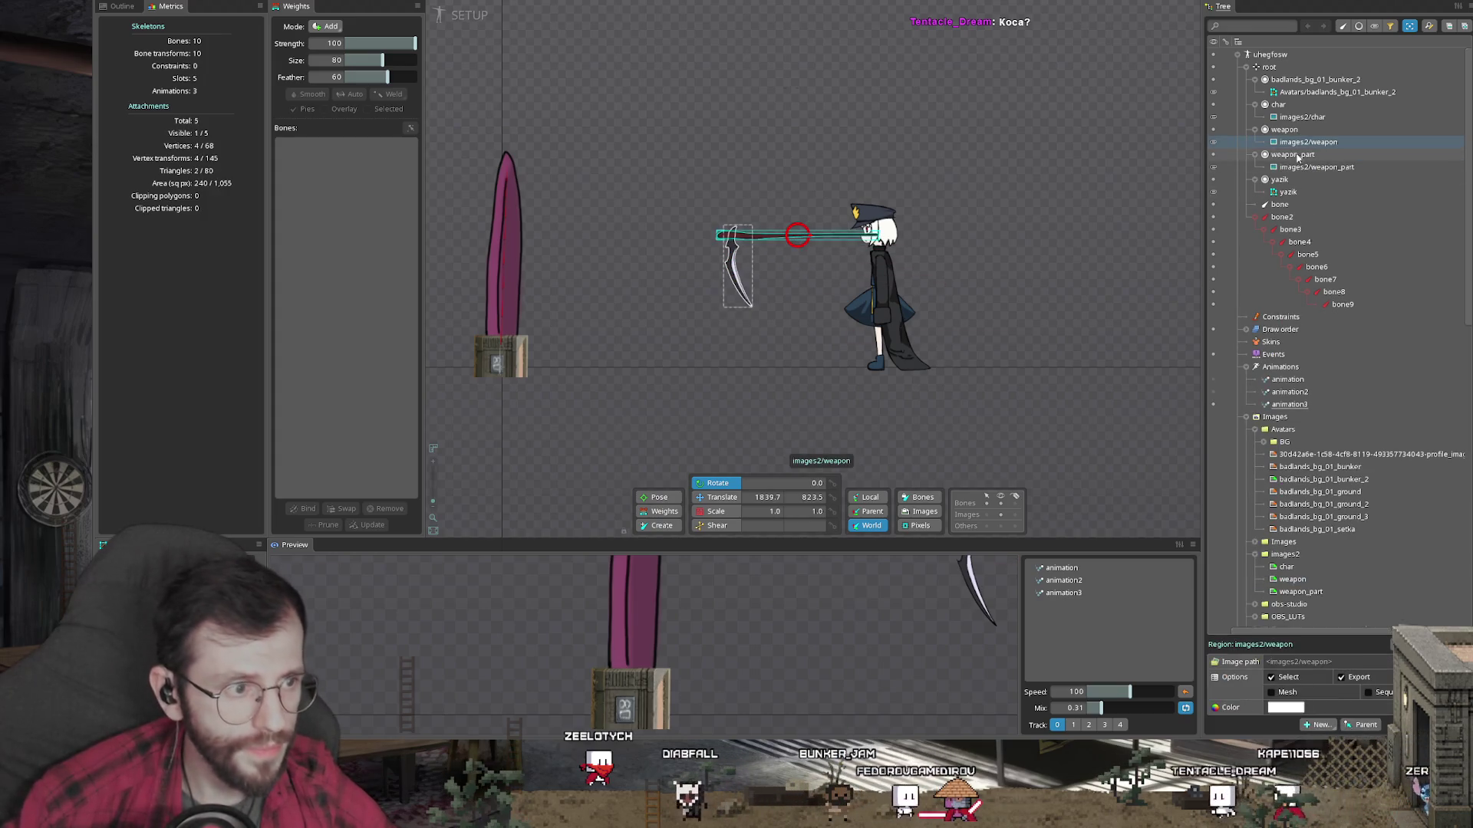
# Step: Select the three new attachments and review their slots in the Tree
pyautogui.click(1371, 28)
pyautogui.keyDown('ctrl'); pyautogui.click(1308, 104); pyautogui.keyUp('ctrl')
pyautogui.keyDown('ctrl'); pyautogui.click(1294, 92); pyautogui.keyUp('ctrl')
pyautogui.click(1359, 27)
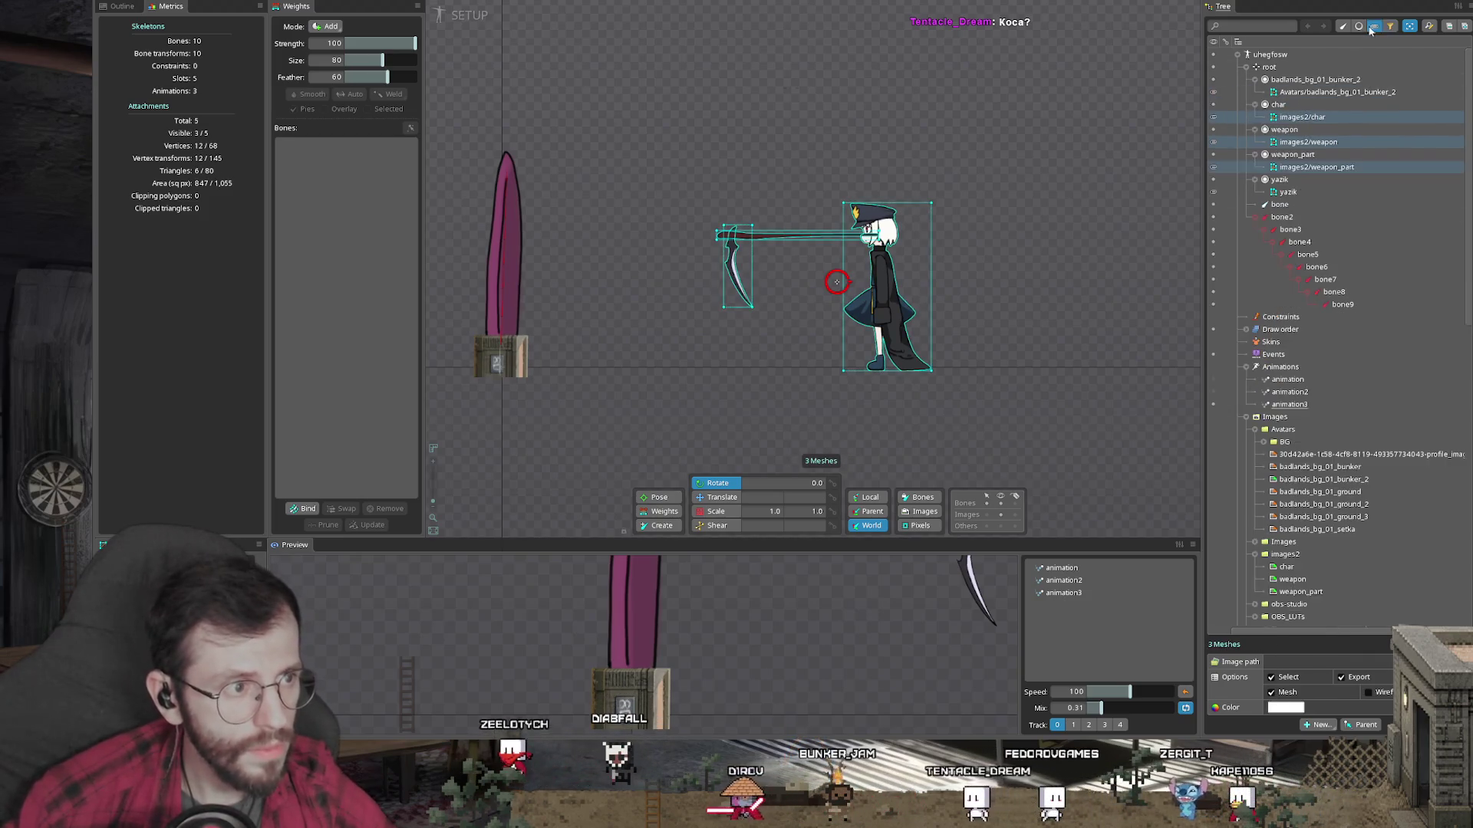
pyautogui.click(1343, 27)
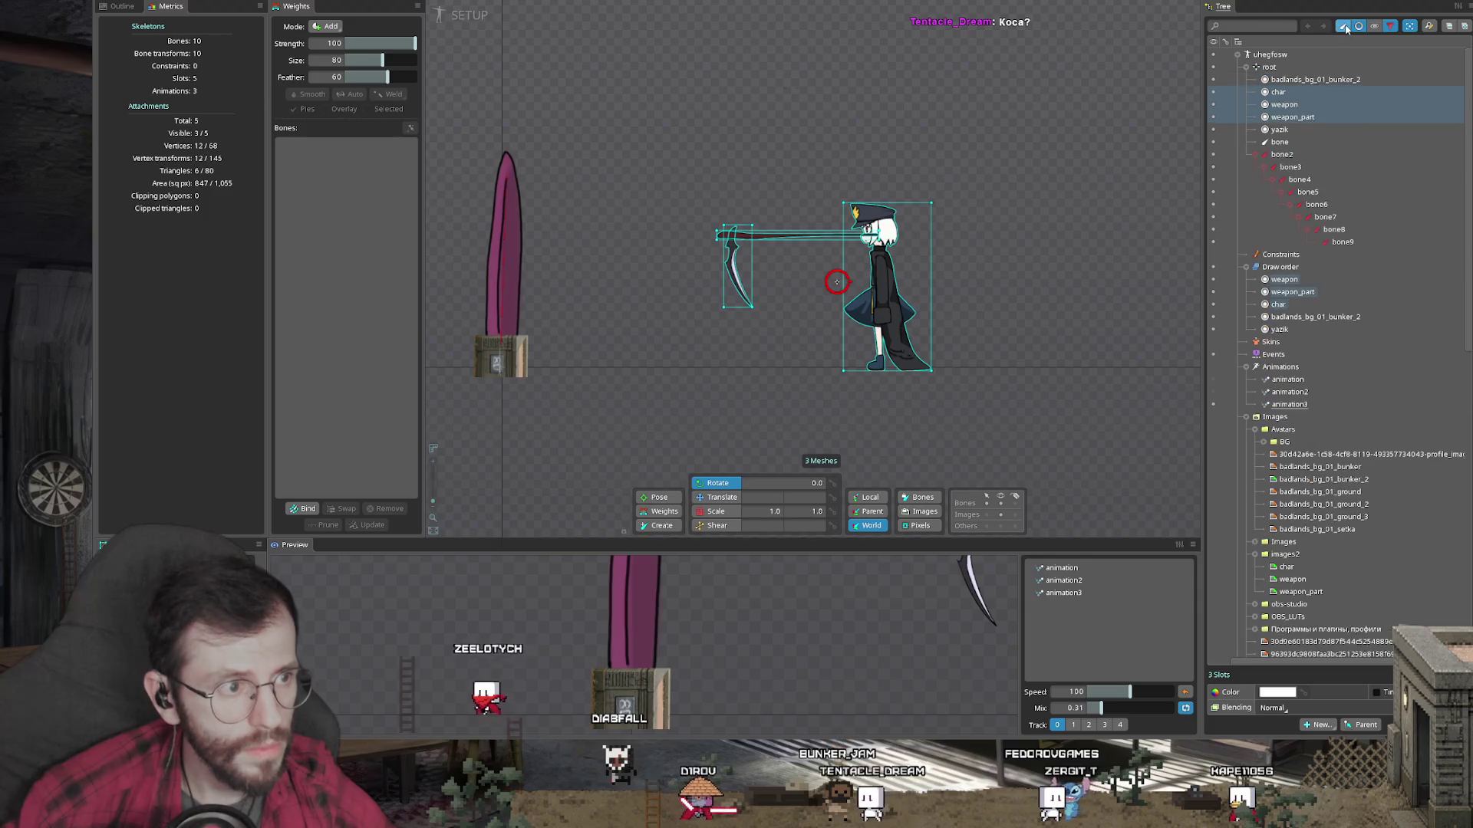
pyautogui.press('c')
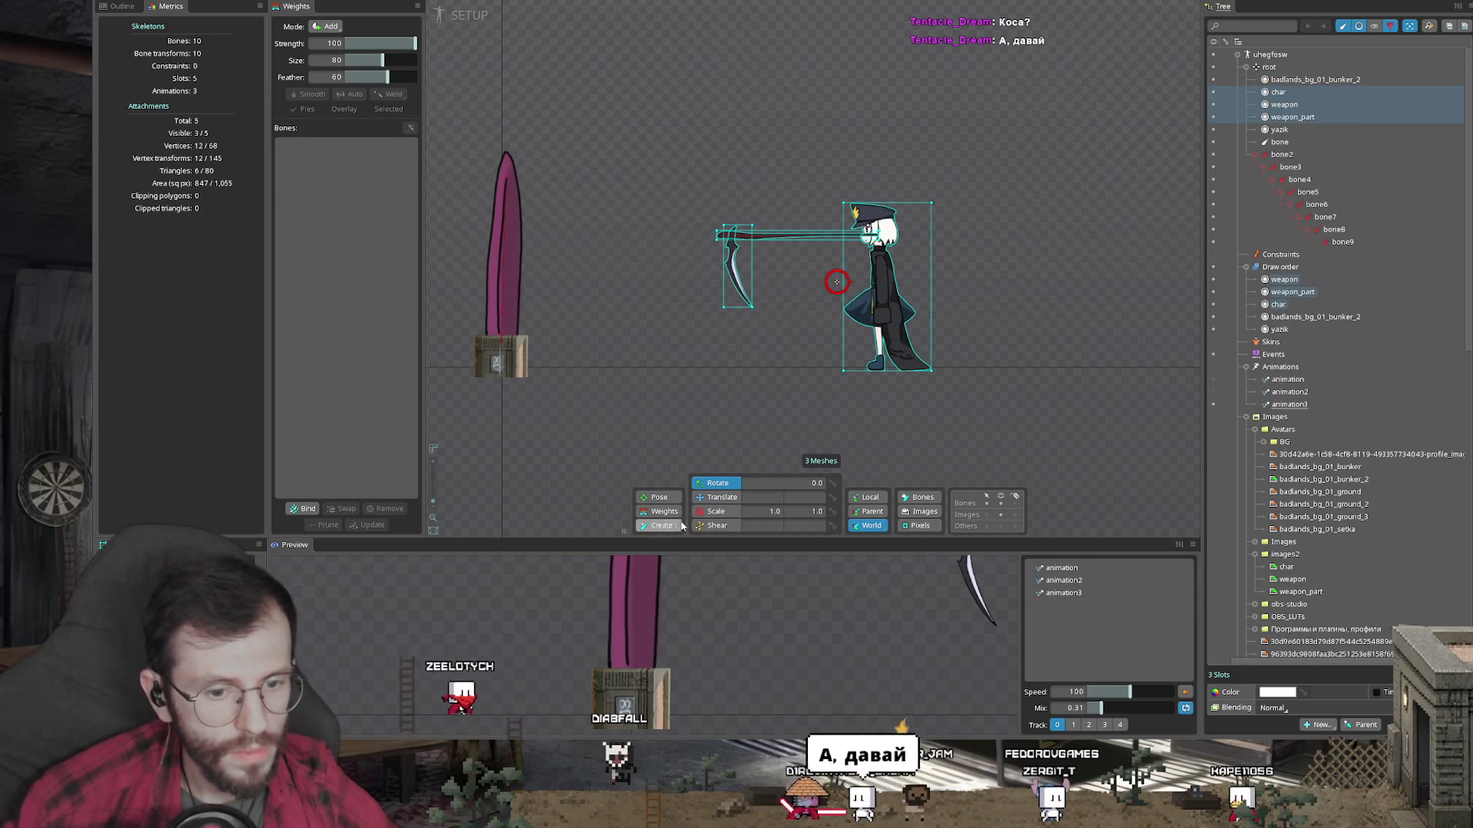
pyautogui.scroll(3, 860, 323)
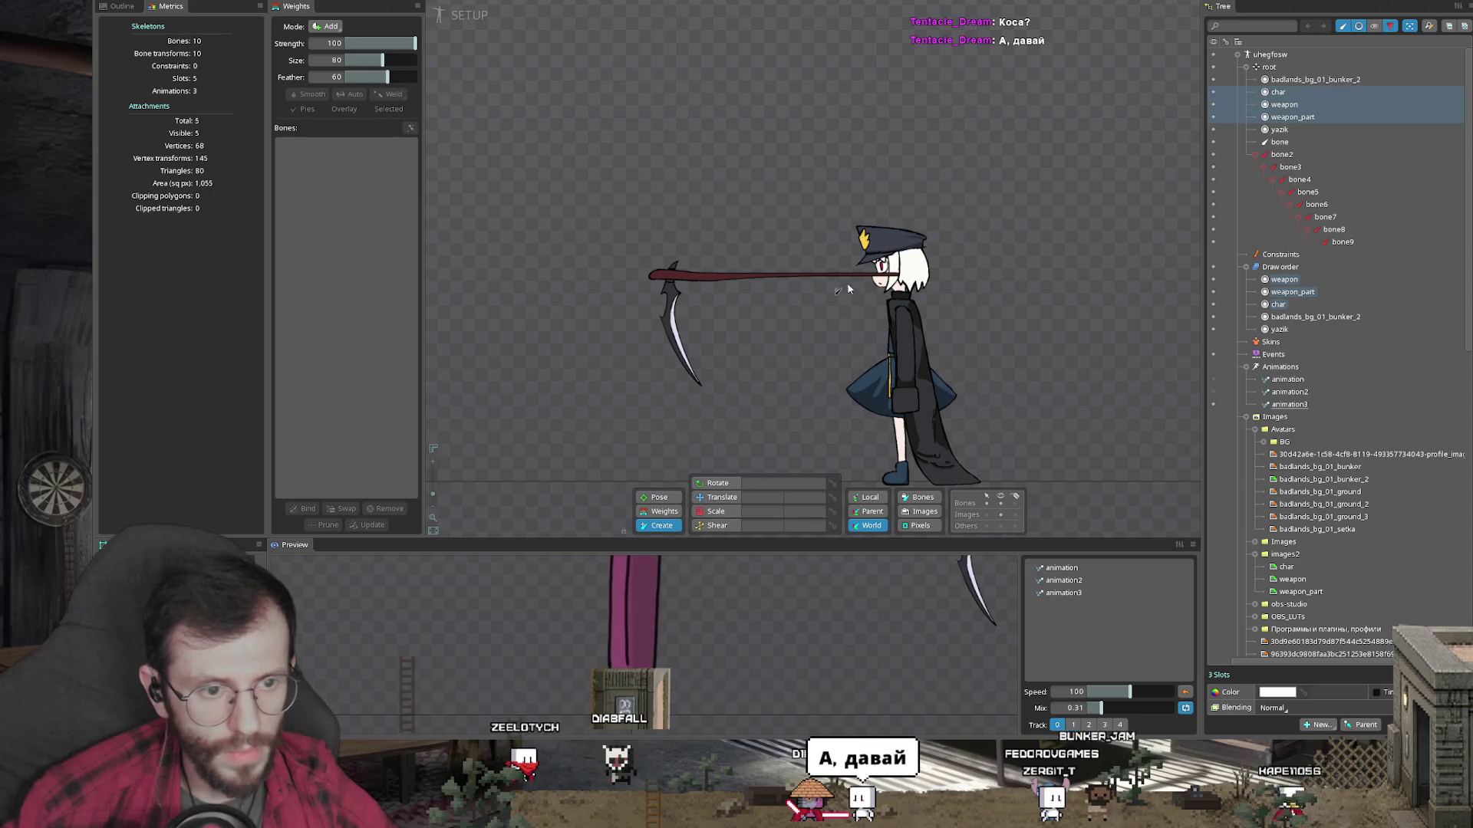
# Step: Under root, draw bone10 along the scythe handle and bone11 down the blade
pyautogui.scroll(2, 852, 291)
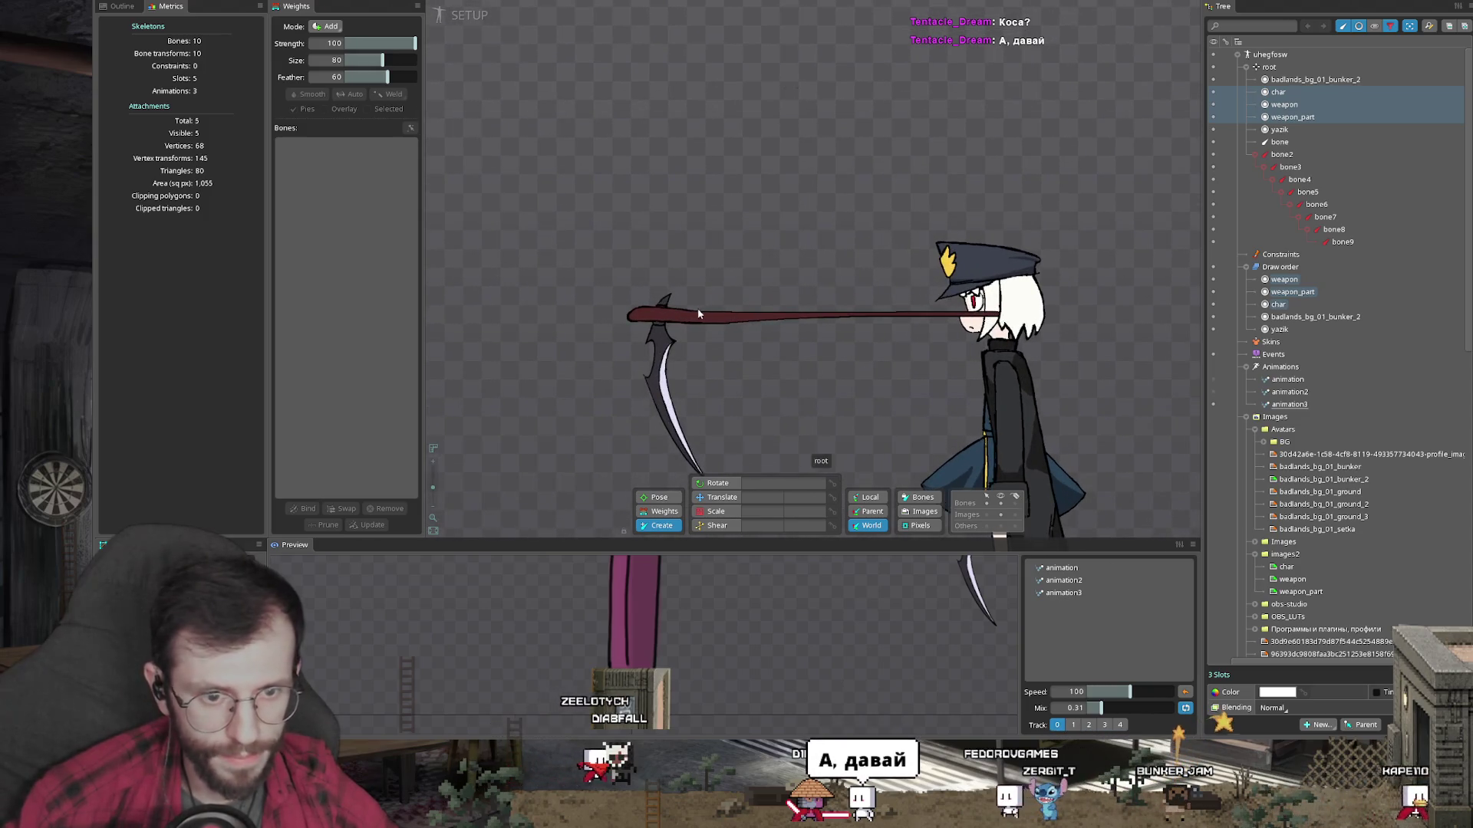
pyautogui.click(1282, 67)
pyautogui.moveTo(997, 316); pyautogui.dragTo(691, 324)
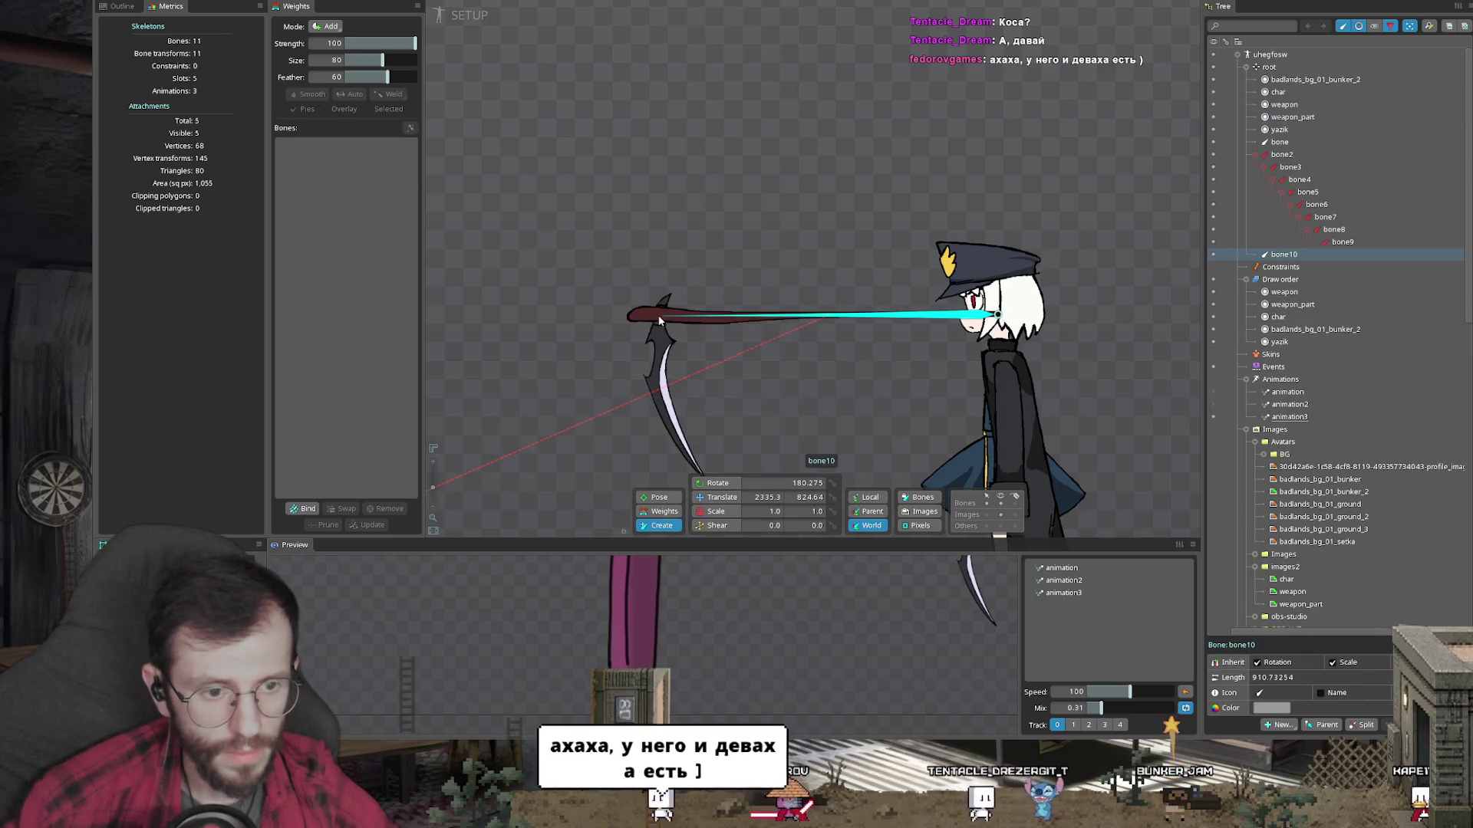
pyautogui.press('Delete')
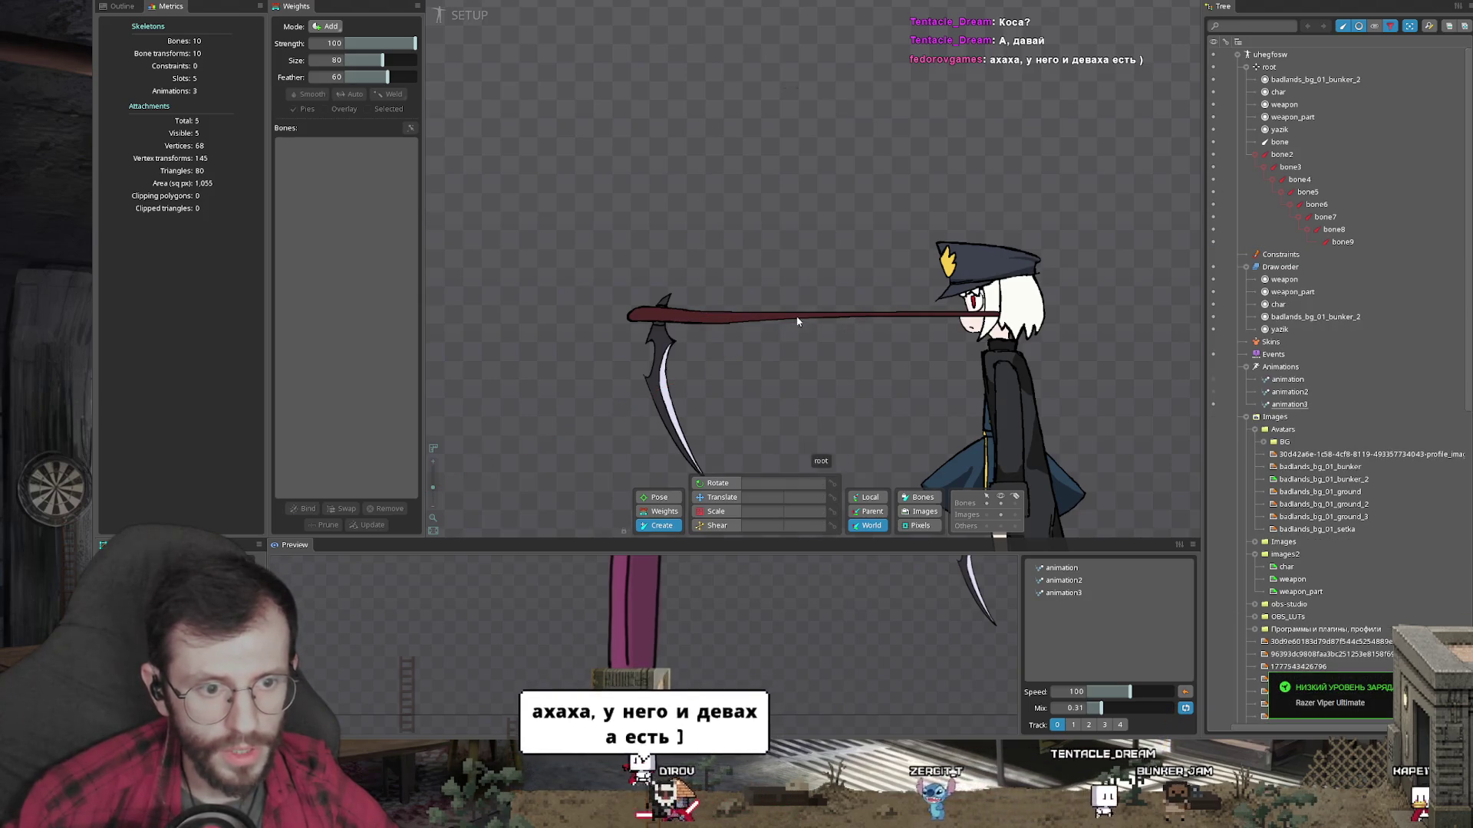
pyautogui.moveTo(861, 317); pyautogui.dragTo(845, 320)
pyautogui.moveTo(682, 317)
pyautogui.mouseDown()
pyautogui.moveTo(657, 315)
pyautogui.moveTo(657, 462)
pyautogui.mouseUp()
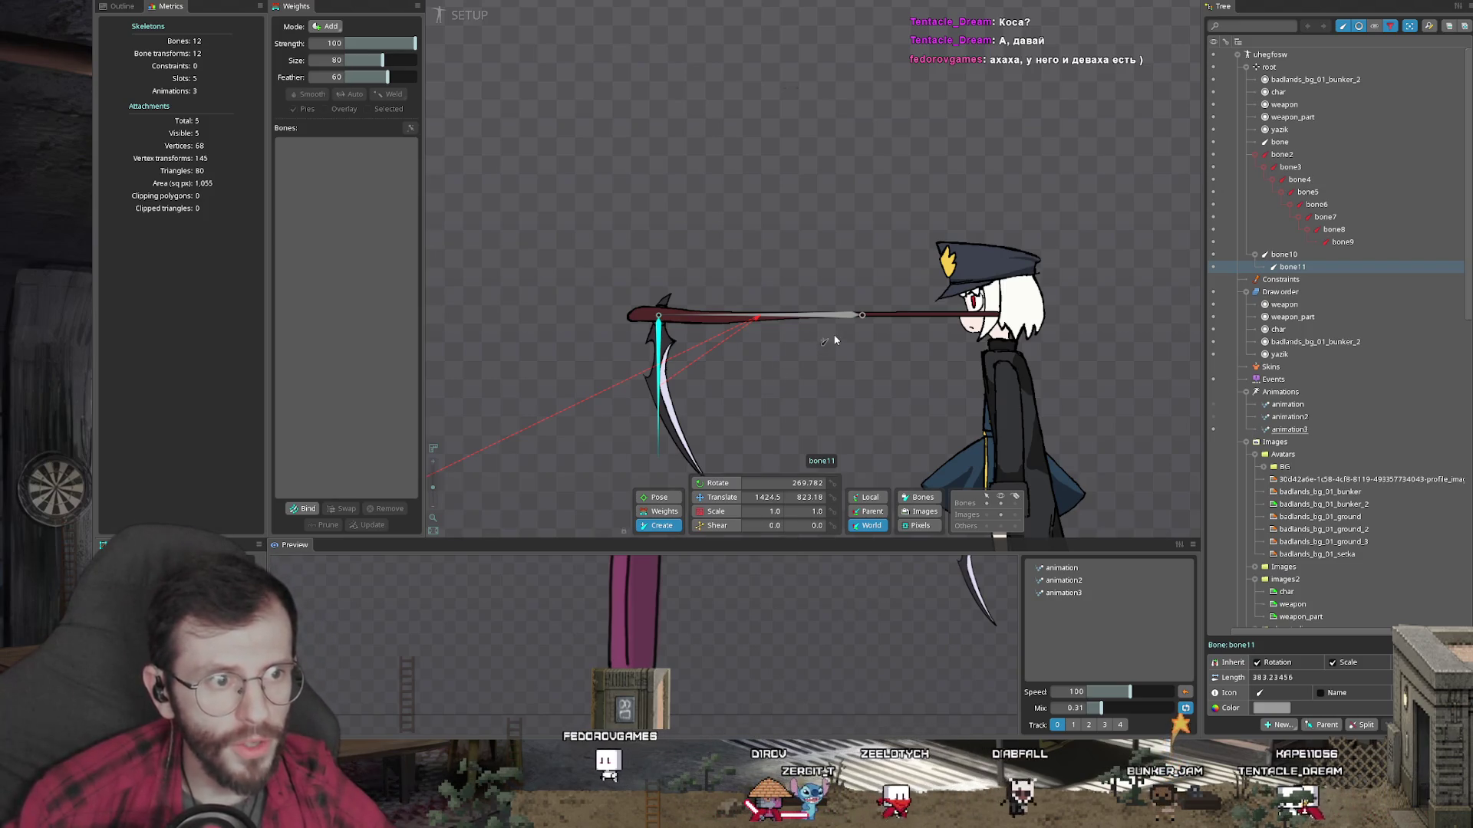
# Step: Move bone11 directly under root in the bone hierarchy
pyautogui.click(1308, 267)
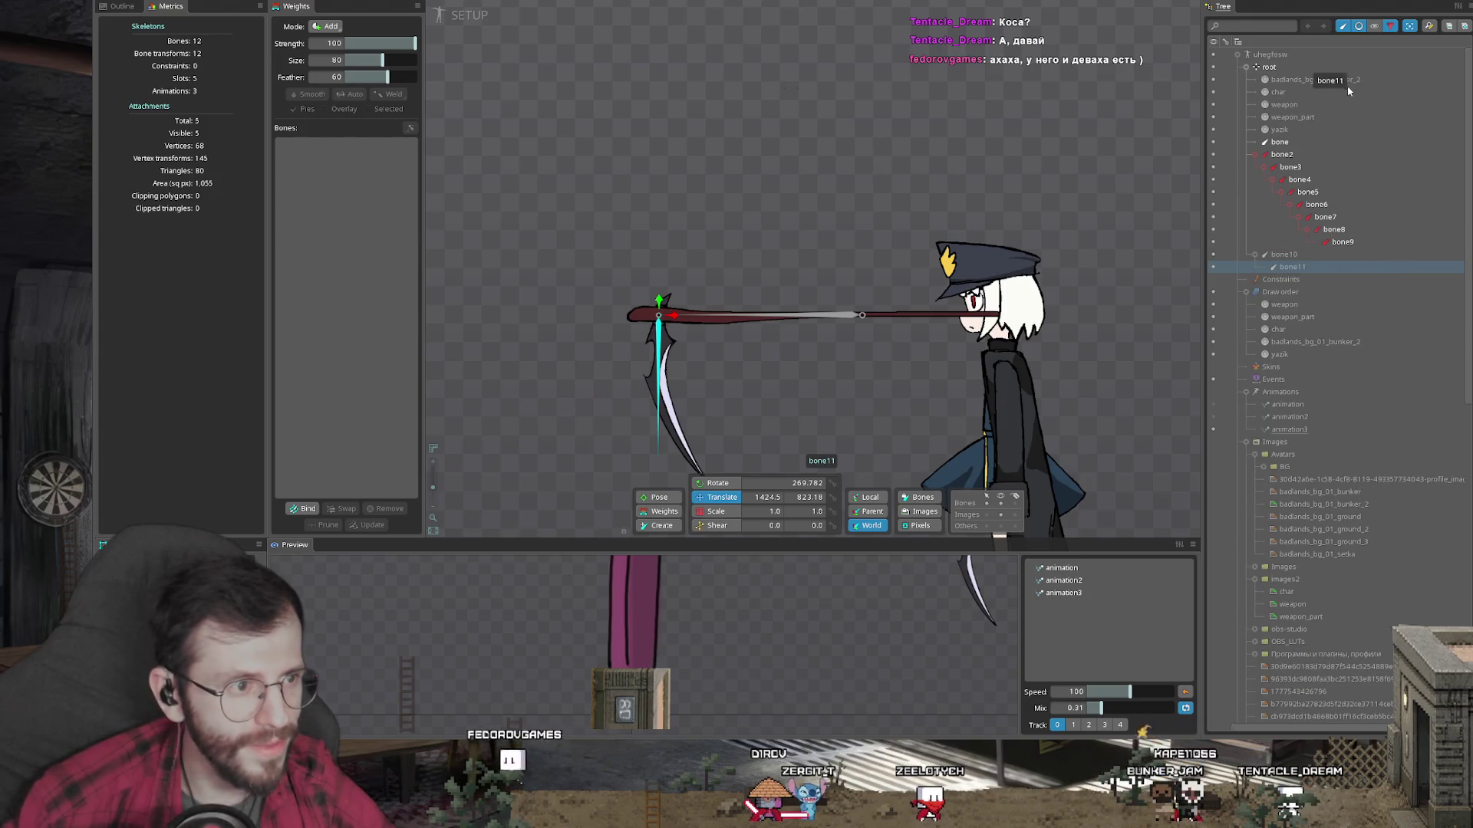
pyautogui.moveTo(1344, 69); pyautogui.dragTo(1344, 71)
pyautogui.scroll(-2, 890, 288)
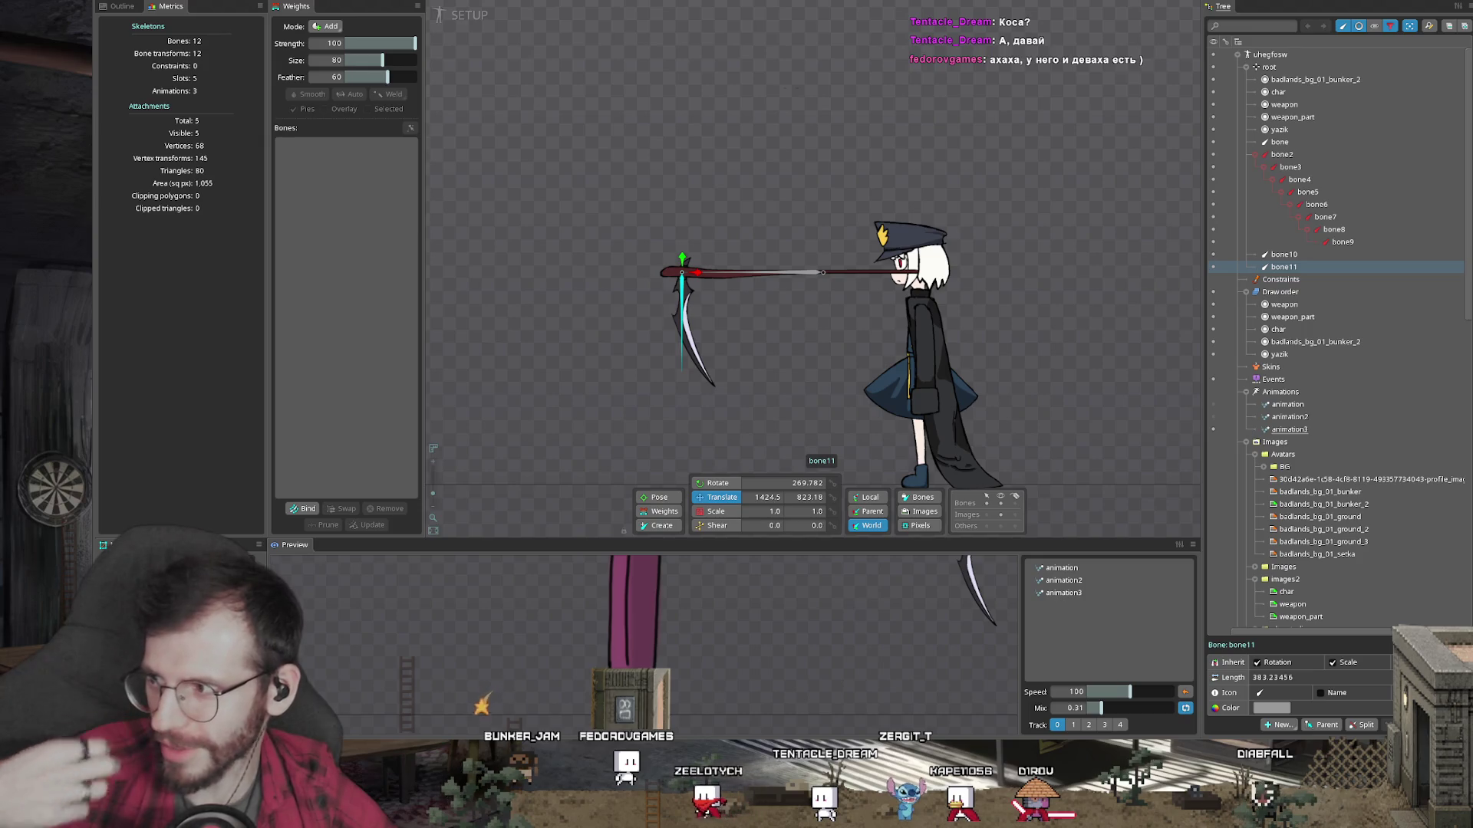
pyautogui.scroll(2, 707, 343)
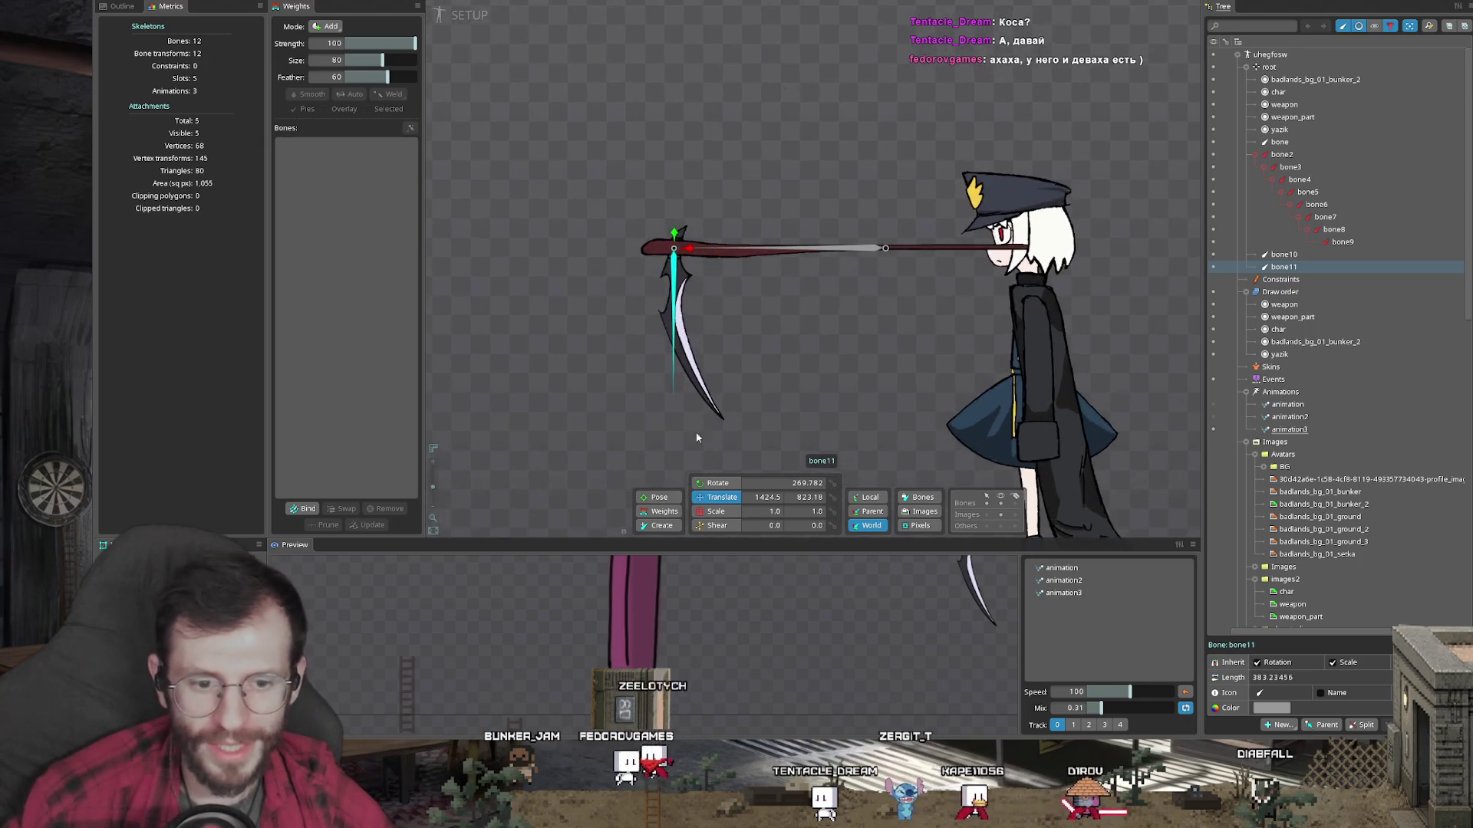
pyautogui.click(732, 362)
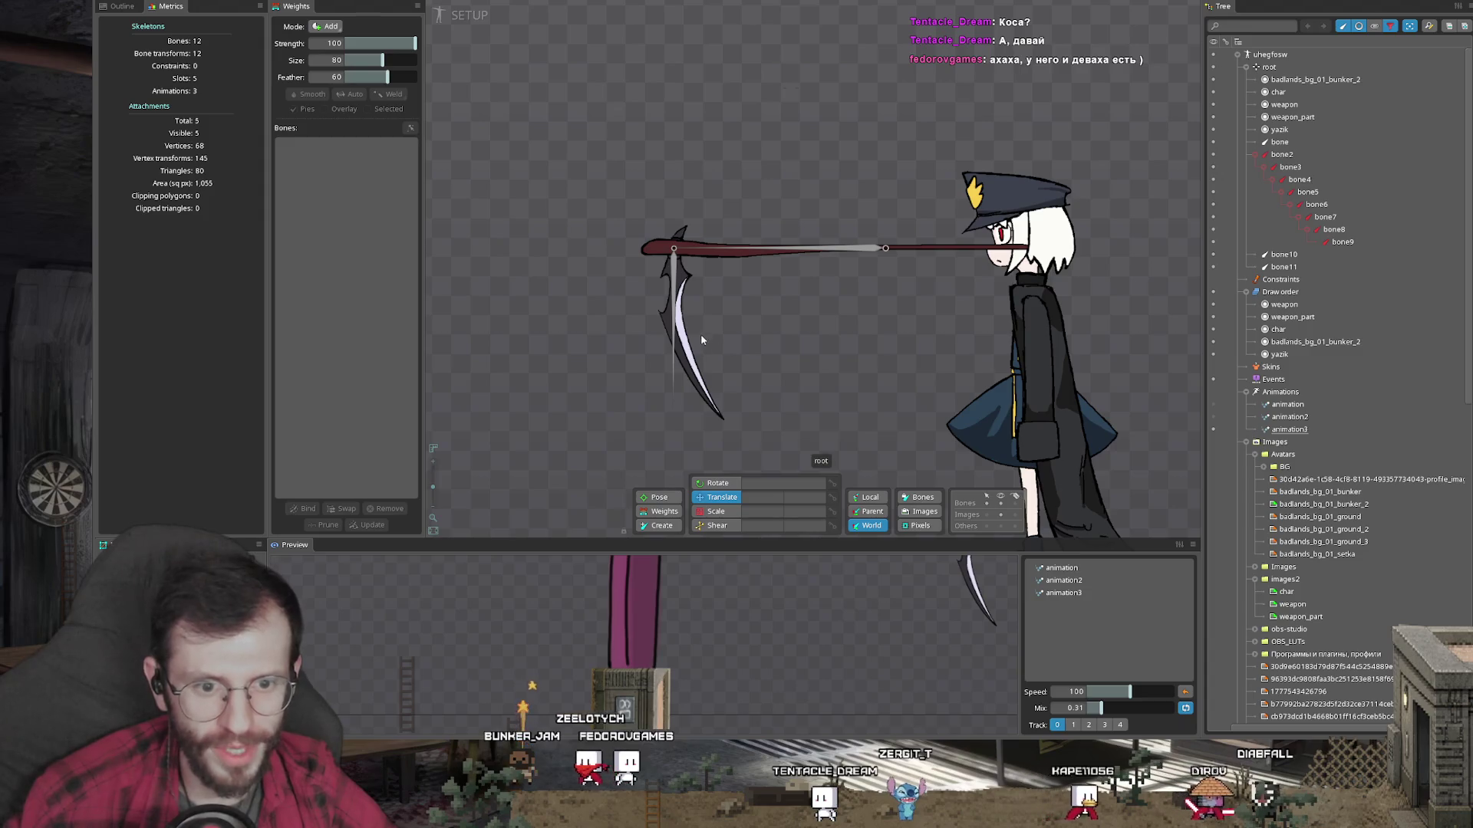
pyautogui.click(1297, 117)
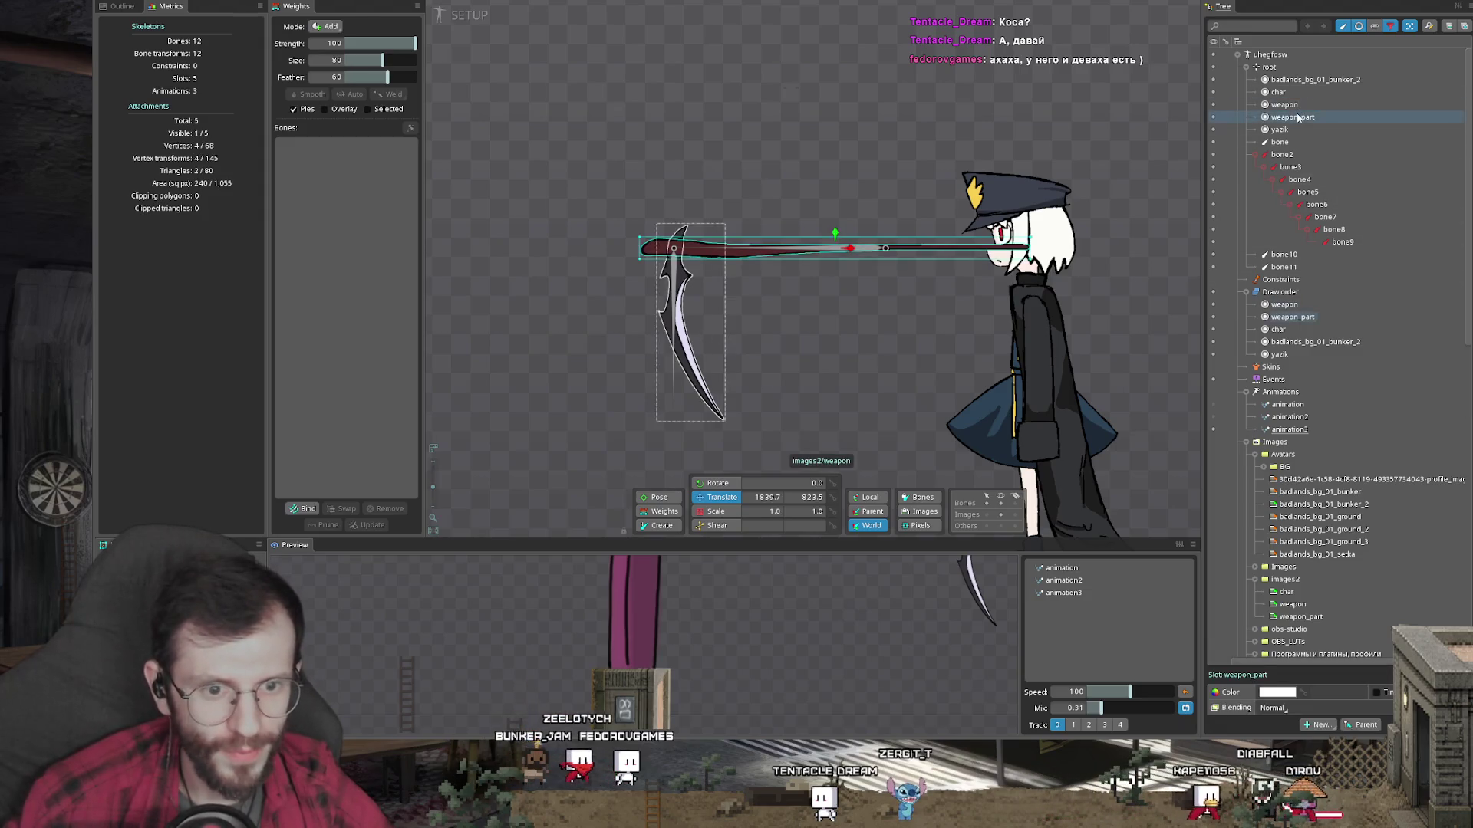
pyautogui.click(1342, 26)
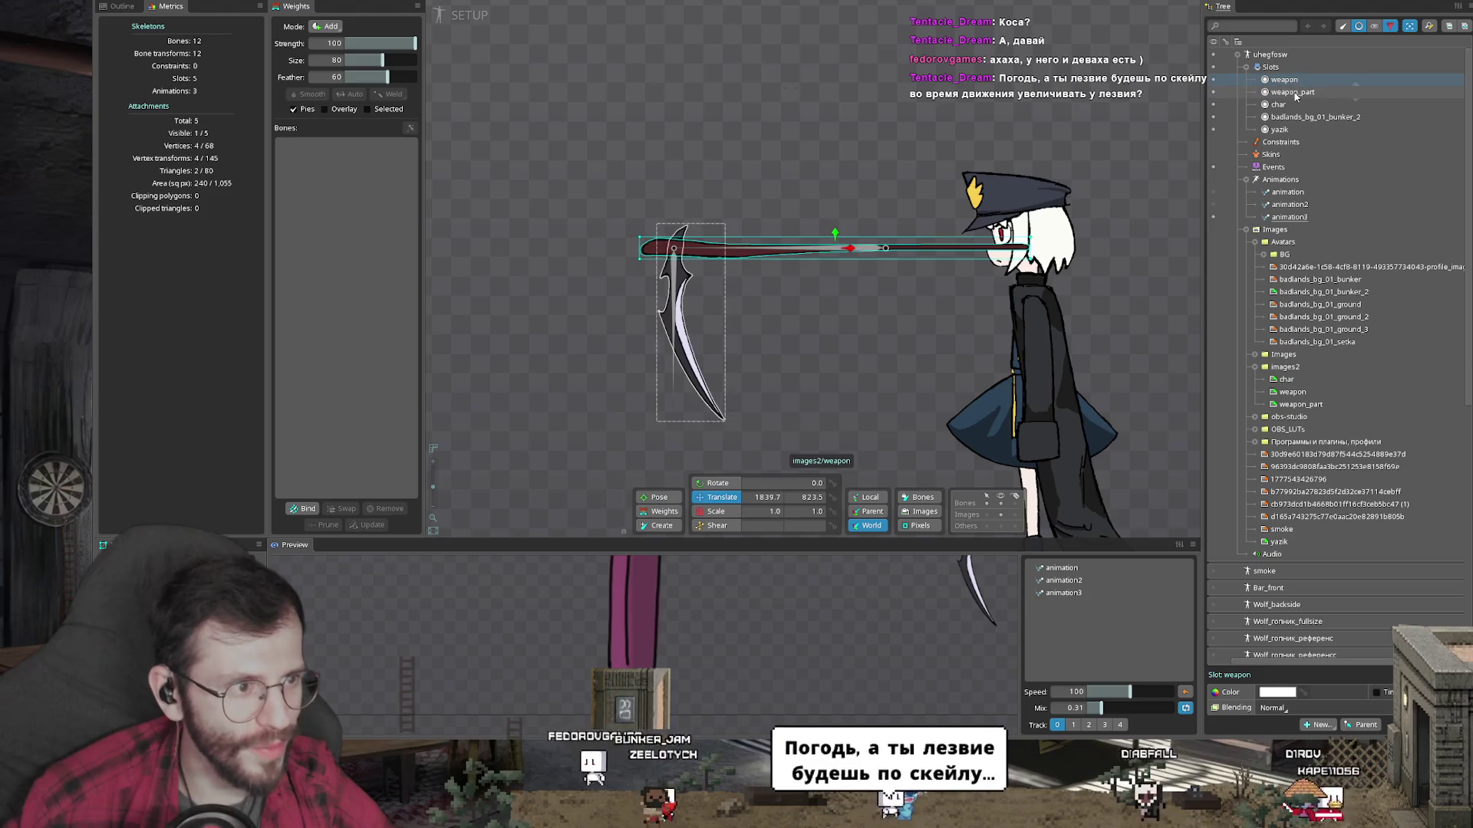
pyautogui.click(1343, 26)
pyautogui.click(1268, 67)
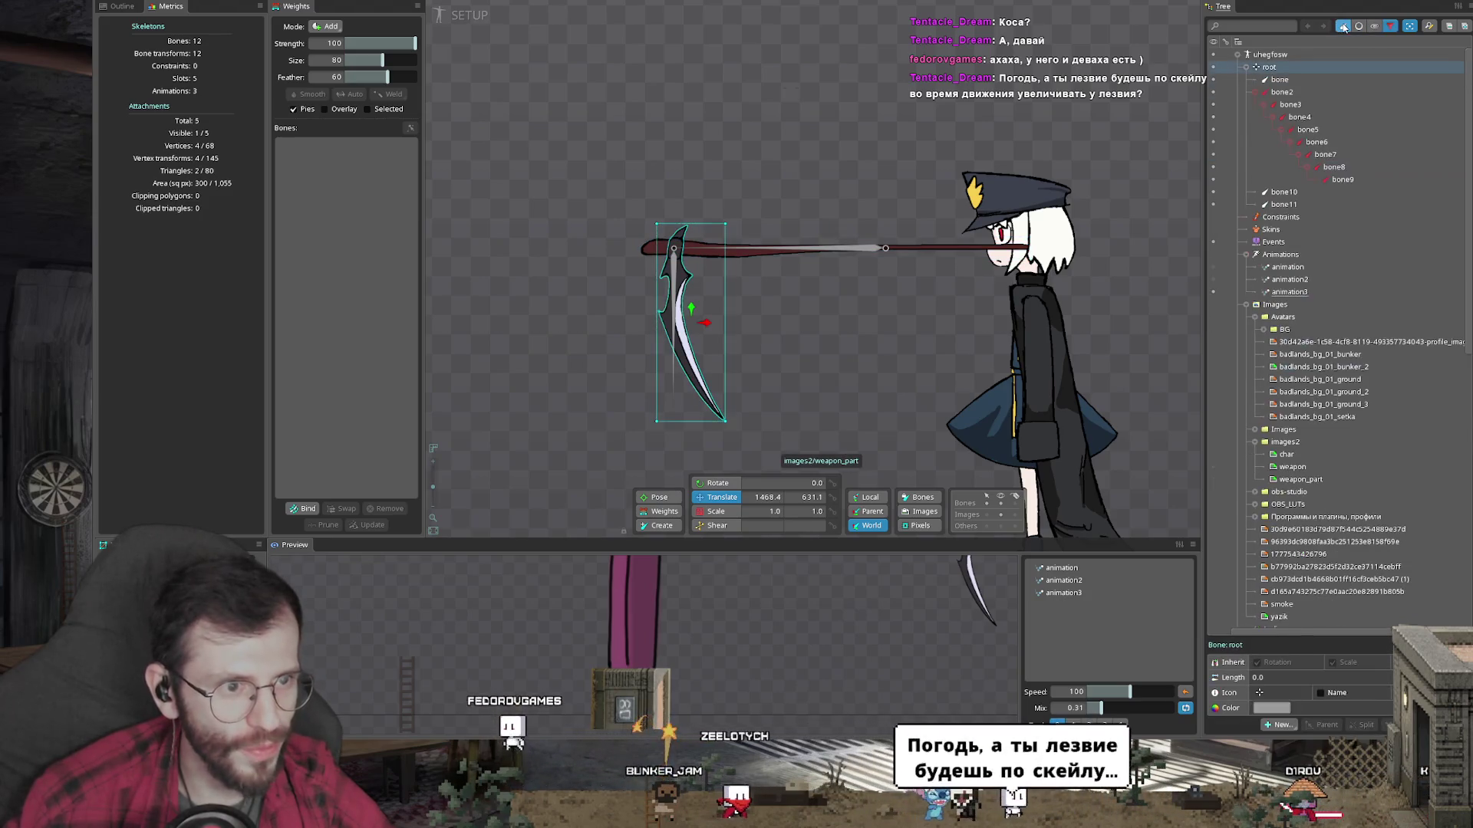
pyautogui.click(1108, 259)
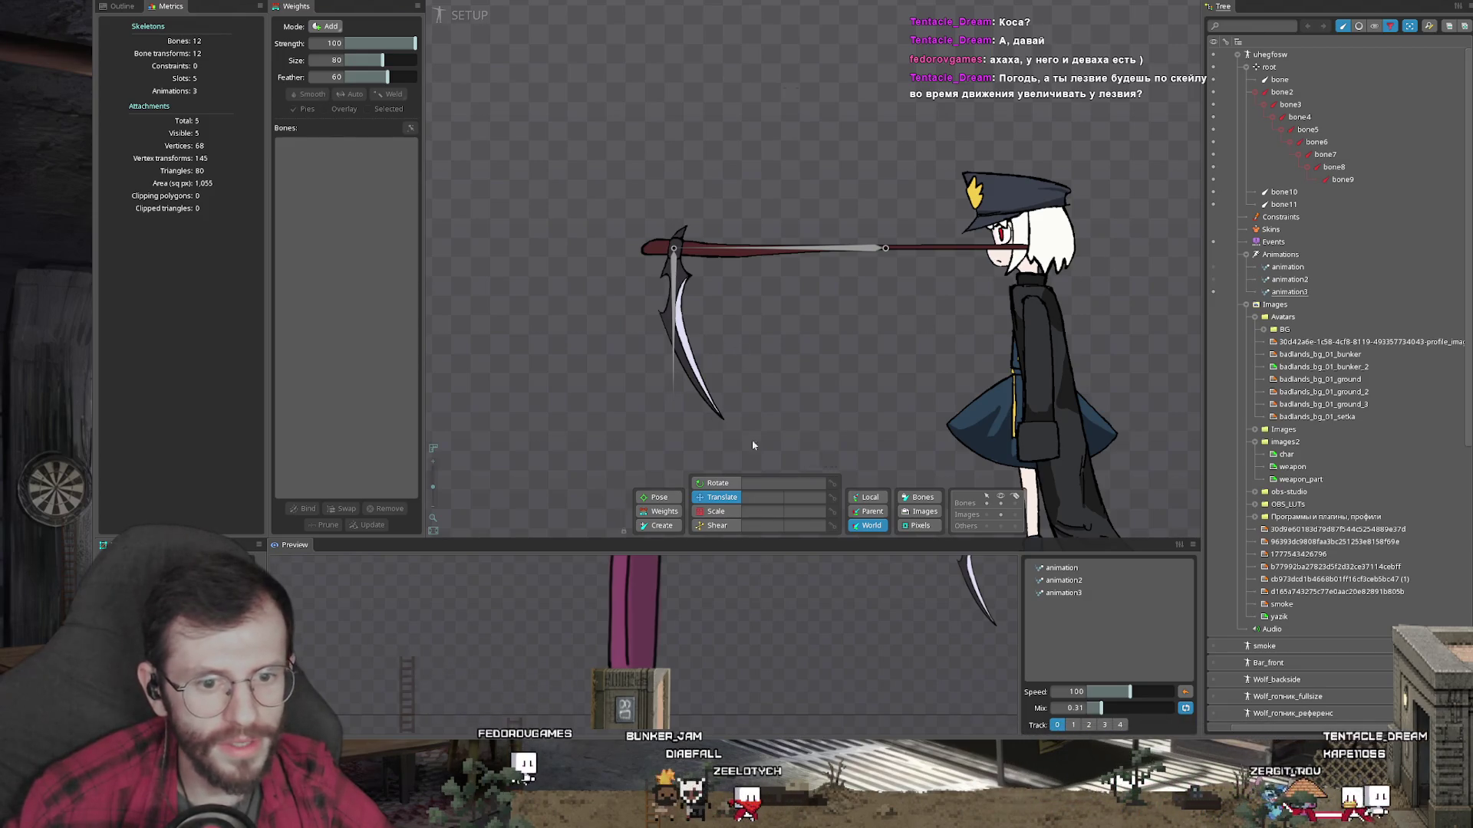
# Step: Create a transform constraint named bone10 linking bone11 to target bone10
pyautogui.click(711, 377)
pyautogui.moveTo(798, 414); pyautogui.dragTo(637, 445)
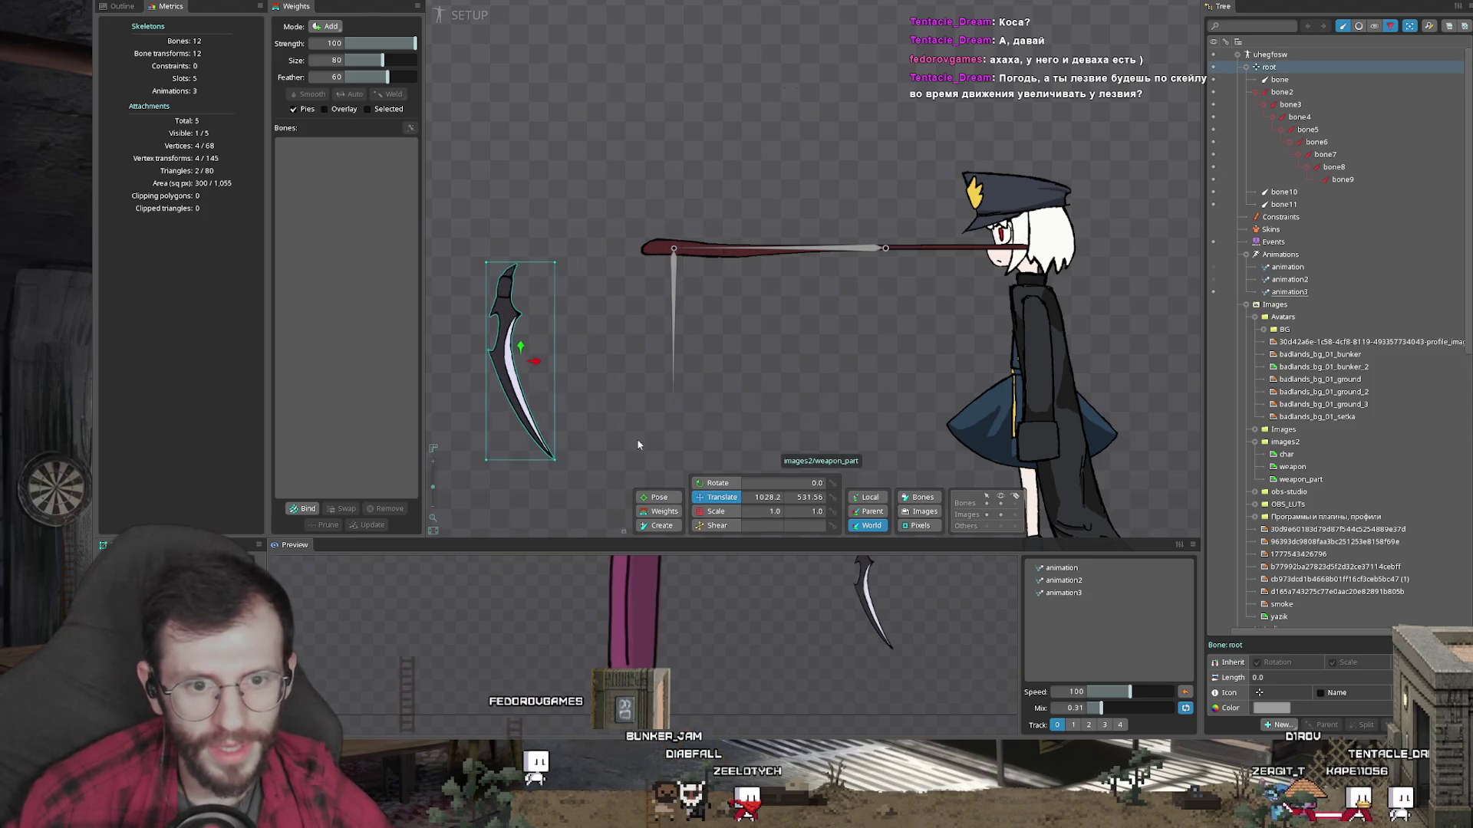
pyautogui.hotkey('ctrl', 'z')
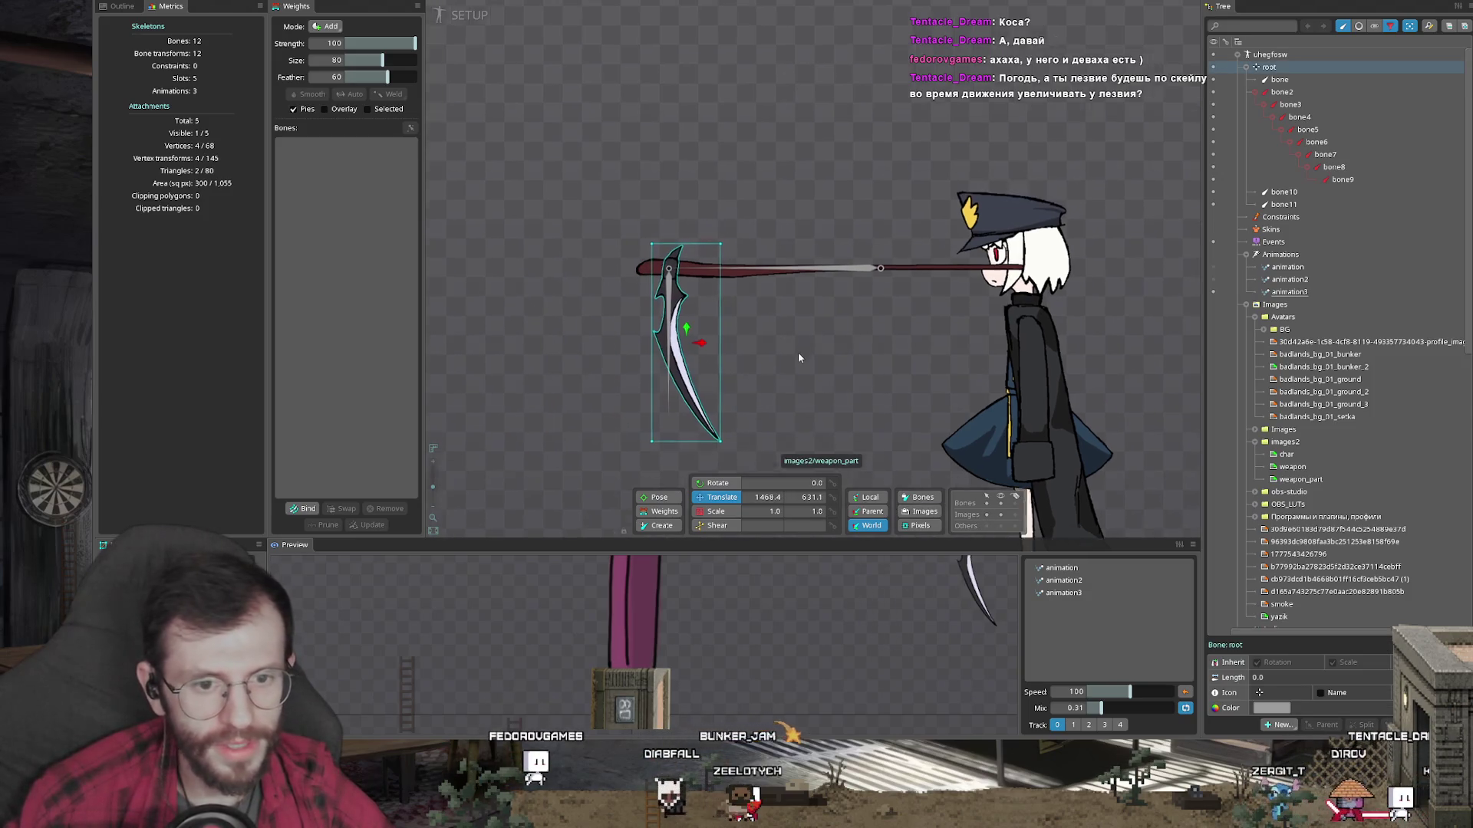
pyautogui.click(666, 305)
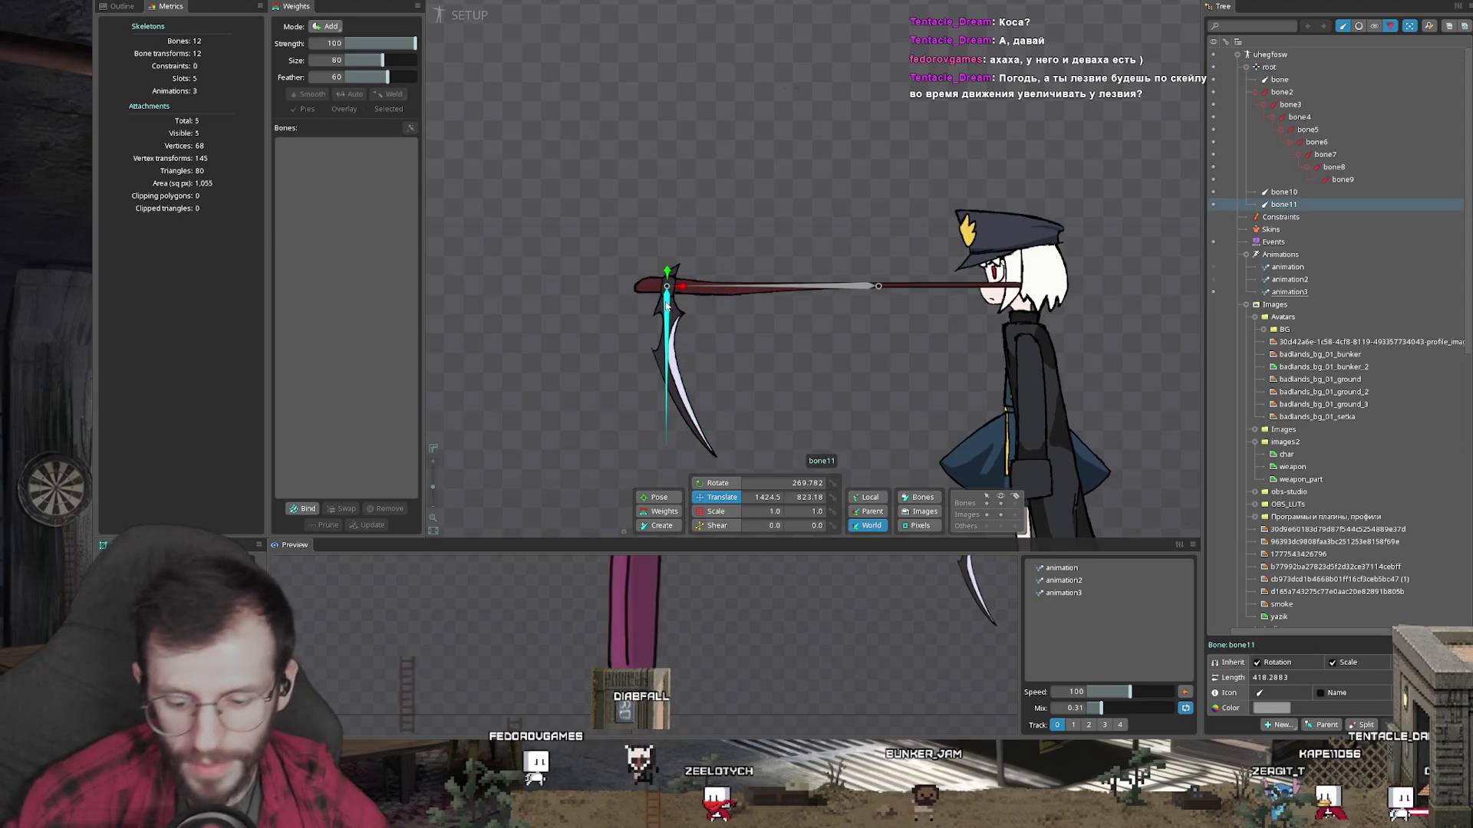
pyautogui.click(1279, 725)
pyautogui.click(1296, 668)
pyautogui.click(729, 285)
pyautogui.click(627, 394)
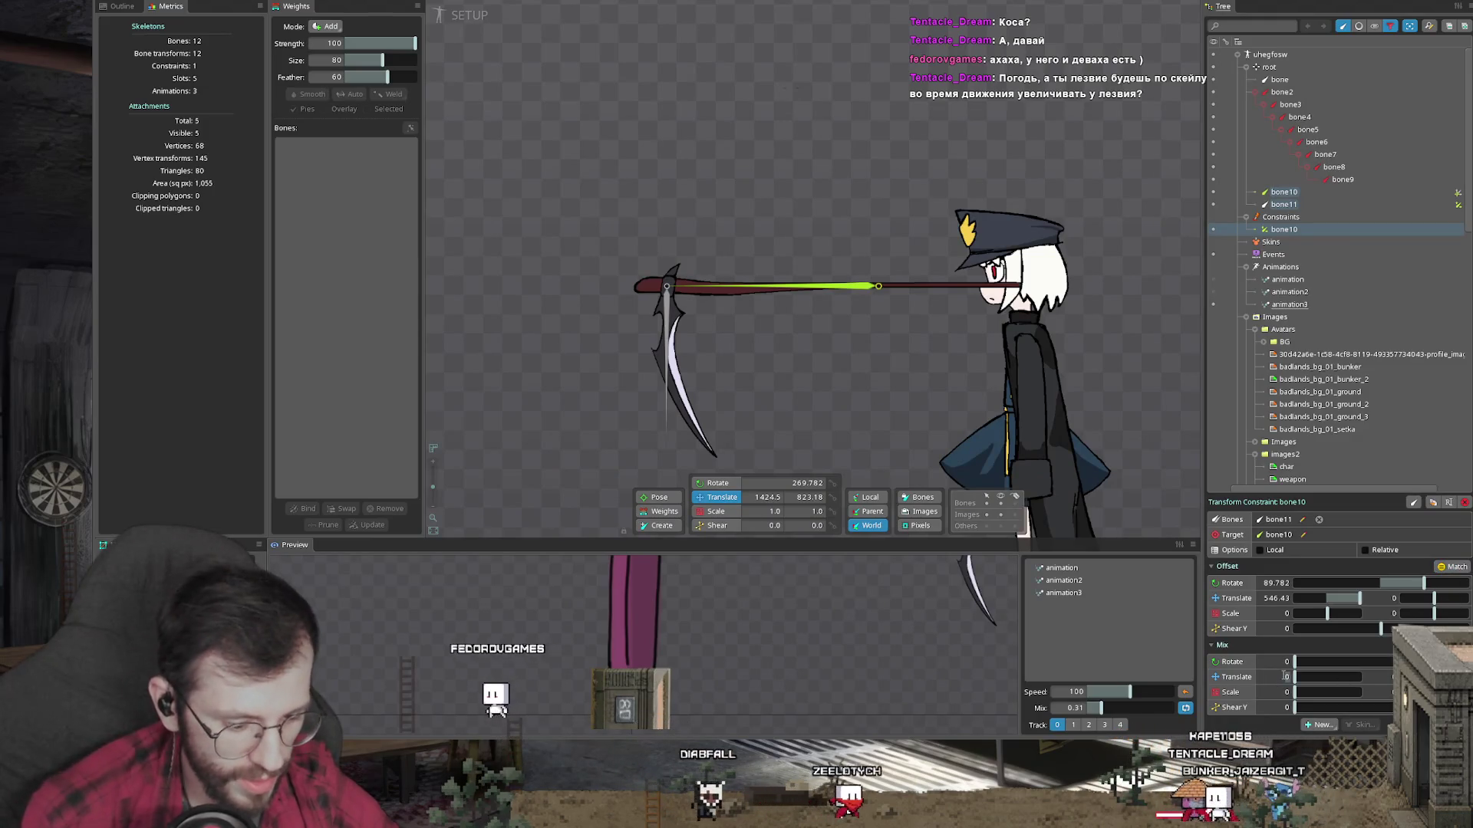
# Step: Set the constraint's translate mix to 99, then parent weapon to bone10 and weapon_part to bone11
pyautogui.moveTo(1304, 676); pyautogui.dragTo(1359, 677)
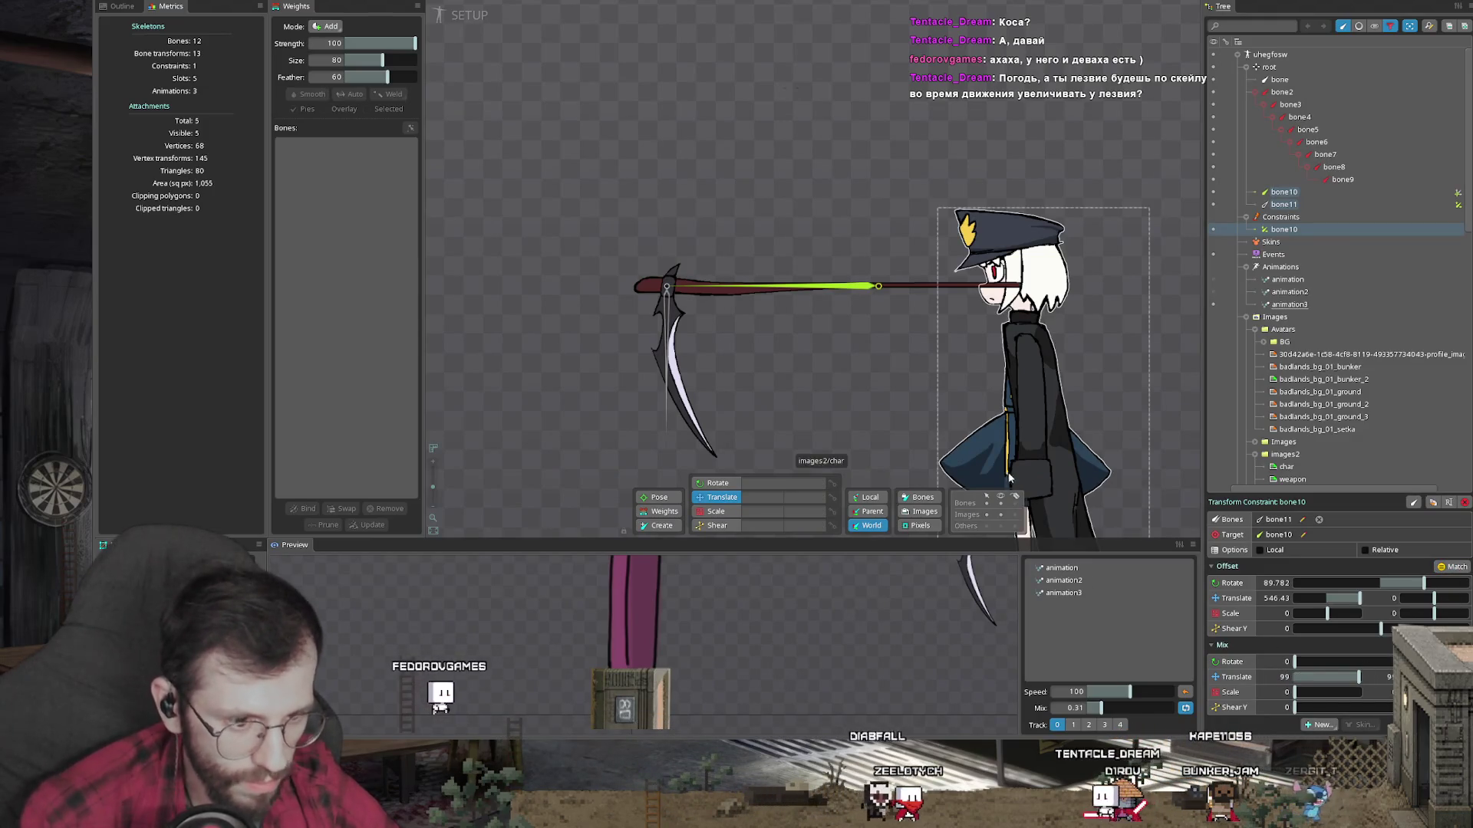
pyautogui.click(890, 428)
pyautogui.click(749, 299)
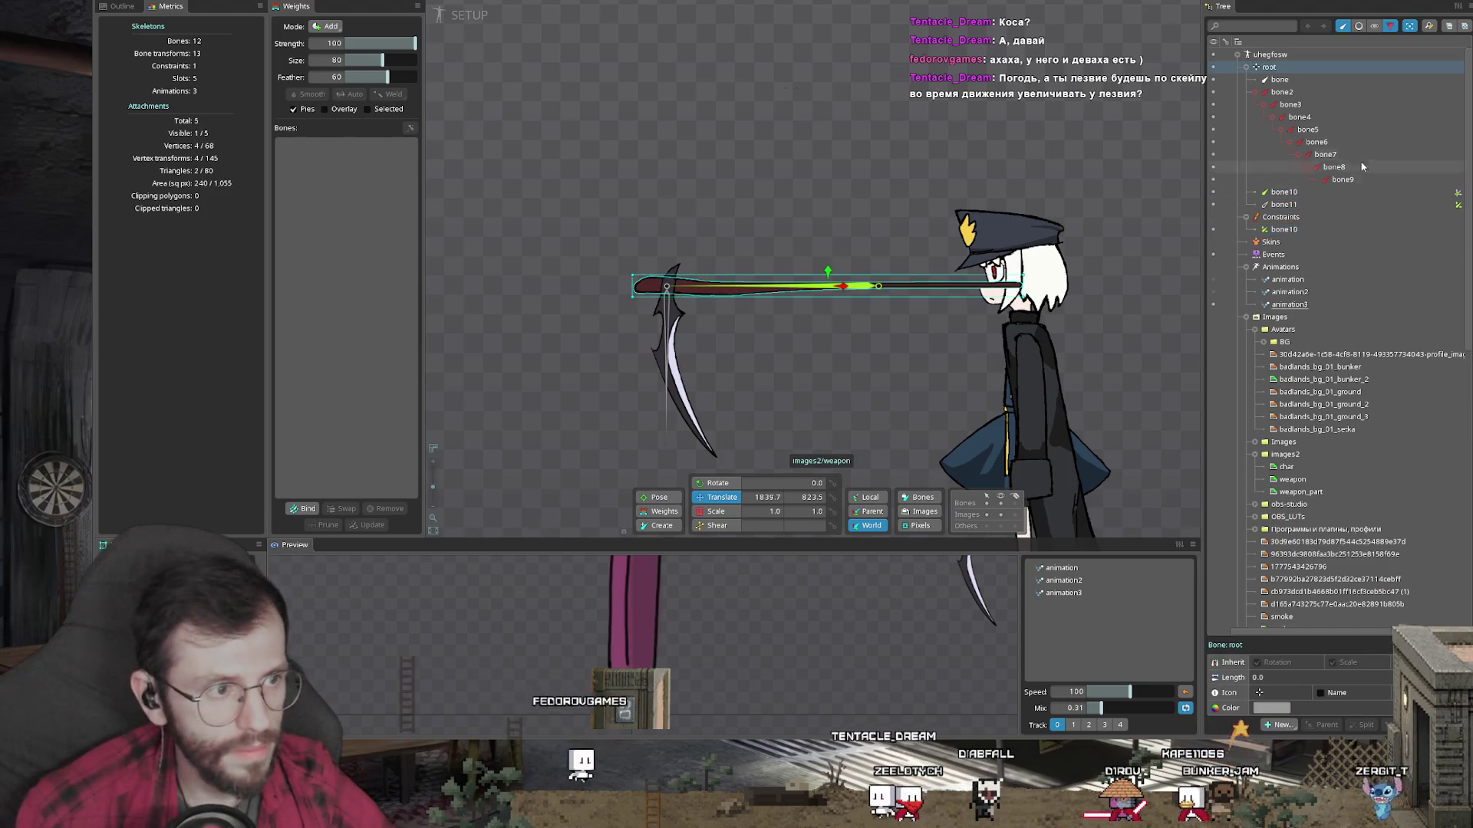
pyautogui.press('p')
pyautogui.click(775, 286)
pyautogui.click(682, 370)
pyautogui.press('p')
pyautogui.click(667, 361)
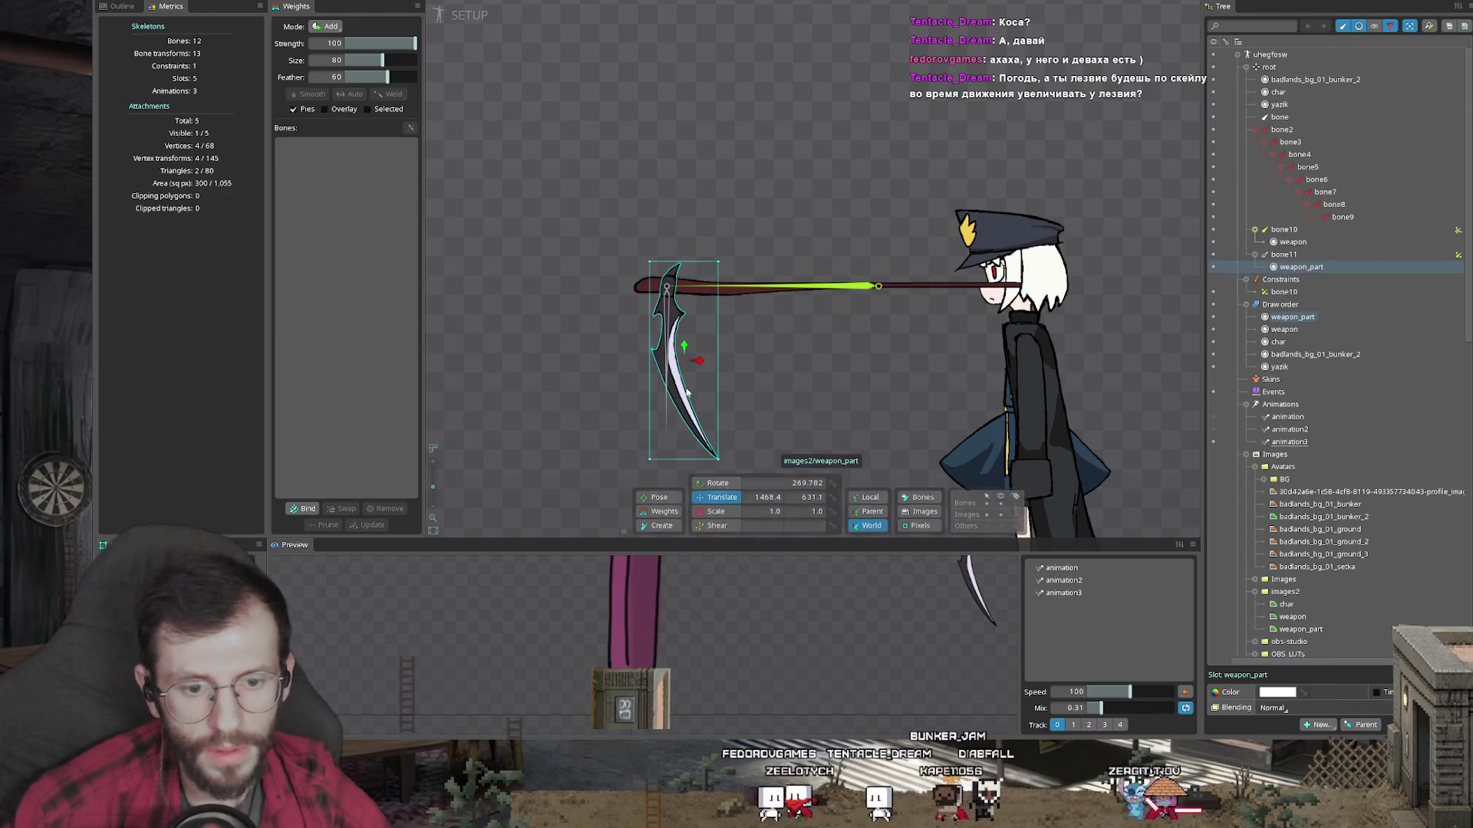
# Step: Start editing the mesh of the images2/weapon_part blade image
pyautogui.click(1371, 31)
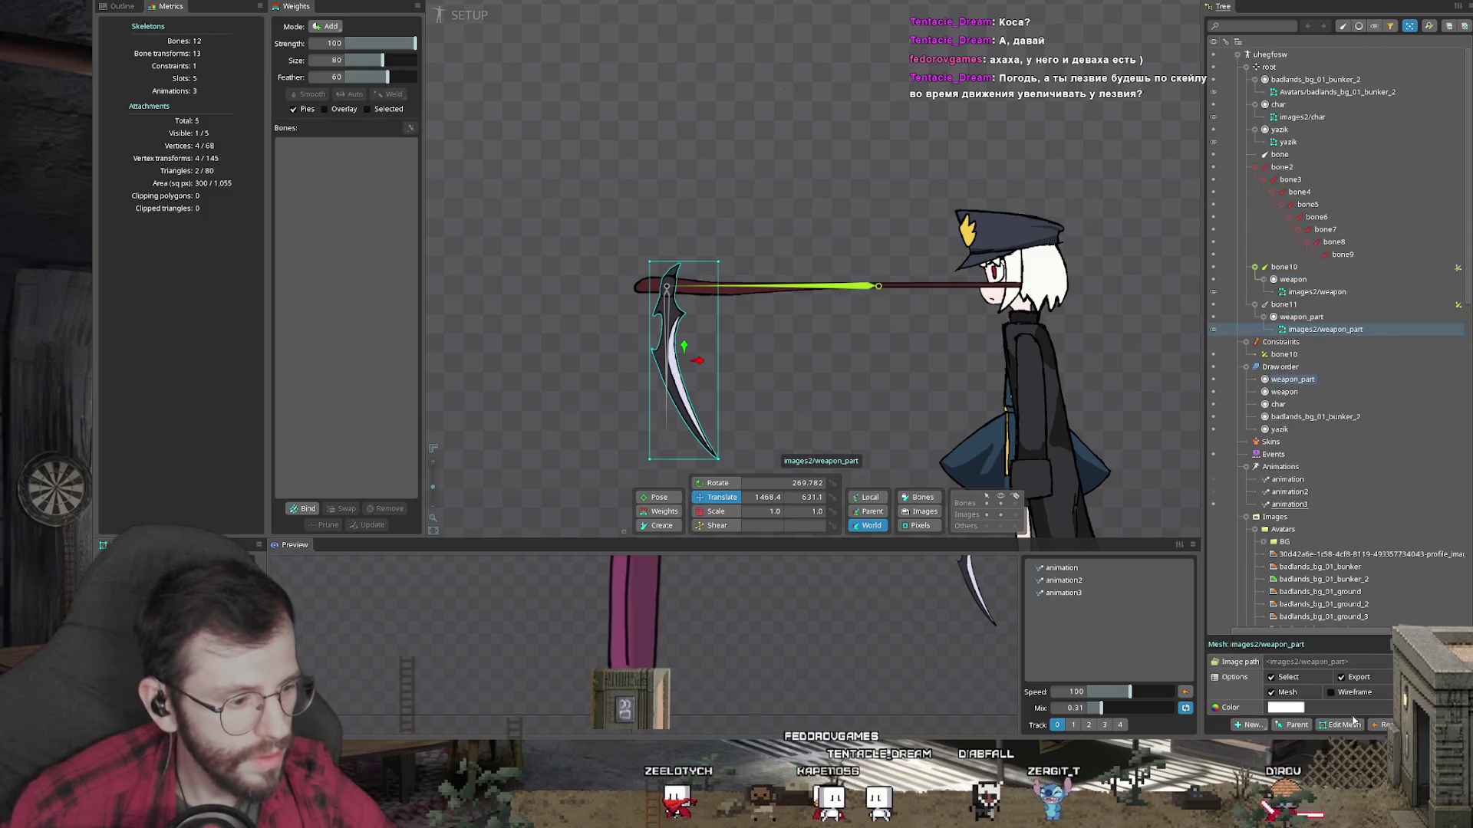
pyautogui.click(1340, 724)
pyautogui.scroll(2, 697, 401)
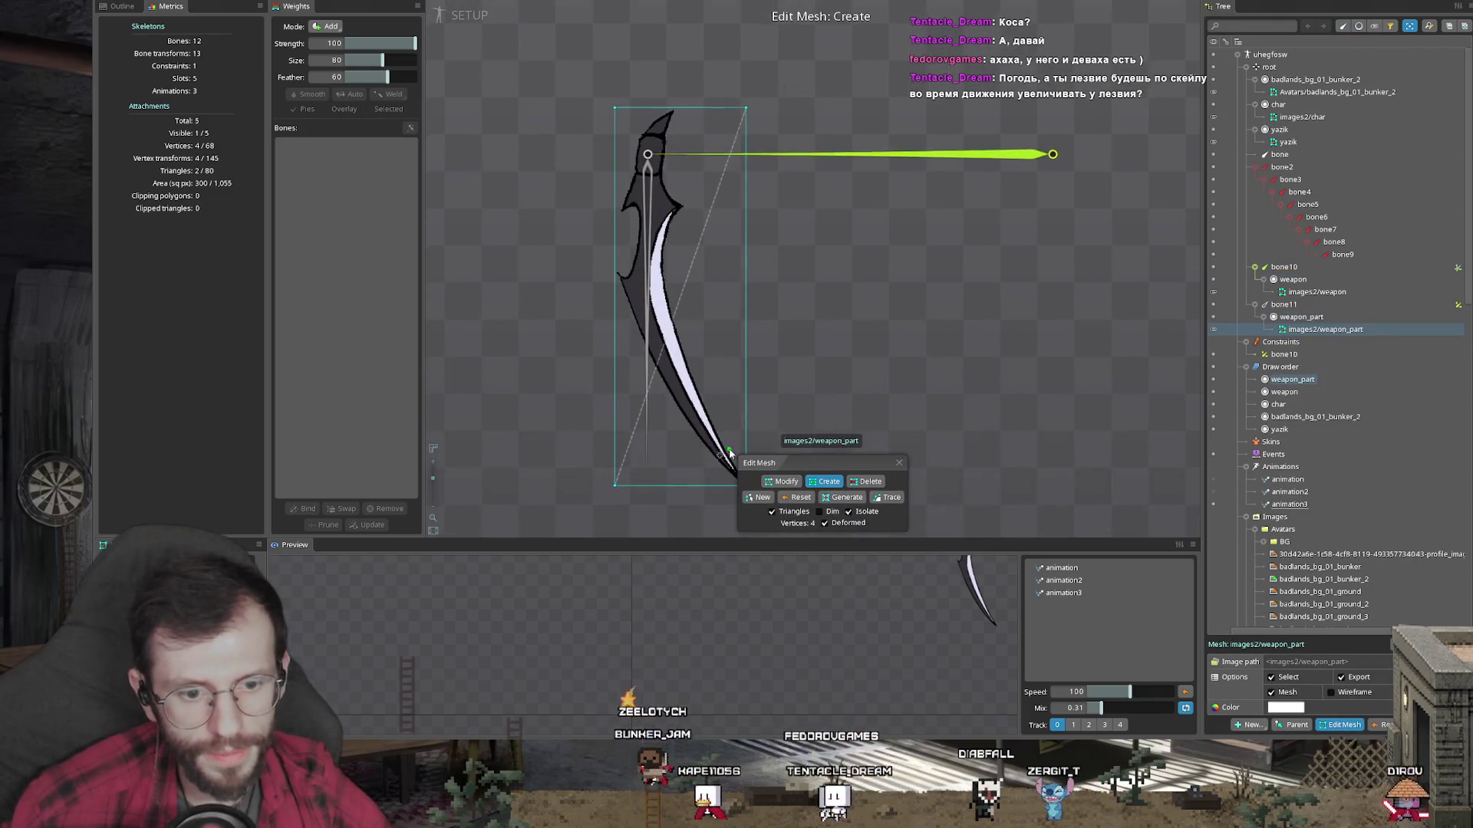
# Step: Add mesh vertices along the blade tip, both edges and the upper-left spike
pyautogui.click(667, 460)
pyautogui.moveTo(667, 460); pyautogui.dragTo(616, 360)
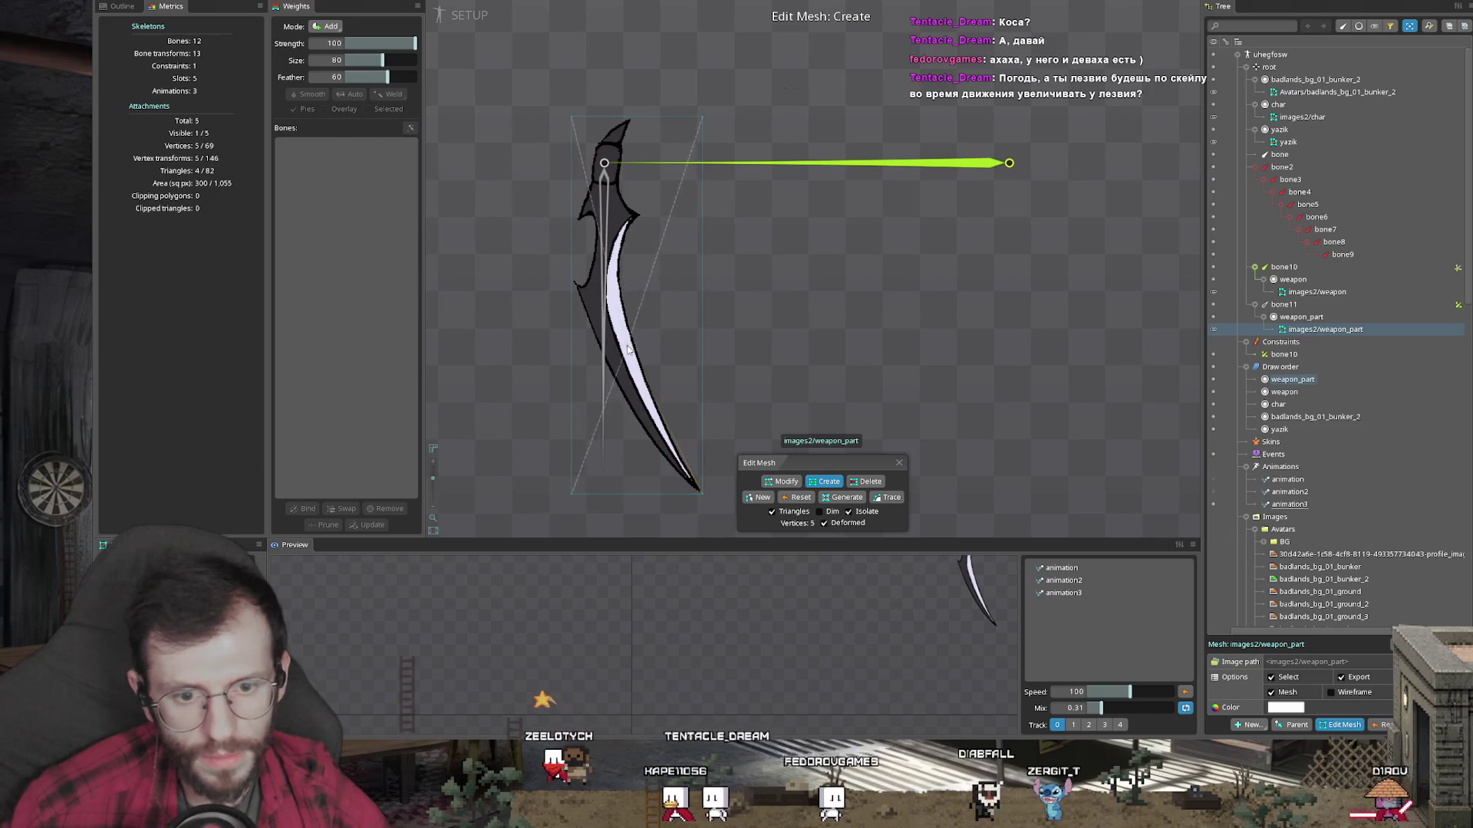
pyautogui.click(604, 306)
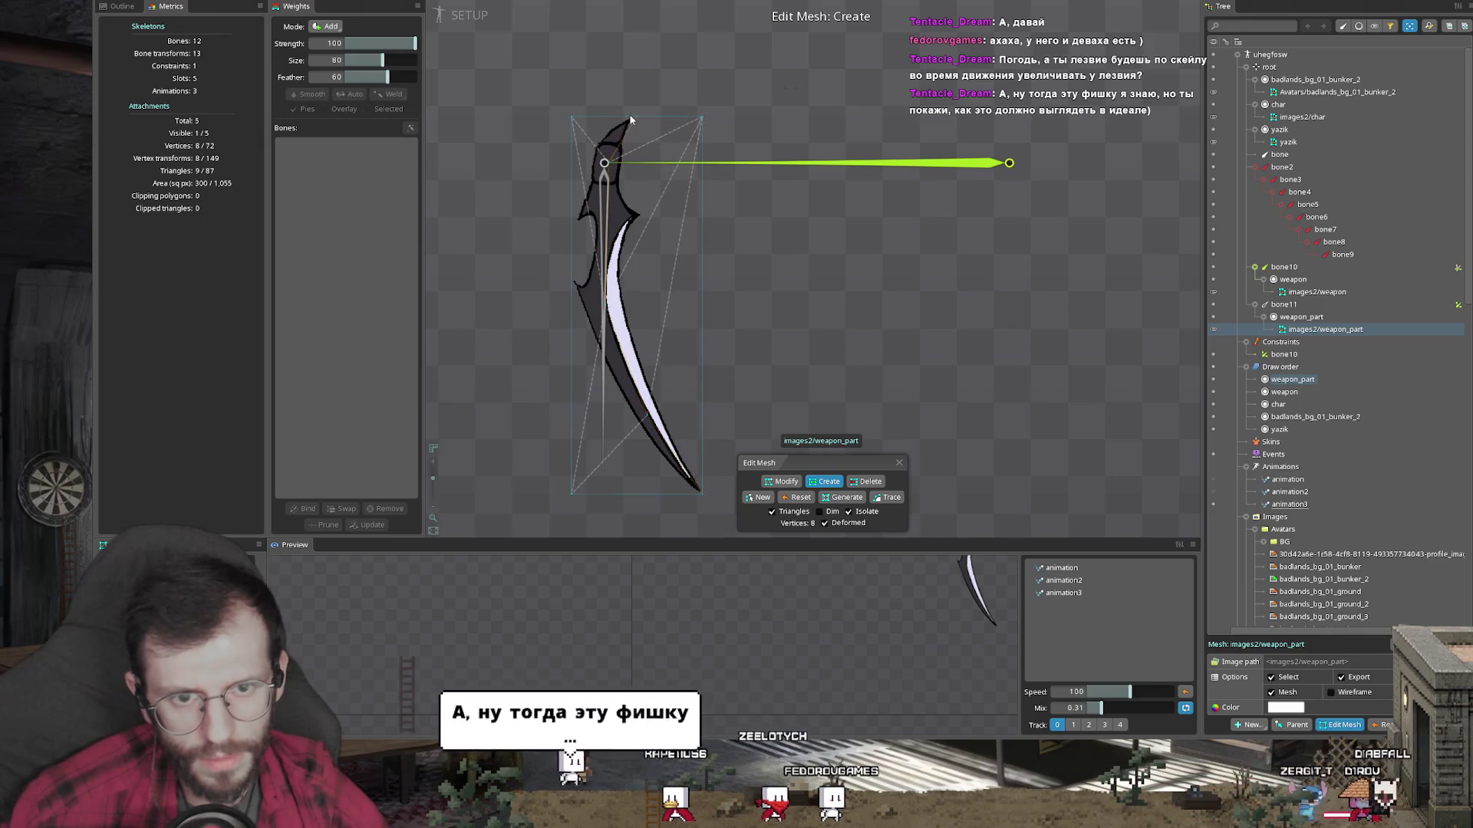
pyautogui.click(642, 219)
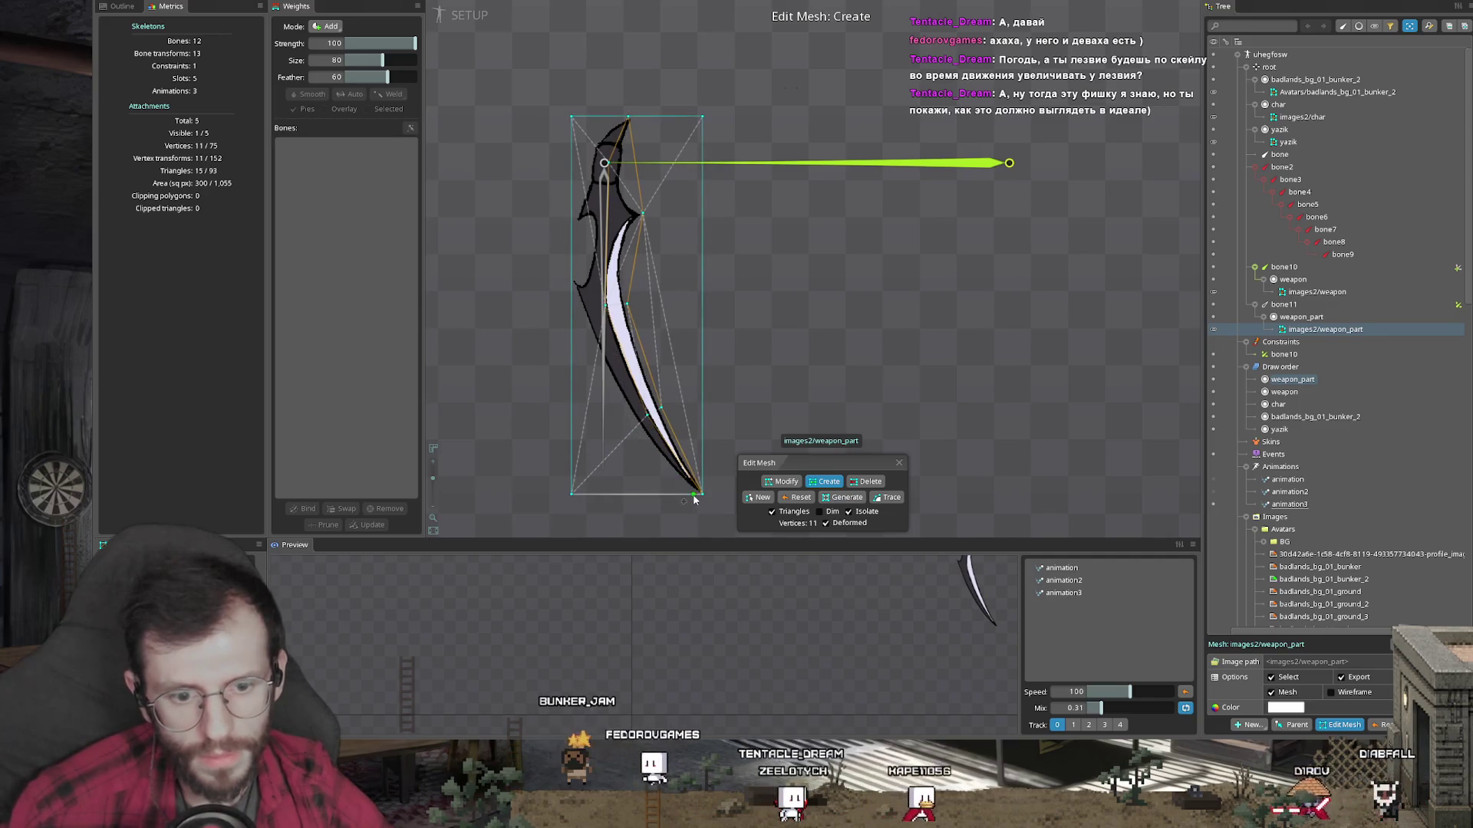
pyautogui.click(658, 466)
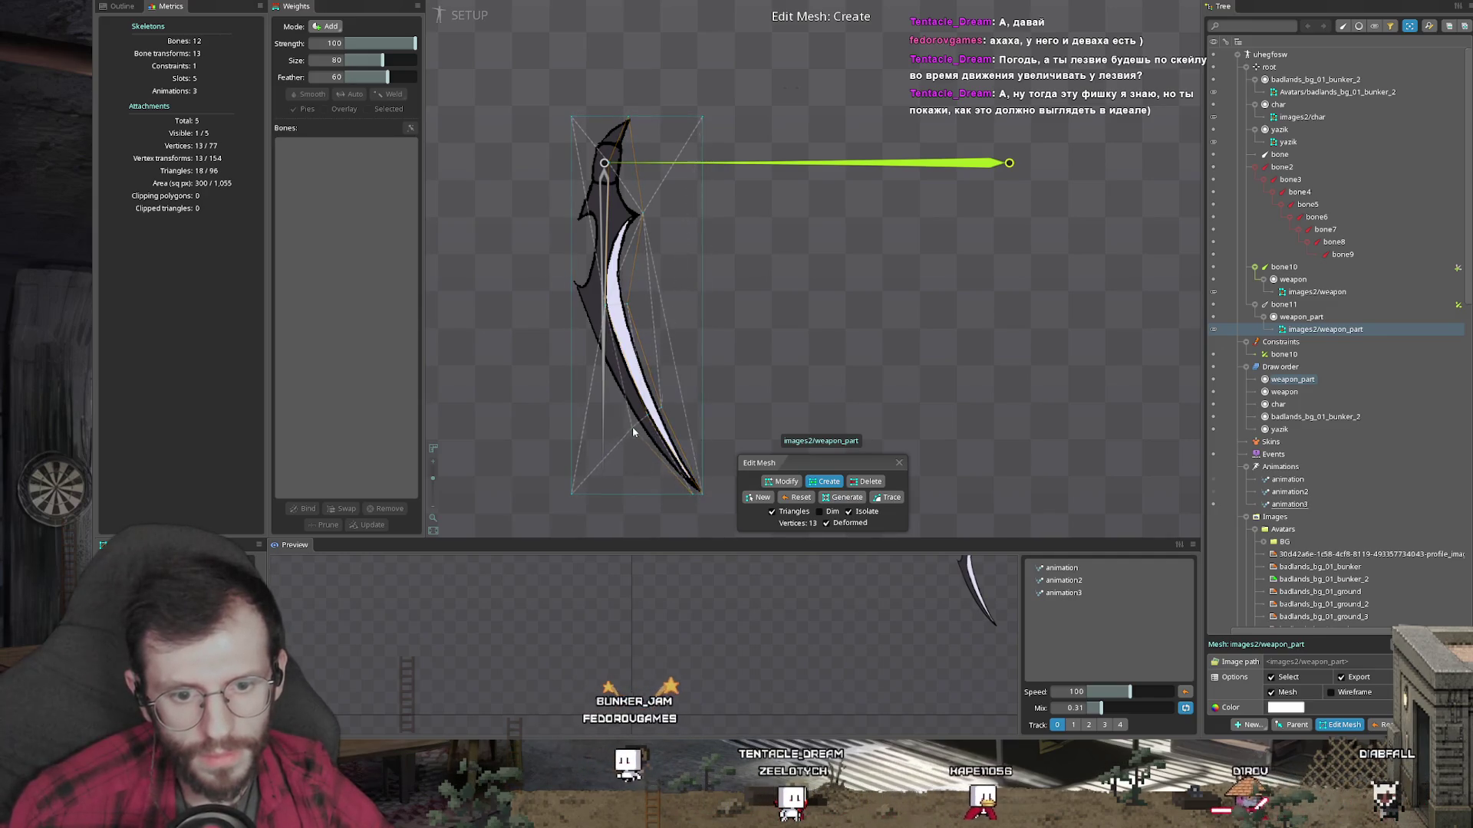
pyautogui.click(585, 326)
pyautogui.click(570, 280)
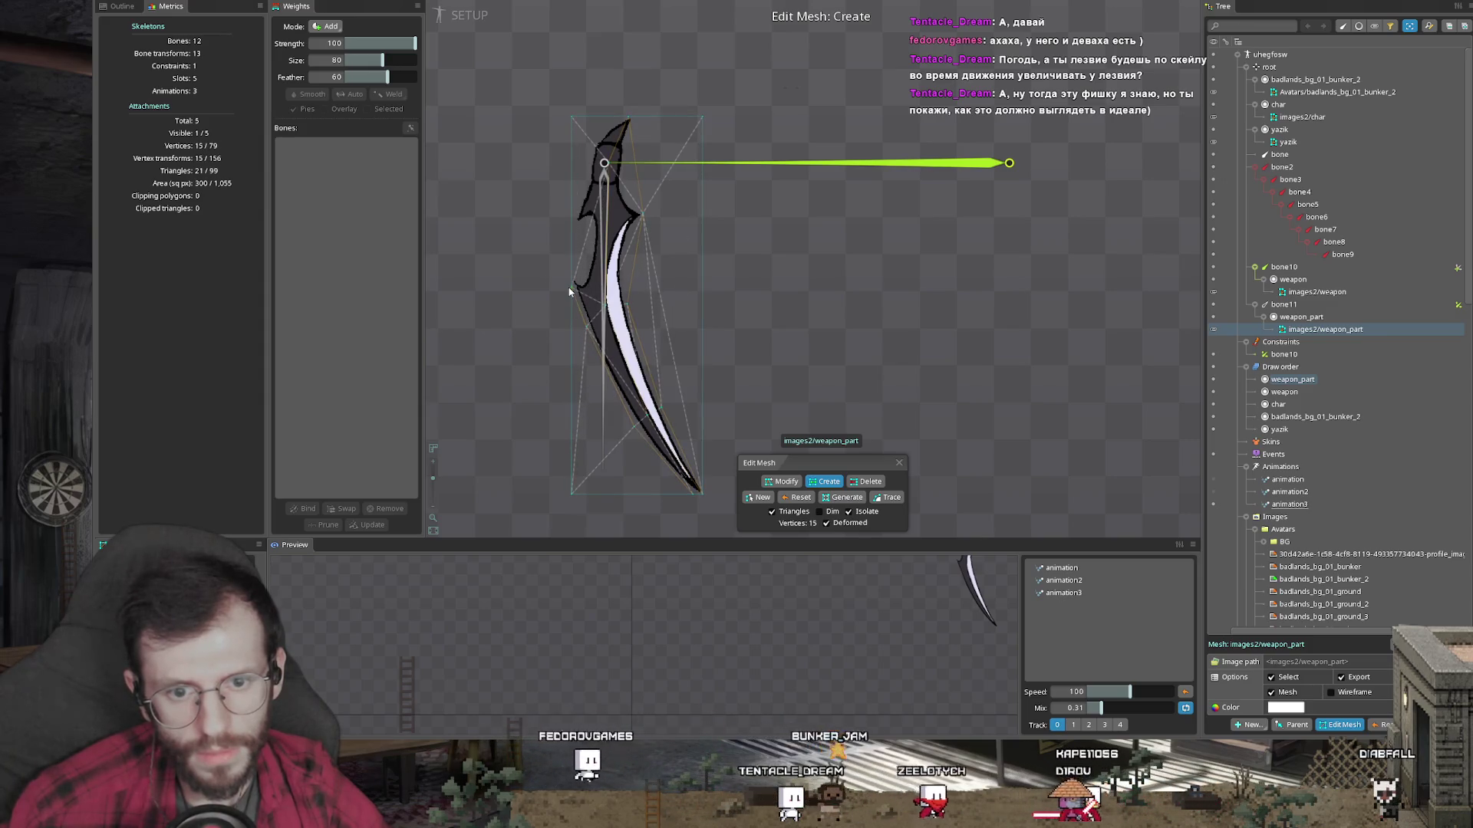
pyautogui.click(577, 217)
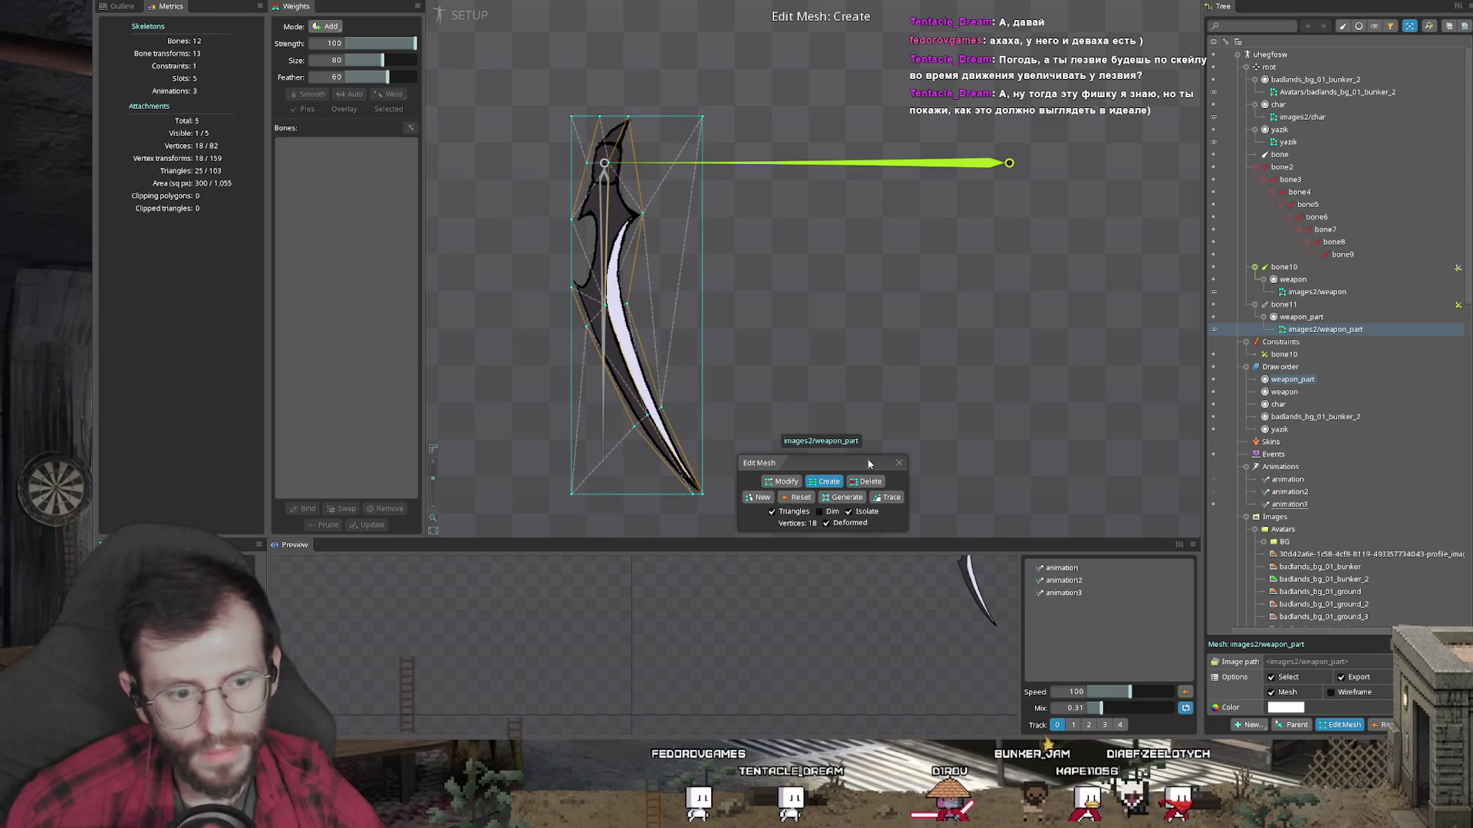
# Step: Delete the unneeded corner vertices, leaving a 15-vertex hull, and close mesh editing
pyautogui.click(702, 117)
pyautogui.click(573, 492)
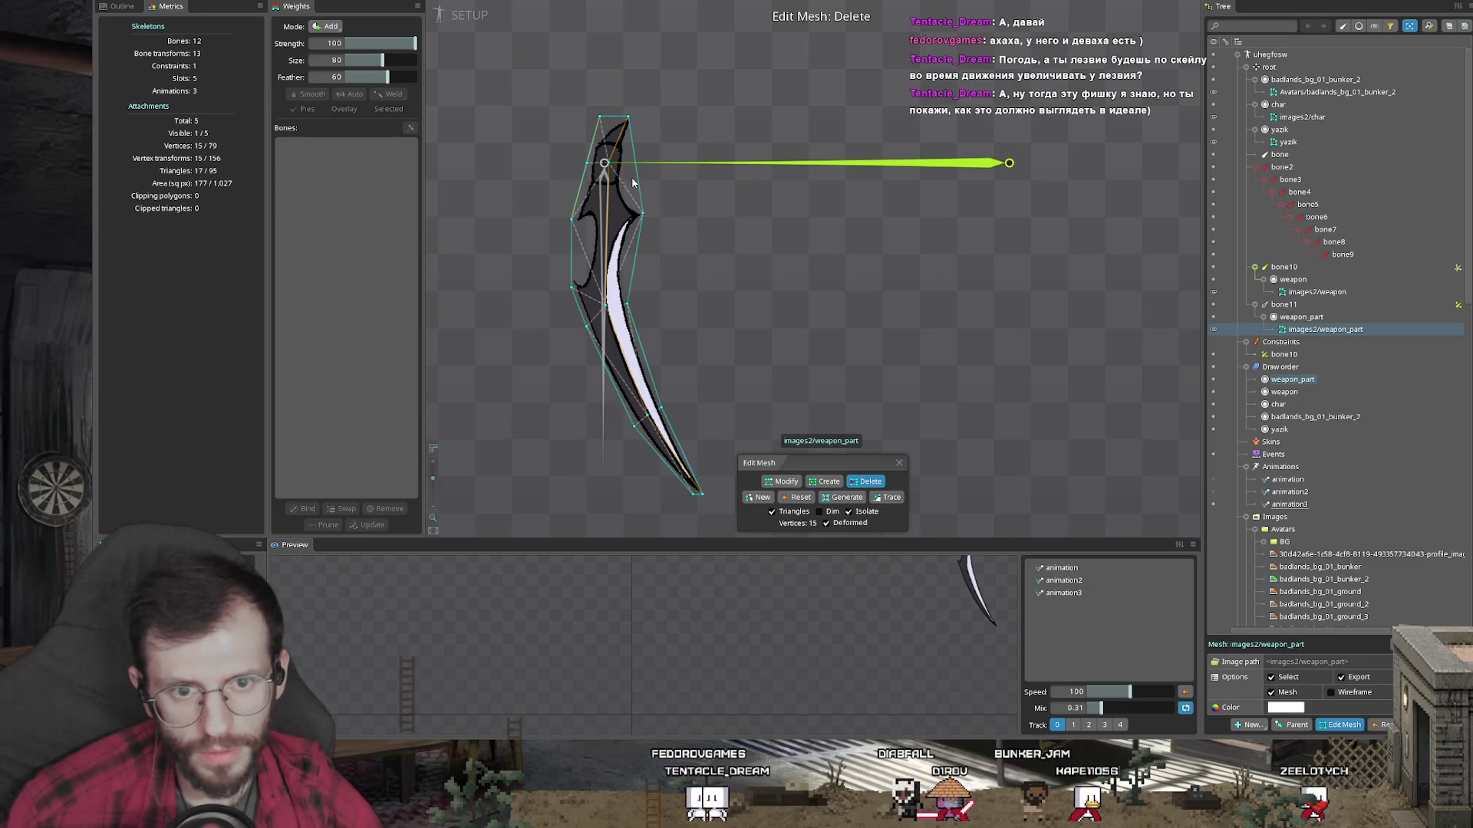
pyautogui.press('Escape')
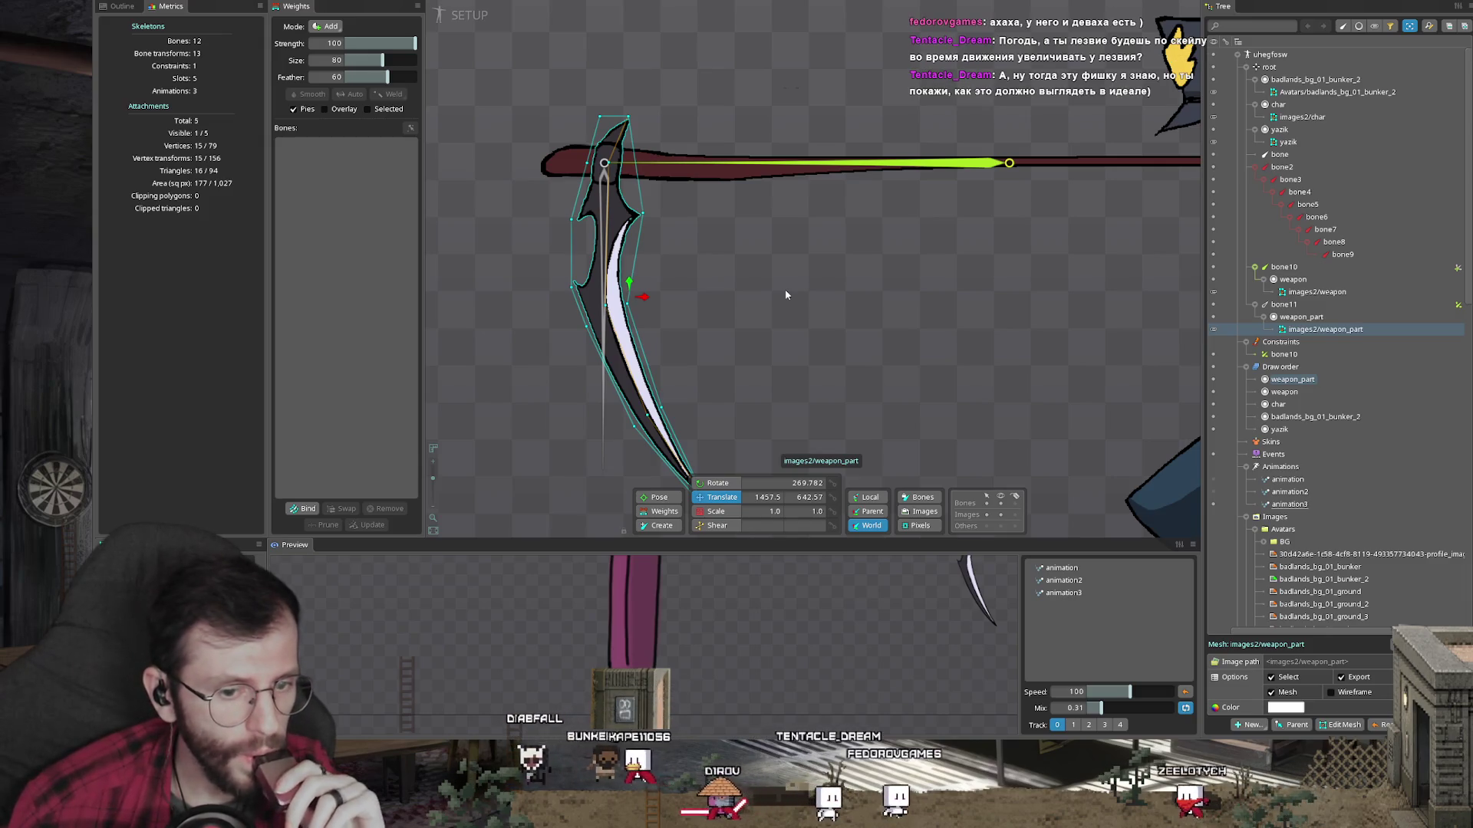
# Step: Check the scythe rig by test-rotating bone10 and inspecting the bone10 transform constraint
pyautogui.click(782, 293)
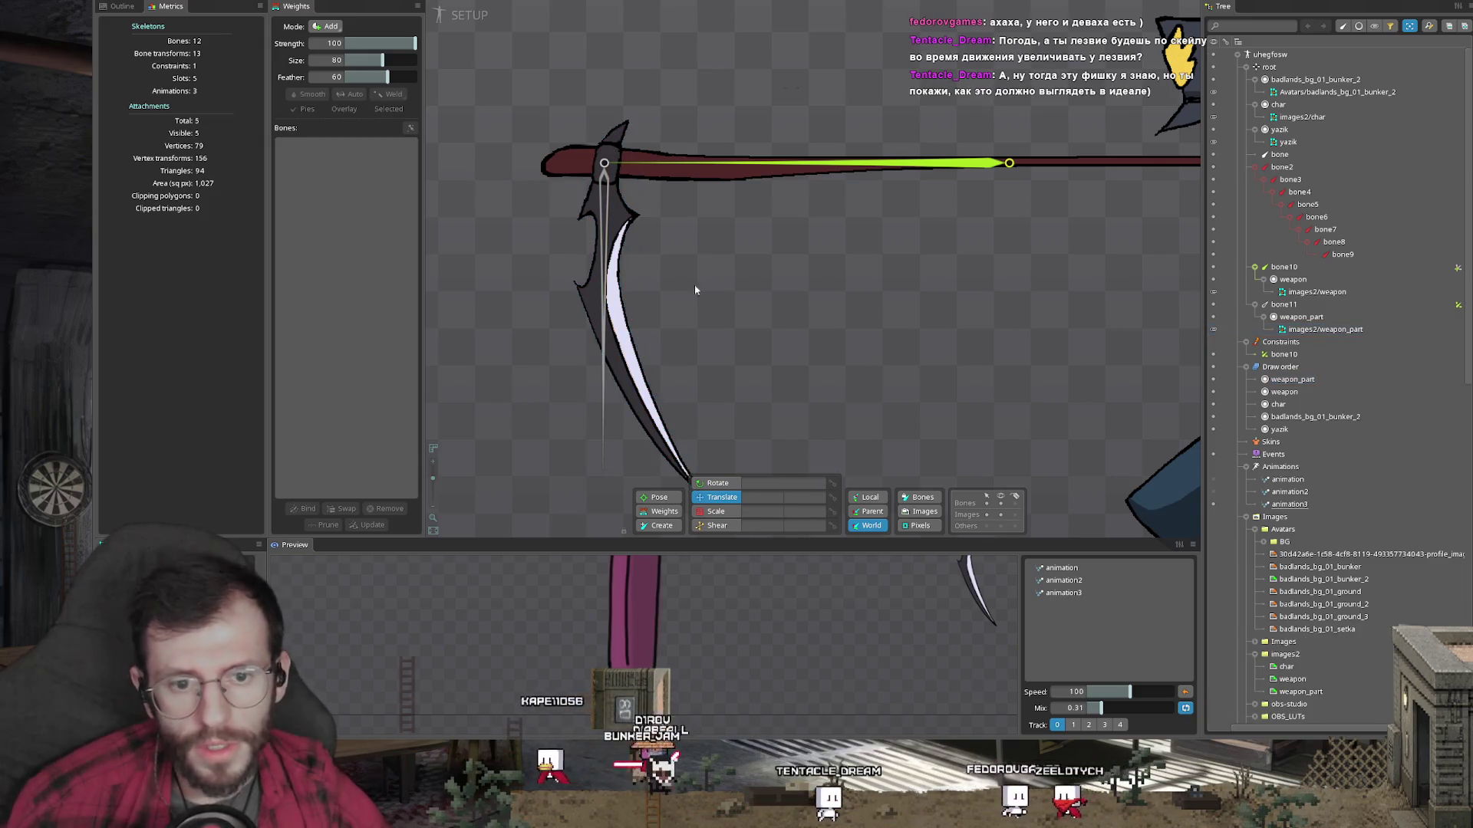
pyautogui.click(606, 238)
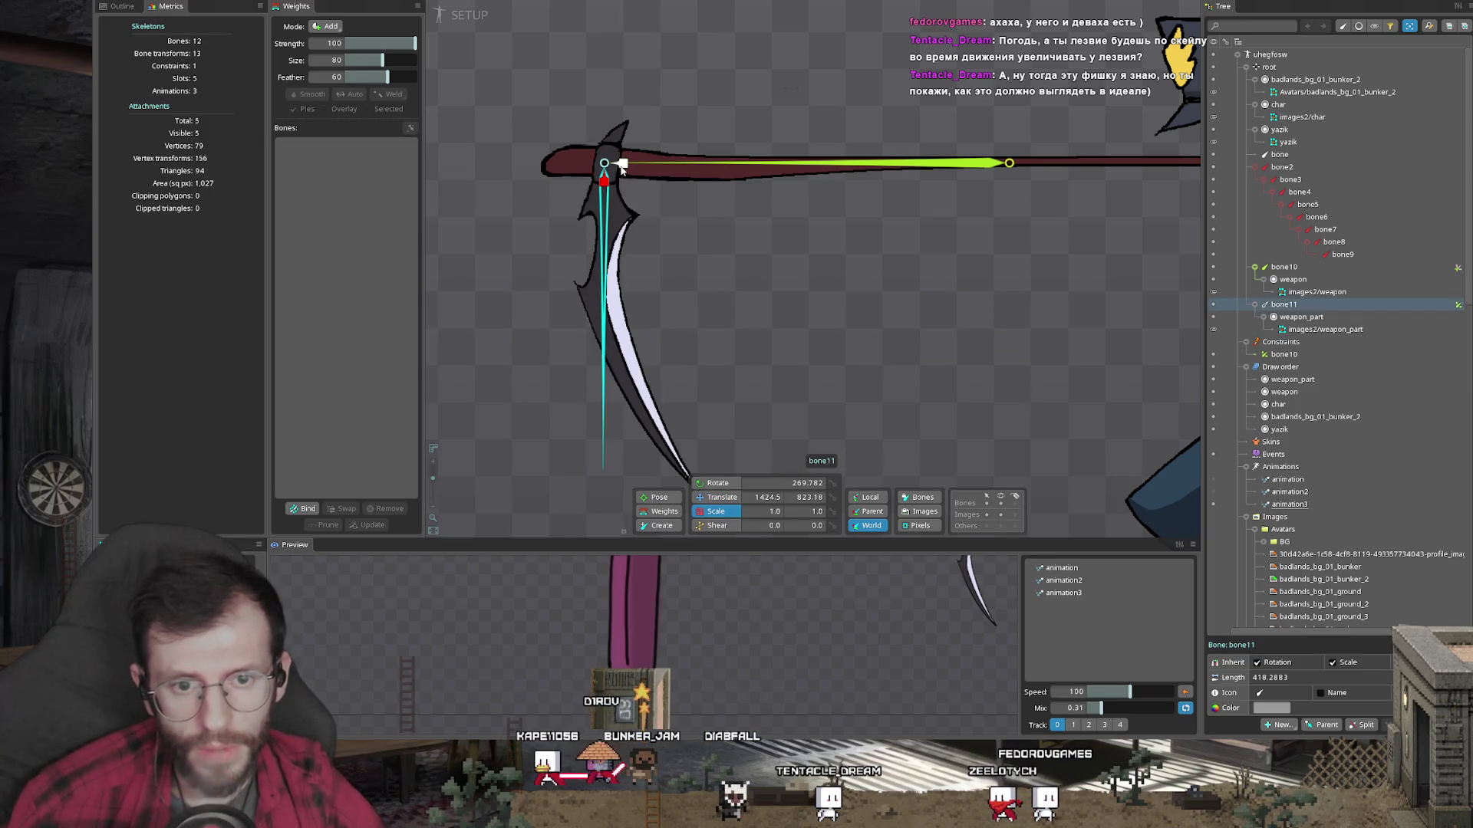
pyautogui.click(856, 167)
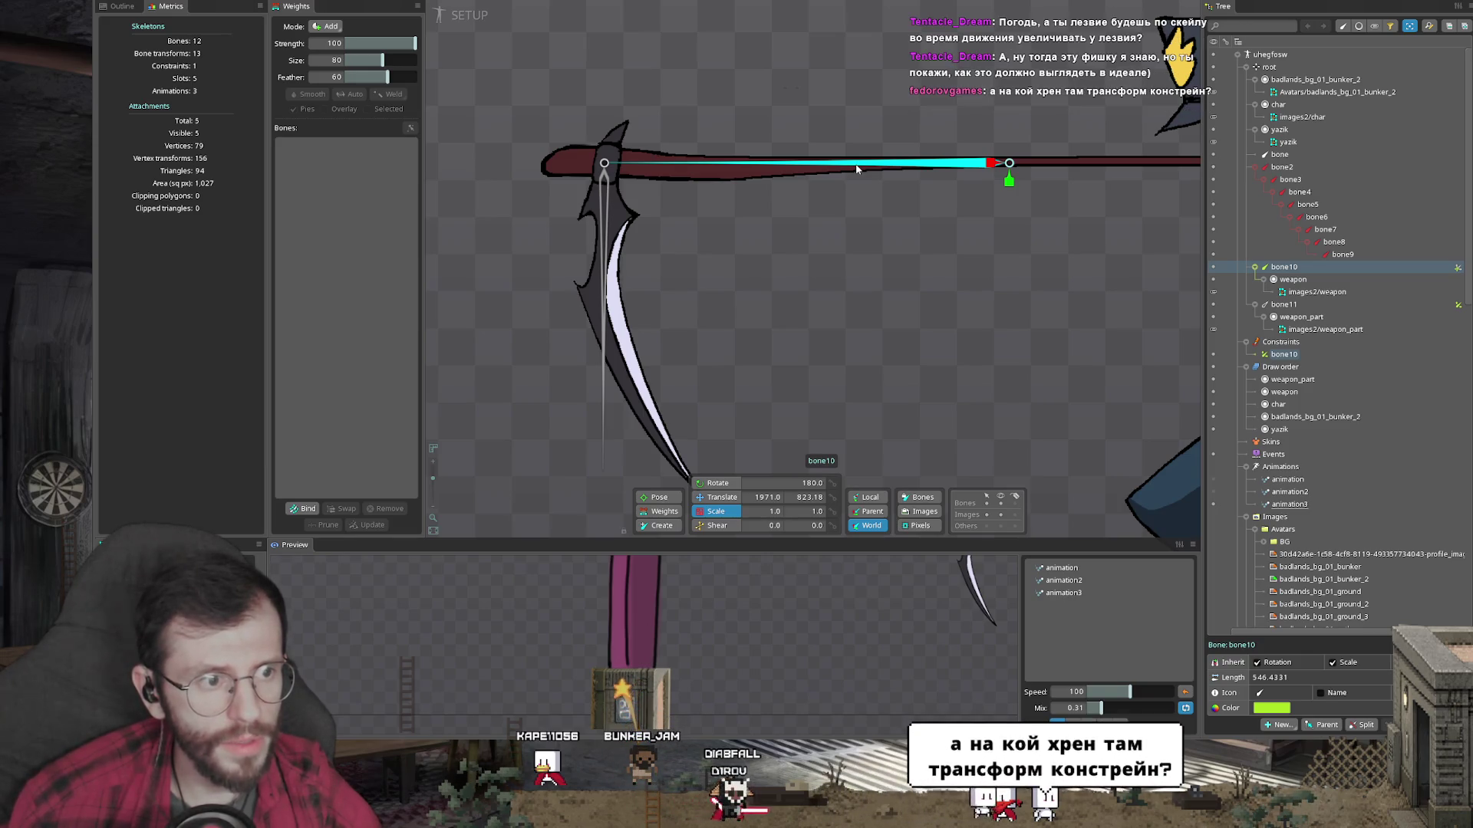
pyautogui.scroll(-3, 856, 168)
pyautogui.moveTo(810, 231)
pyautogui.mouseDown()
pyautogui.moveTo(805, 250)
pyautogui.moveTo(882, 265)
pyautogui.moveTo(809, 254)
pyautogui.moveTo(884, 268)
pyautogui.mouseUp()
pyautogui.scroll(-2, 886, 268)
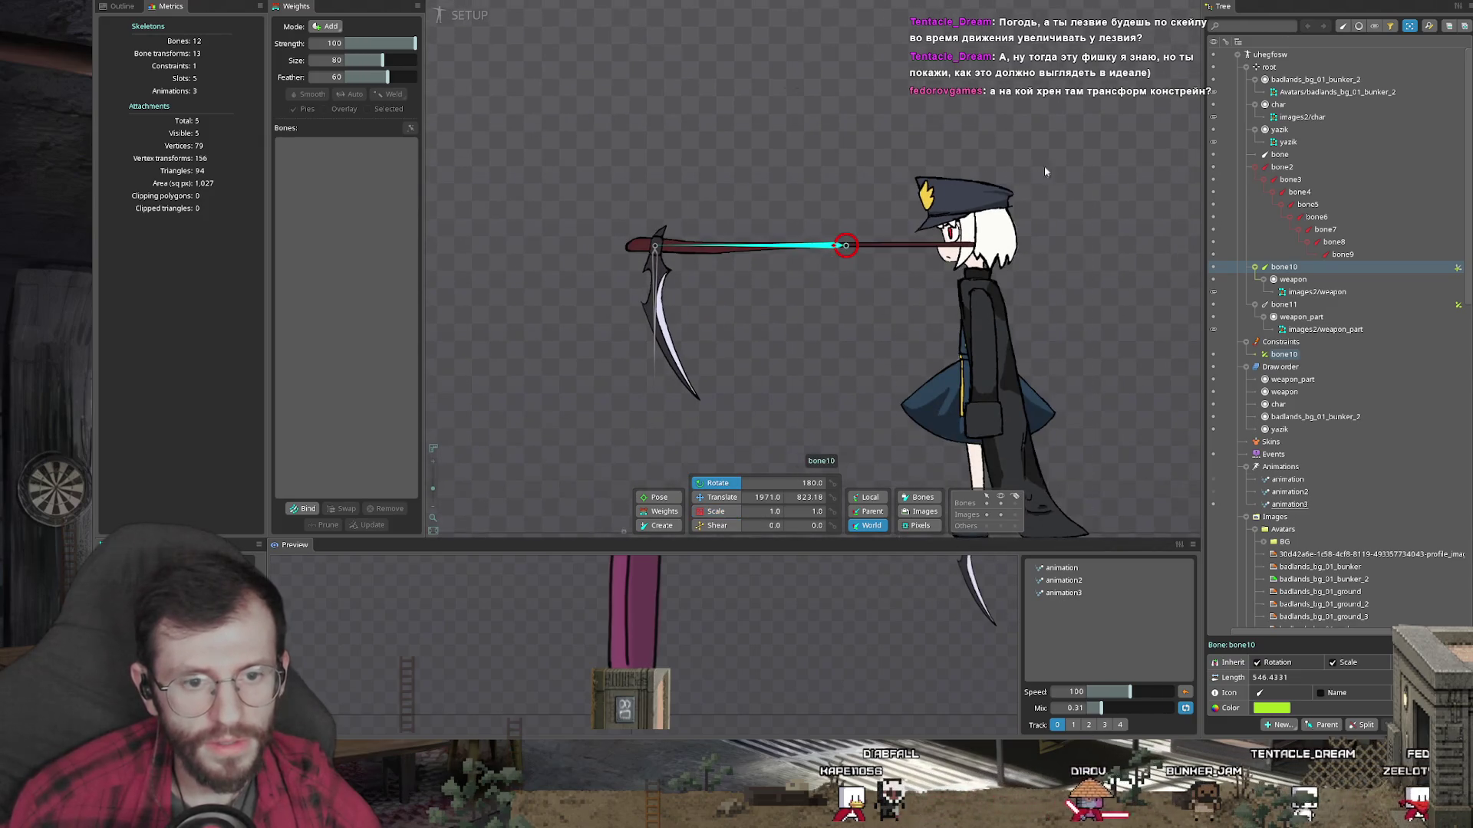
pyautogui.moveTo(1065, 177); pyautogui.dragTo(890, 237)
pyautogui.hotkey('ctrl', 'z')
pyautogui.click(671, 330)
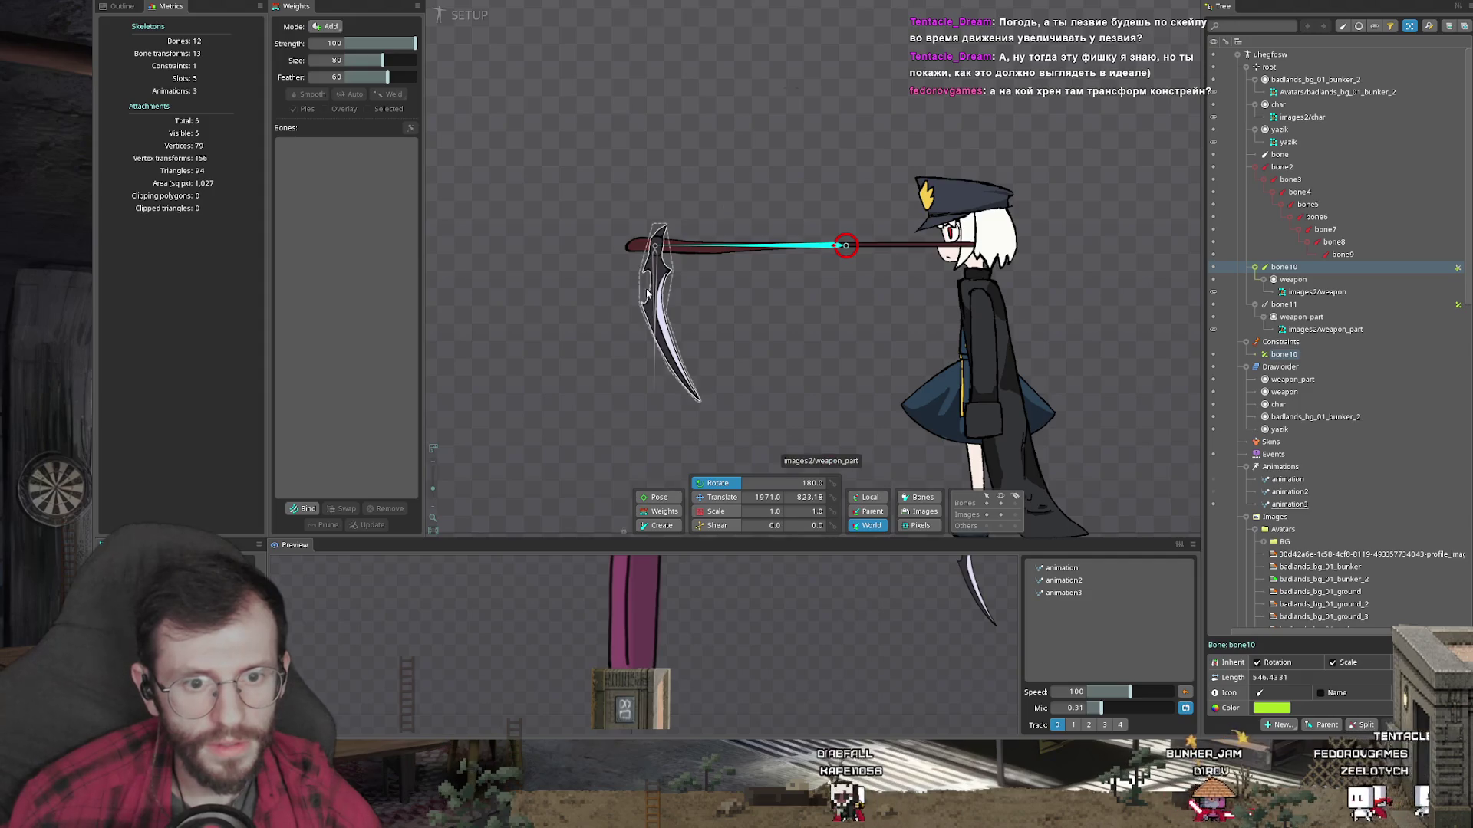
pyautogui.click(1459, 305)
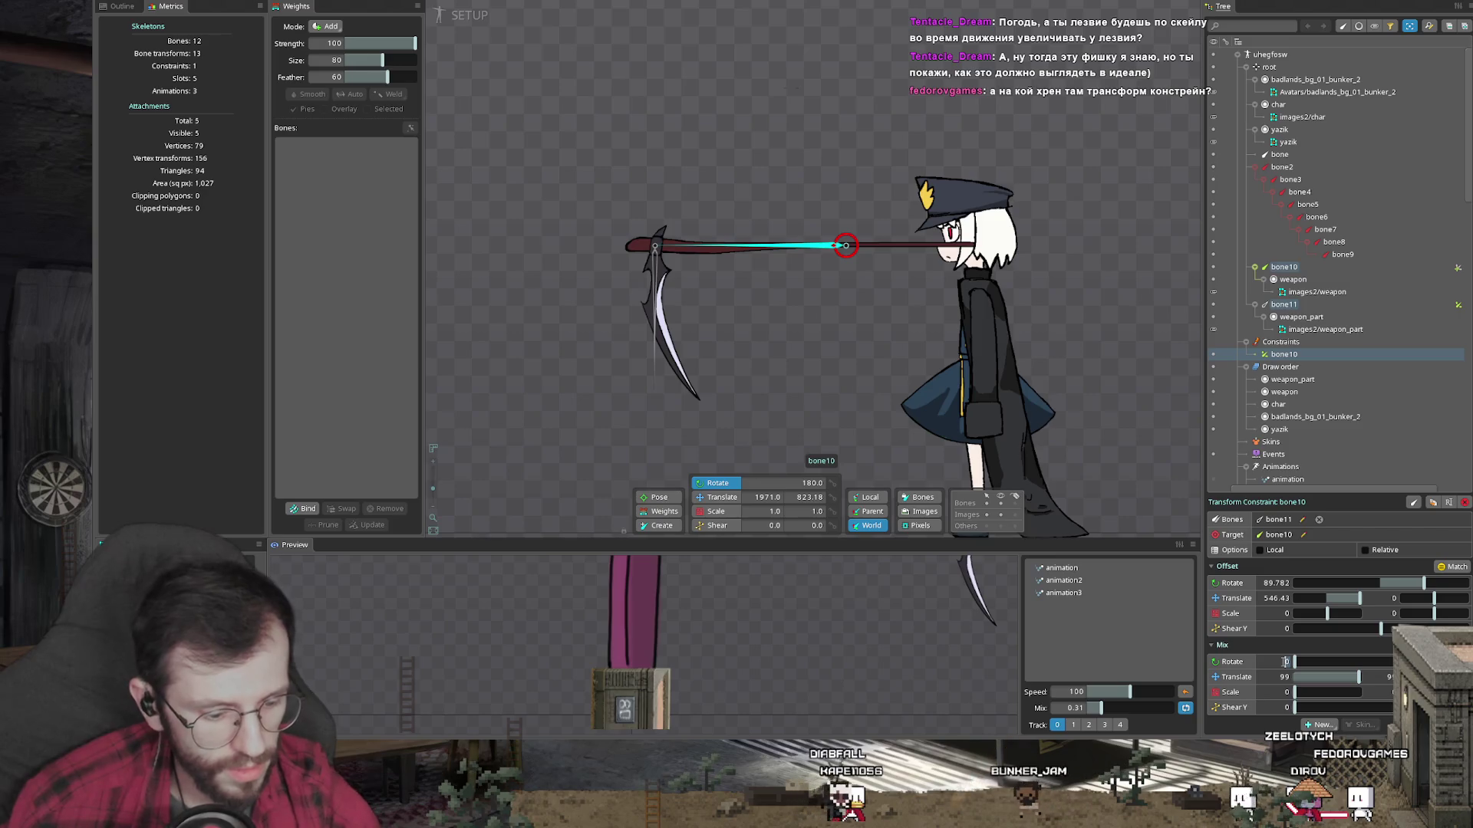
pyautogui.write('100')
pyautogui.click(811, 353)
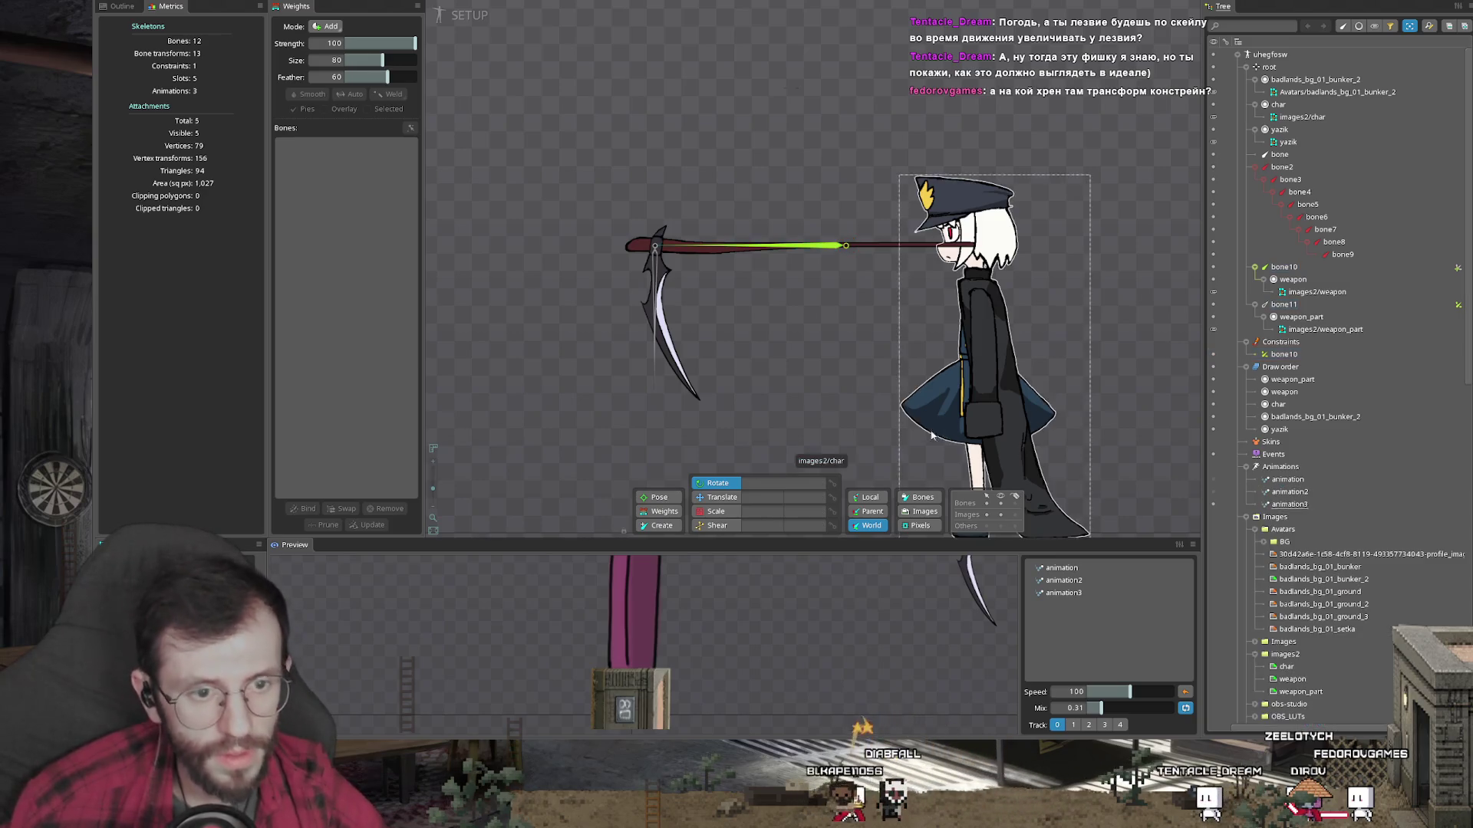
pyautogui.click(834, 247)
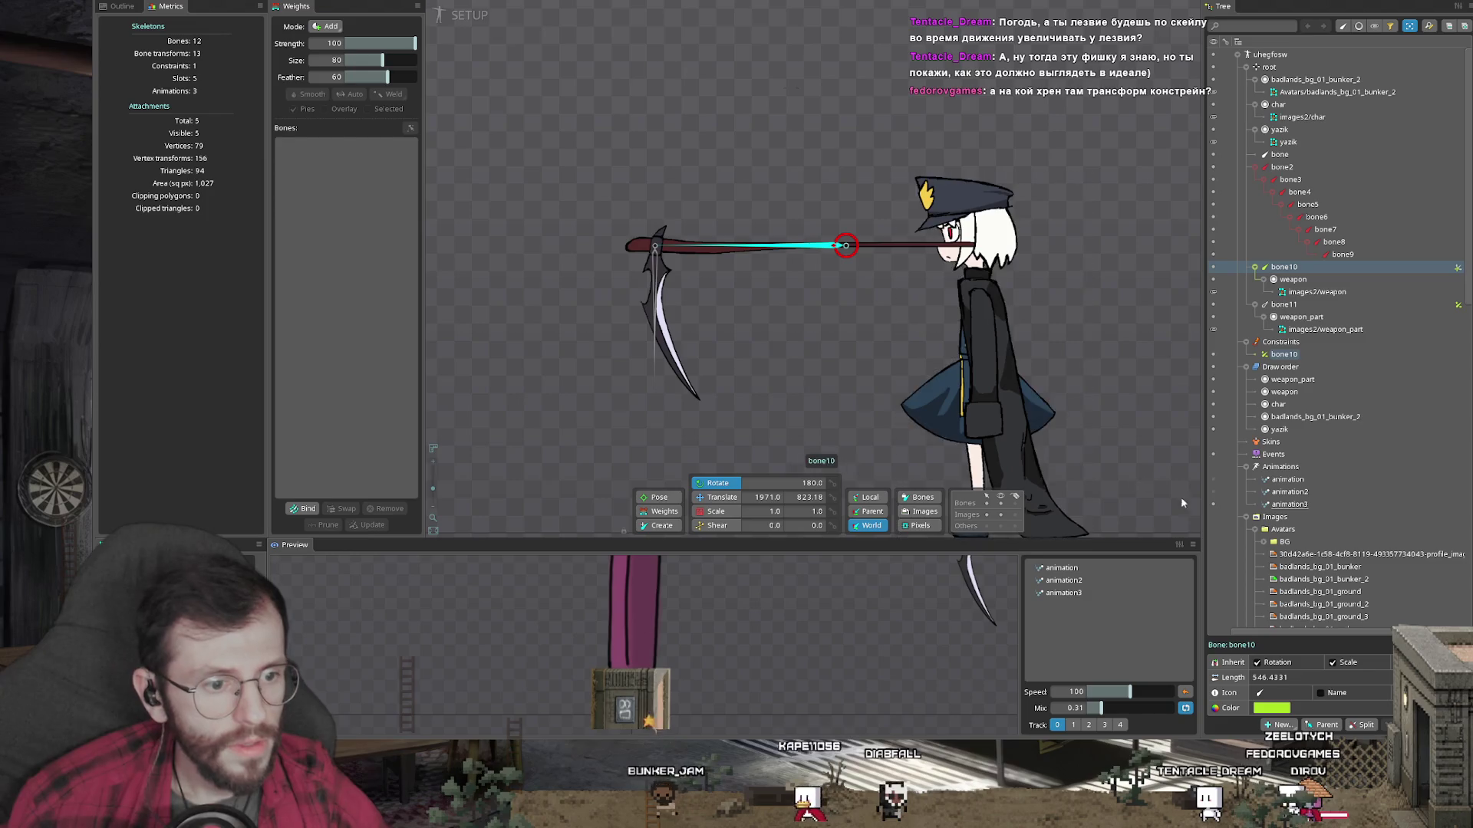
# Step: Move the char slot to the top of the draw order
pyautogui.click(1358, 26)
pyautogui.click(1311, 80)
pyautogui.moveTo(1308, 104); pyautogui.dragTo(1314, 80)
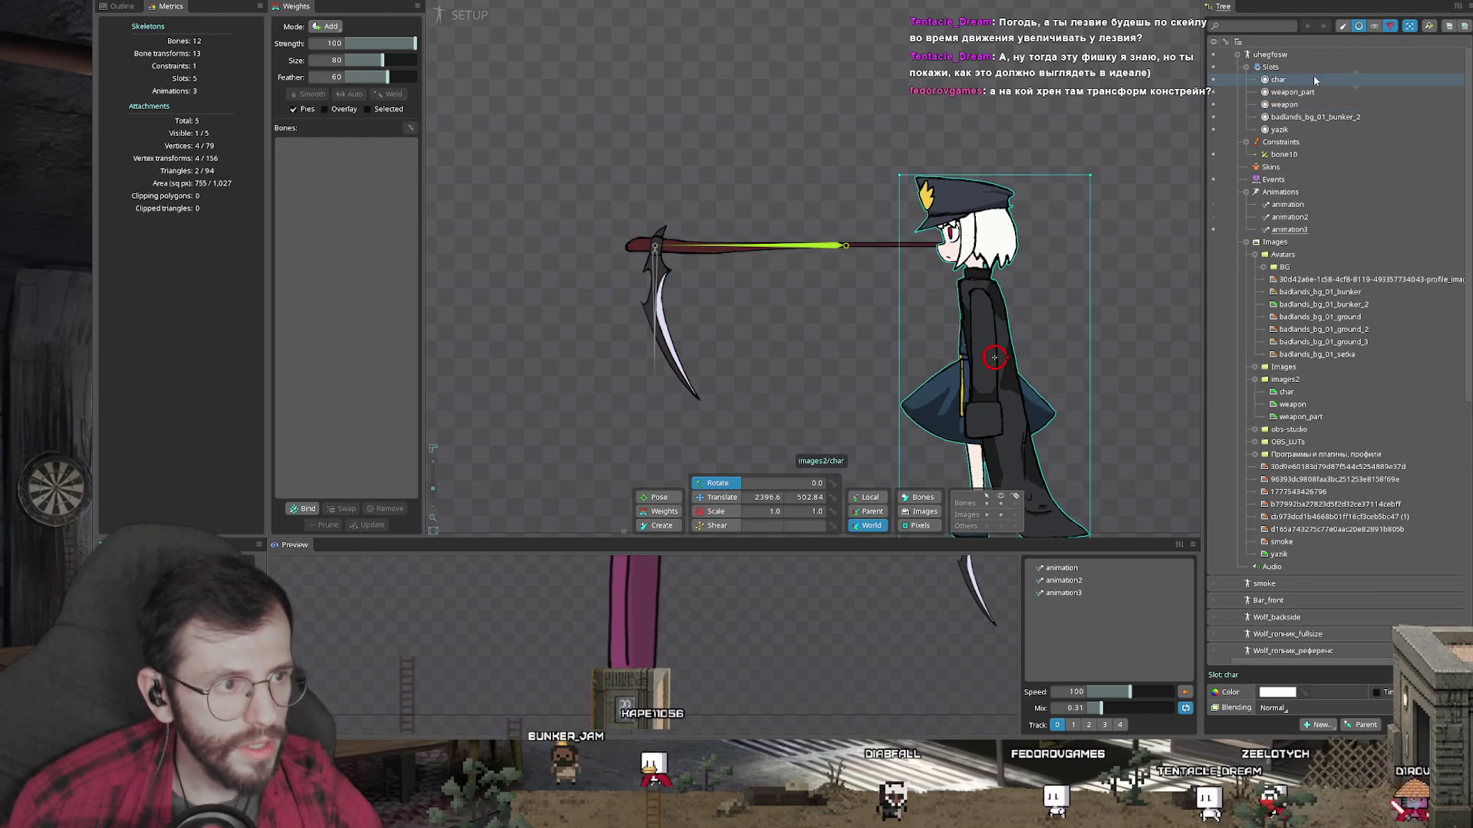
pyautogui.click(1358, 27)
pyautogui.click(790, 246)
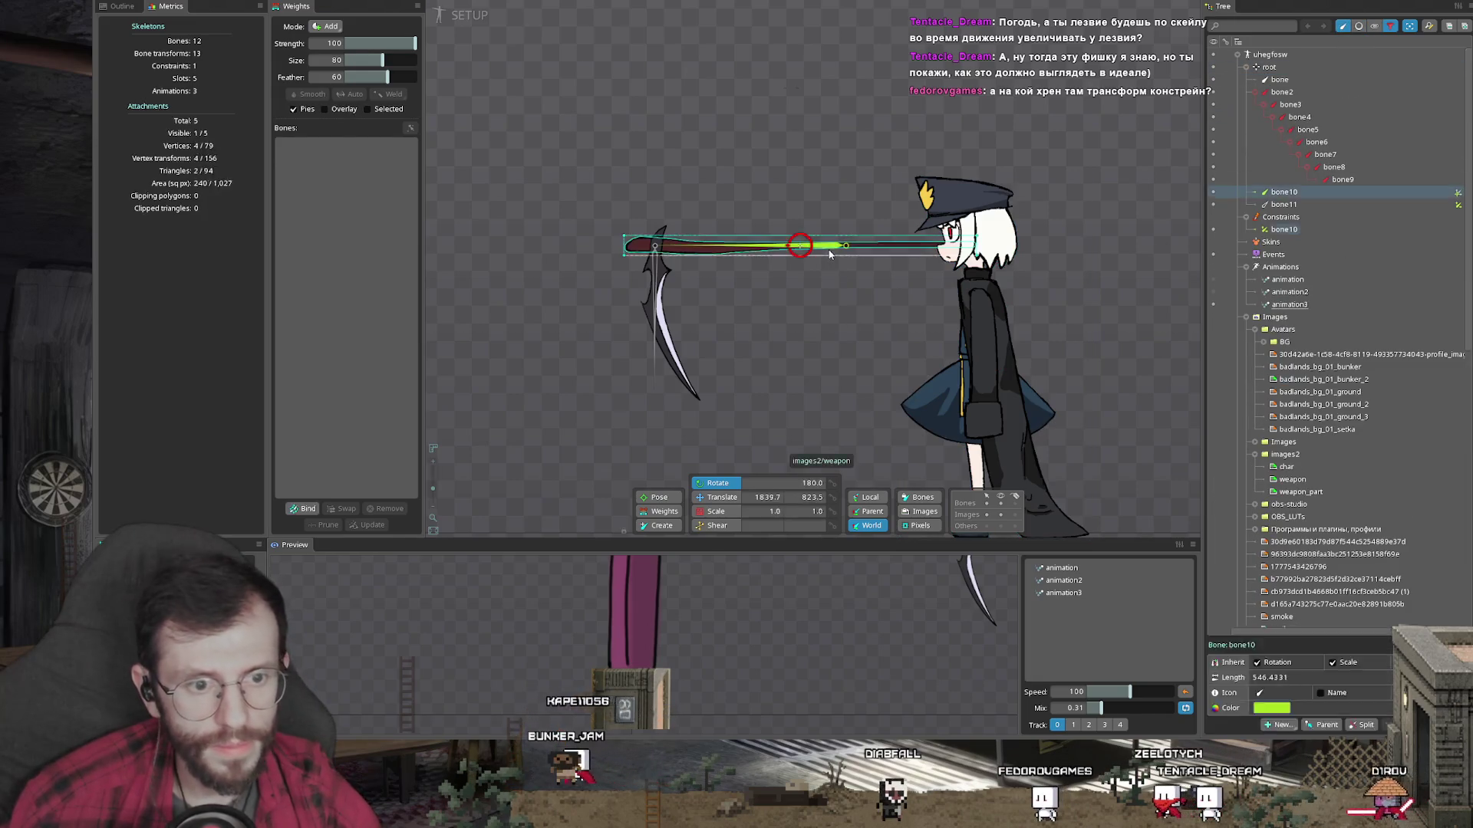
# Step: In animation3 at frame 0, key bone10's rotate, translate, scale and shear
pyautogui.press('Tab')
pyautogui.click(864, 293)
pyautogui.hotkey('ctrl', 'z')
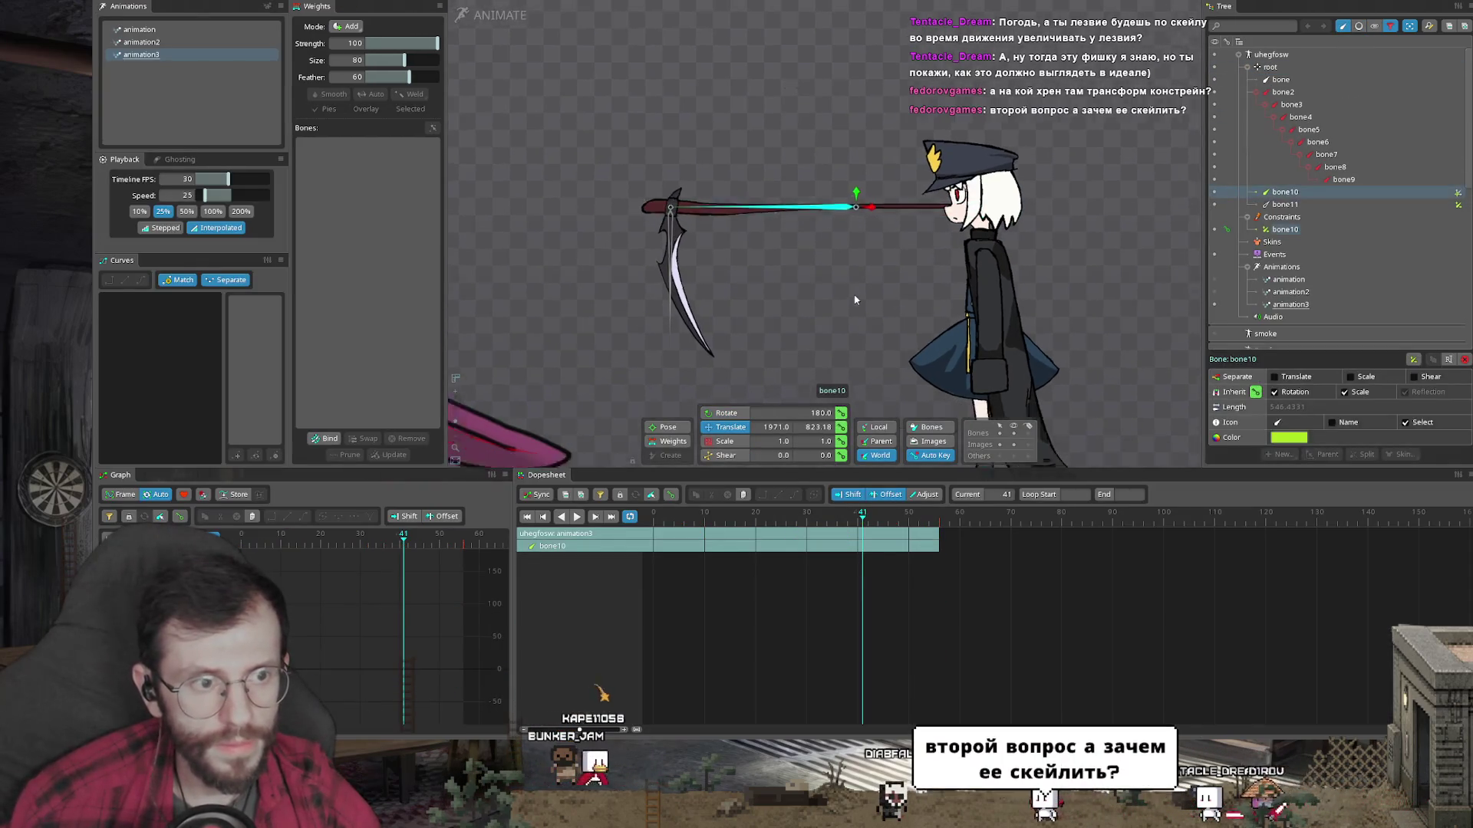
pyautogui.moveTo(855, 301)
pyautogui.mouseDown()
pyautogui.moveTo(795, 353)
pyautogui.moveTo(751, 359)
pyautogui.mouseUp()
pyautogui.scroll(2, 750, 360)
pyautogui.click(651, 530)
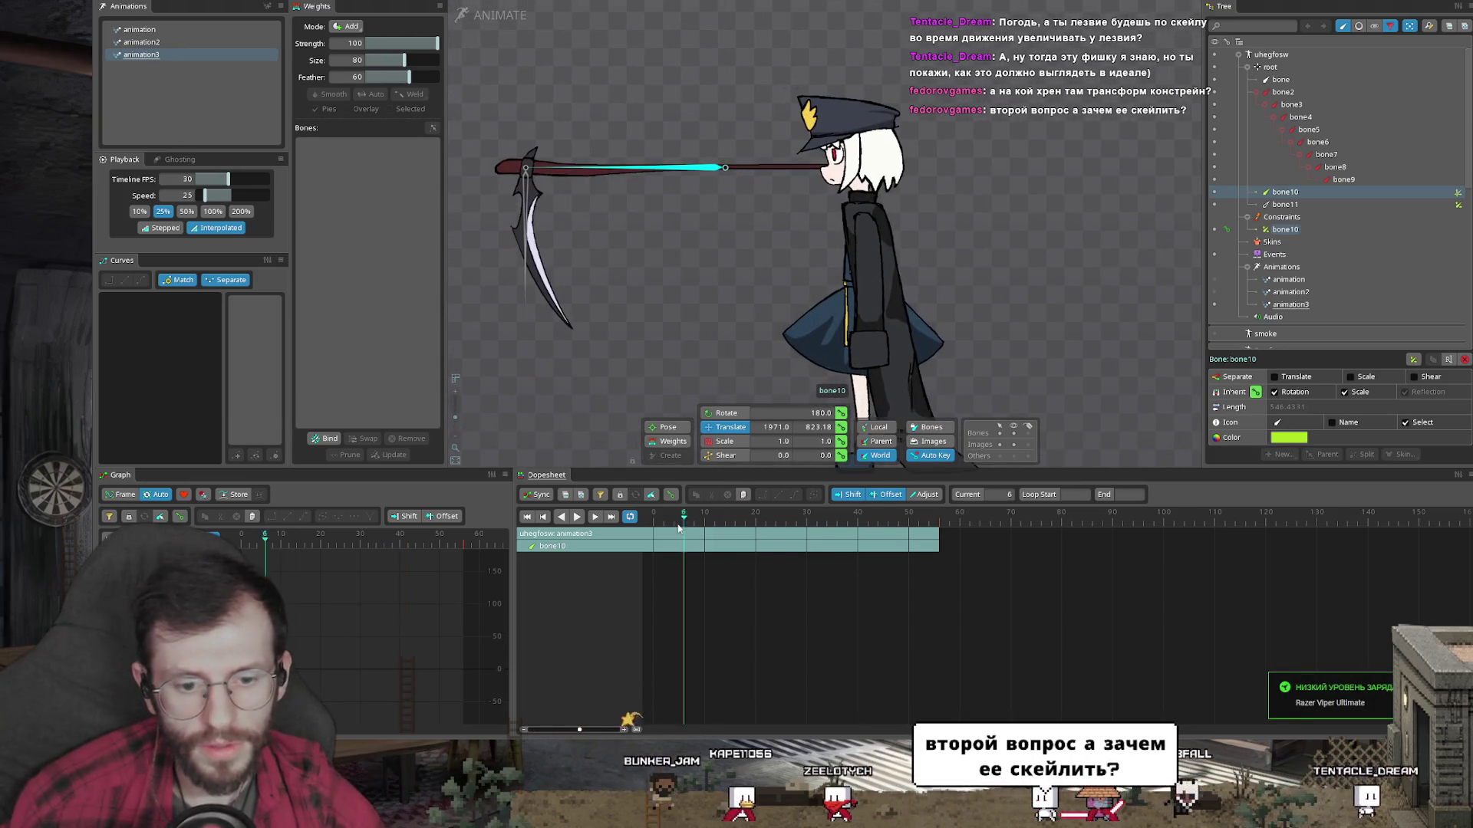
pyautogui.moveTo(651, 227); pyautogui.dragTo(670, 293)
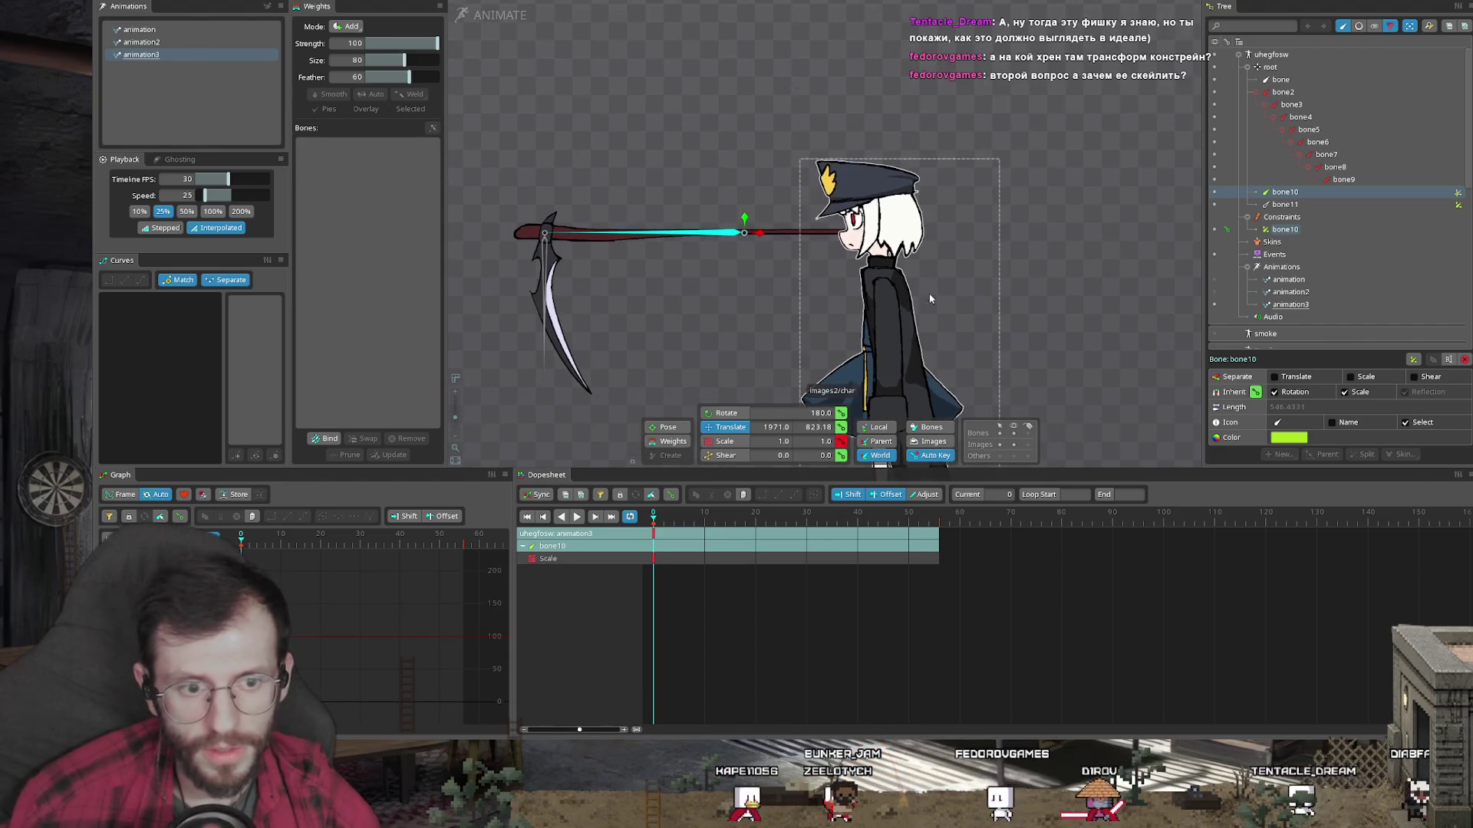
pyautogui.moveTo(908, 377); pyautogui.dragTo(903, 296)
pyautogui.press('k')
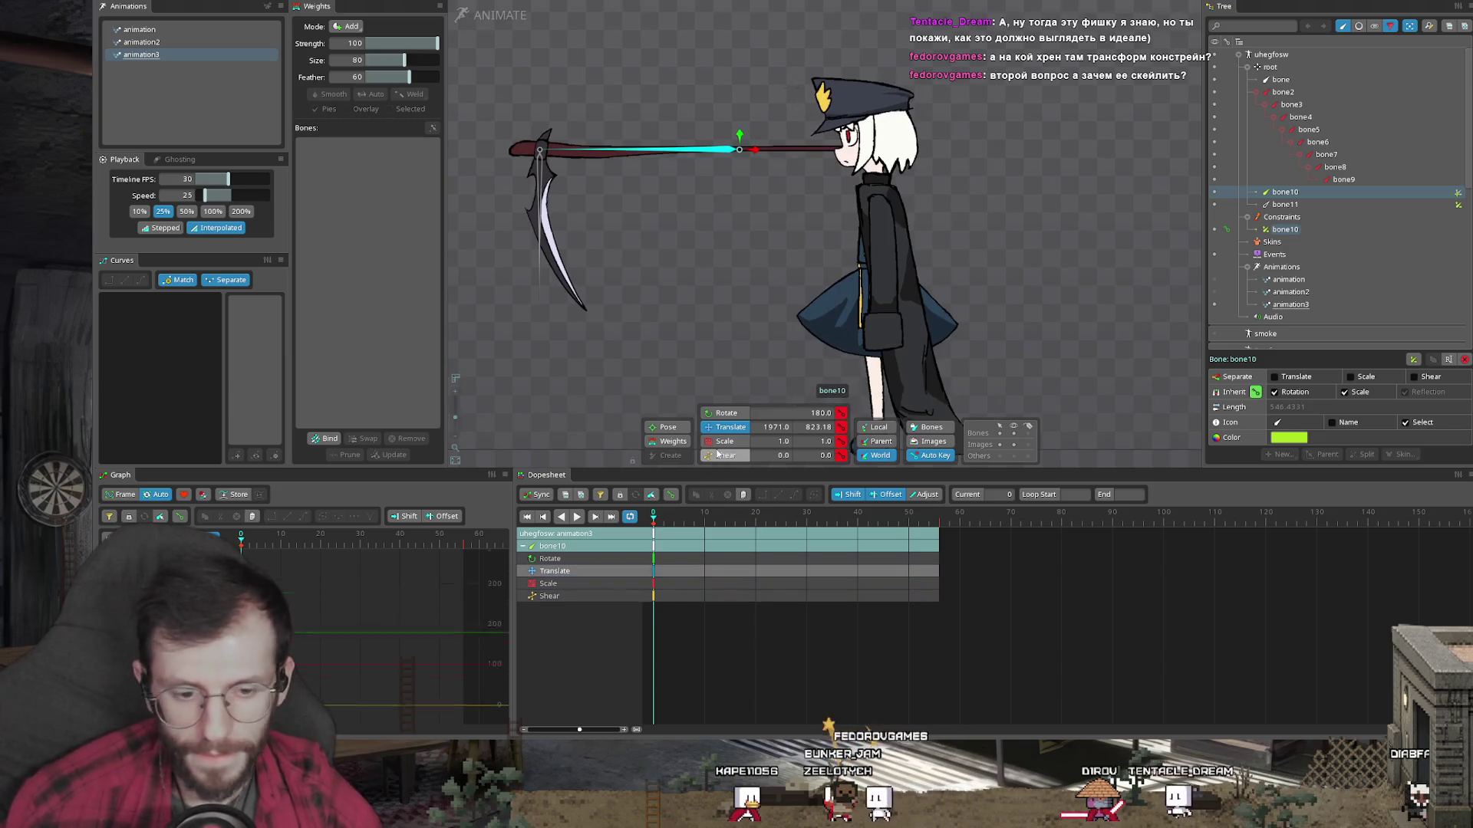
pyautogui.scroll(-4, 691, 268)
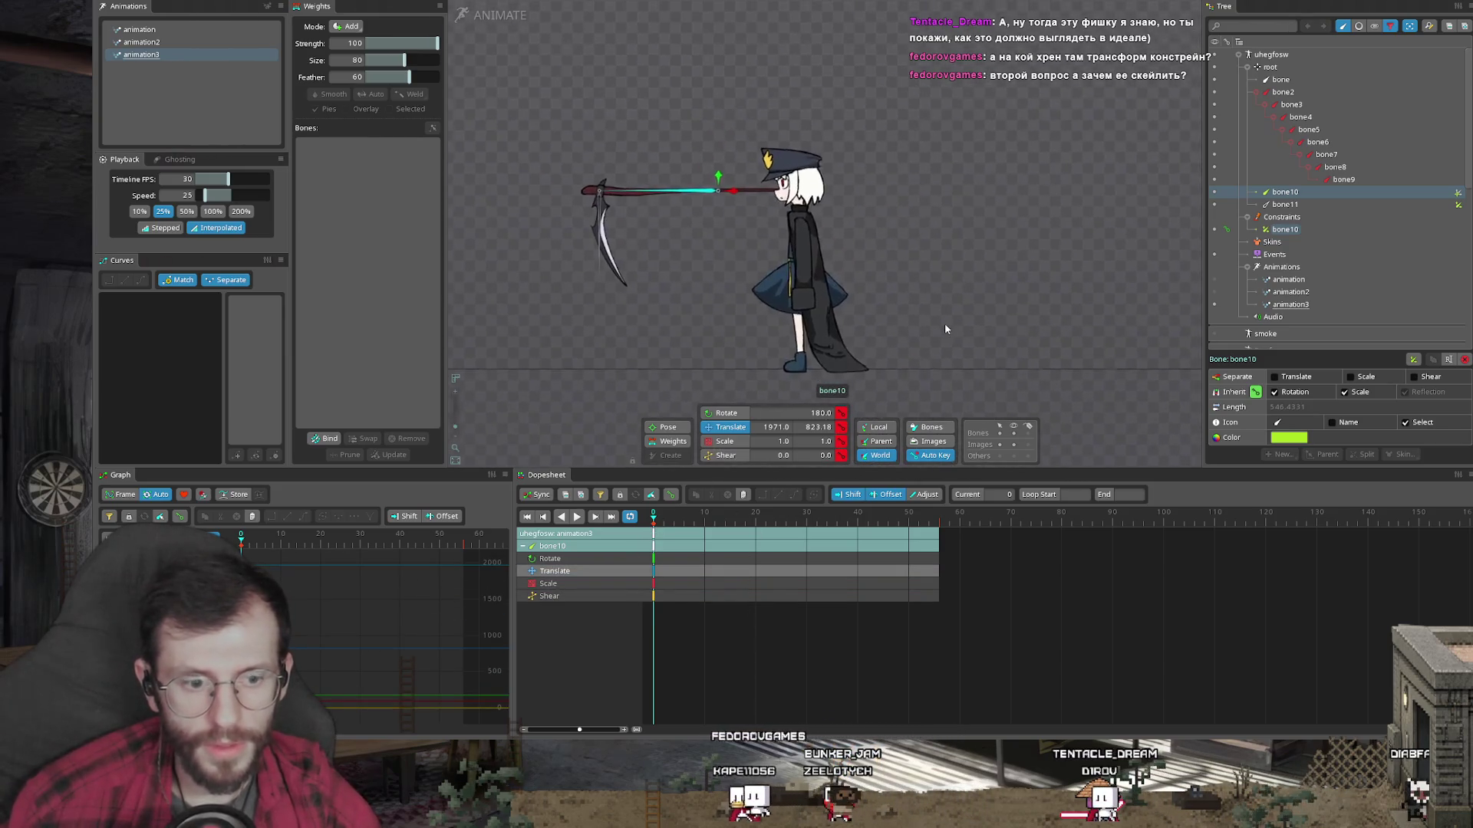
pyautogui.click(826, 280)
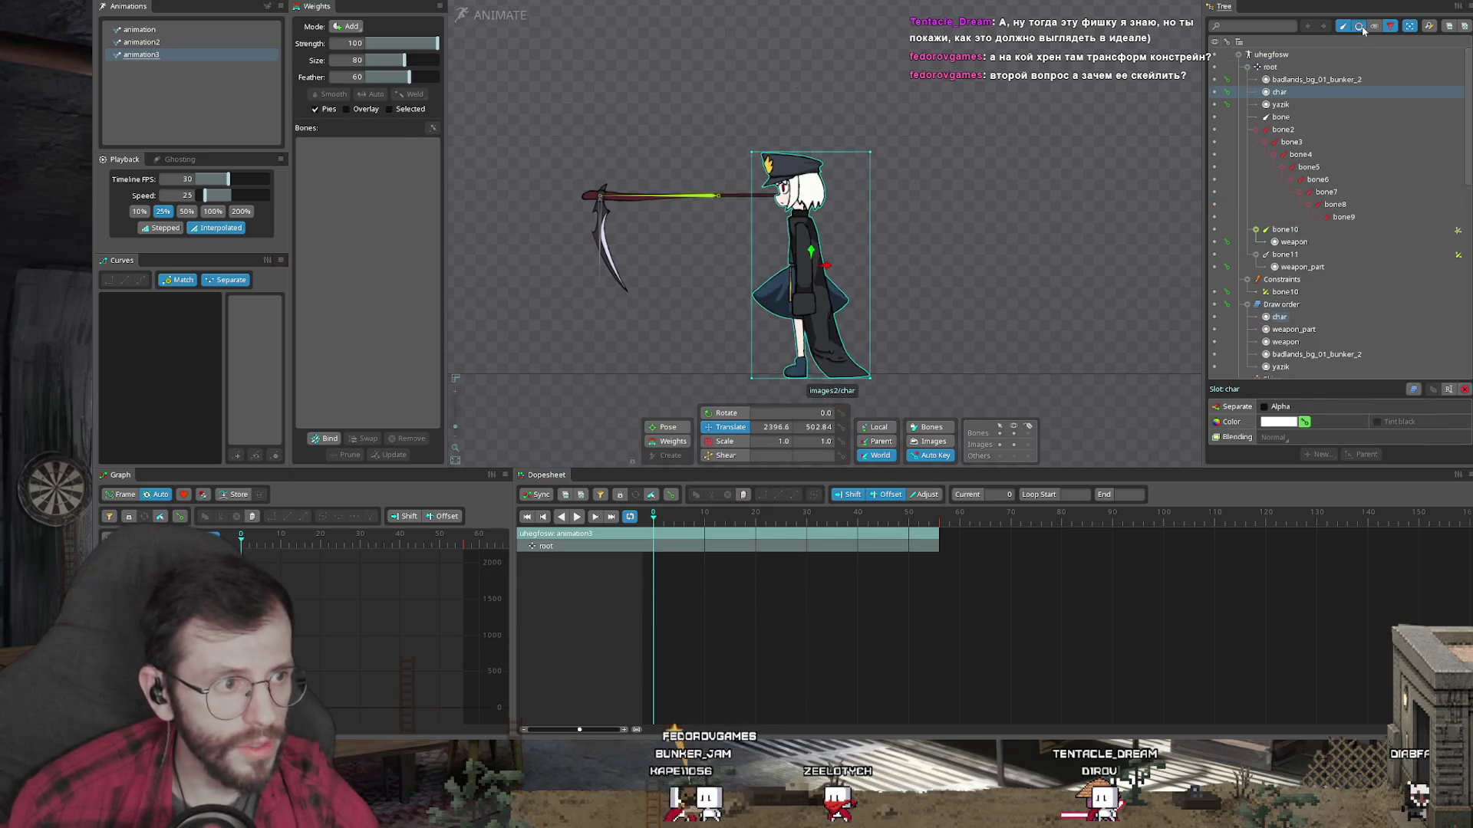
# Step: Create the wadaw animation and key bone10 moving the scythe waist-high into the character's hands
pyautogui.press('Tab')
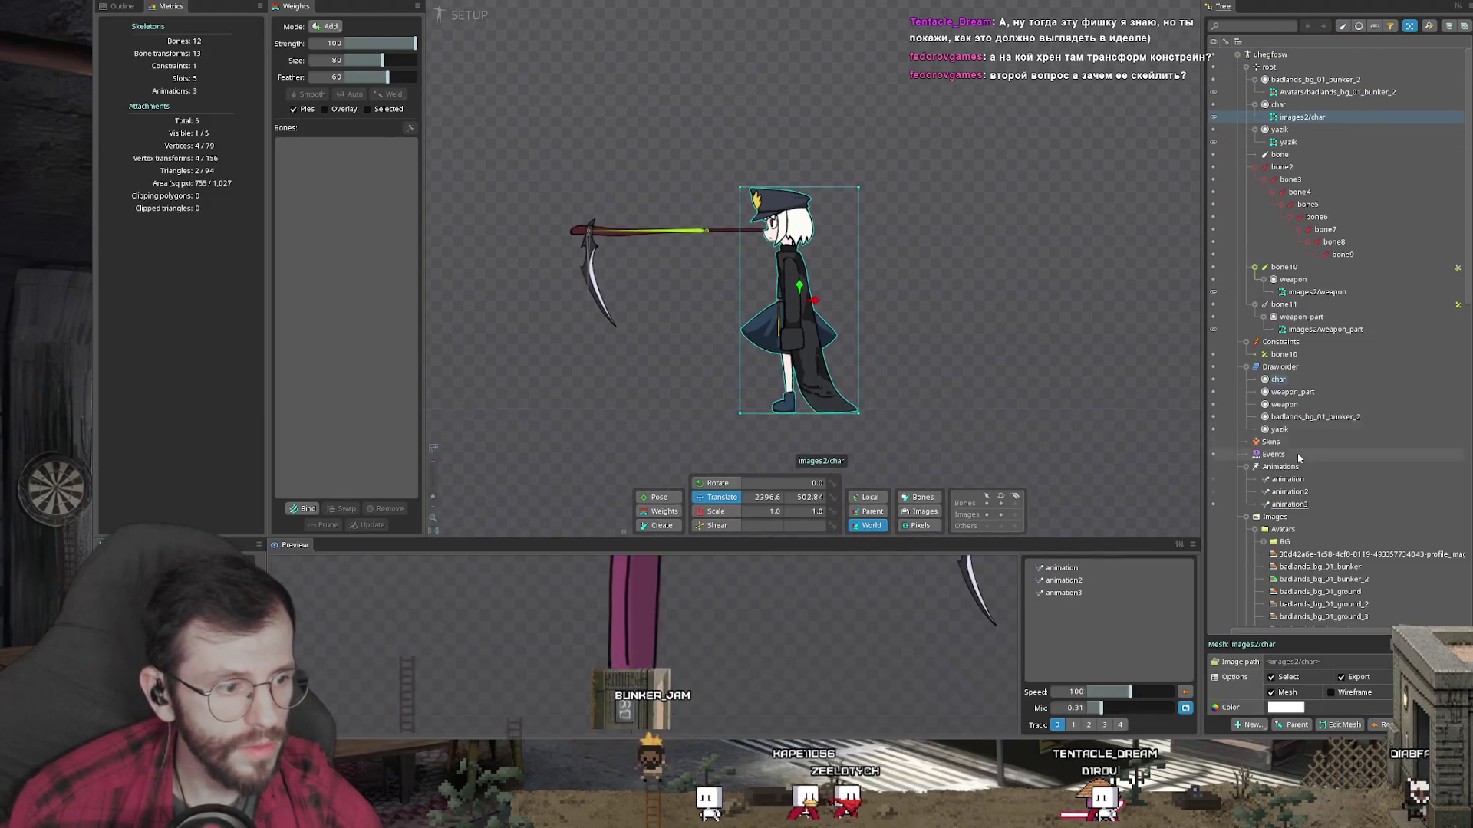
pyautogui.press('Tab')
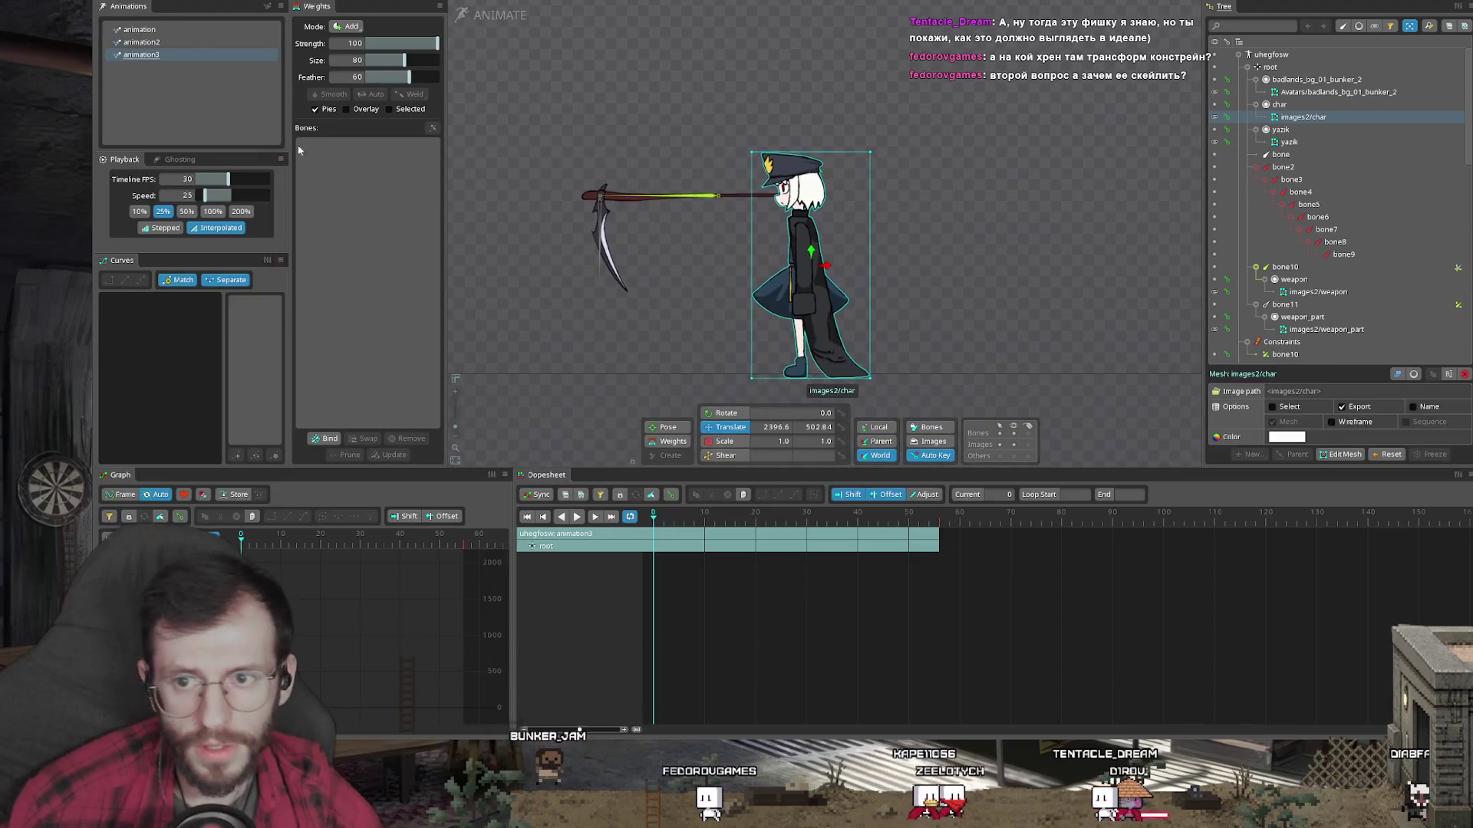
pyautogui.click(163, 56)
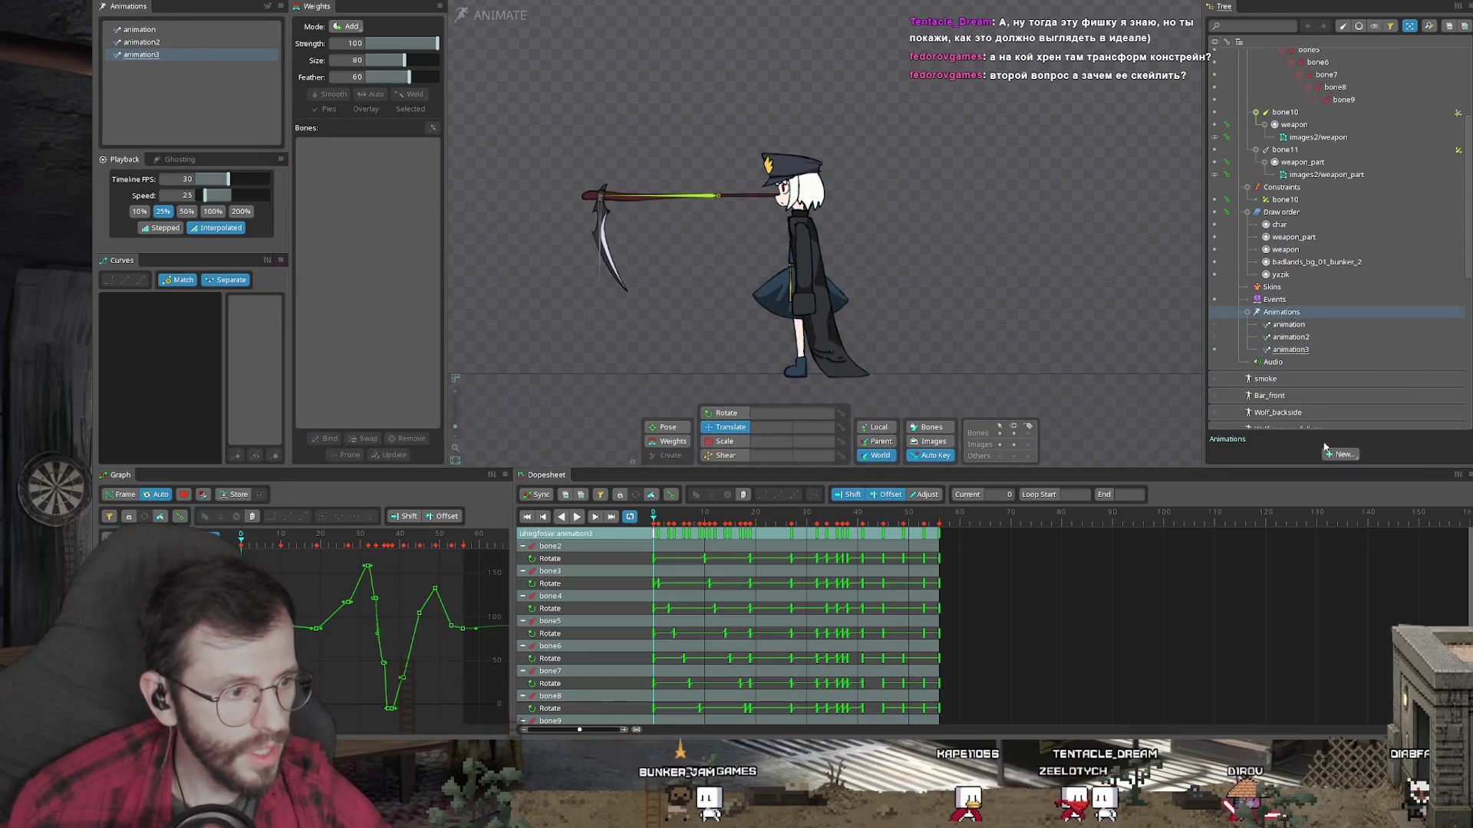
pyautogui.click(1354, 490)
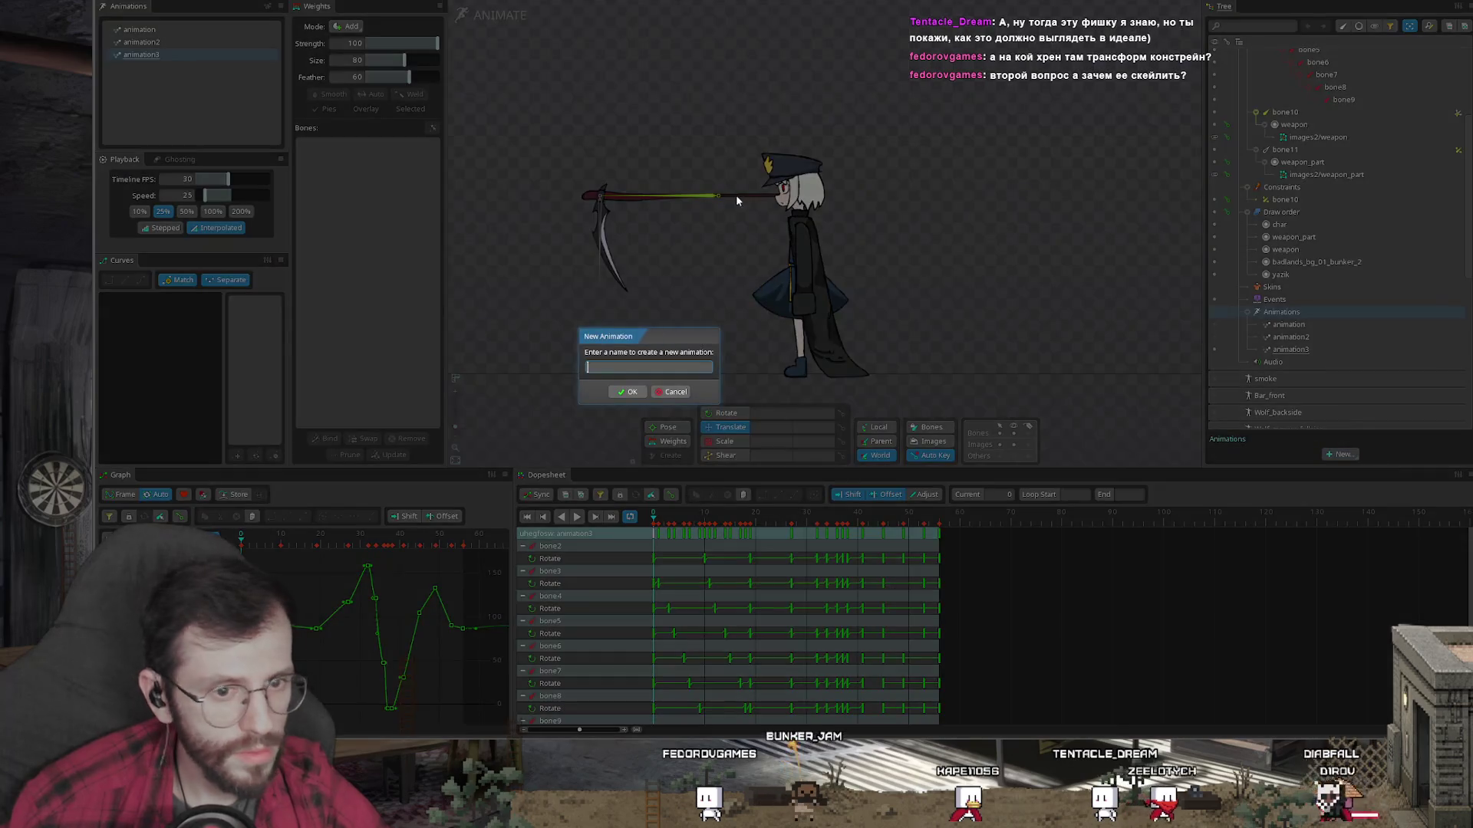
pyautogui.write('wadaw')
pyautogui.click(628, 393)
pyautogui.click(674, 197)
pyautogui.scroll(2, 982, 138)
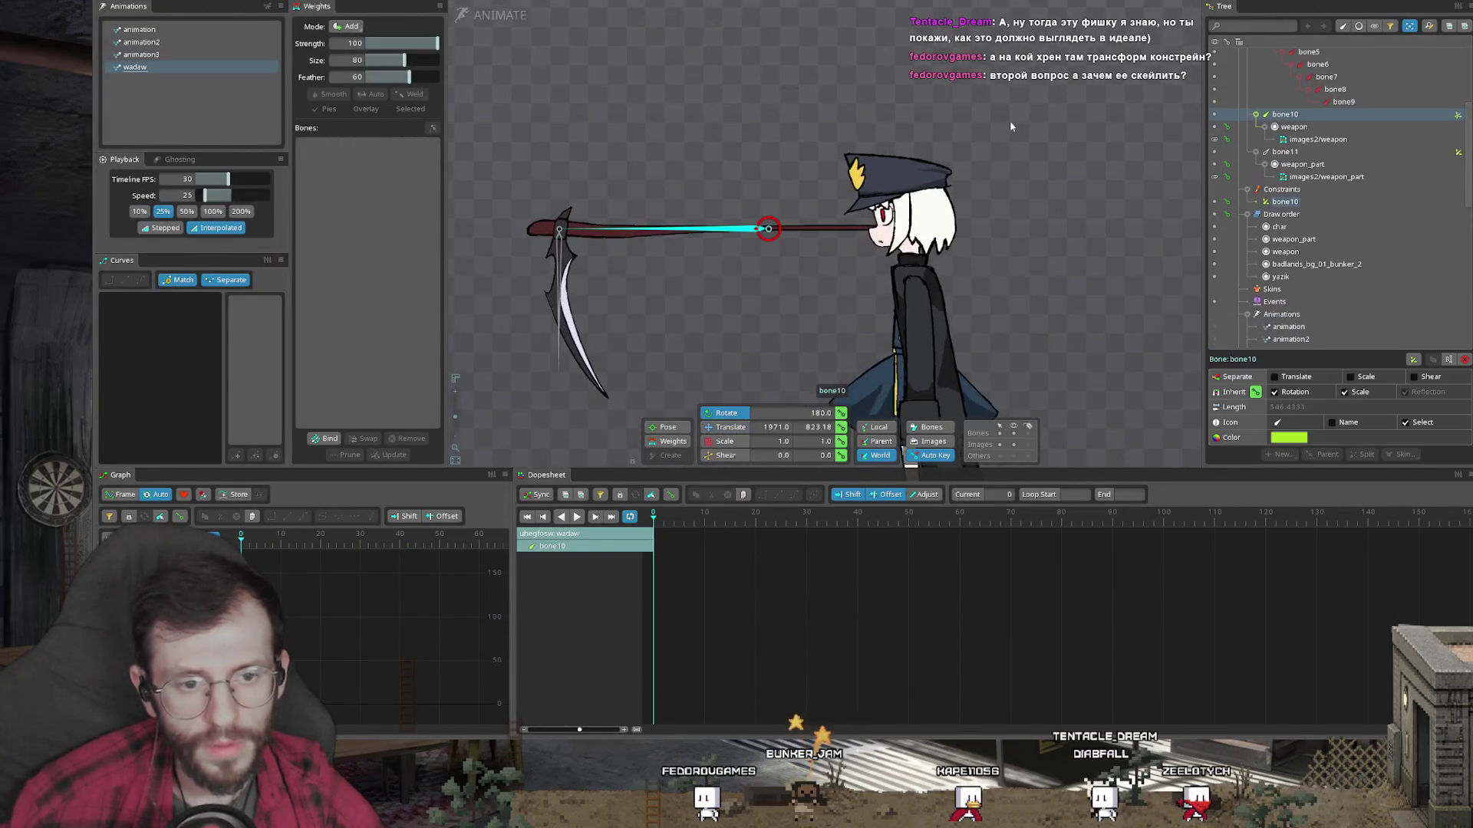
pyautogui.press('v')
pyautogui.moveTo(959, 165)
pyautogui.mouseDown()
pyautogui.moveTo(980, 257)
pyautogui.moveTo(968, 234)
pyautogui.mouseUp()
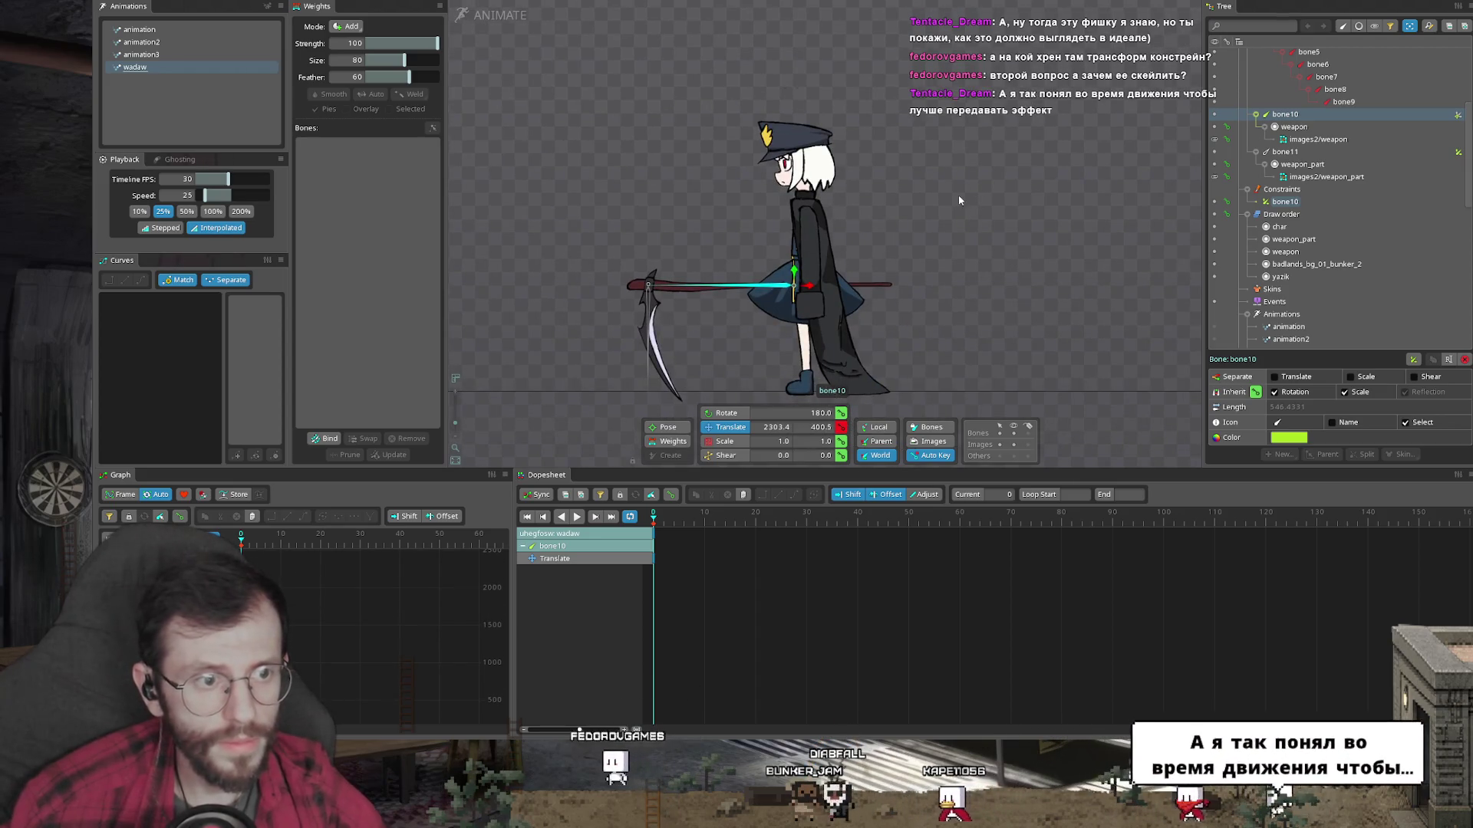
# Step: Rotate bone10 to raise the scythe overhead and scale it shorter toward the hand
pyautogui.press('c')
pyautogui.moveTo(959, 200); pyautogui.dragTo(857, 369)
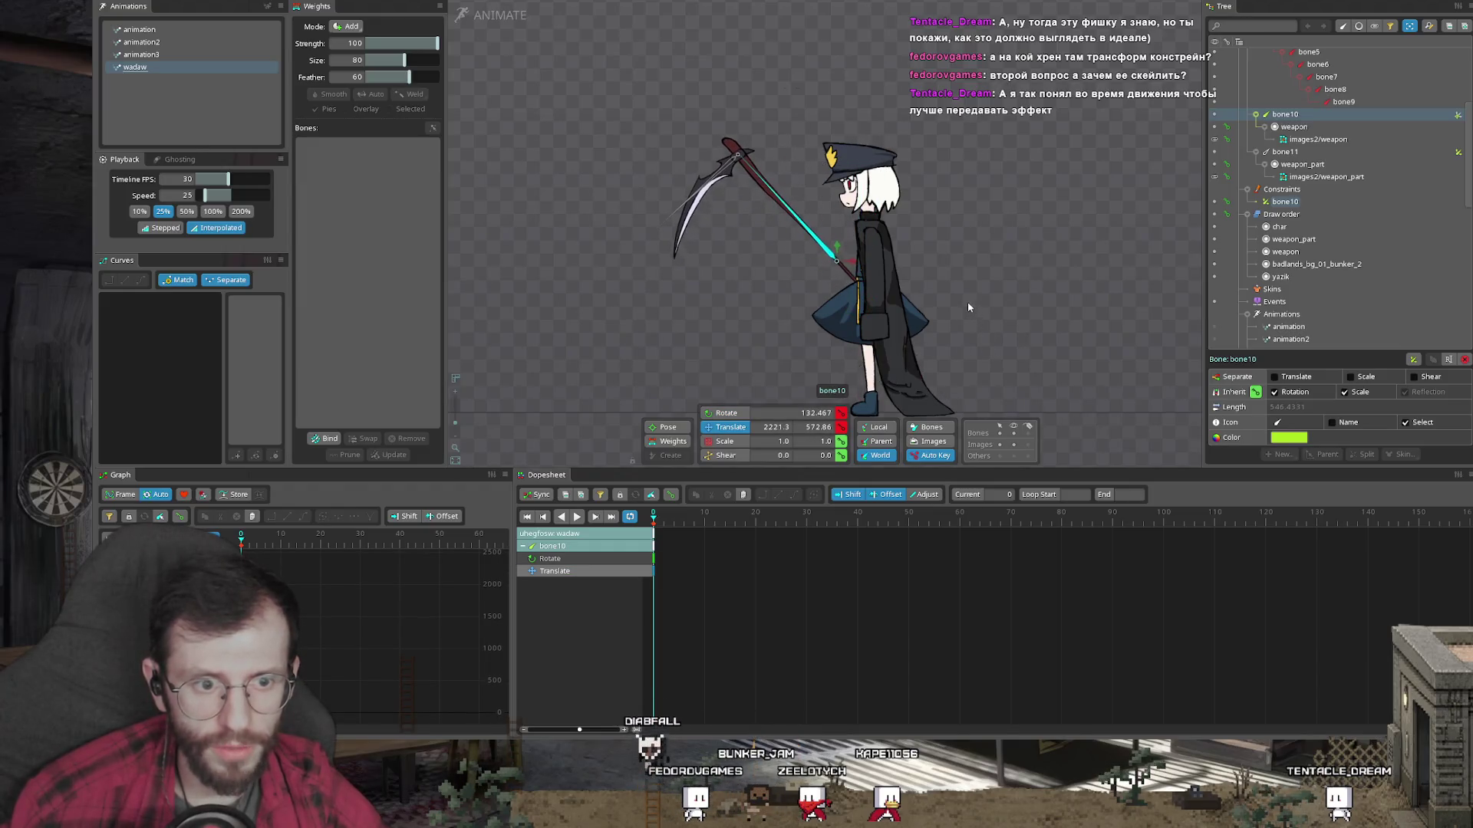
pyautogui.scroll(2, 968, 301)
pyautogui.press('b')
pyautogui.moveTo(827, 256); pyautogui.dragTo(828, 261)
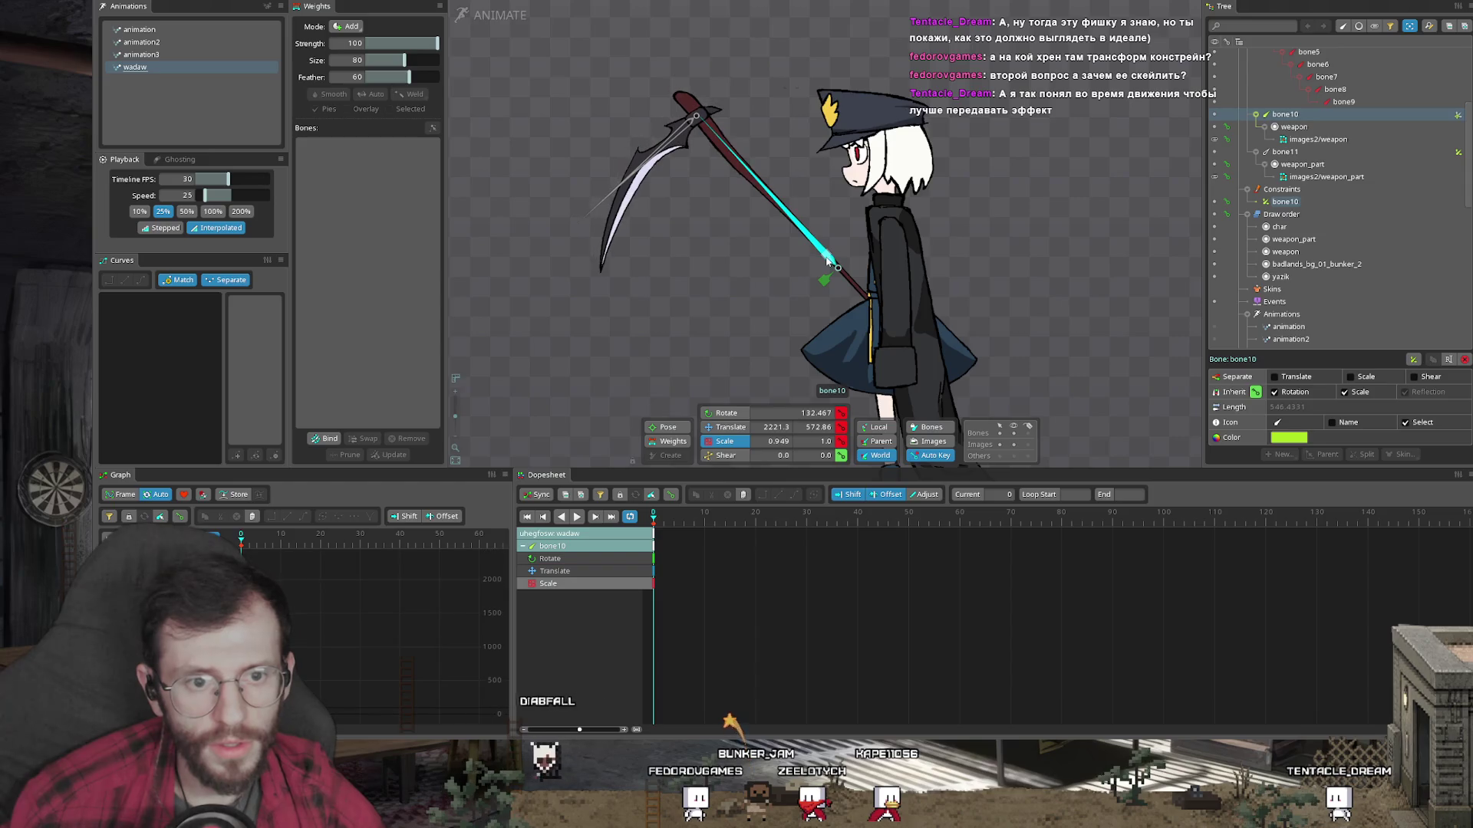
pyautogui.hotkey('ctrl', 'z')
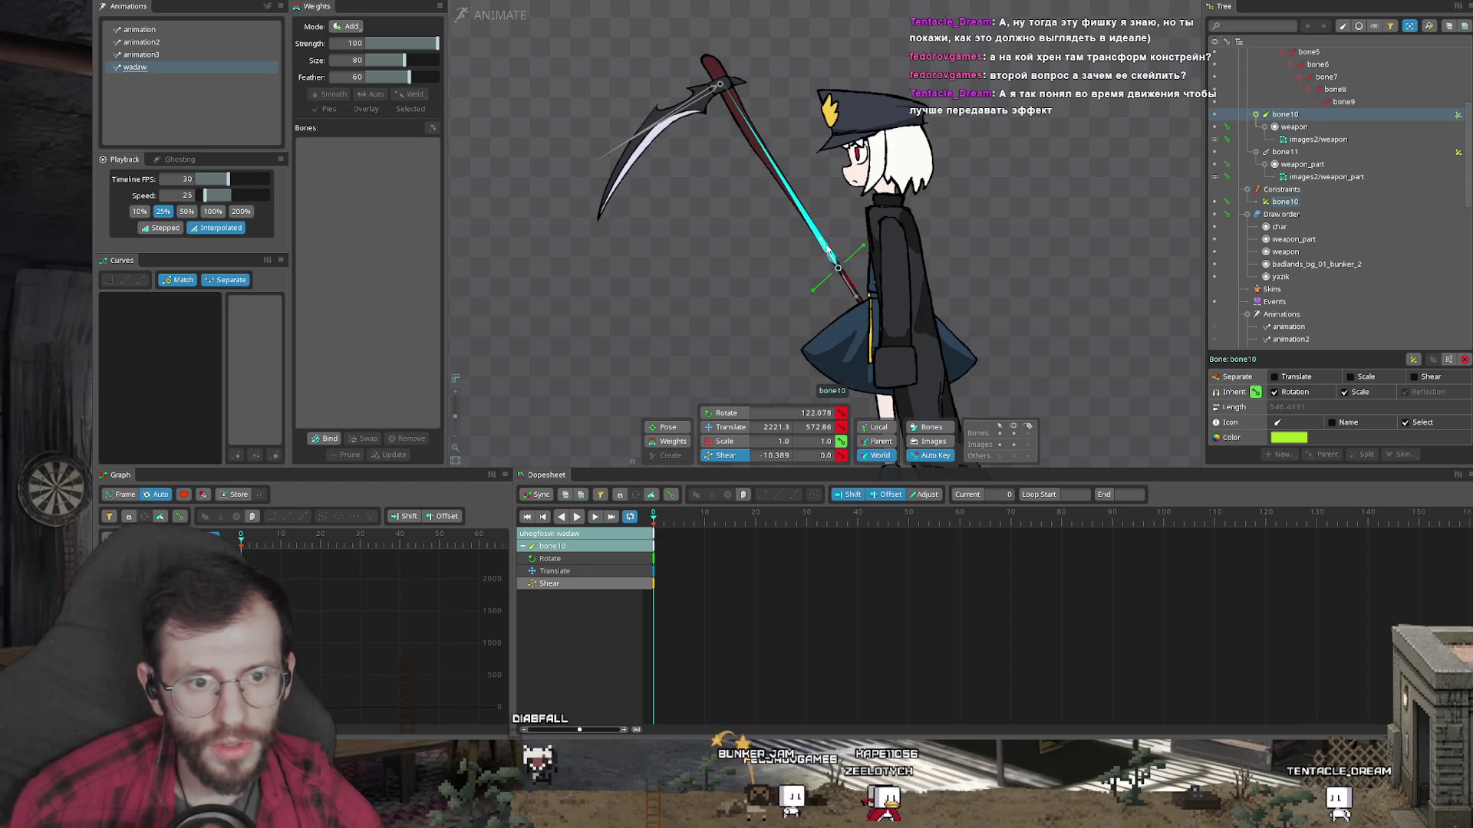
pyautogui.press('b')
pyautogui.moveTo(825, 255); pyautogui.dragTo(828, 289)
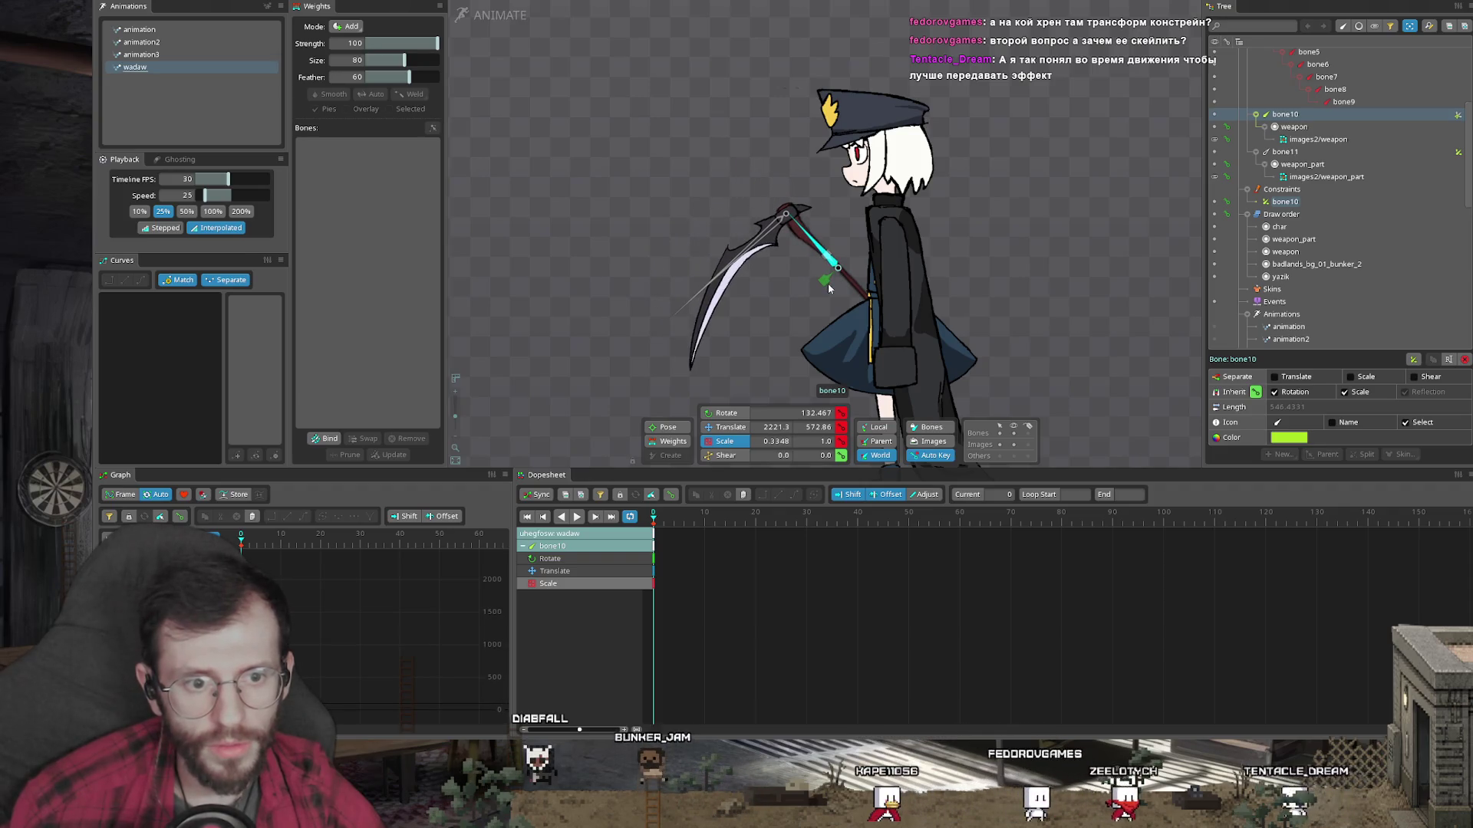
# Step: Undo the scythe shrink and discard a trial shear on bone10
pyautogui.press('v')
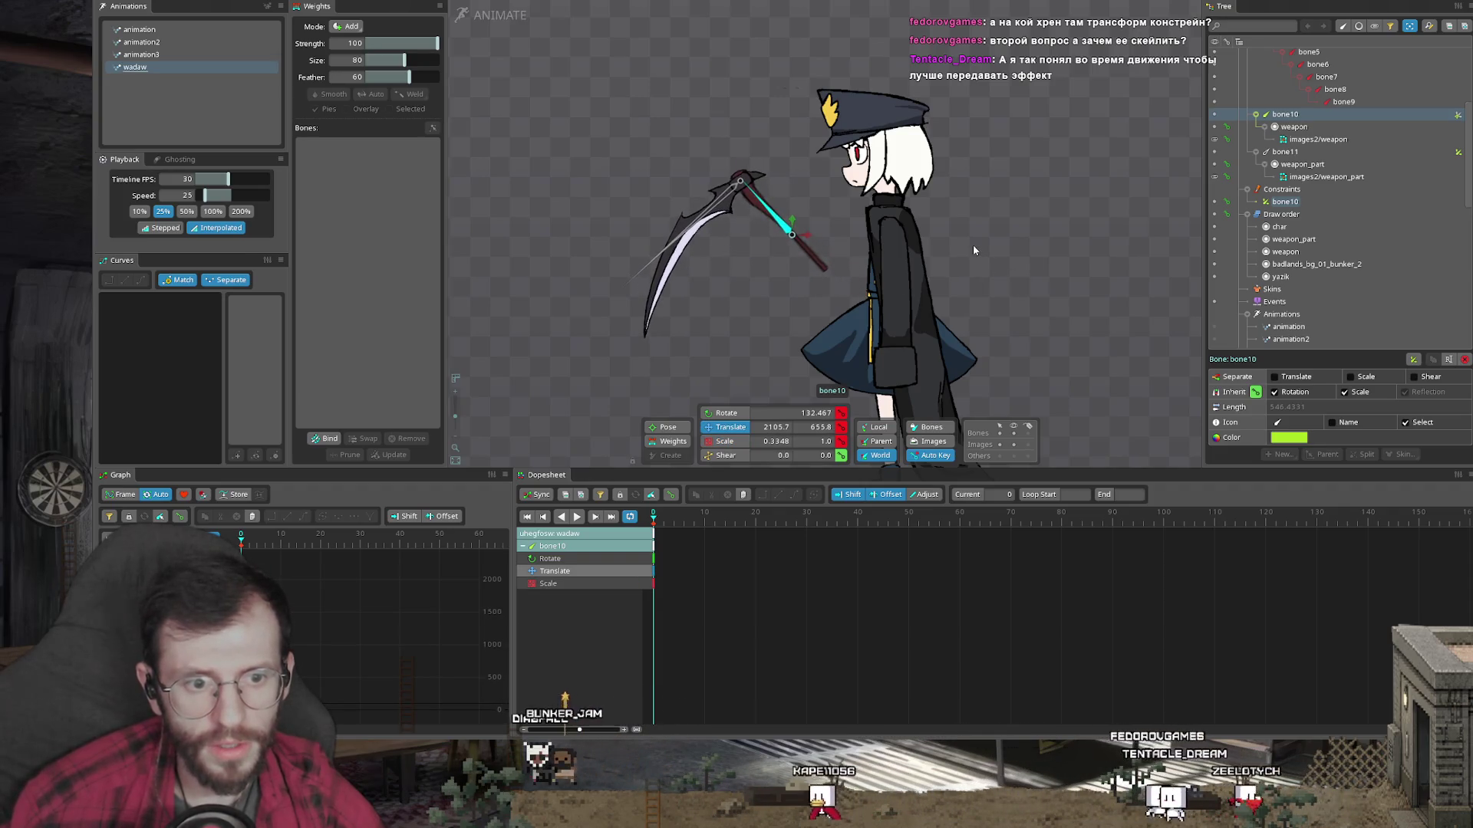
pyautogui.hotkey('ctrl', 'z')
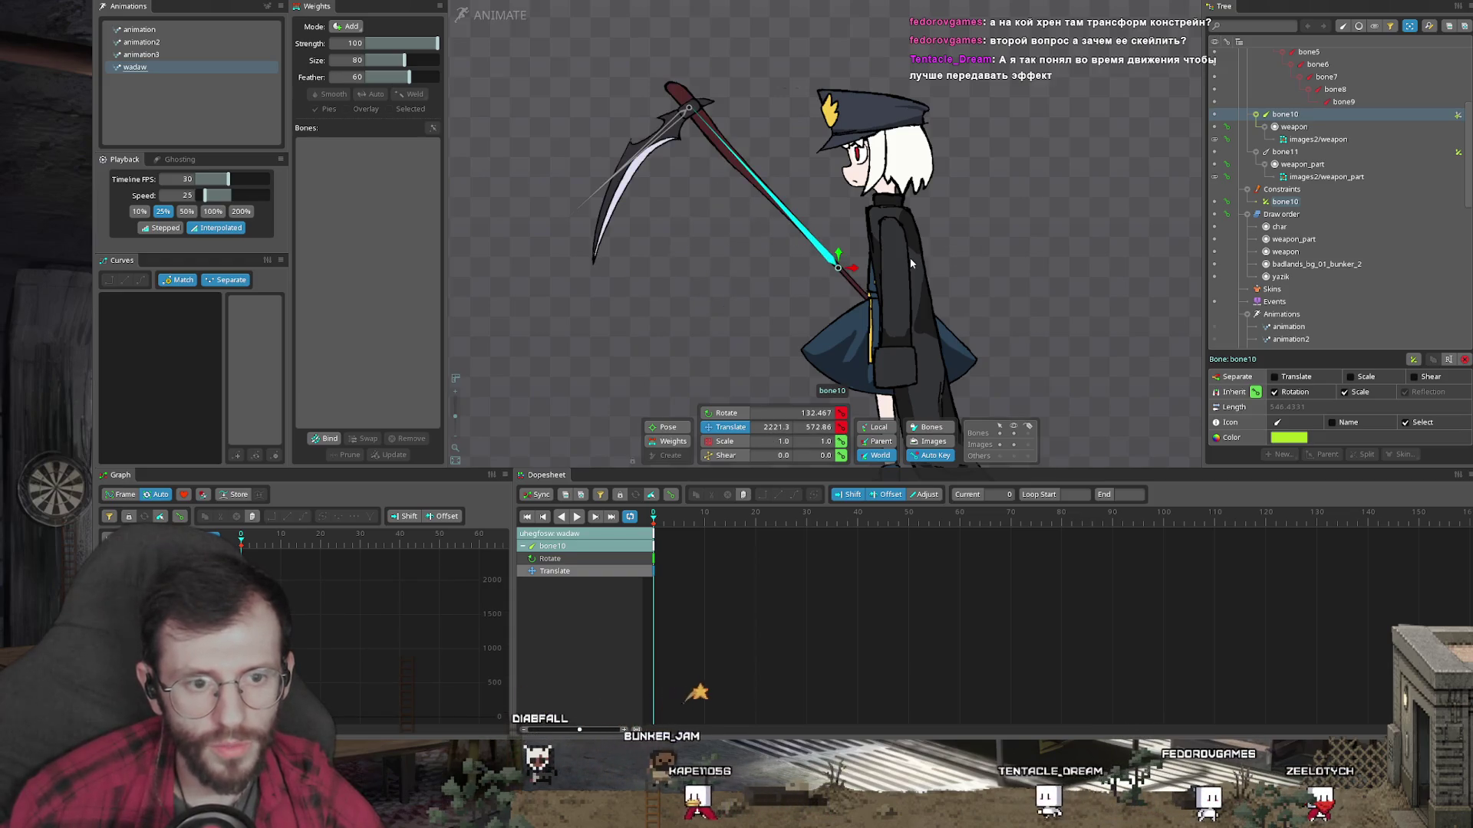
pyautogui.press('n')
pyautogui.moveTo(911, 263); pyautogui.dragTo(822, 256)
pyautogui.hotkey('ctrl', 'z')
pyautogui.hotkey('ctrl', 'z')
pyautogui.hotkey('ctrl', 'z')
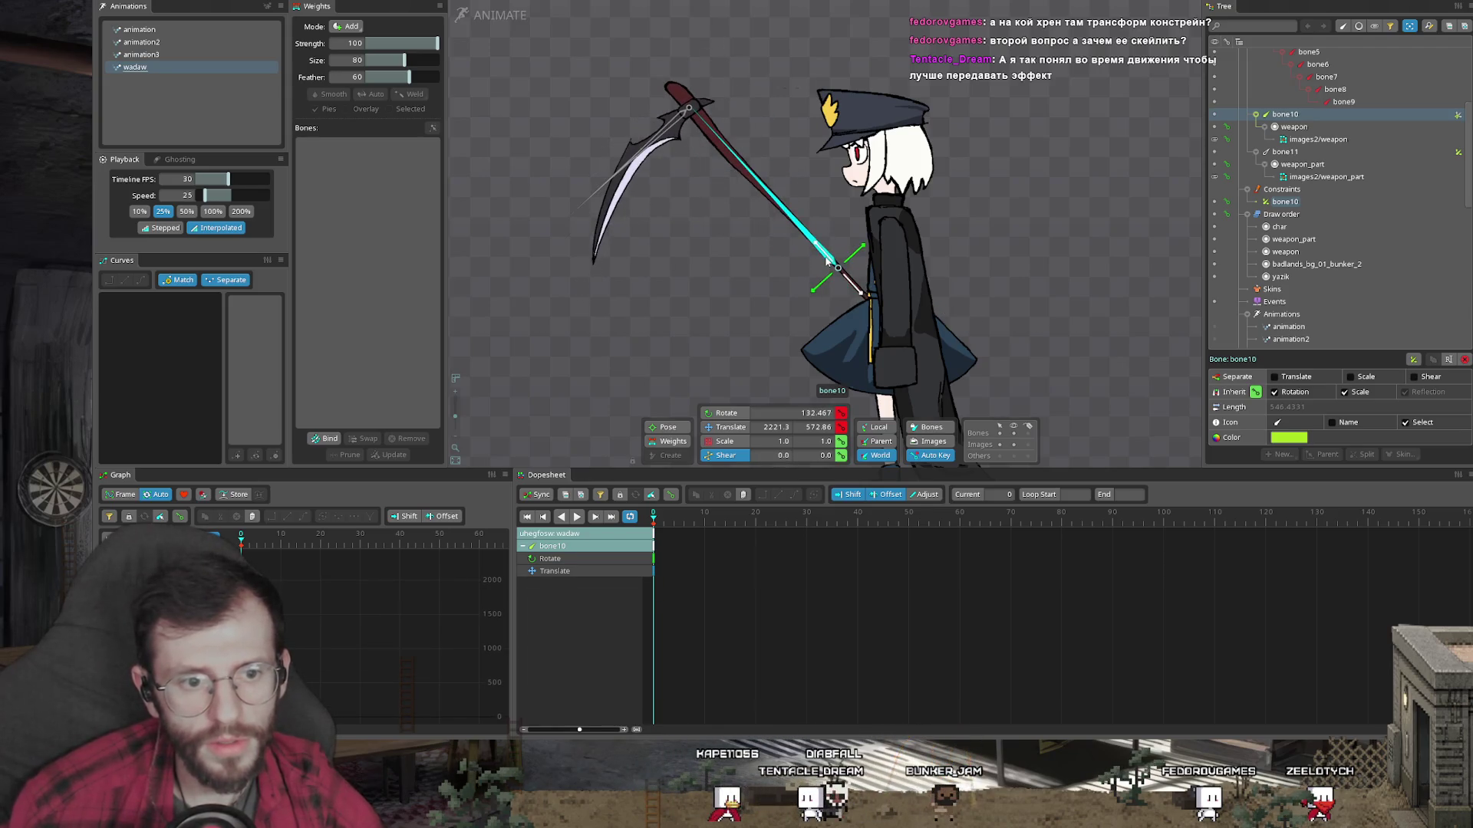
# Step: Shorten the scythe toward the hand and nudge it slightly upward in the frame-0 pose
pyautogui.moveTo(826, 256); pyautogui.dragTo(839, 279)
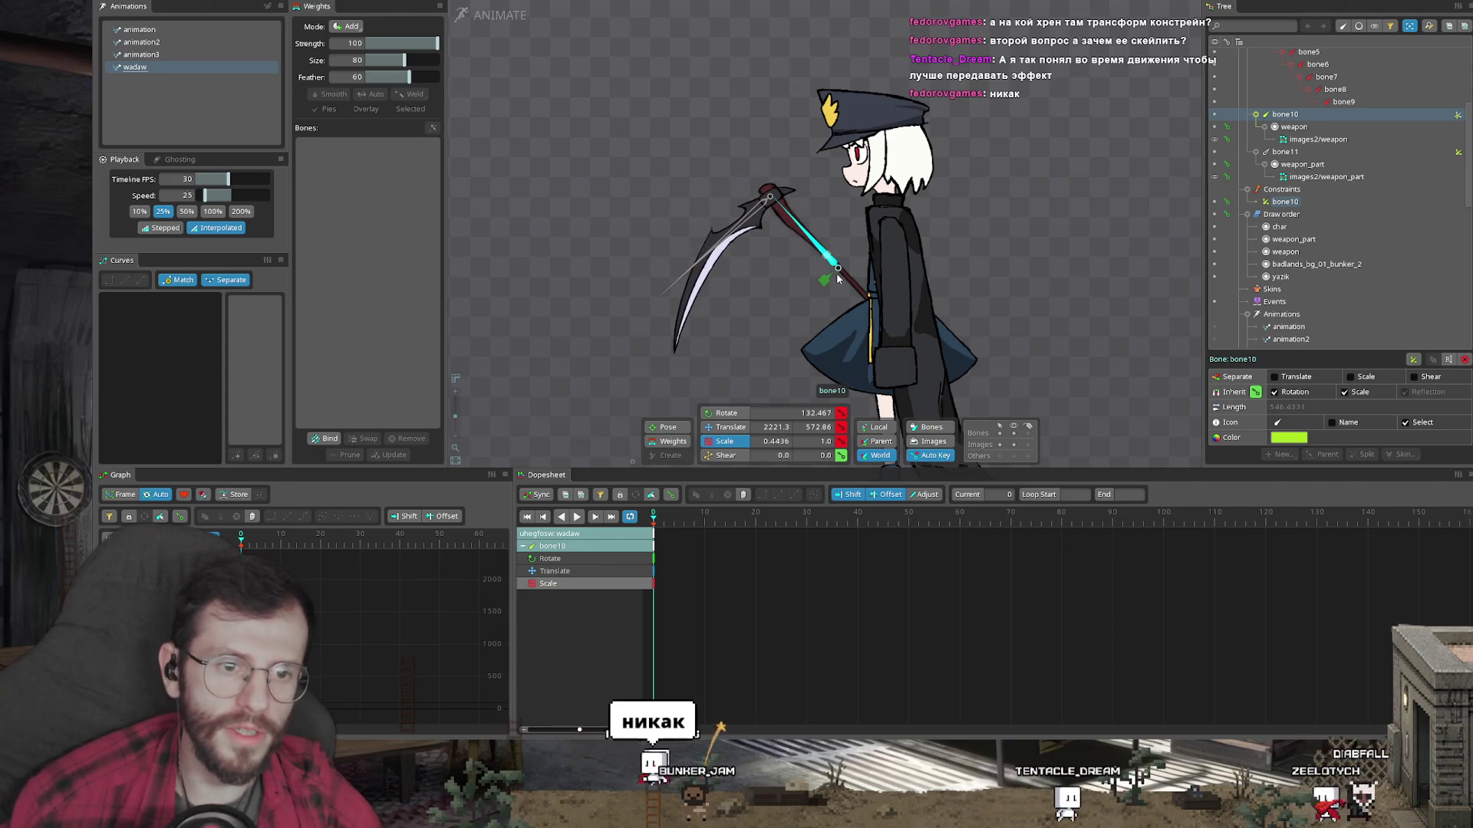
pyautogui.scroll(-2, 772, 283)
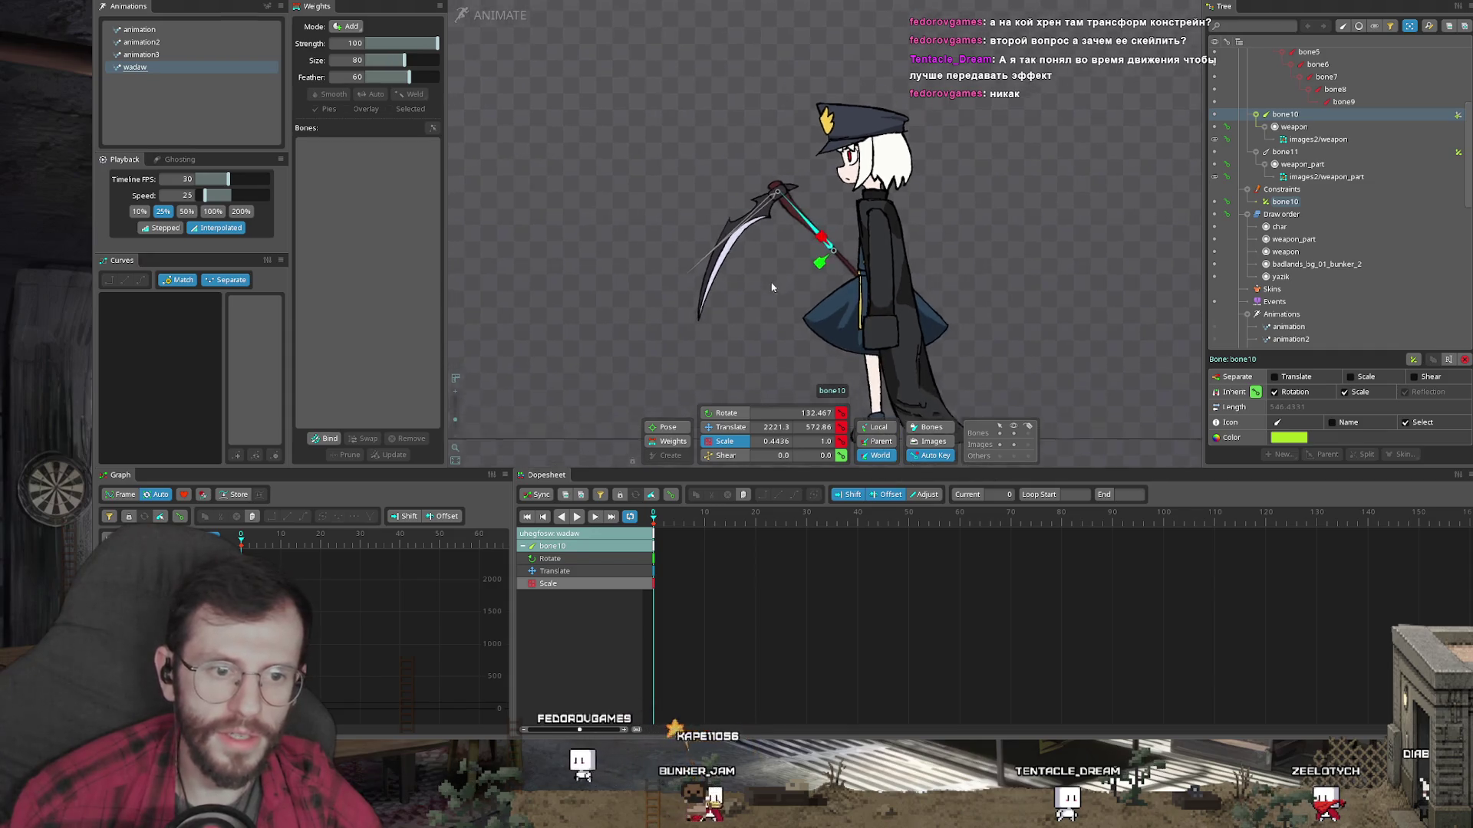
pyautogui.moveTo(751, 322); pyautogui.dragTo(731, 261)
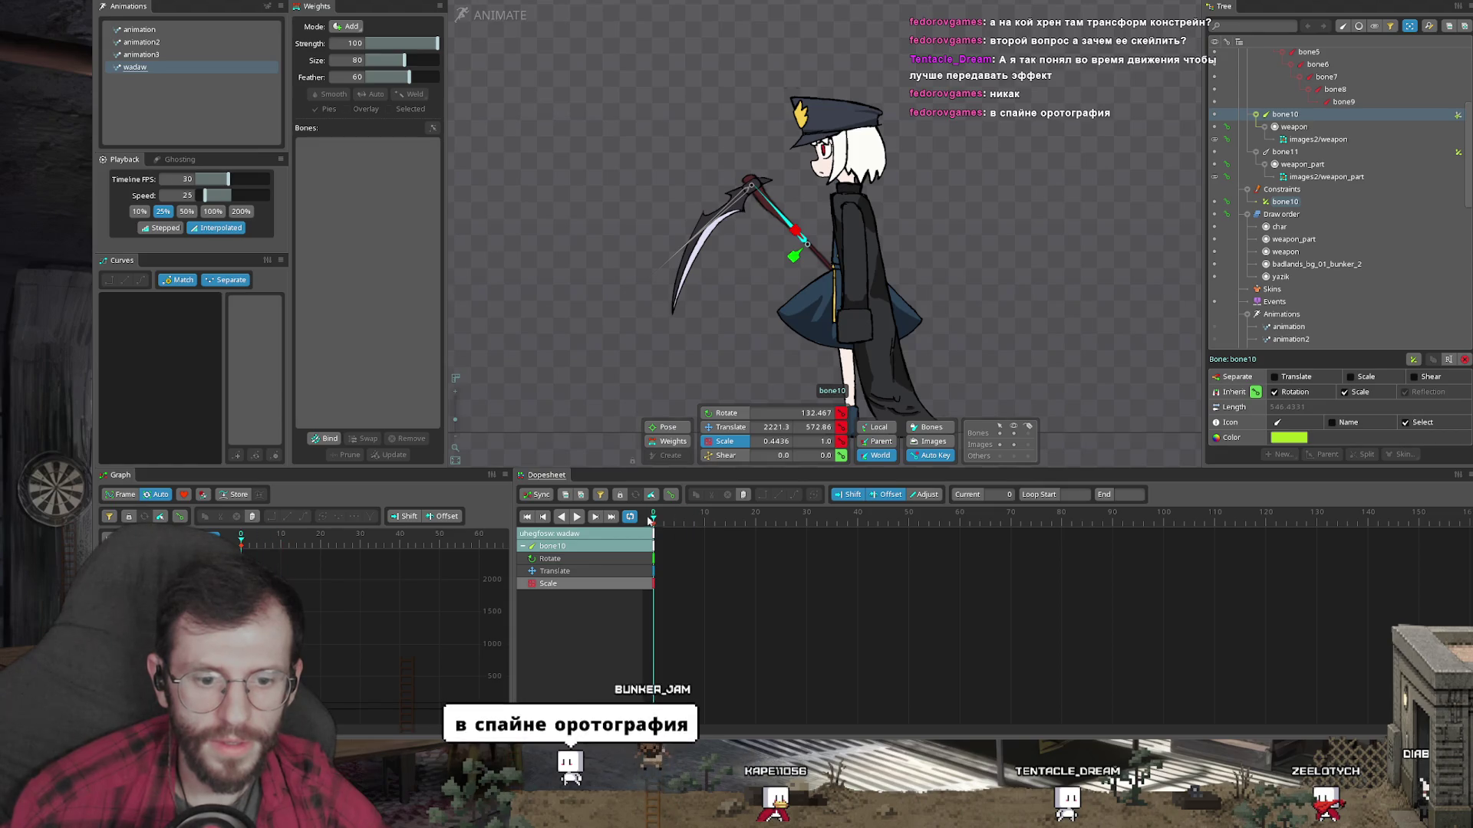
pyautogui.press('c')
pyautogui.press('v')
pyautogui.moveTo(927, 316)
pyautogui.mouseDown()
pyautogui.moveTo(938, 287)
pyautogui.moveTo(880, 292)
pyautogui.mouseUp()
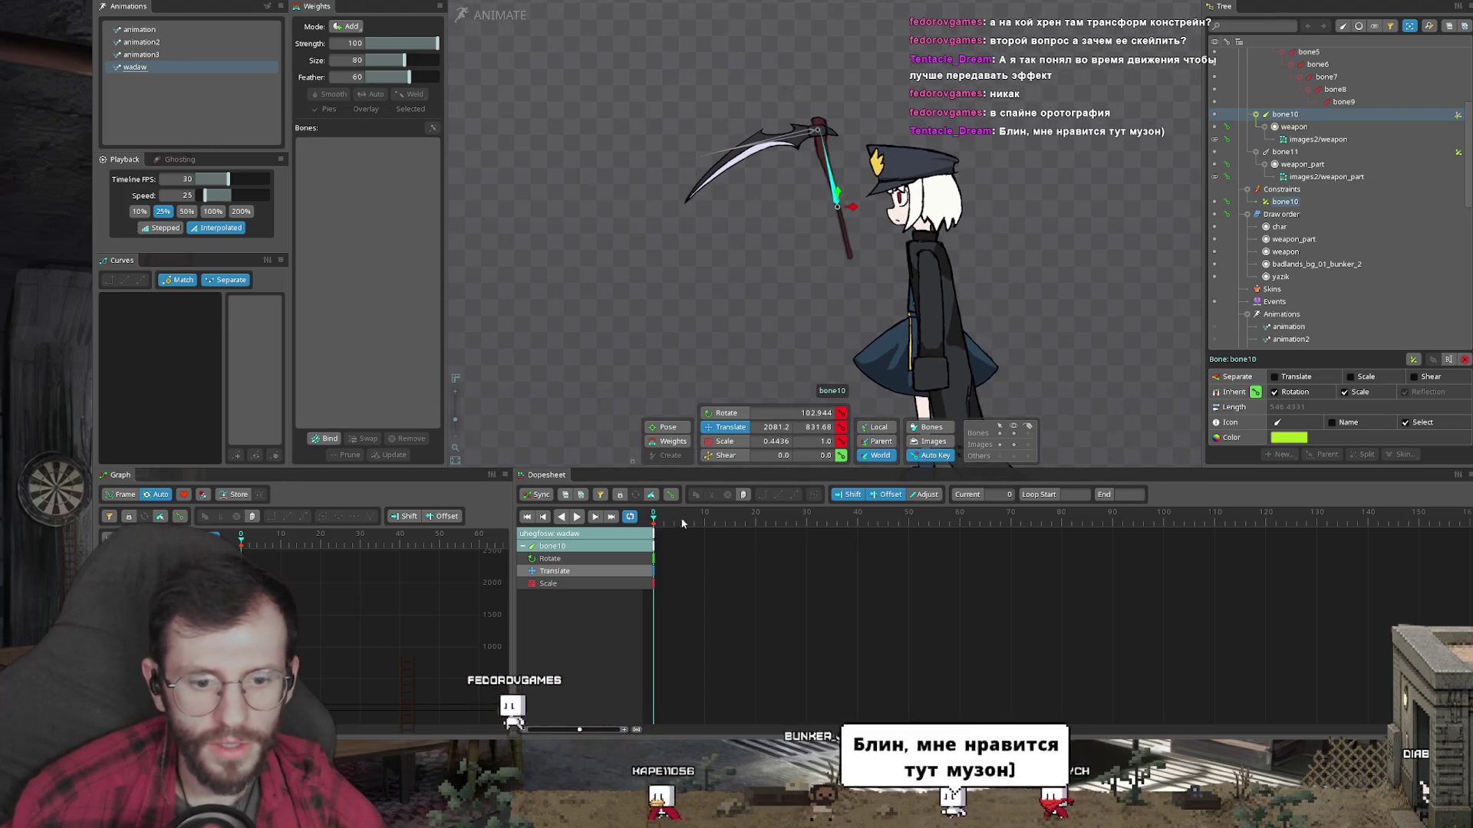
pyautogui.click(706, 518)
# Step: Move and rotate bone10 to key the frame-10 scythe pose, discarding a trial shear
pyautogui.moveTo(762, 282)
pyautogui.mouseDown()
pyautogui.moveTo(777, 332)
pyautogui.moveTo(758, 353)
pyautogui.moveTo(773, 359)
pyautogui.mouseUp()
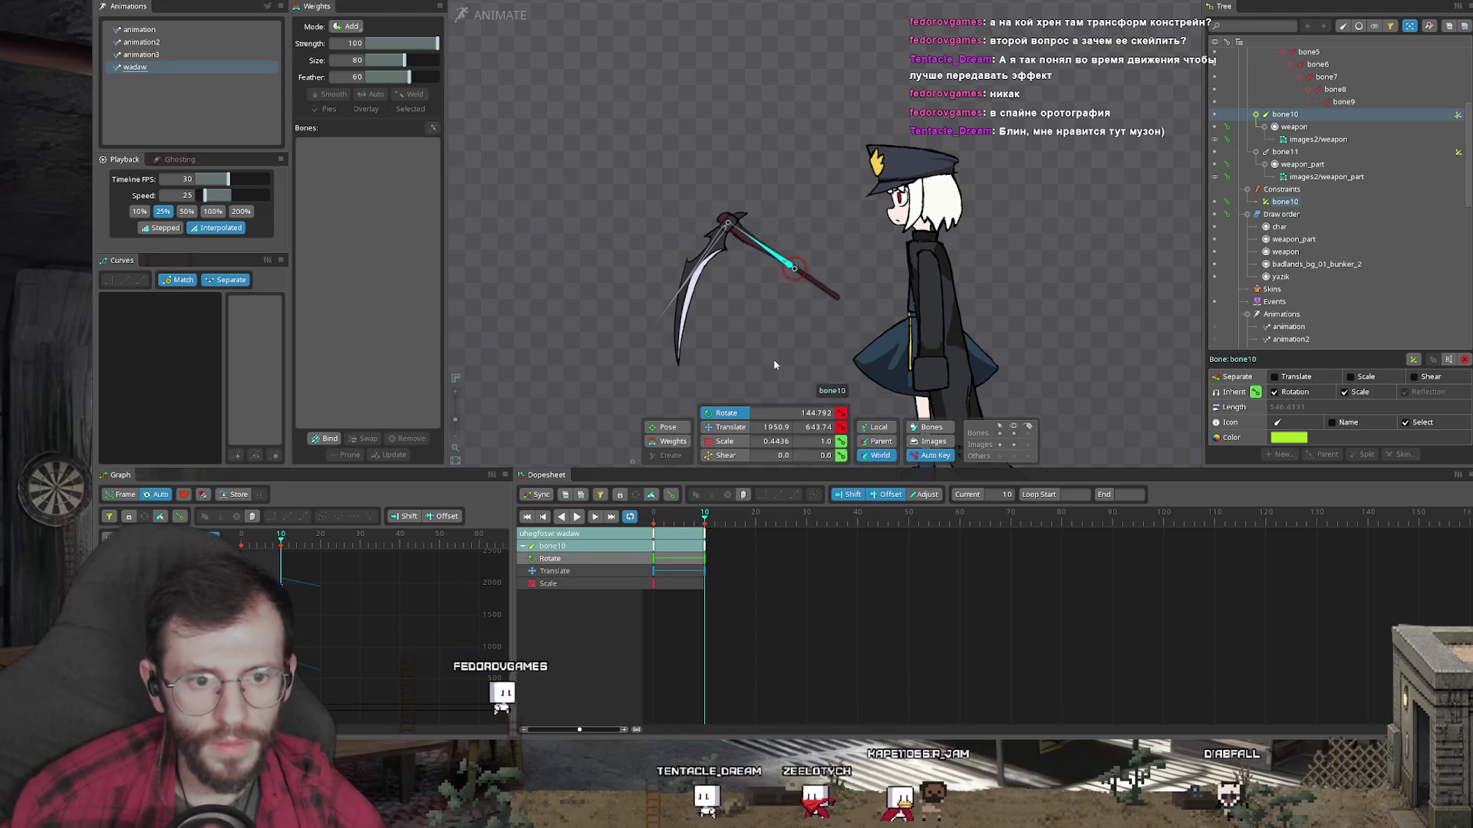
pyautogui.press('x')
pyautogui.moveTo(782, 261); pyautogui.dragTo(782, 254)
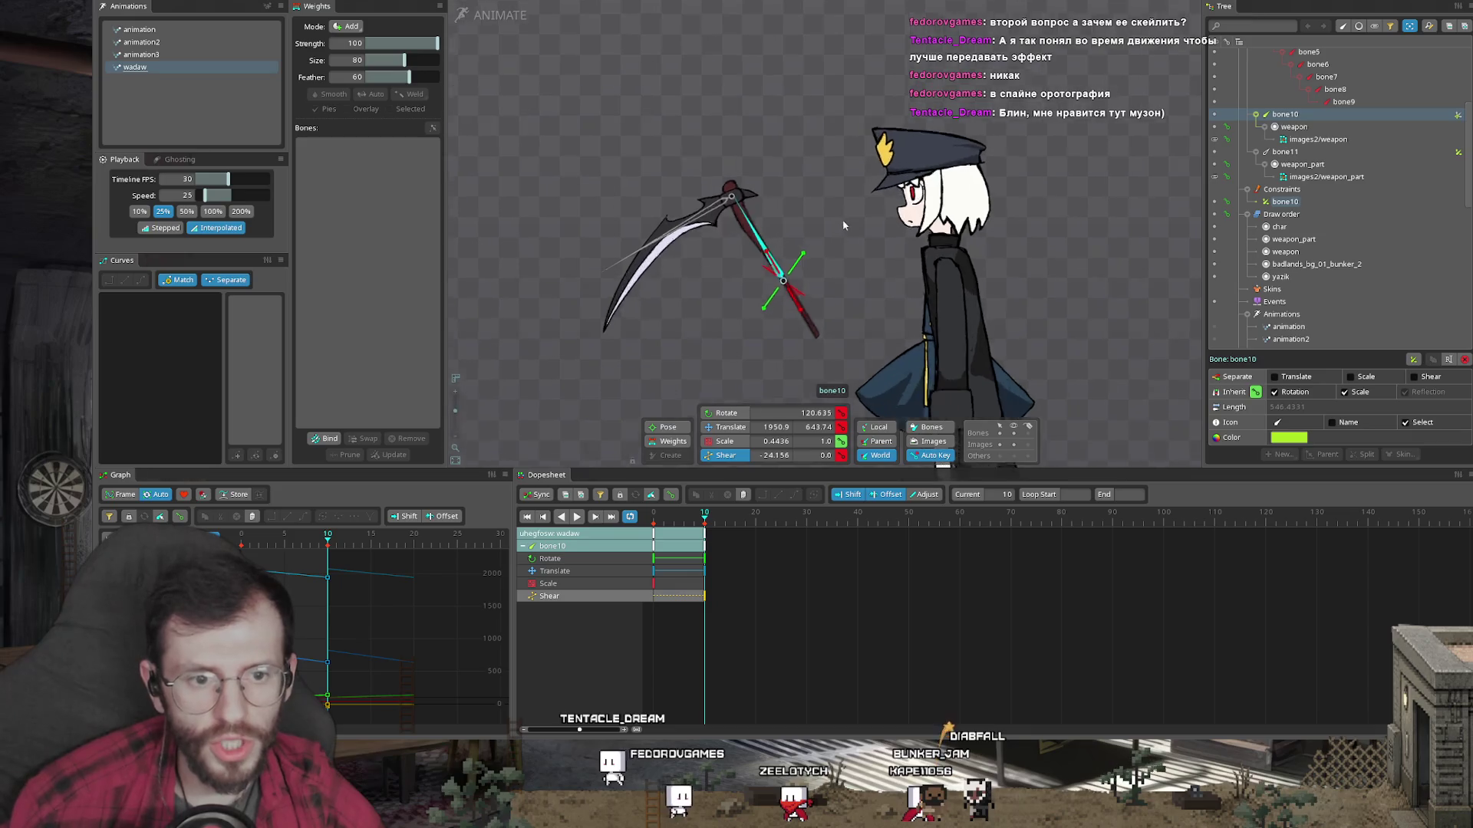
pyautogui.hotkey('ctrl', 'z')
pyautogui.scroll(3, 841, 268)
pyautogui.moveTo(718, 519); pyautogui.dragTo(651, 522)
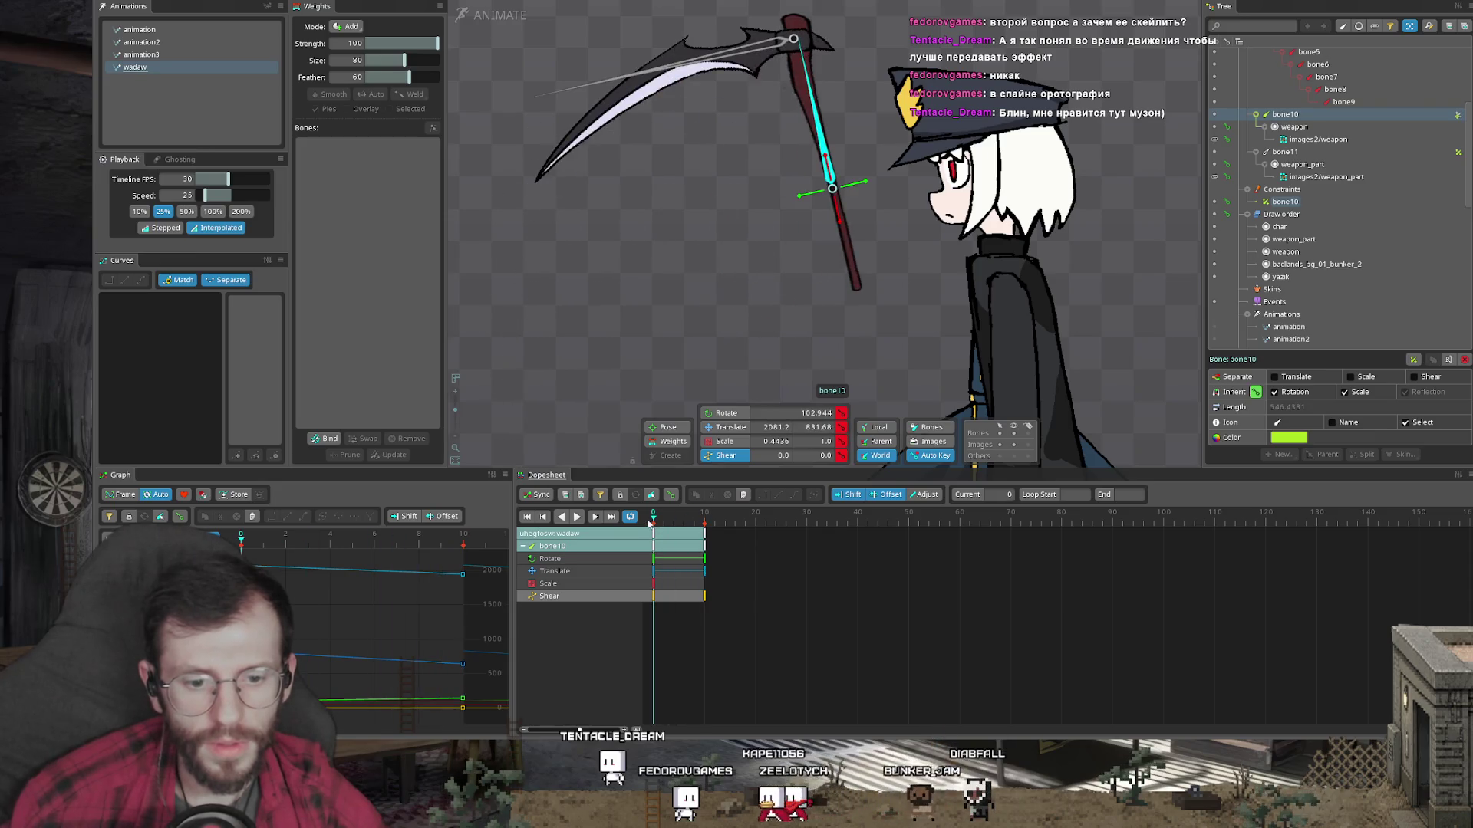
# Step: Revise bone10's frame-0 key to 133.262° rotation, 0.538 scale and 30.317 shear
pyautogui.moveTo(828, 184)
pyautogui.mouseDown()
pyautogui.moveTo(868, 266)
pyautogui.moveTo(826, 246)
pyautogui.mouseUp()
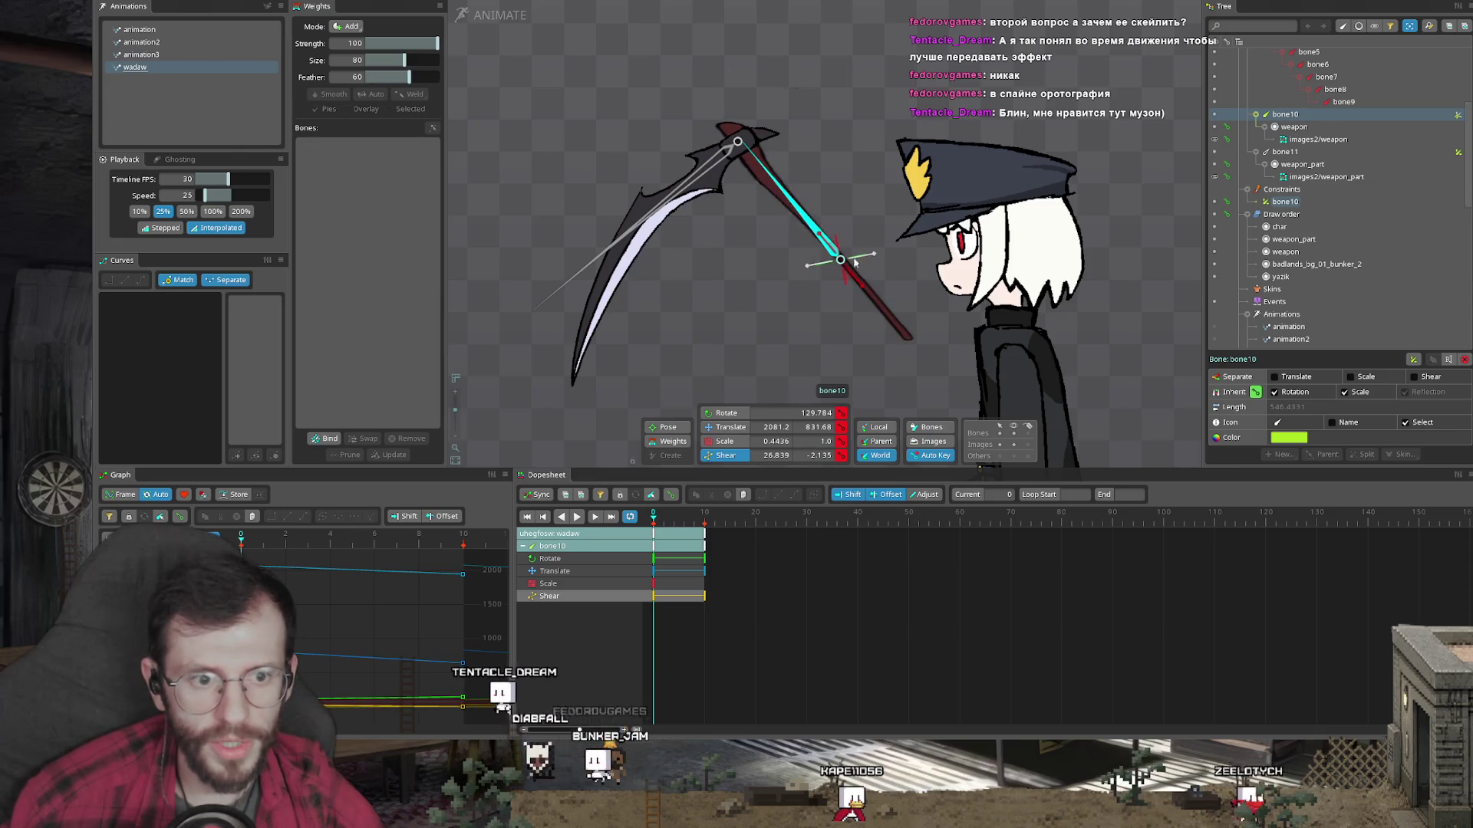
pyautogui.press('x')
pyautogui.moveTo(859, 247)
pyautogui.mouseDown()
pyautogui.moveTo(818, 232)
pyautogui.moveTo(859, 299)
pyautogui.moveTo(820, 226)
pyautogui.moveTo(804, 277)
pyautogui.moveTo(874, 258)
pyautogui.mouseUp()
pyautogui.press('z')
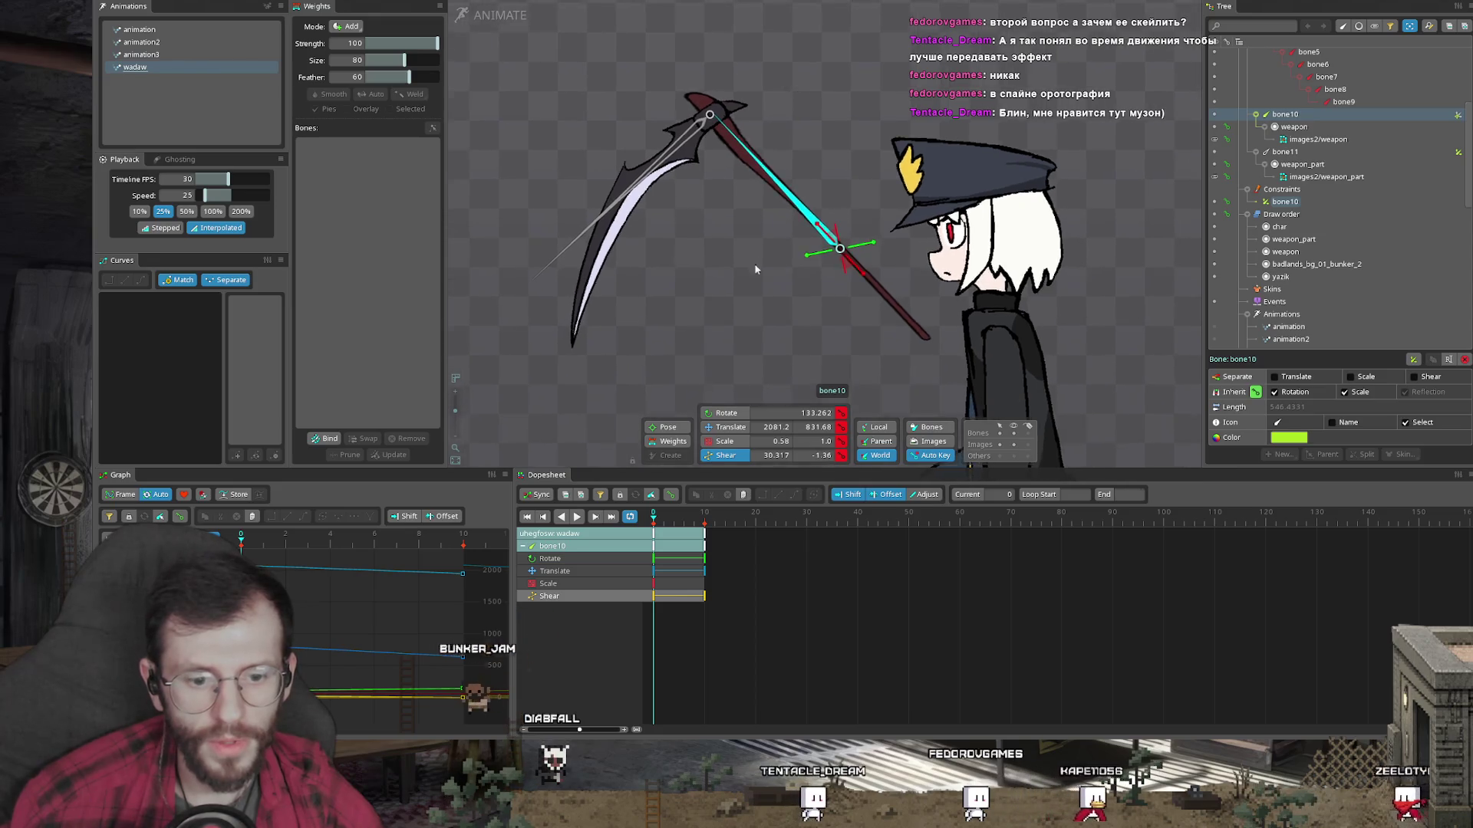
pyautogui.scroll(-1, 813, 345)
pyautogui.moveTo(653, 528); pyautogui.dragTo(661, 549)
pyautogui.click(654, 584)
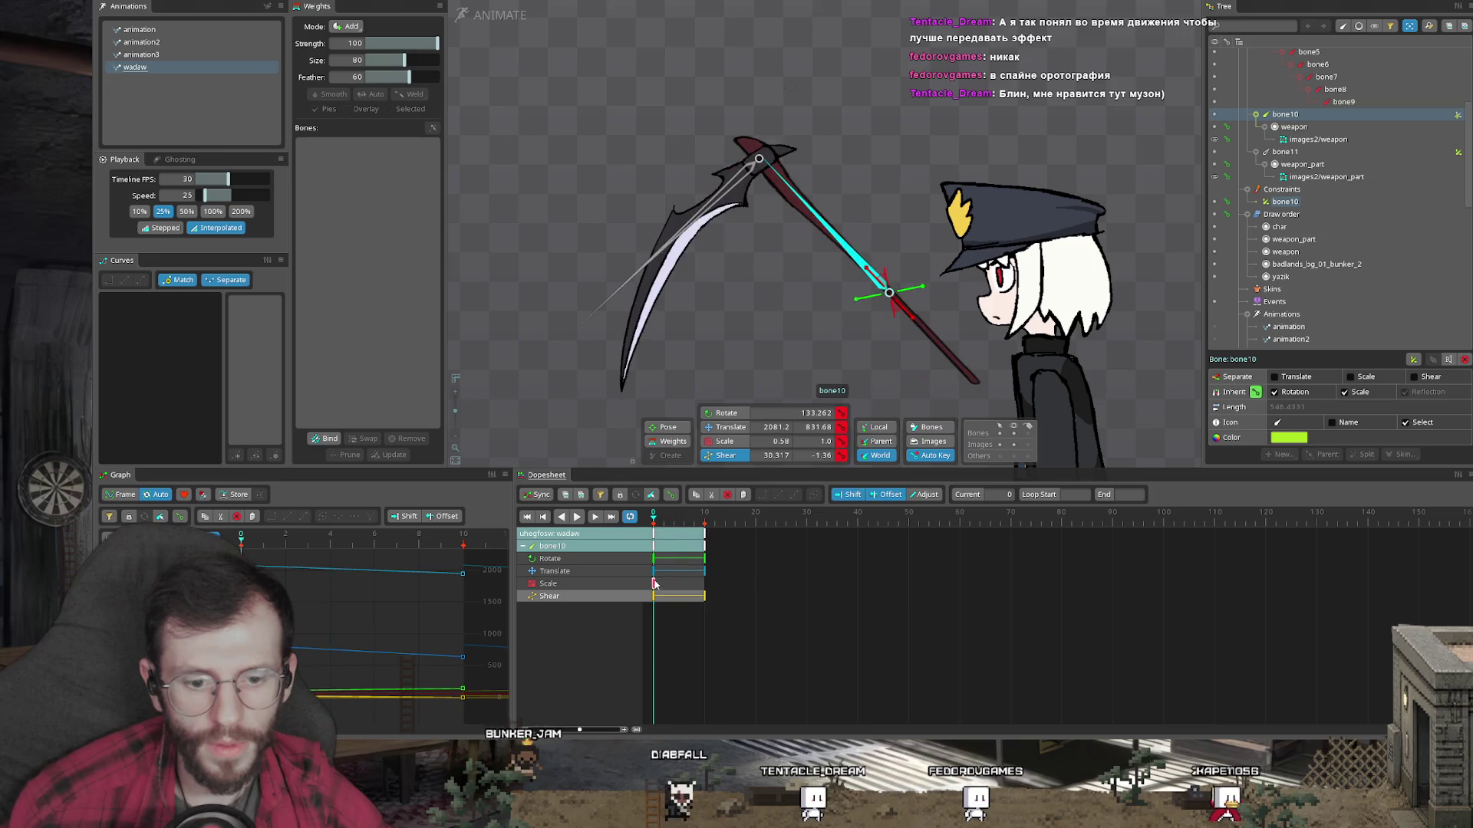
# Step: Rotate the scythe further and enlarge it at frame 10, then scrub back to frame 0
pyautogui.click(705, 526)
pyautogui.press('b')
pyautogui.press('c')
pyautogui.press('b')
pyautogui.press('c')
pyautogui.moveTo(1092, 240); pyautogui.dragTo(1078, 188)
pyautogui.press('x')
pyautogui.moveTo(782, 230); pyautogui.dragTo(800, 238)
pyautogui.moveTo(703, 516); pyautogui.dragTo(653, 516)
# Step: Nudge bone10's shear at frame 0 and key a strong shear on blade bone bone11
pyautogui.click(724, 454)
pyautogui.scroll(2, 877, 84)
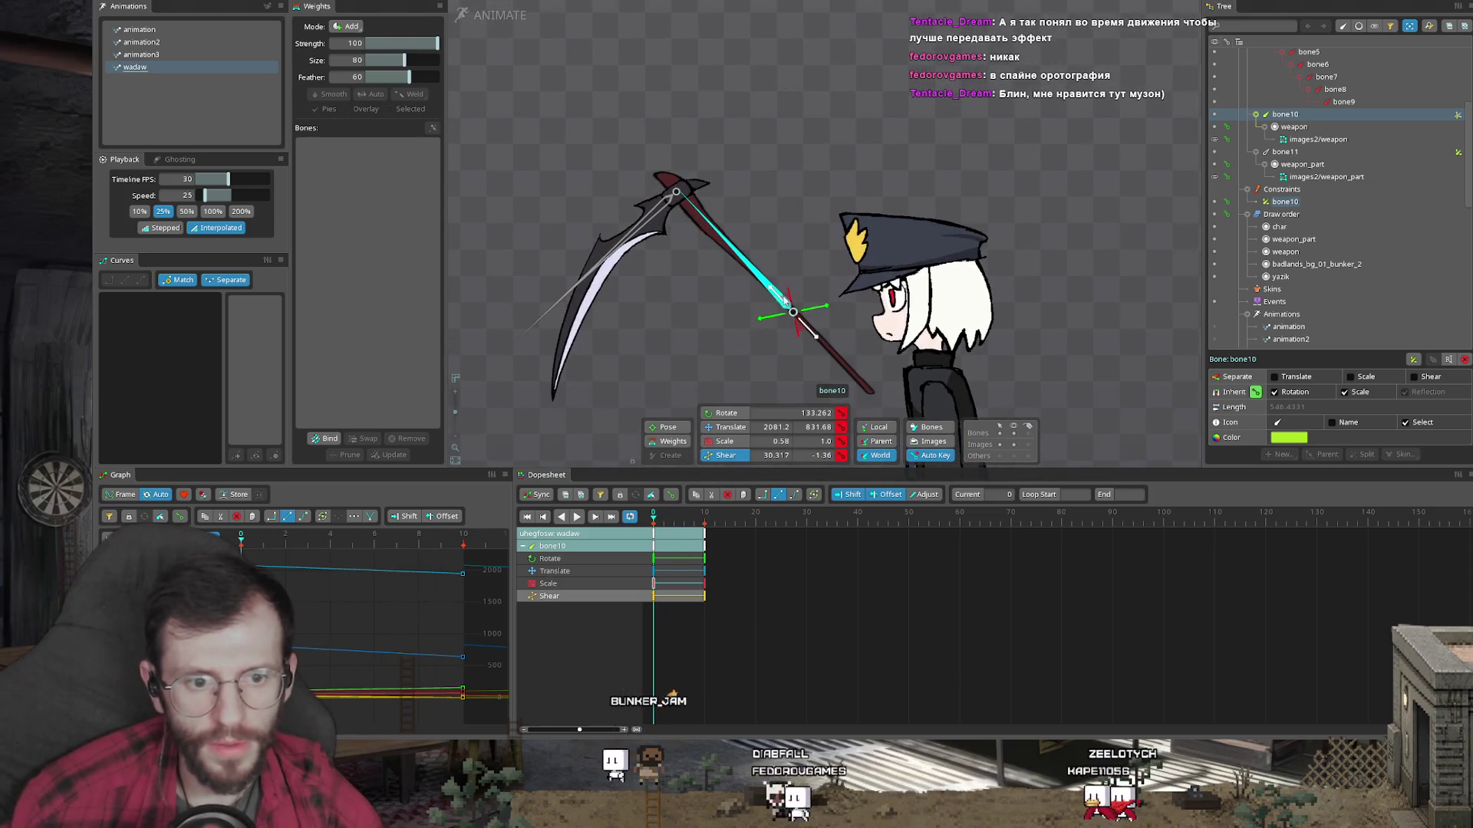
pyautogui.moveTo(773, 293); pyautogui.dragTo(775, 293)
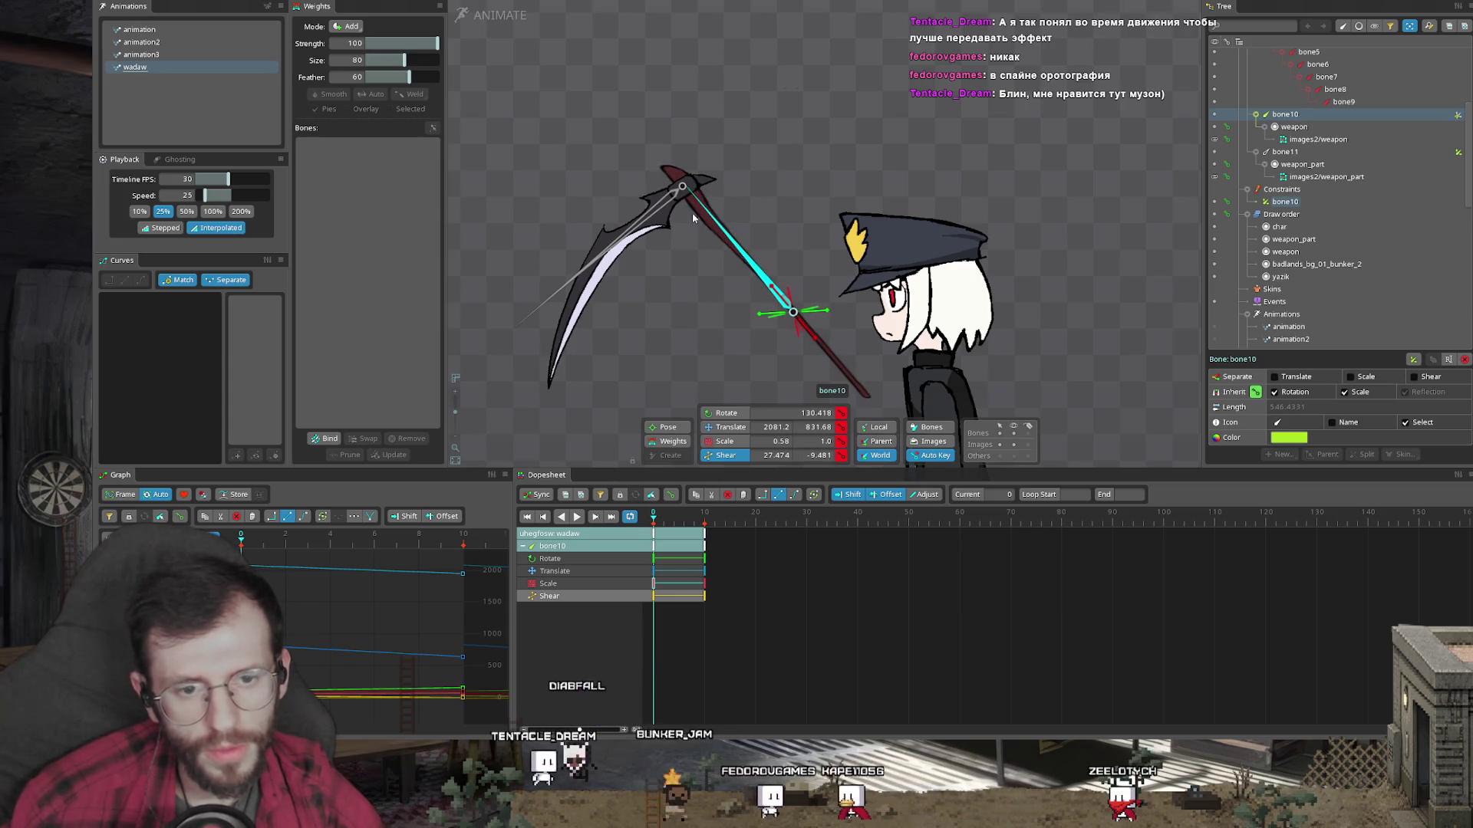
pyautogui.click(675, 200)
pyautogui.moveTo(708, 167)
pyautogui.mouseDown()
pyautogui.moveTo(657, 203)
pyautogui.moveTo(664, 160)
pyautogui.moveTo(693, 157)
pyautogui.mouseUp()
pyautogui.hotkey('ctrl', 'z')
pyautogui.moveTo(658, 205)
pyautogui.mouseDown()
pyautogui.moveTo(687, 215)
pyautogui.moveTo(705, 164)
pyautogui.moveTo(685, 230)
pyautogui.moveTo(707, 160)
pyautogui.moveTo(735, 217)
pyautogui.mouseUp()
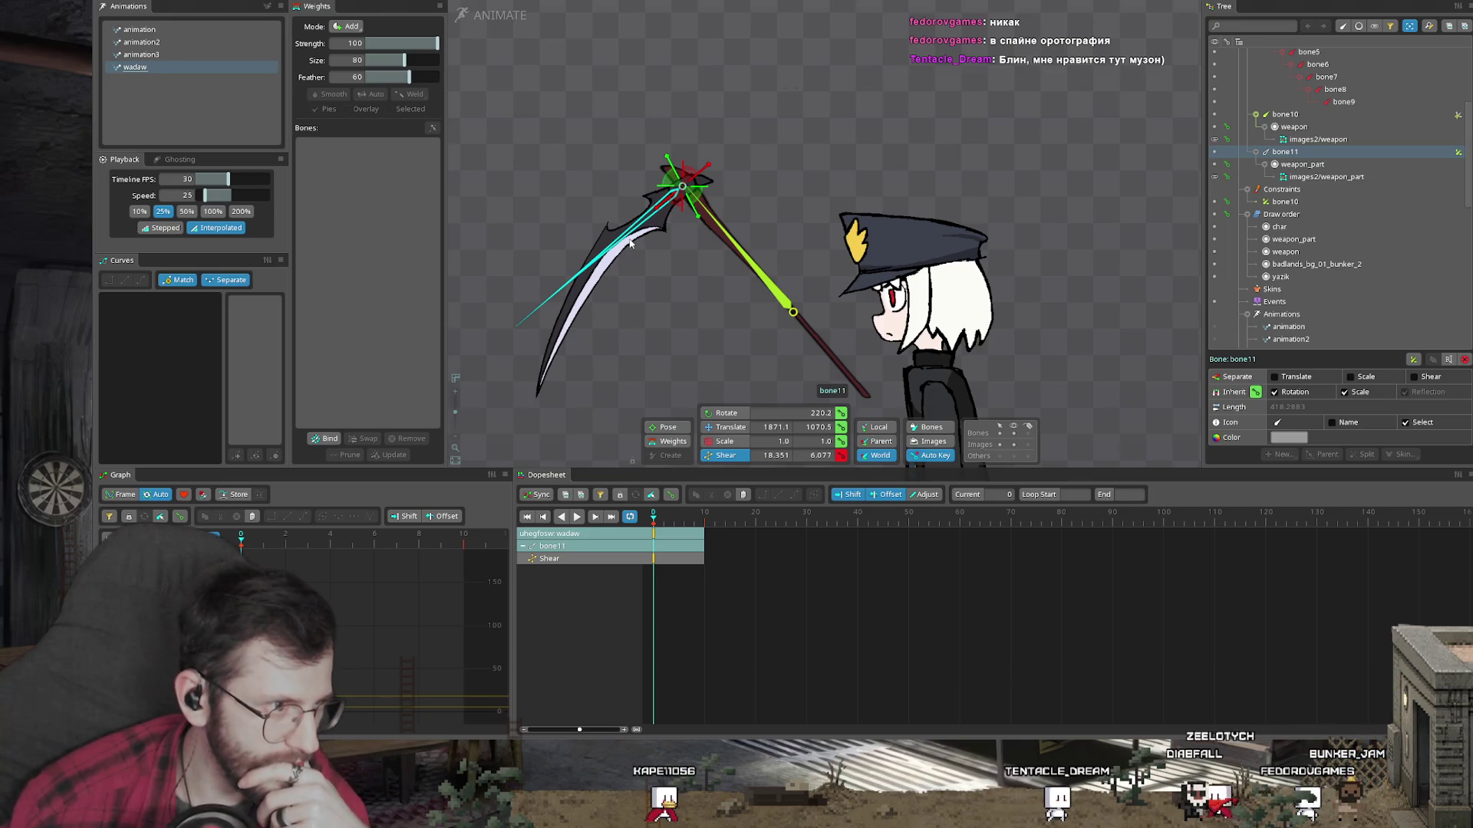
# Step: Delete bone10's transform constraint in Setup mode and return to Animate mode
pyautogui.press('Tab')
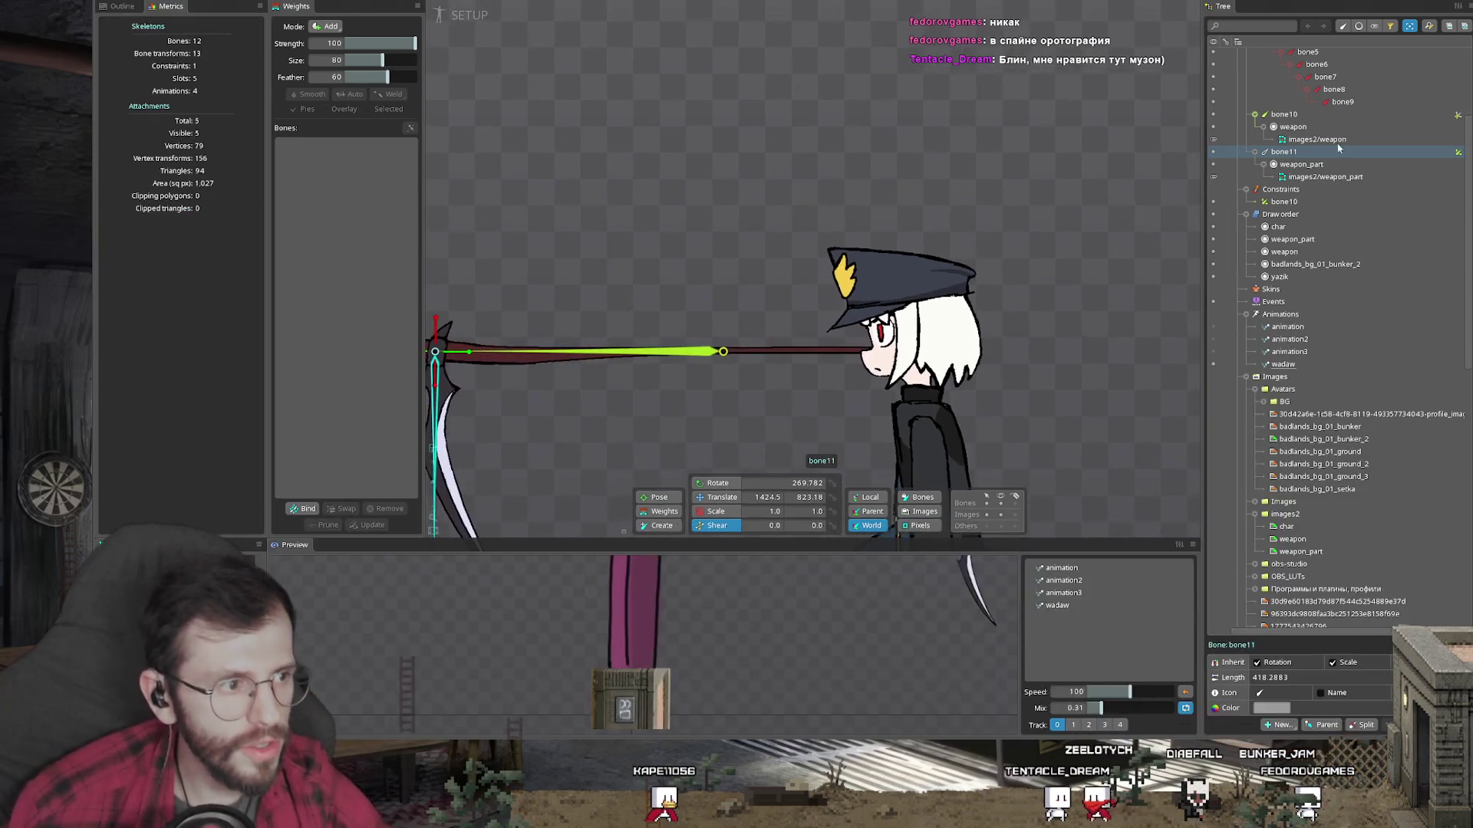
pyautogui.press('Delete')
pyautogui.press('Return')
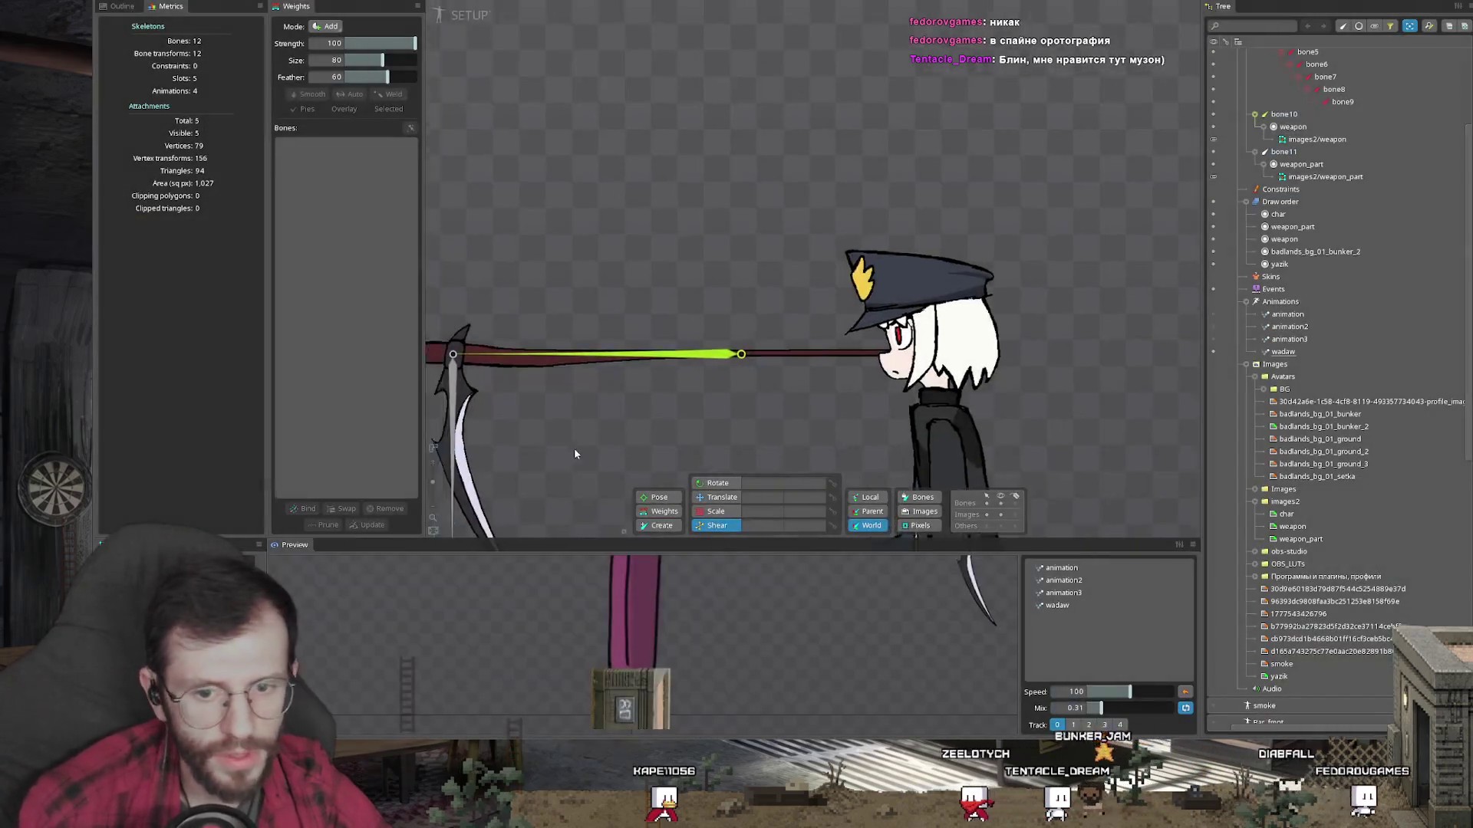
pyautogui.click(577, 408)
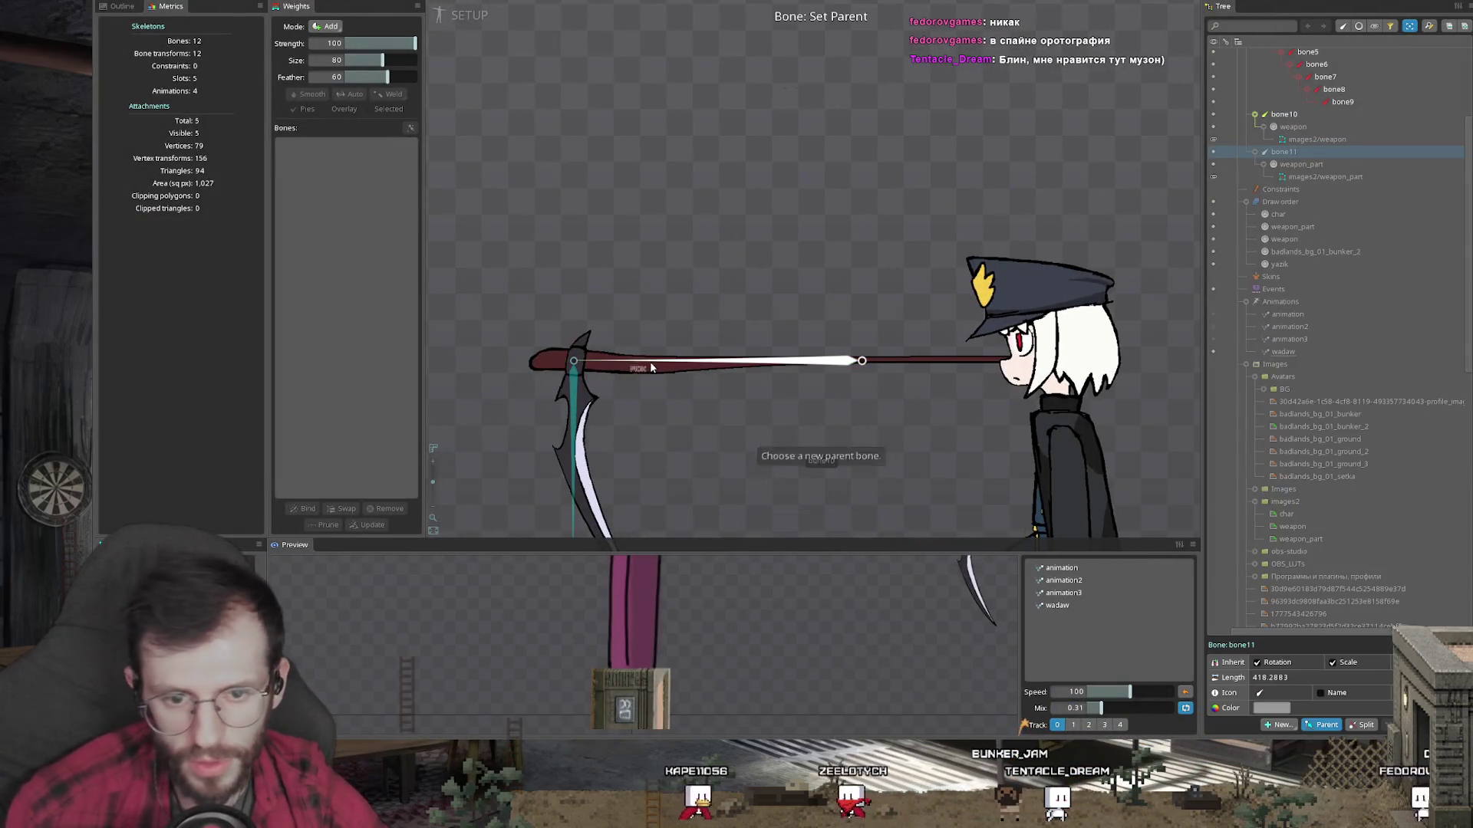
pyautogui.press('Tab')
pyautogui.click(823, 259)
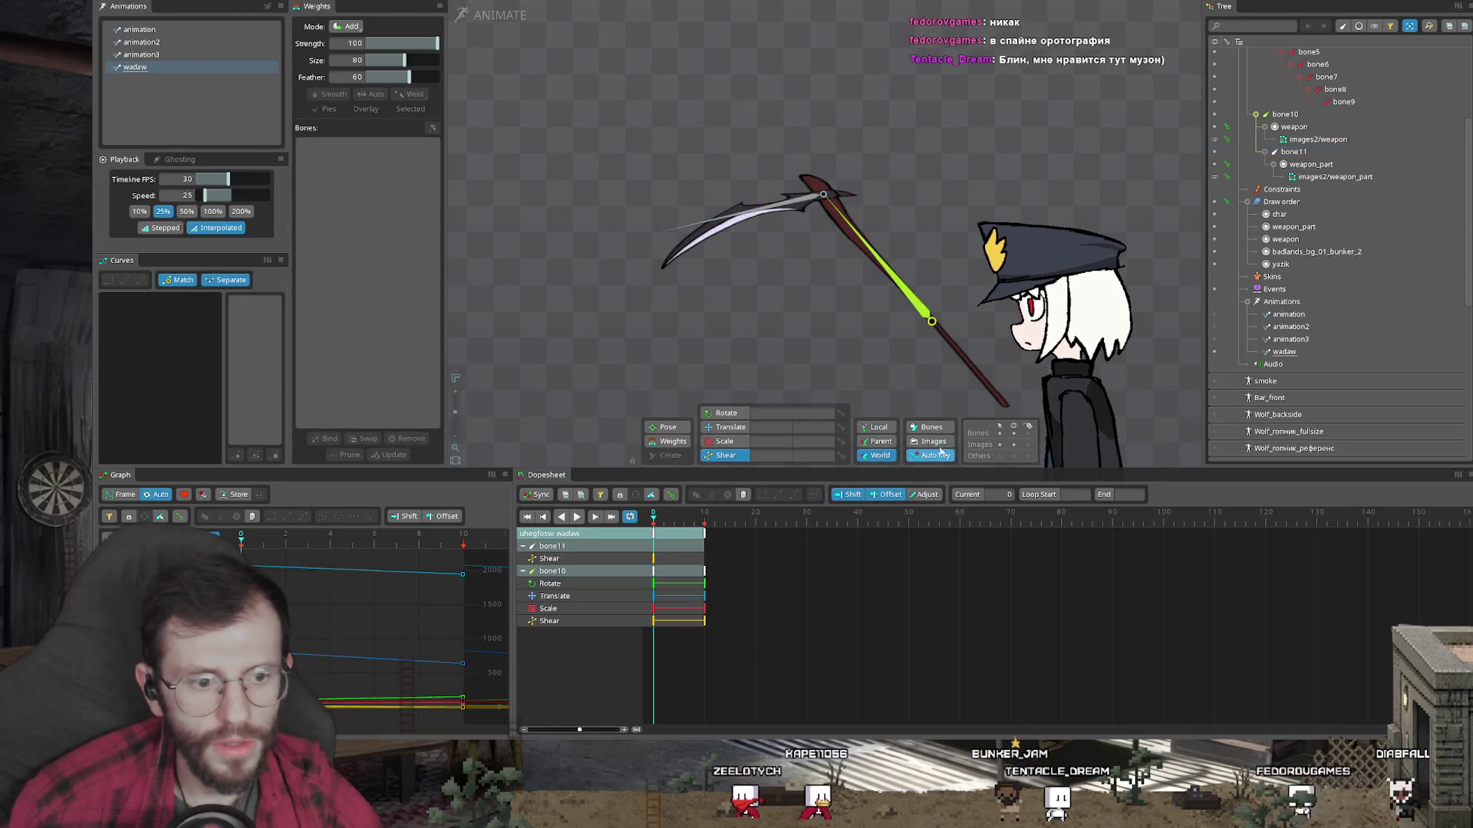
# Step: At frame 0, select the scythe's bone10 and ready the Shear and Scale tools
pyautogui.scroll(-3, 858, 306)
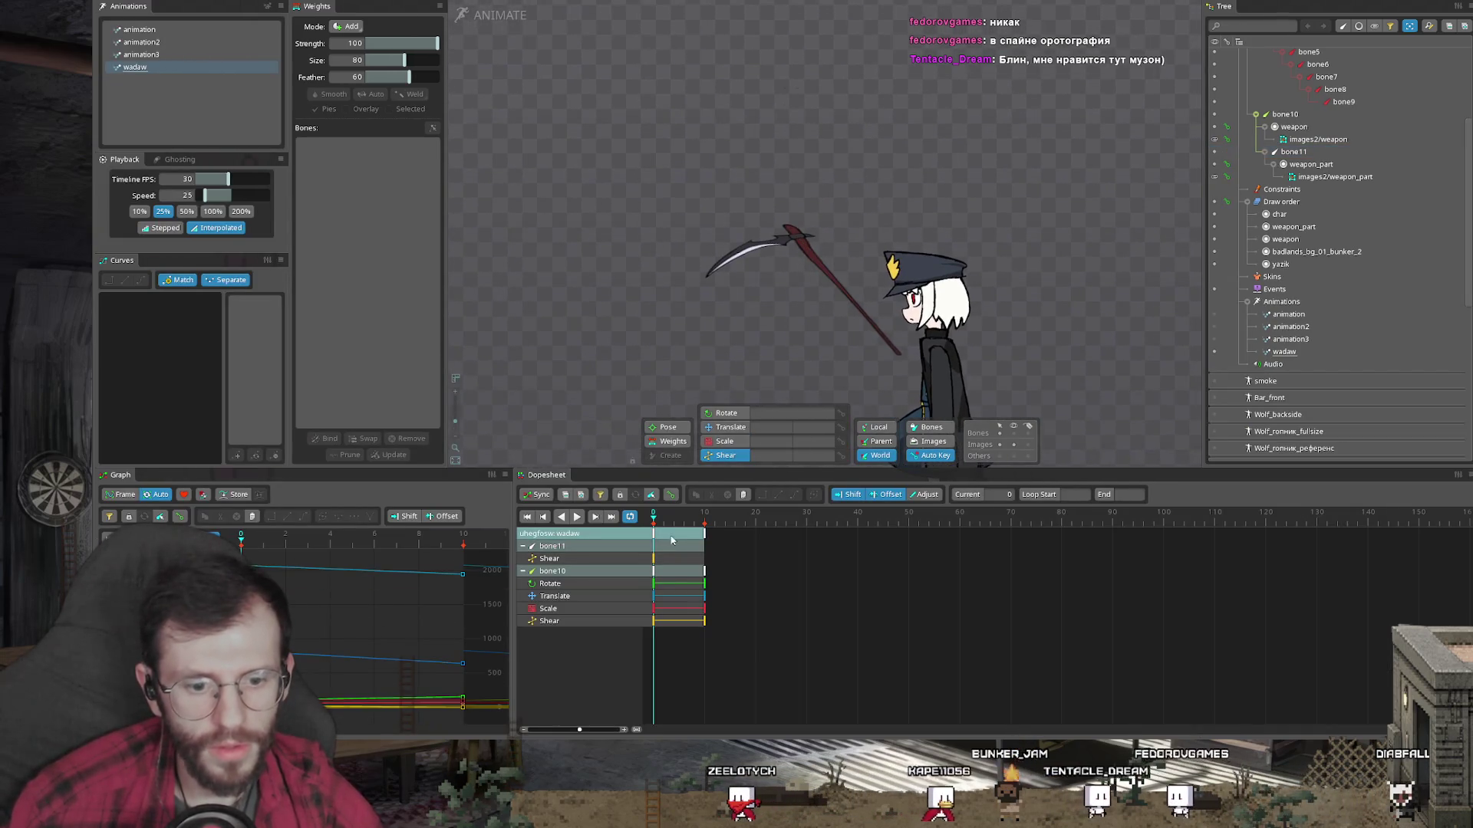
pyautogui.click(650, 522)
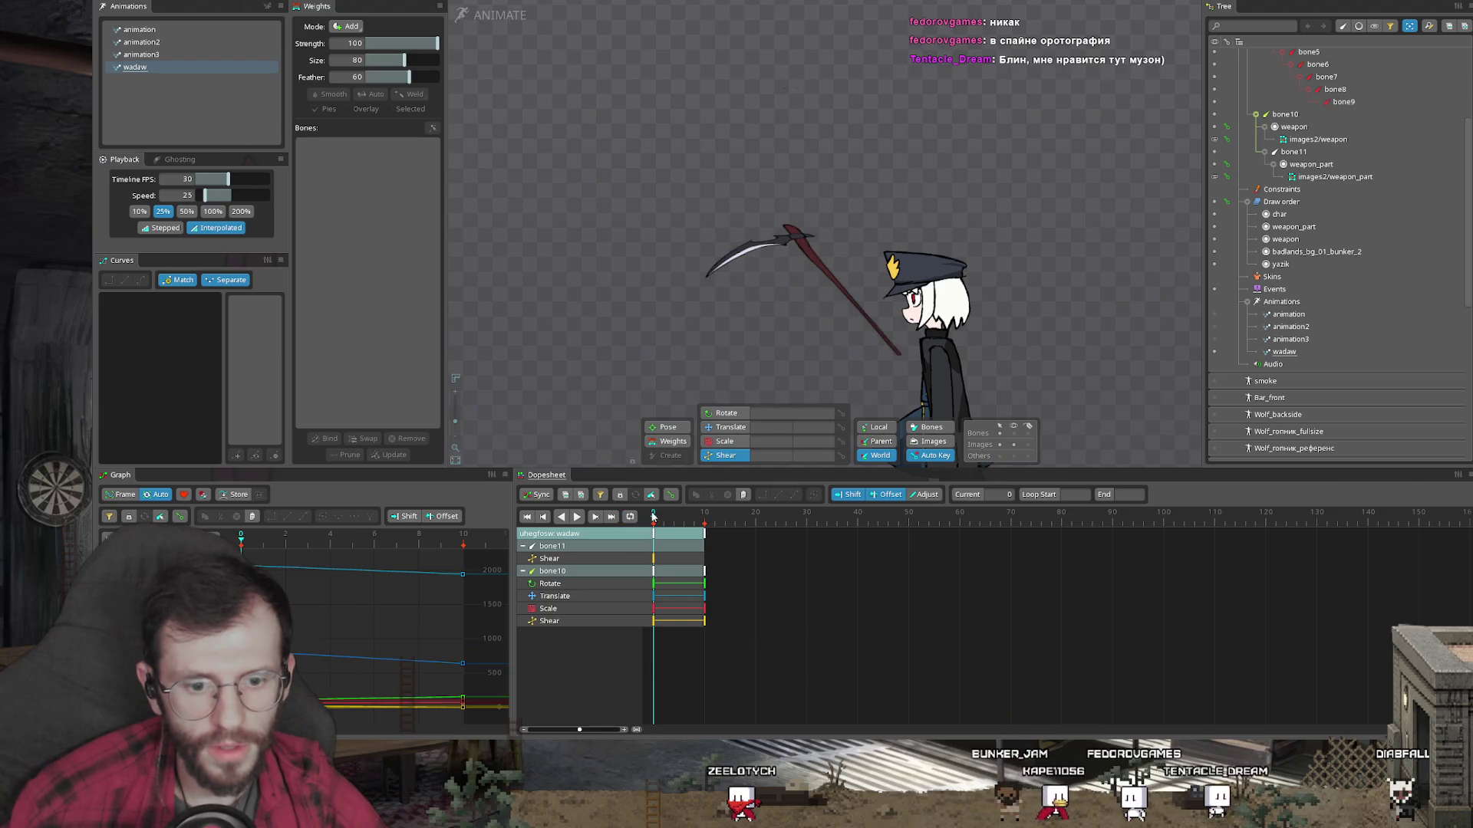
pyautogui.scroll(2, 774, 271)
pyautogui.click(886, 322)
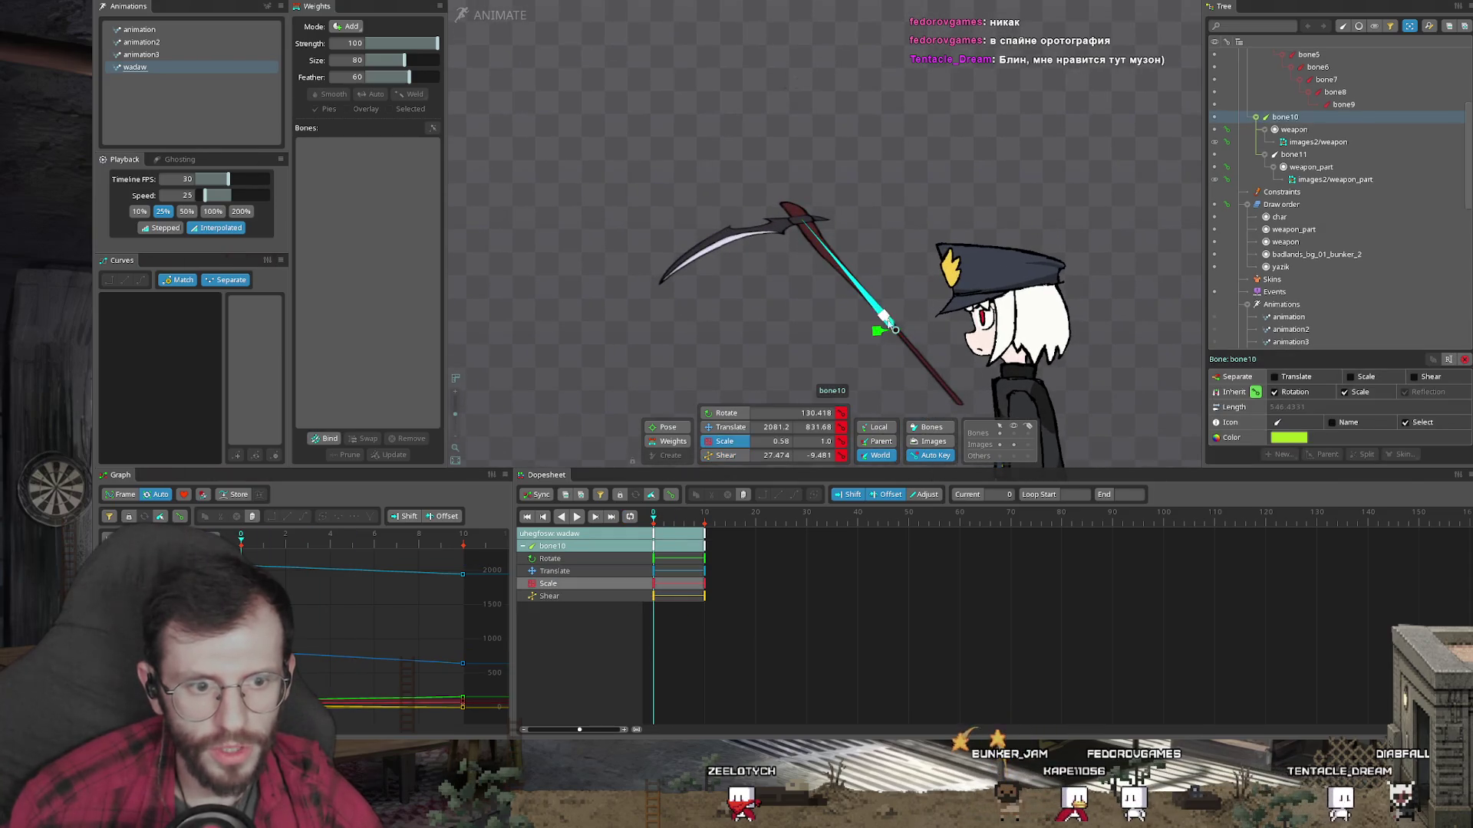
pyautogui.press('n')
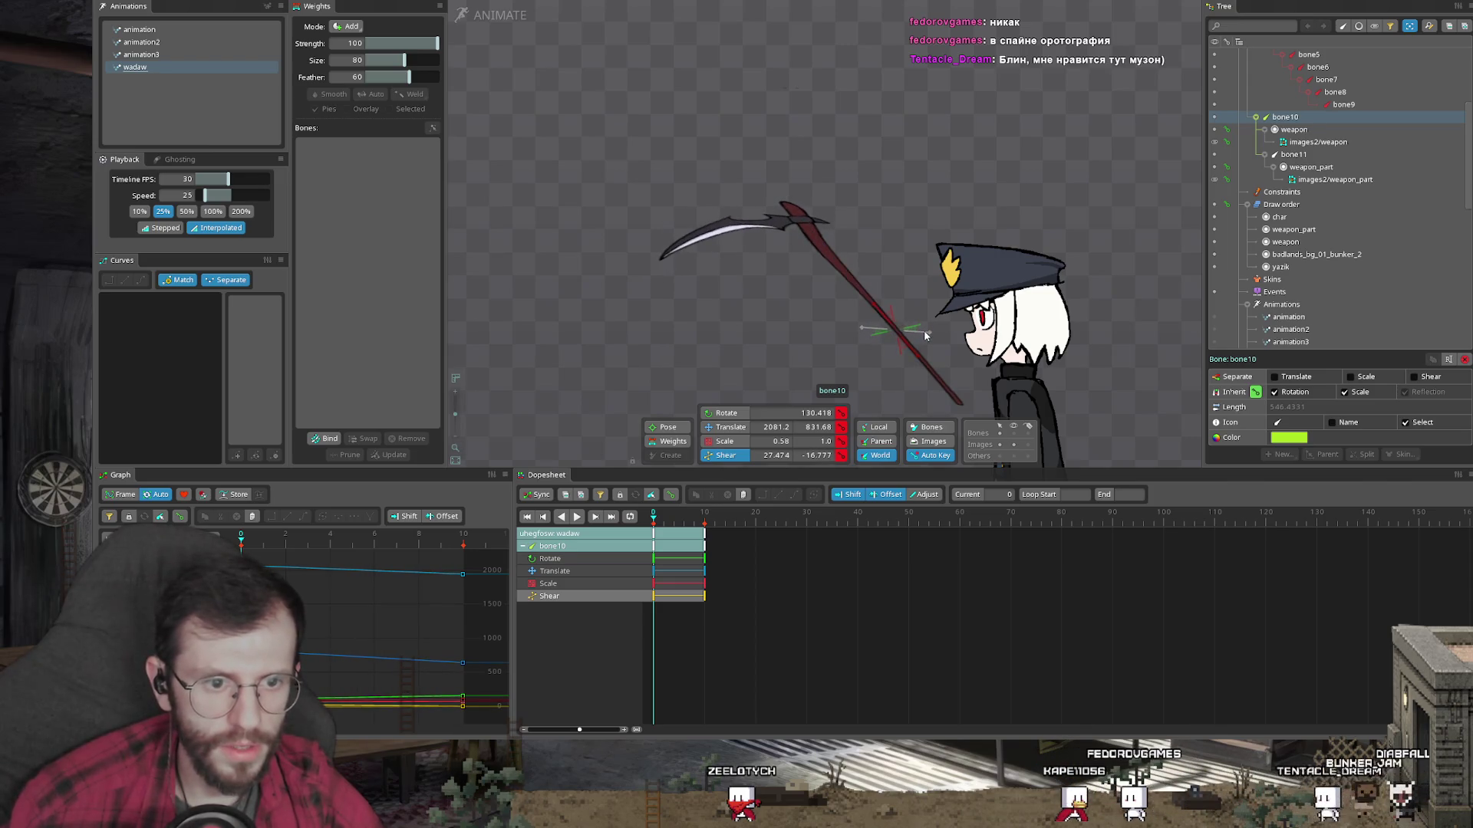
pyautogui.press('x')
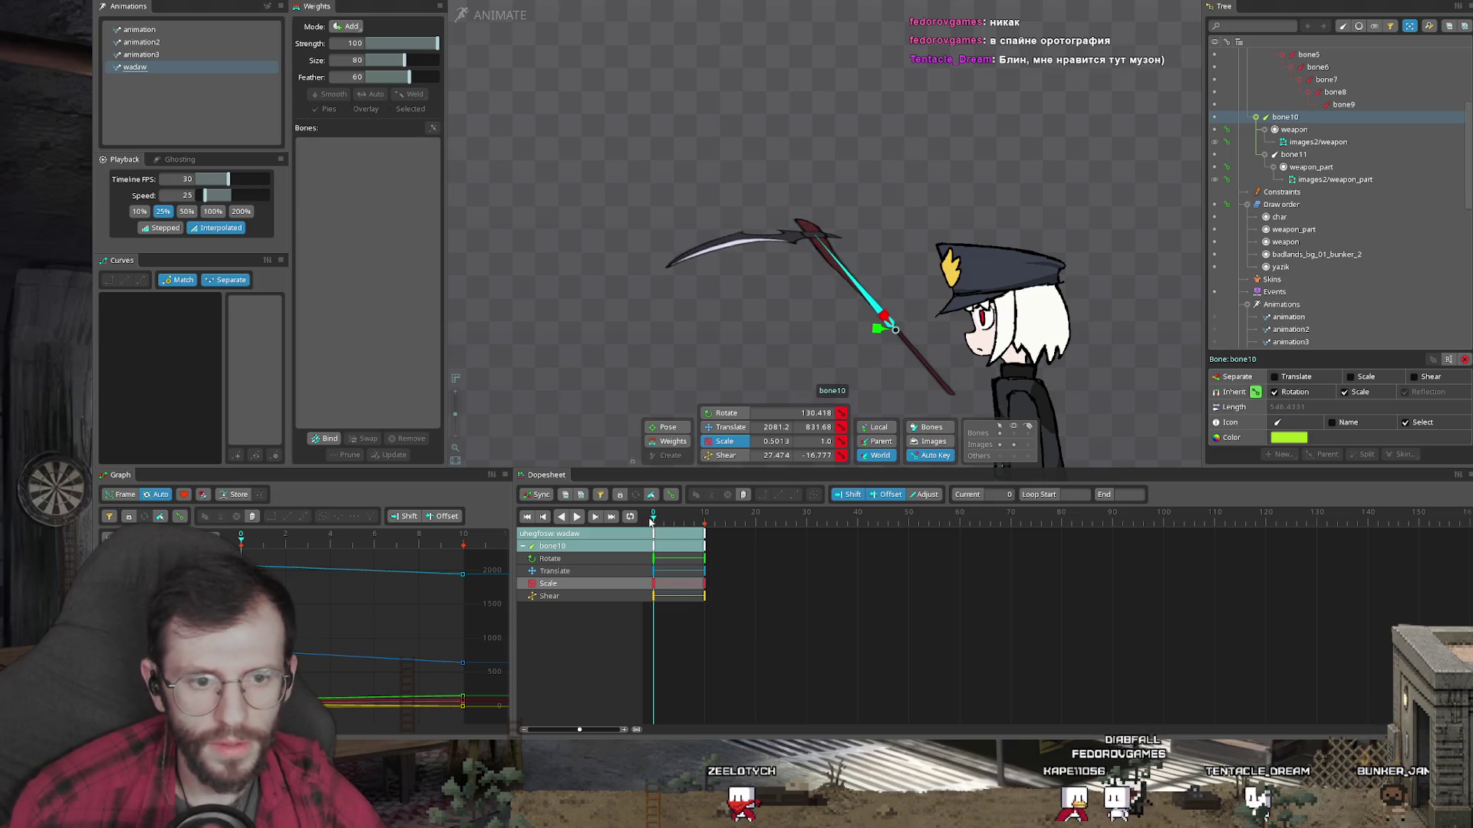
# Step: Preview the swing and shear the scythe bone10 at frame 10
pyautogui.press('space')
pyautogui.moveTo(726, 466); pyautogui.dragTo(728, 284)
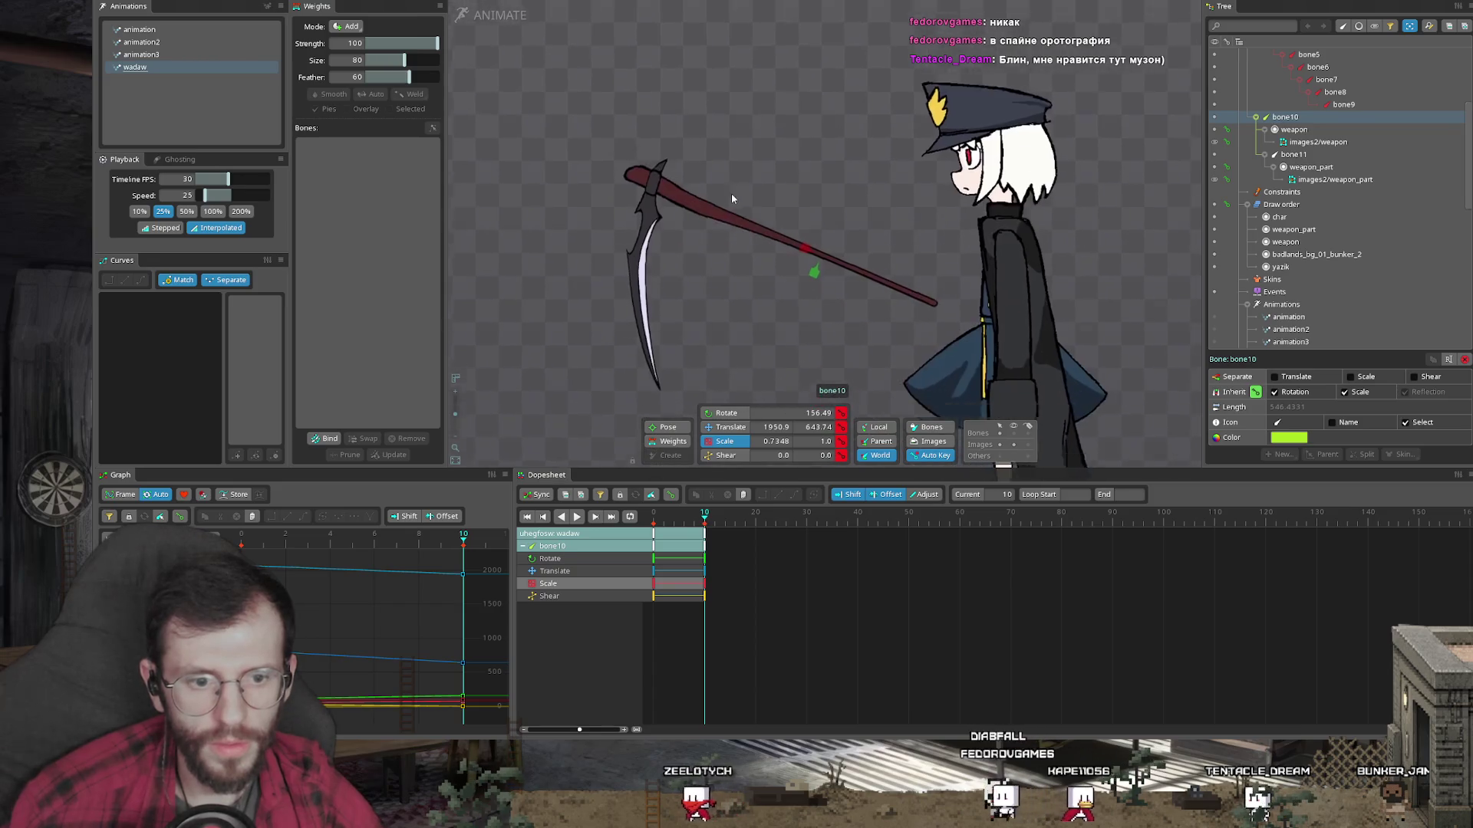
pyautogui.press('z')
pyautogui.moveTo(820, 247)
pyautogui.mouseDown()
pyautogui.moveTo(801, 234)
pyautogui.moveTo(862, 227)
pyautogui.mouseUp()
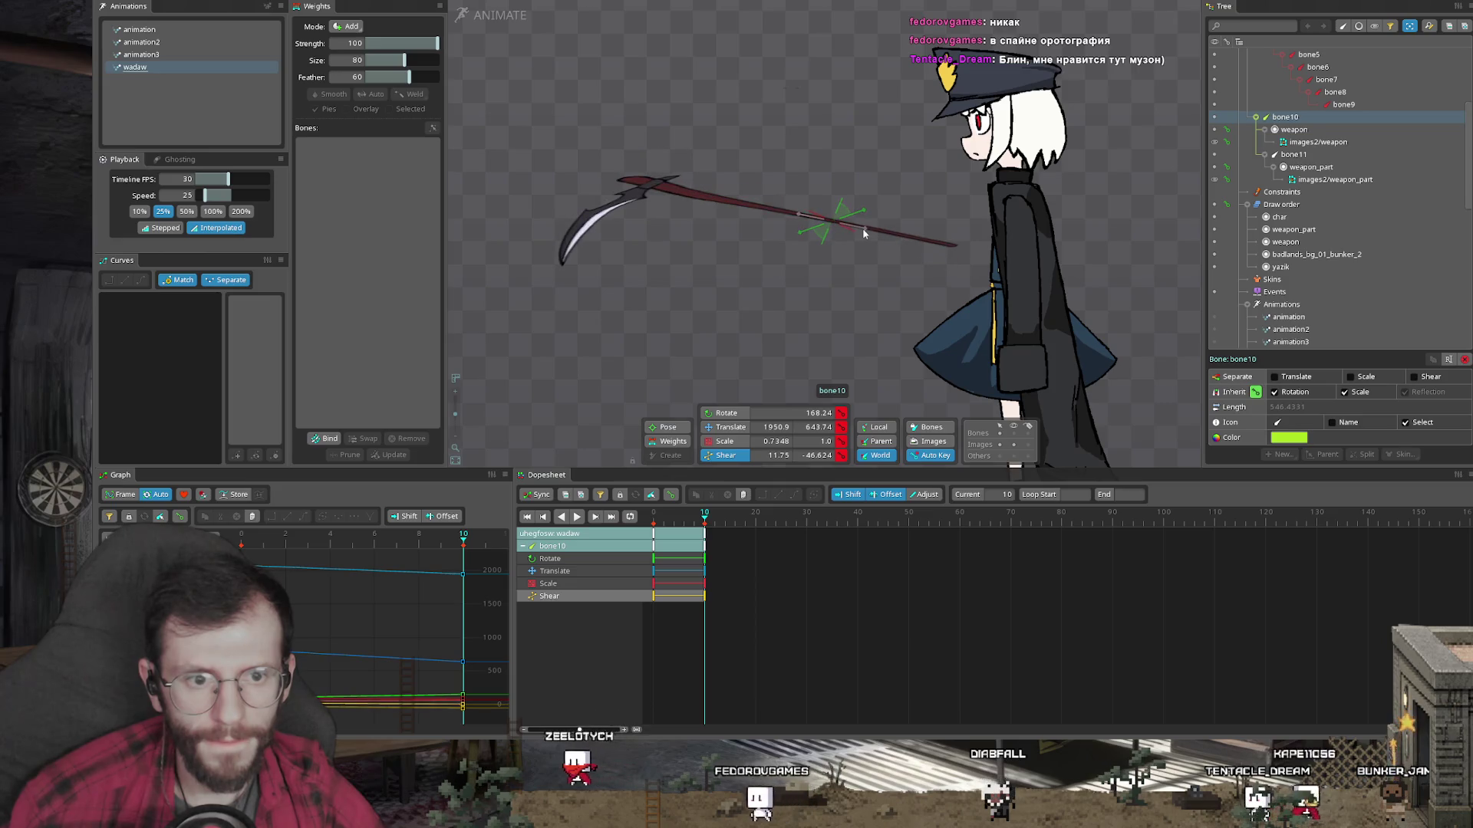
# Step: Rotate and fine-tune bone10's angle to re-pose the scythe at frame 0
pyautogui.moveTo(704, 511); pyautogui.dragTo(642, 522)
pyautogui.press('c')
pyautogui.moveTo(715, 354); pyautogui.dragTo(568, 469)
pyautogui.moveTo(767, 253)
pyautogui.mouseDown()
pyautogui.moveTo(744, 284)
pyautogui.moveTo(717, 268)
pyautogui.mouseUp()
pyautogui.press('n')
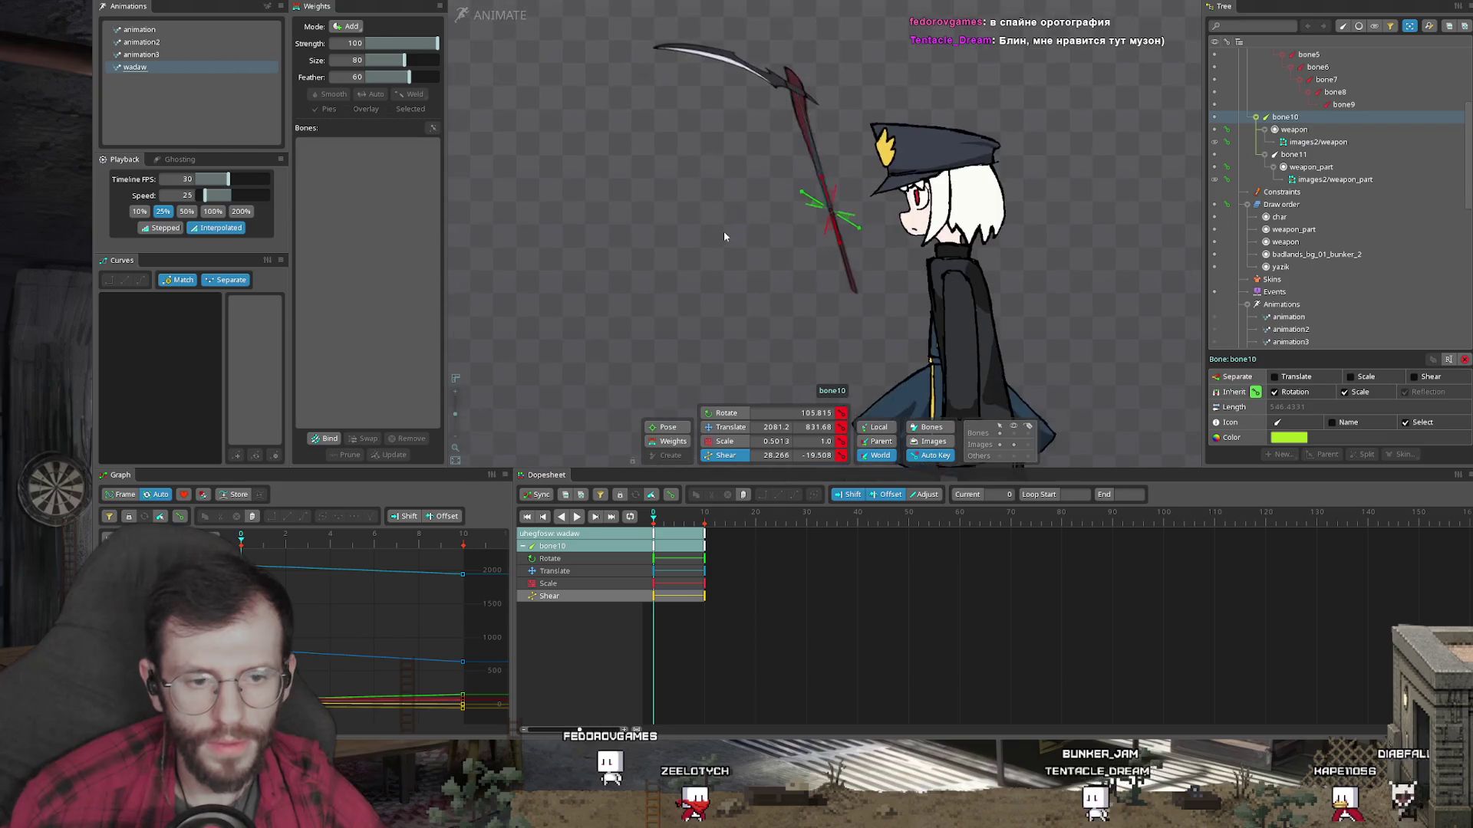
# Step: Enlarge bone10 with a scale key at frame 20, reviewing the swing across frames
pyautogui.moveTo(653, 512); pyautogui.dragTo(704, 511)
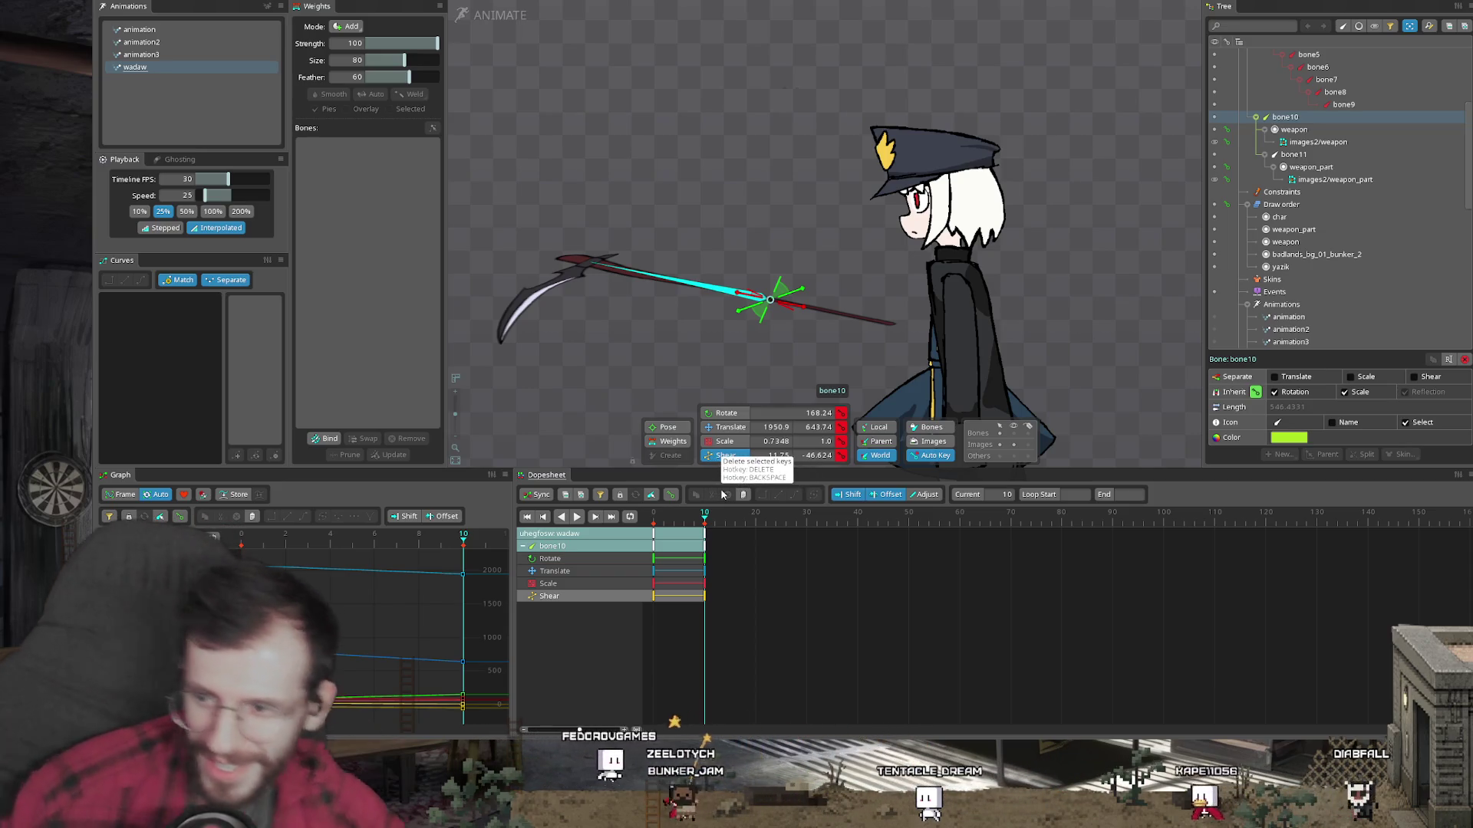
pyautogui.scroll(-2, 750, 338)
pyautogui.moveTo(683, 518); pyautogui.dragTo(756, 520)
pyautogui.scroll(3, 867, 280)
pyautogui.press('b')
pyautogui.moveTo(863, 266)
pyautogui.mouseDown()
pyautogui.moveTo(887, 263)
pyautogui.moveTo(867, 285)
pyautogui.moveTo(922, 254)
pyautogui.mouseUp()
pyautogui.press('b')
pyautogui.moveTo(779, 519)
pyautogui.mouseDown()
pyautogui.moveTo(653, 522)
pyautogui.moveTo(715, 524)
pyautogui.mouseUp()
pyautogui.click(755, 513)
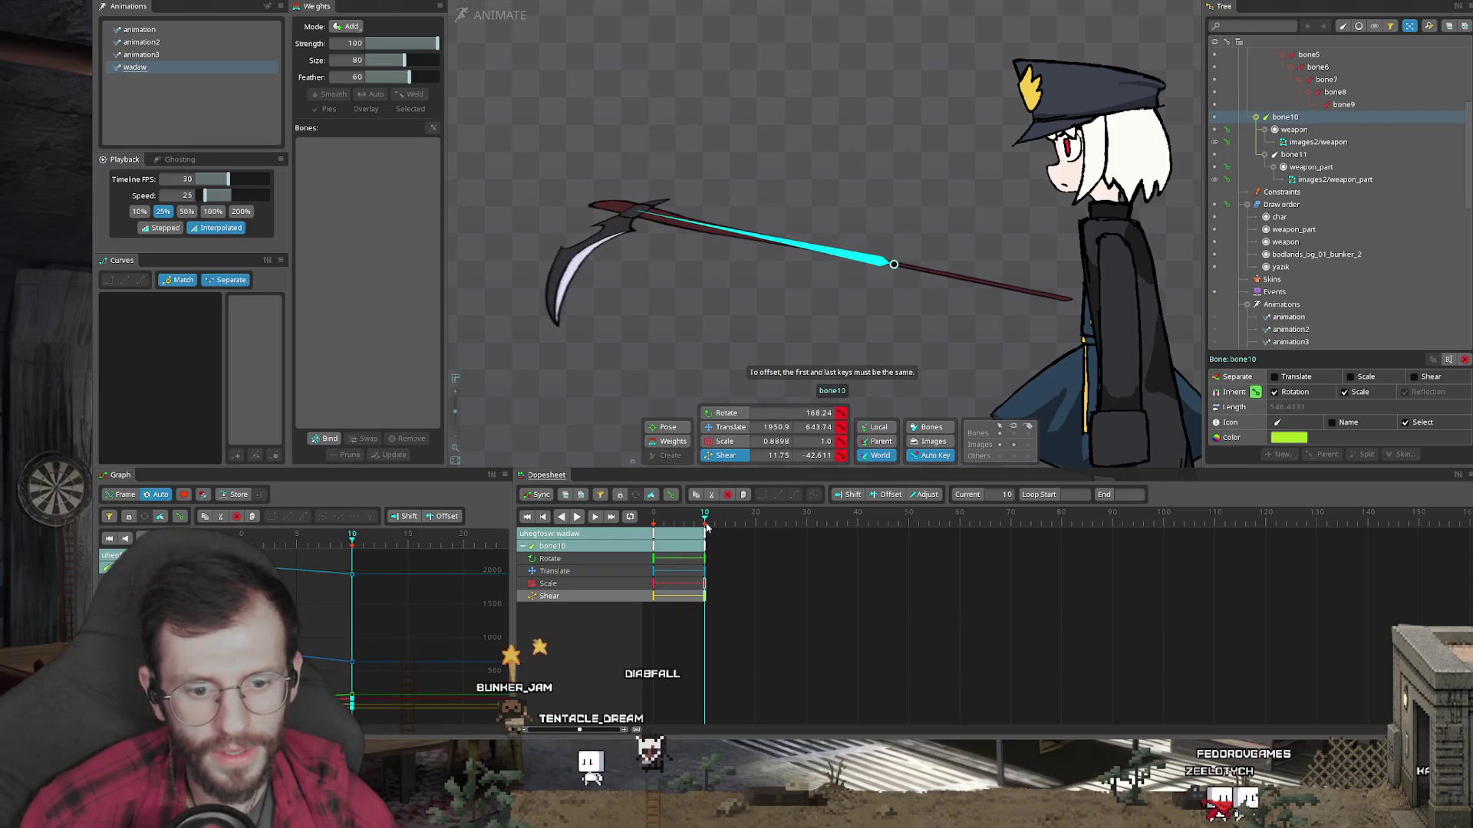
# Step: Rotate bone10 down to 215.759° and shear it so the blade nears the floor at frame 20
pyautogui.scroll(-3, 876, 206)
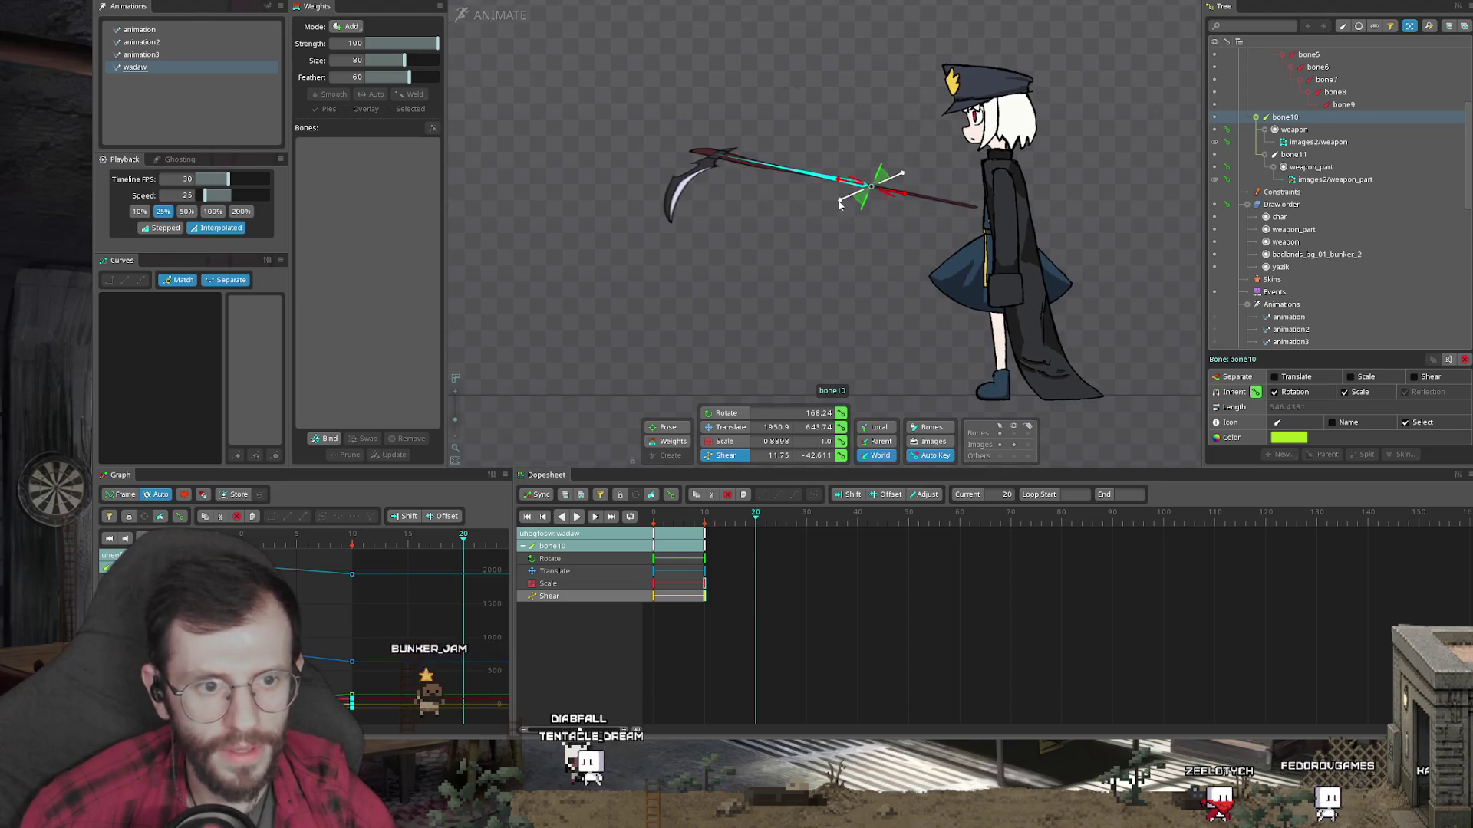
pyautogui.moveTo(839, 204); pyautogui.dragTo(857, 215)
pyautogui.hotkey('ctrl', 'z')
pyautogui.press('c')
pyautogui.moveTo(762, 310)
pyautogui.mouseDown()
pyautogui.moveTo(821, 332)
pyautogui.moveTo(865, 315)
pyautogui.moveTo(800, 333)
pyautogui.moveTo(806, 396)
pyautogui.mouseUp()
pyautogui.press('v')
pyautogui.press('n')
pyautogui.moveTo(907, 229)
pyautogui.mouseDown()
pyautogui.moveTo(915, 258)
pyautogui.moveTo(871, 276)
pyautogui.moveTo(859, 260)
pyautogui.moveTo(865, 275)
pyautogui.moveTo(915, 232)
pyautogui.moveTo(879, 207)
pyautogui.mouseUp()
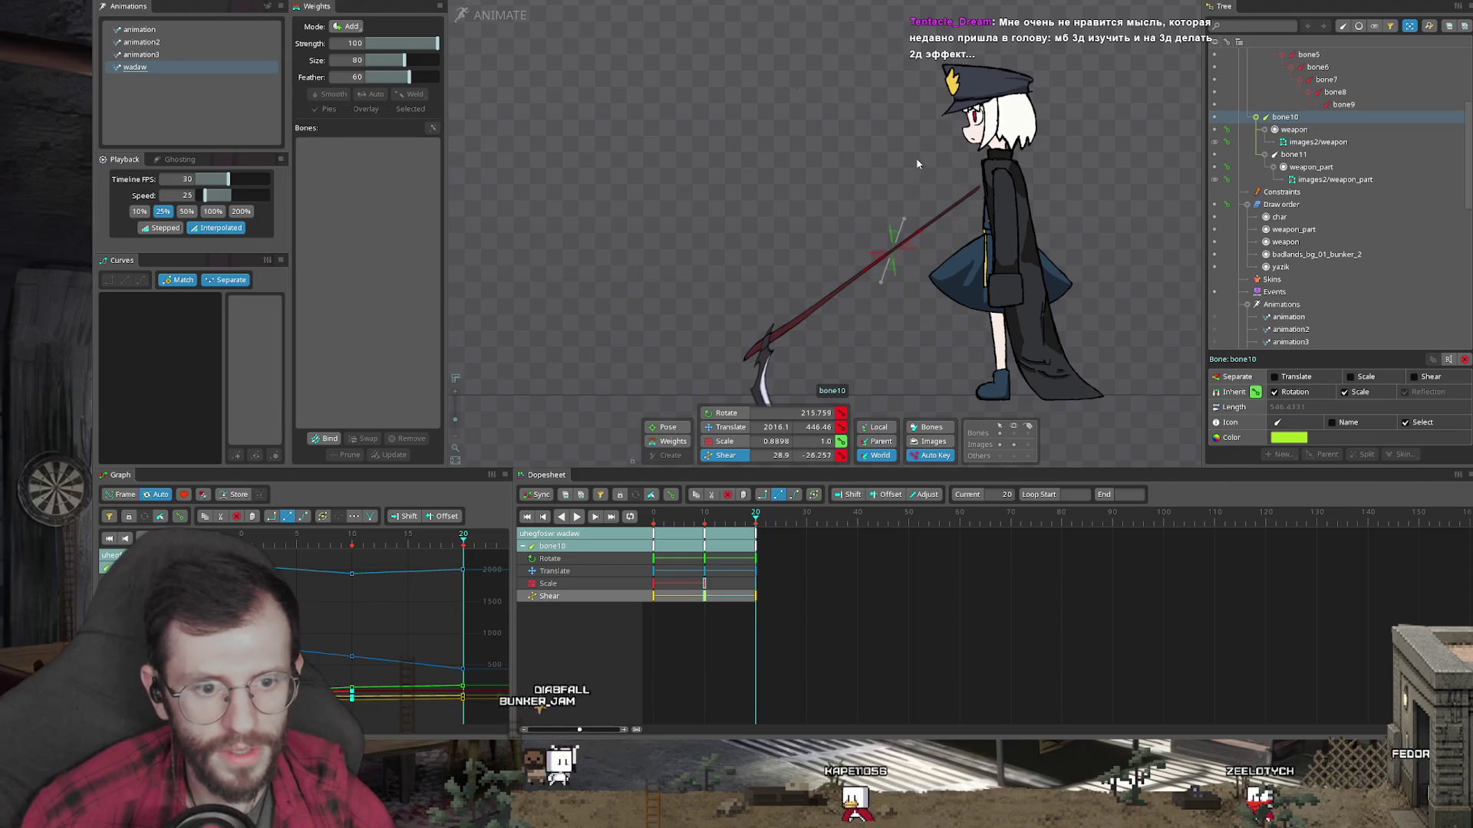
# Step: Play and scrub the swing to review the scythe poses between frames 0 and 20
pyautogui.hotkey('shift', 'space')
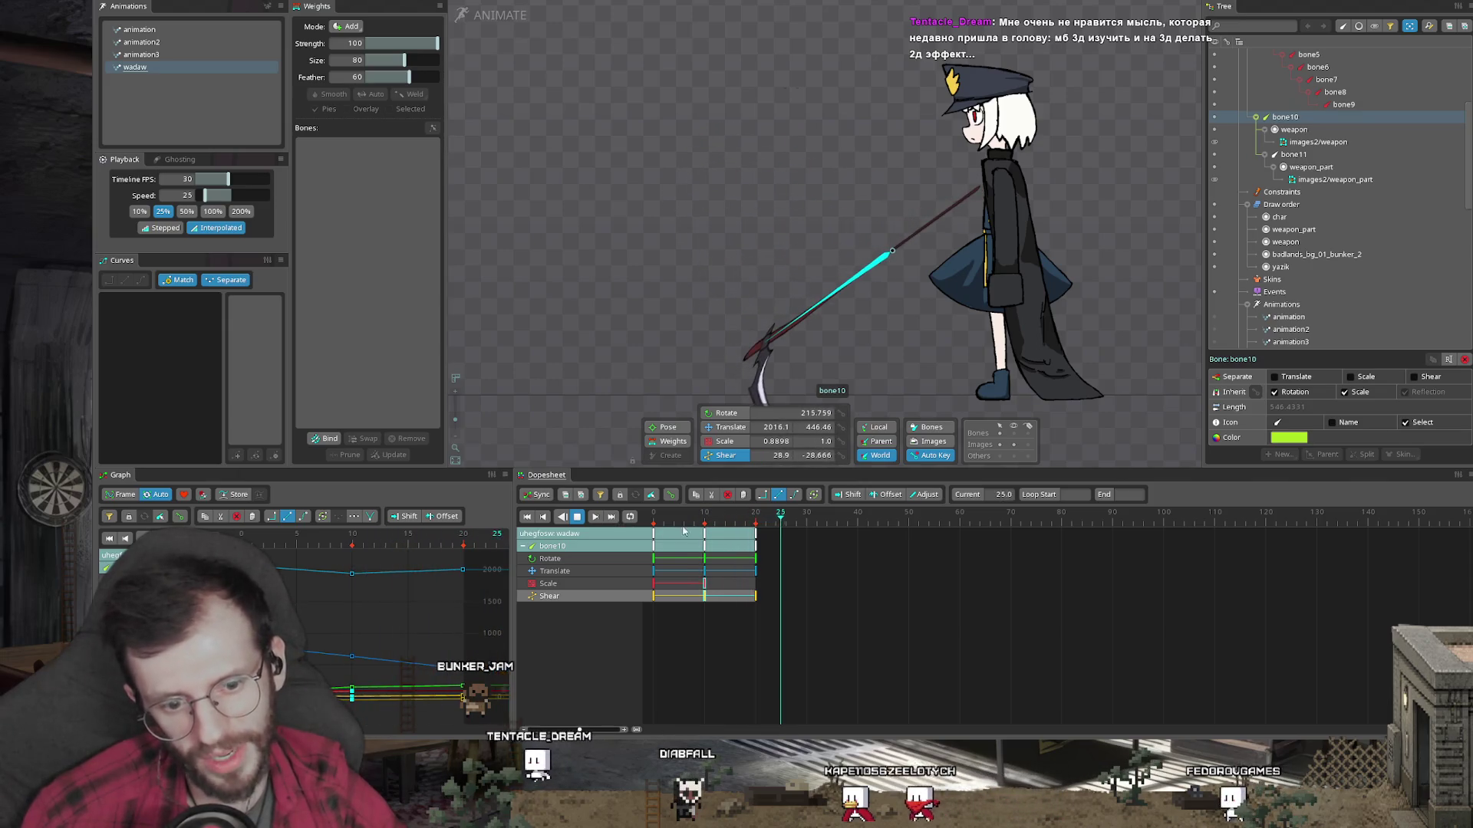
pyautogui.click(755, 518)
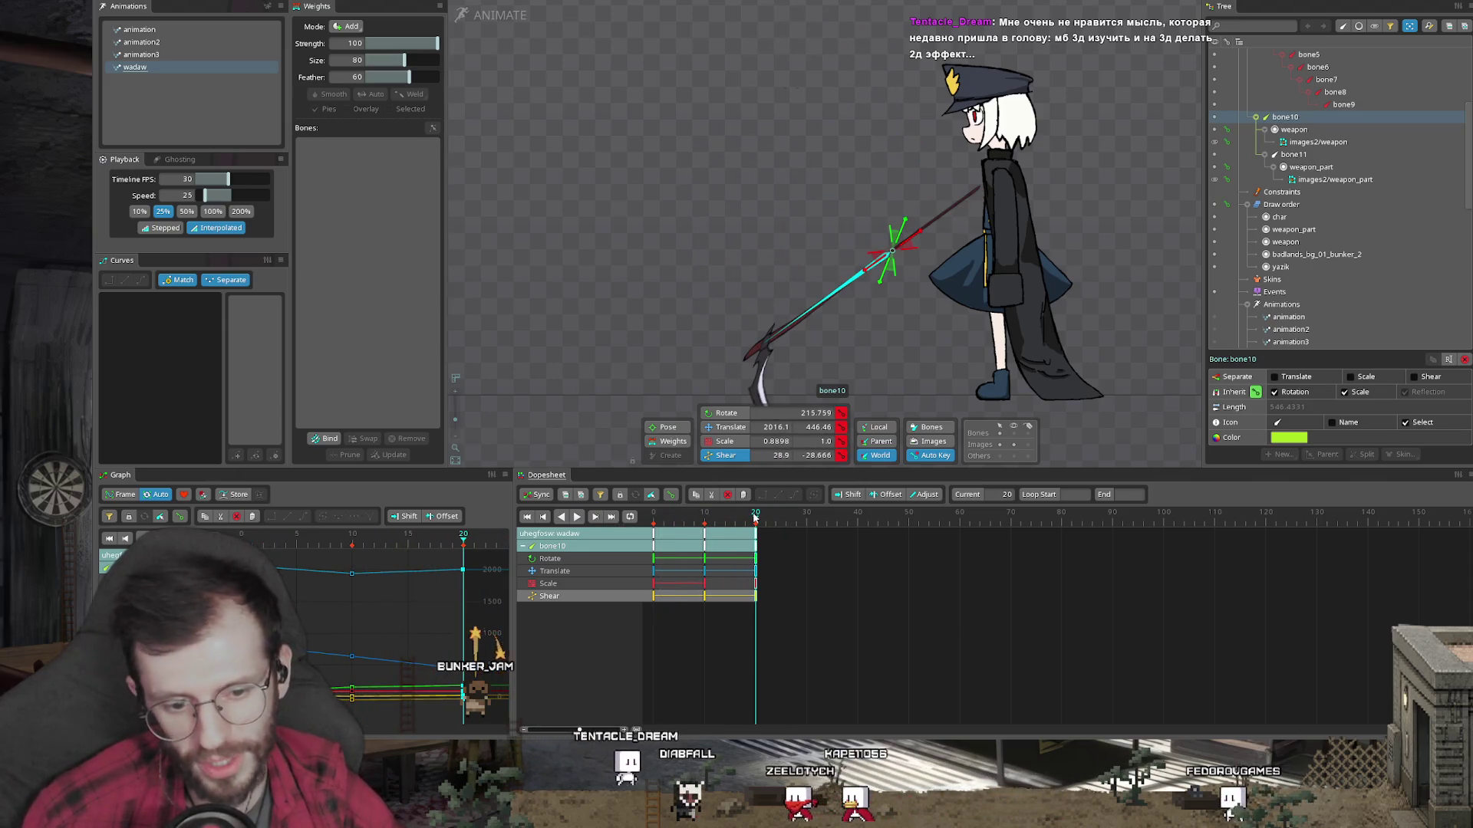
pyautogui.press('space')
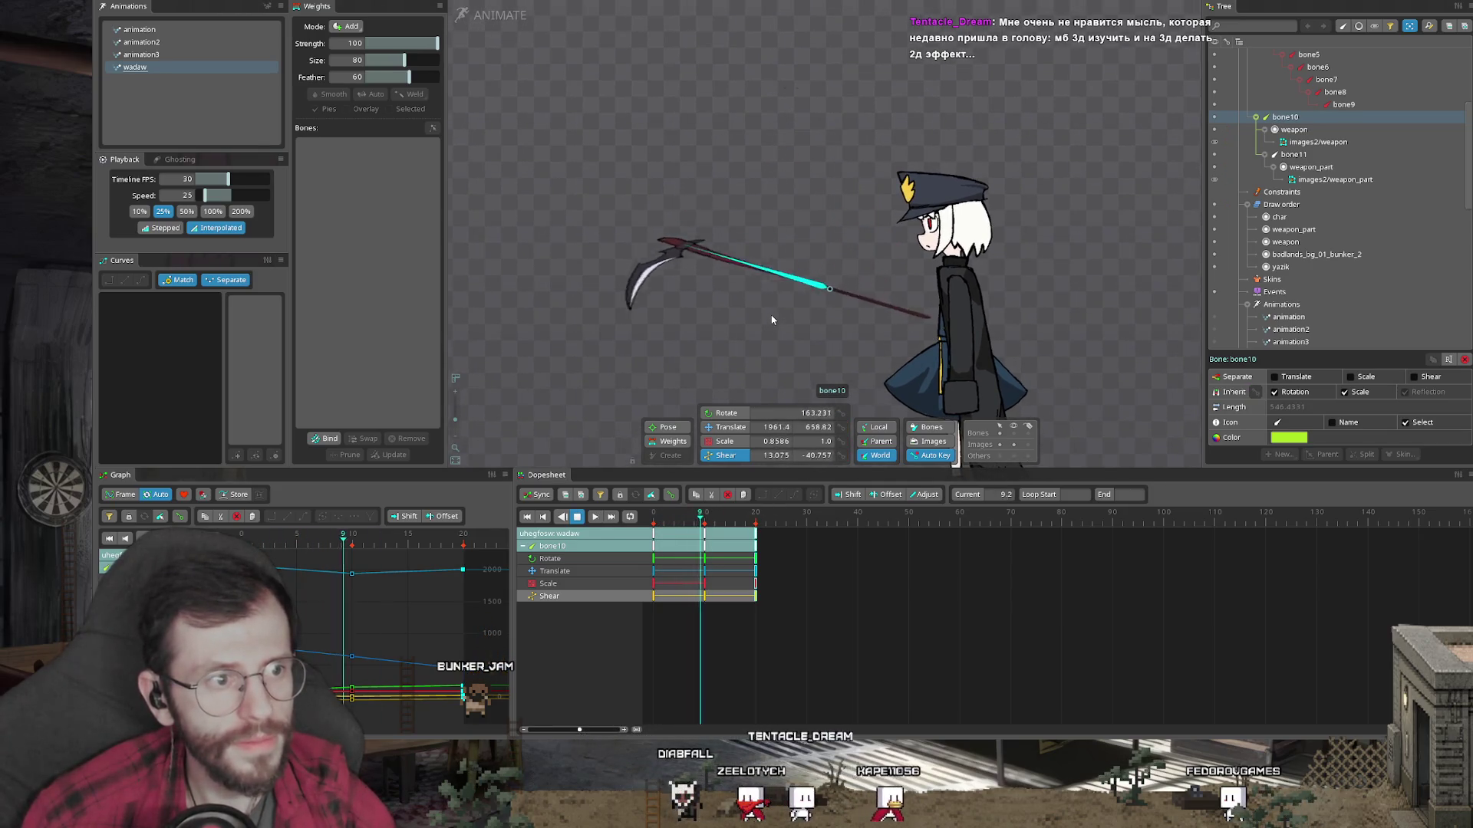
pyautogui.press('space')
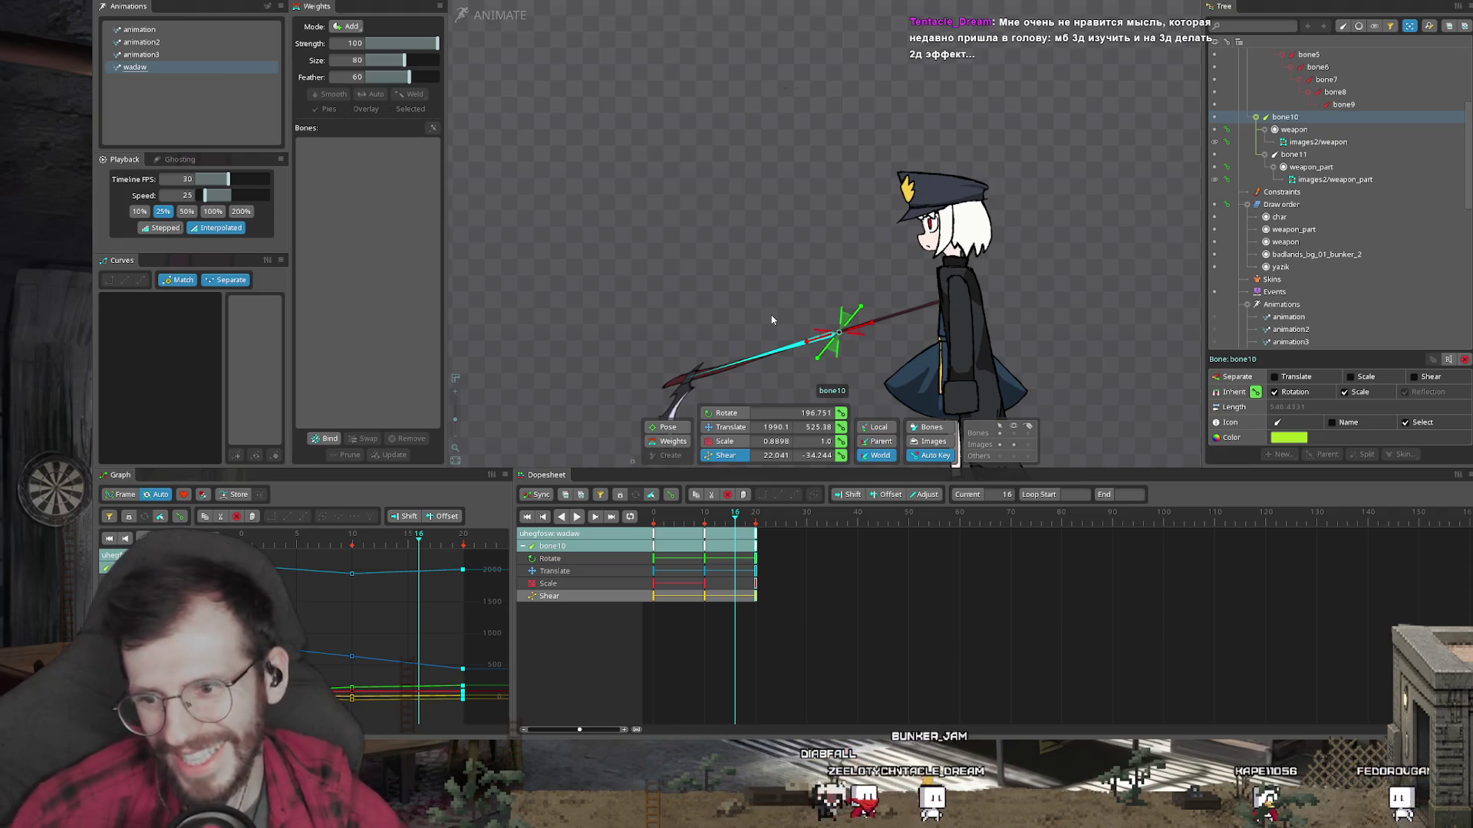
pyautogui.scroll(-3, 680, 279)
pyautogui.moveTo(654, 516)
pyautogui.mouseDown()
pyautogui.moveTo(752, 534)
pyautogui.moveTo(660, 535)
pyautogui.moveTo(755, 532)
pyautogui.mouseUp()
pyautogui.scroll(2, 882, 270)
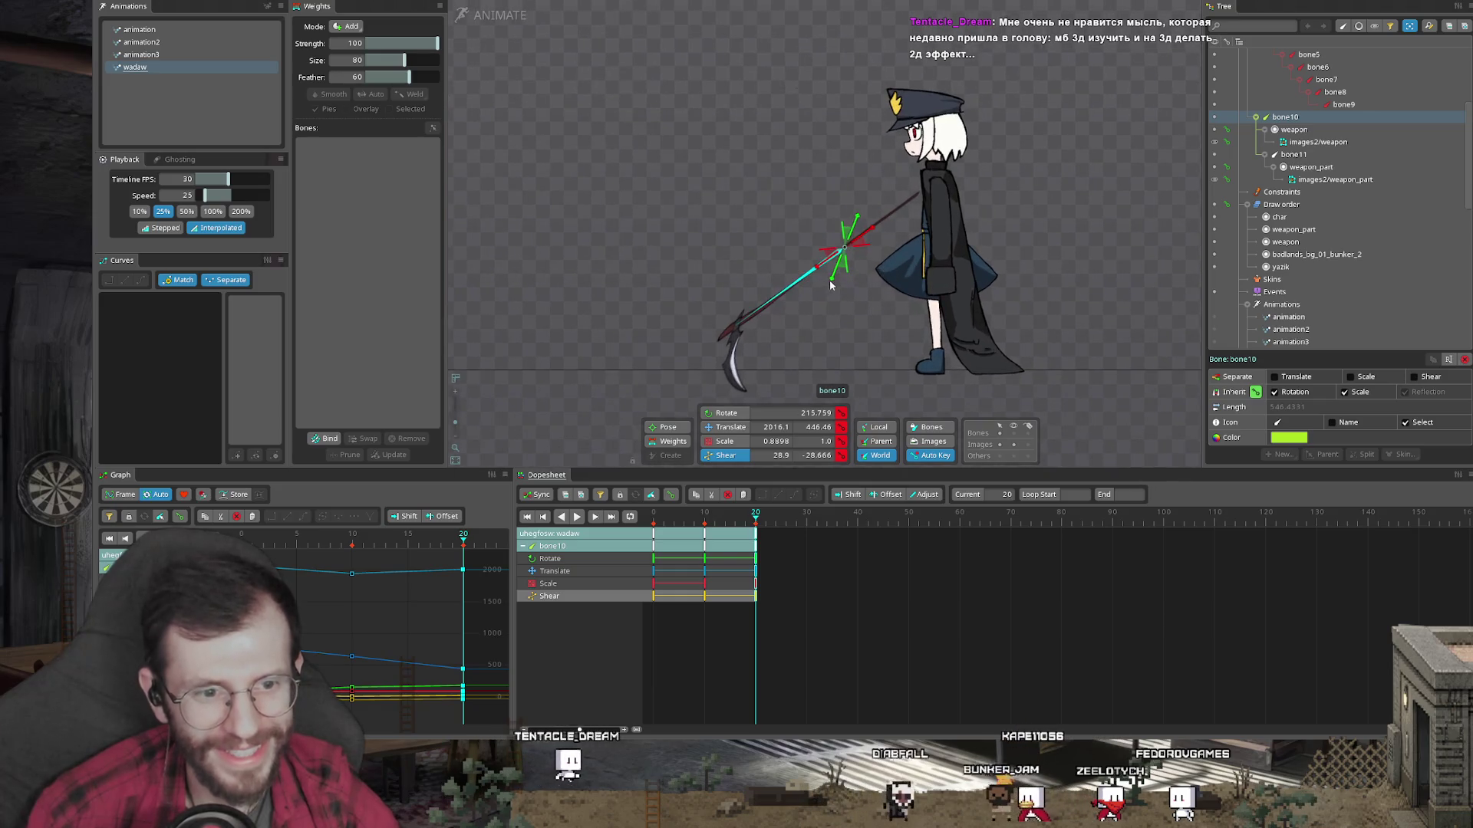
pyautogui.moveTo(748, 514); pyautogui.dragTo(632, 519)
pyautogui.scroll(1, 797, 226)
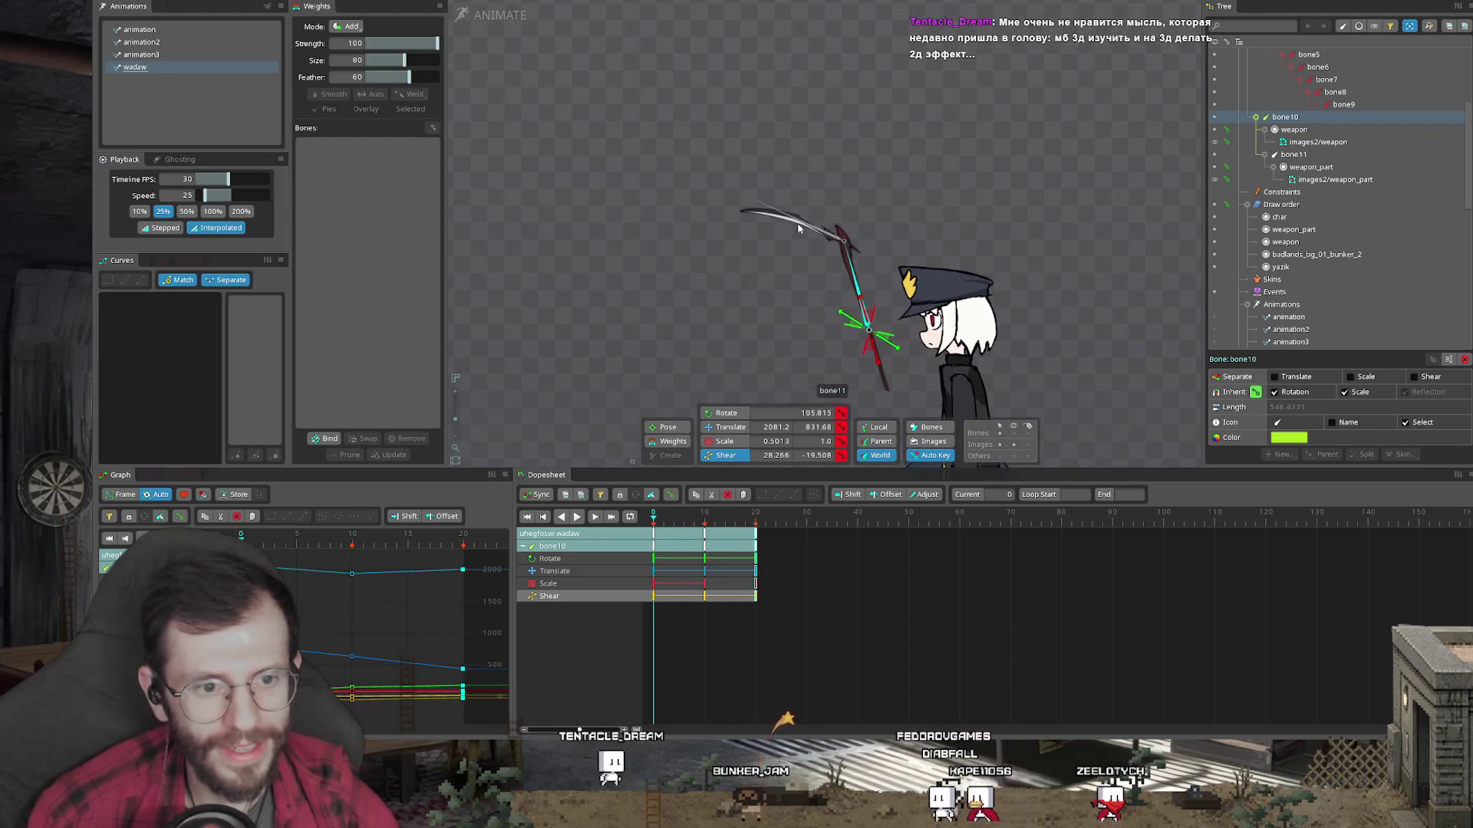
pyautogui.click(825, 234)
pyautogui.scroll(3, 835, 216)
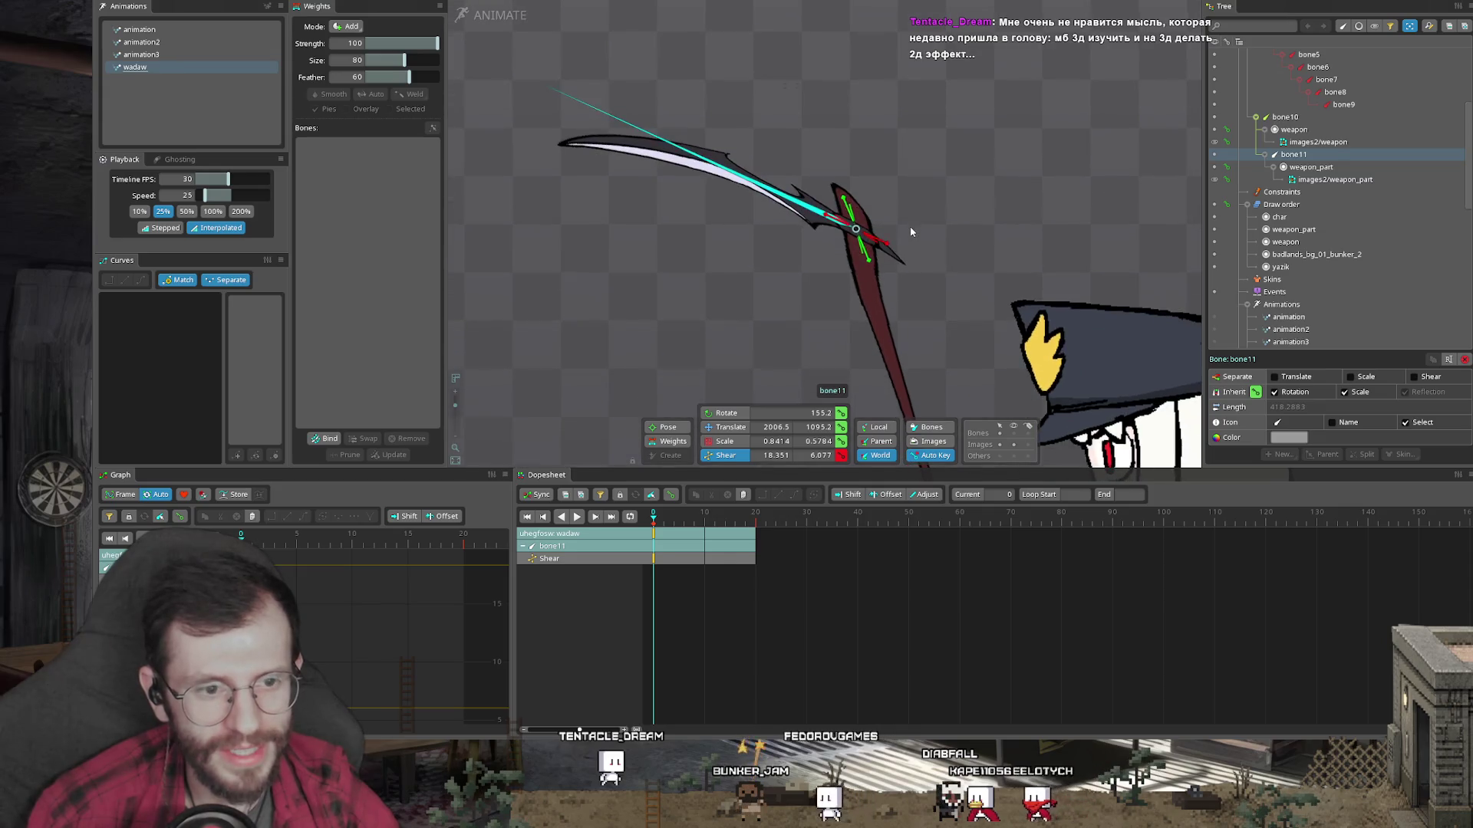
# Step: Undo a trial stretch and shear of bone11, then pick the weapon_part blade mesh at frame 0
pyautogui.press('x')
pyautogui.moveTo(862, 243)
pyautogui.mouseDown()
pyautogui.moveTo(864, 319)
pyautogui.moveTo(847, 198)
pyautogui.moveTo(886, 245)
pyautogui.mouseUp()
pyautogui.press('n')
pyautogui.hotkey('ctrl', 'z')
pyautogui.hotkey('ctrl', 'z')
pyautogui.scroll(-2, 867, 251)
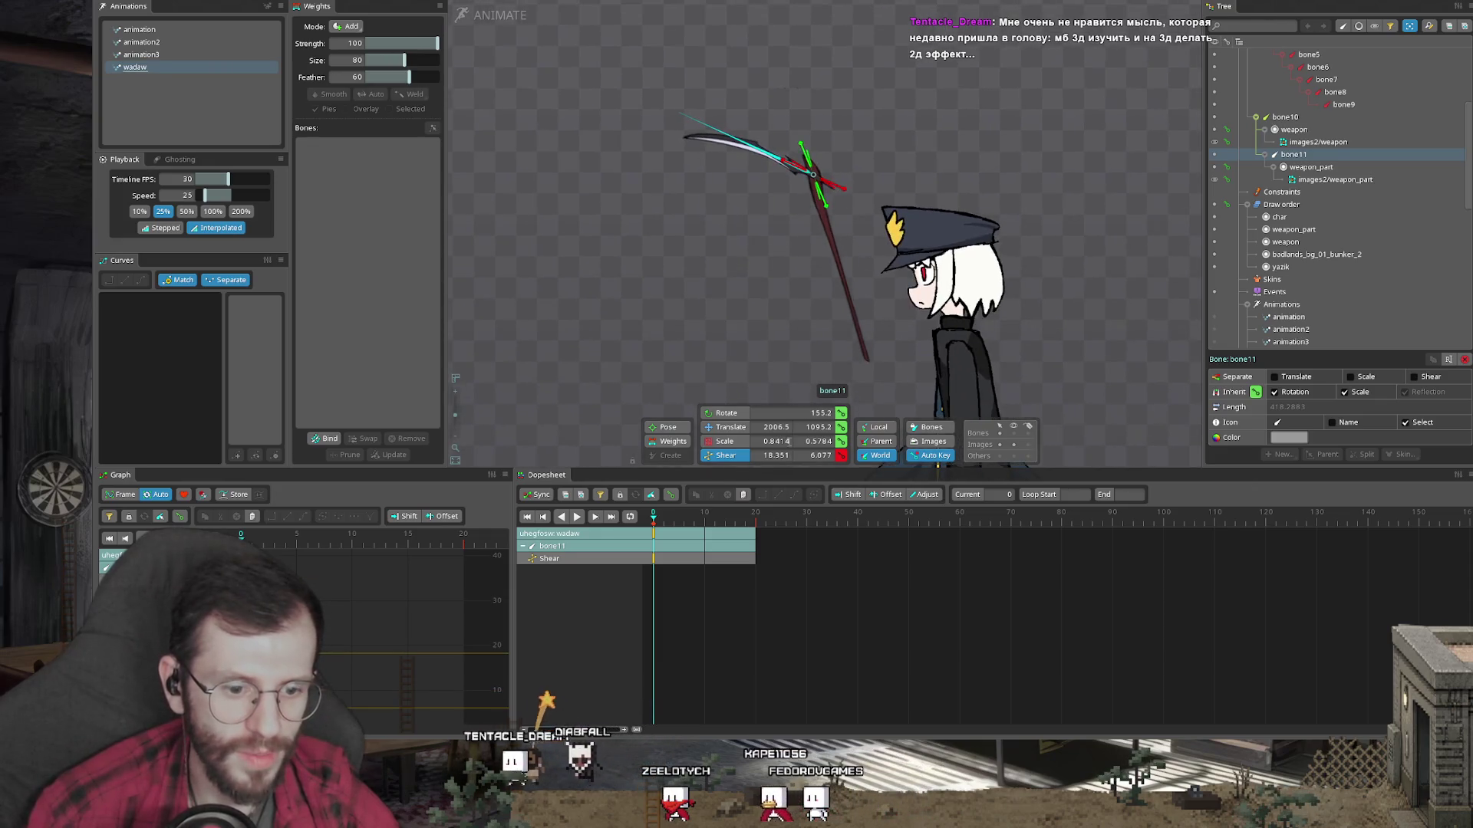
pyautogui.moveTo(650, 516)
pyautogui.mouseDown()
pyautogui.moveTo(701, 516)
pyautogui.moveTo(639, 522)
pyautogui.mouseUp()
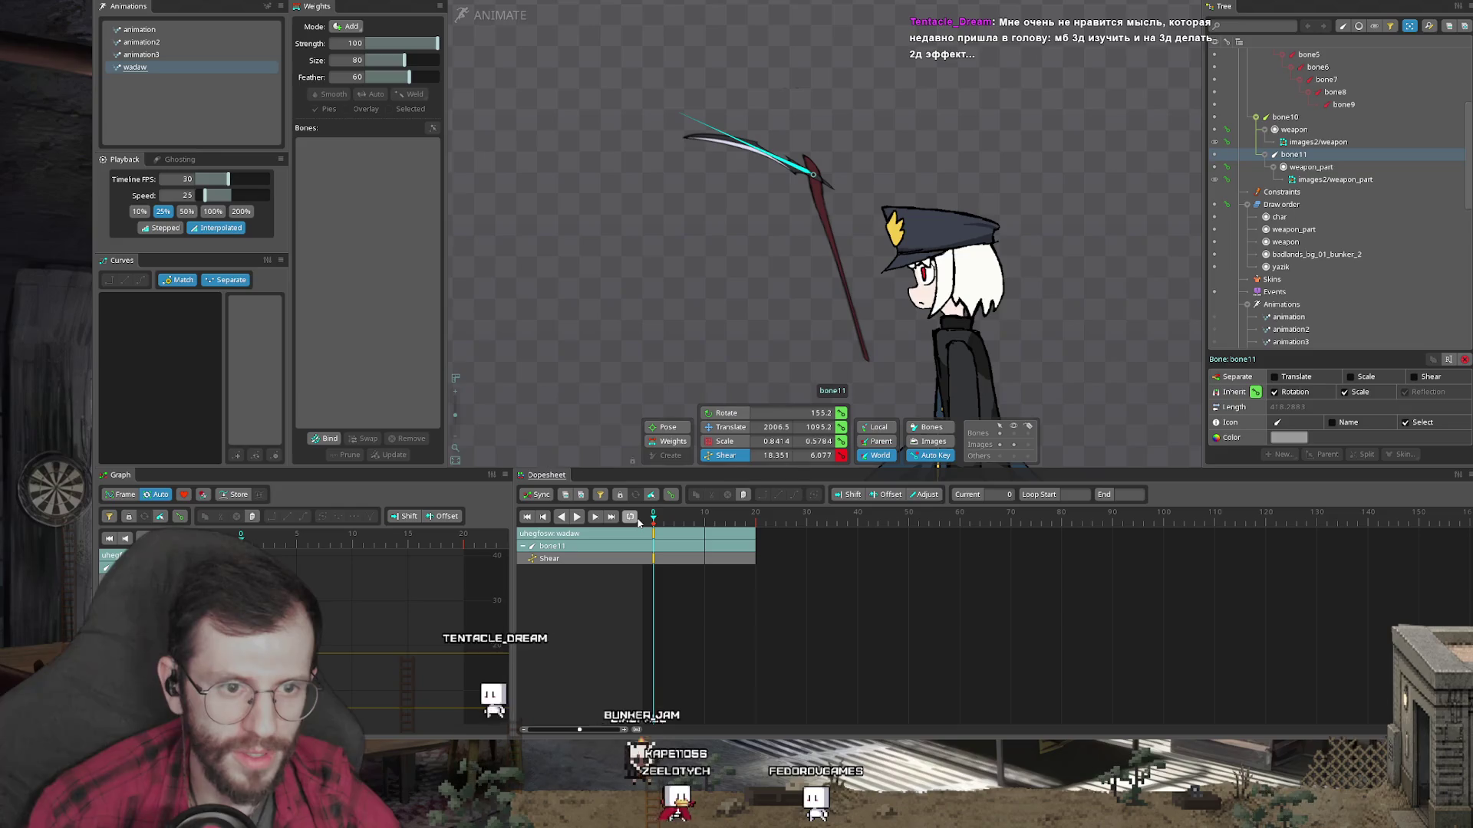
pyautogui.scroll(2, 746, 146)
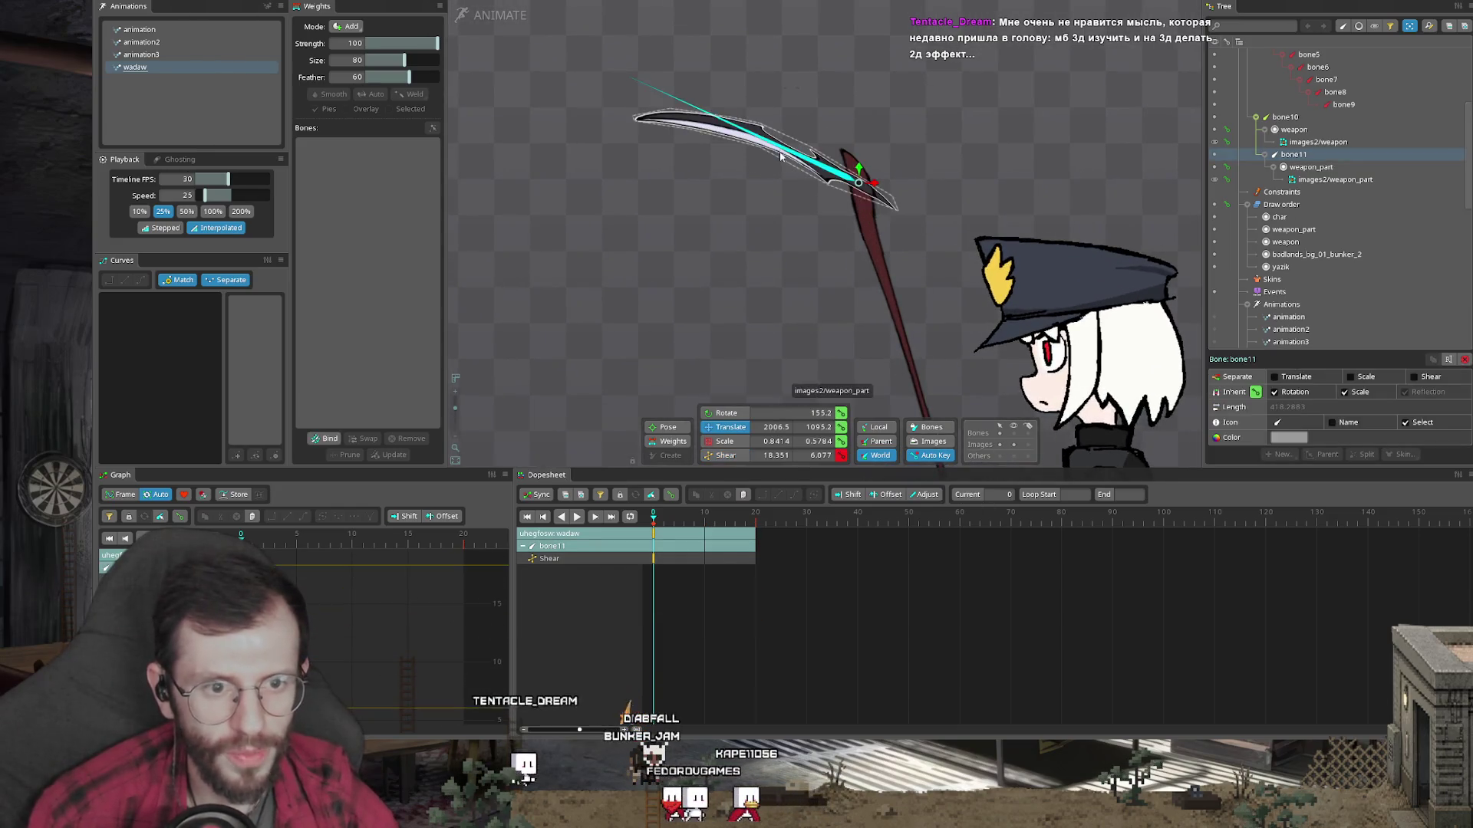
pyautogui.click(779, 273)
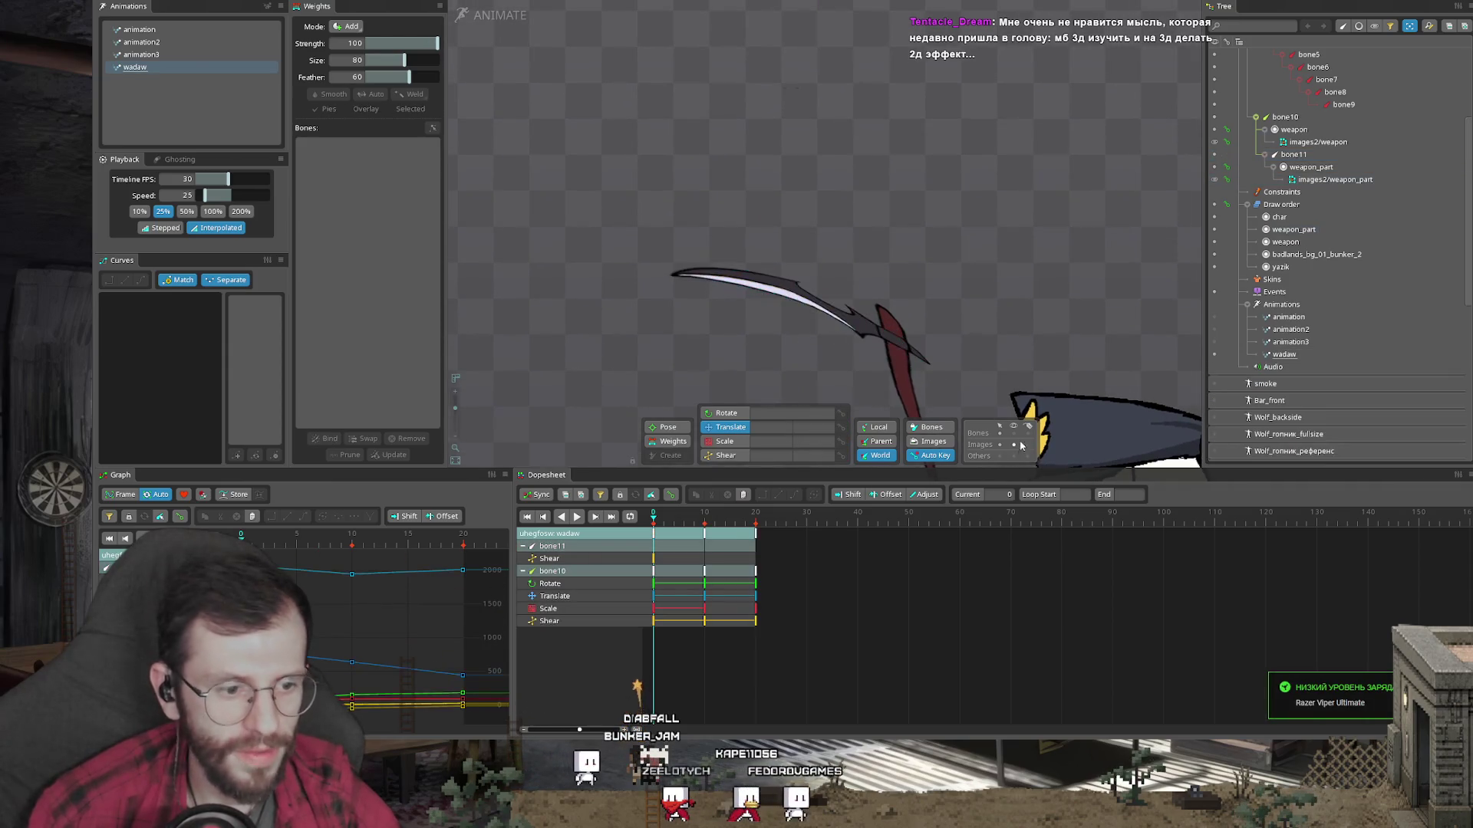
pyautogui.click(886, 341)
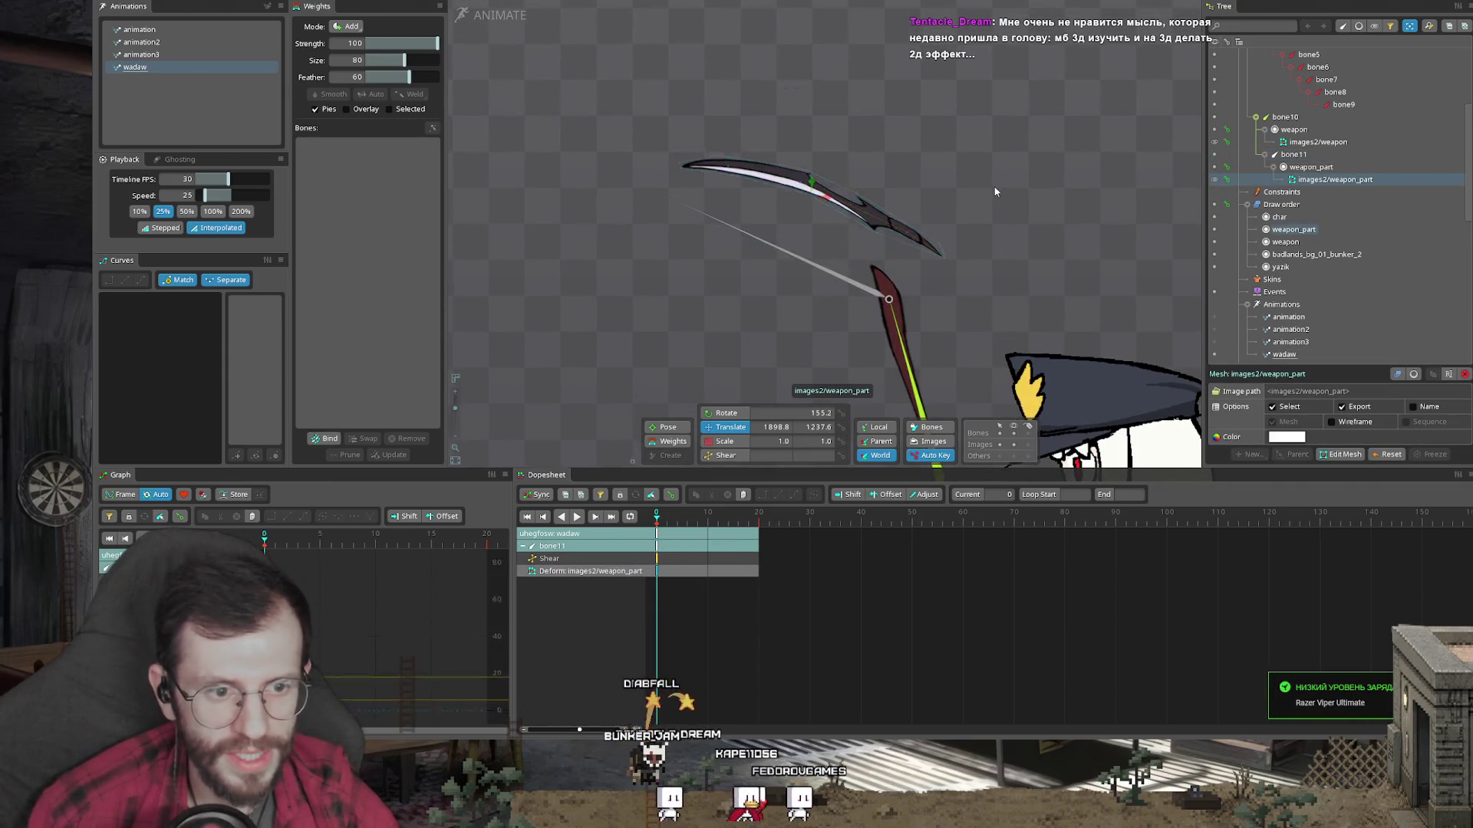
# Step: Drag weapon_part mesh vertices, nudging the blade tip down to add a deform key
pyautogui.scroll(3, 880, 276)
pyautogui.press('Escape')
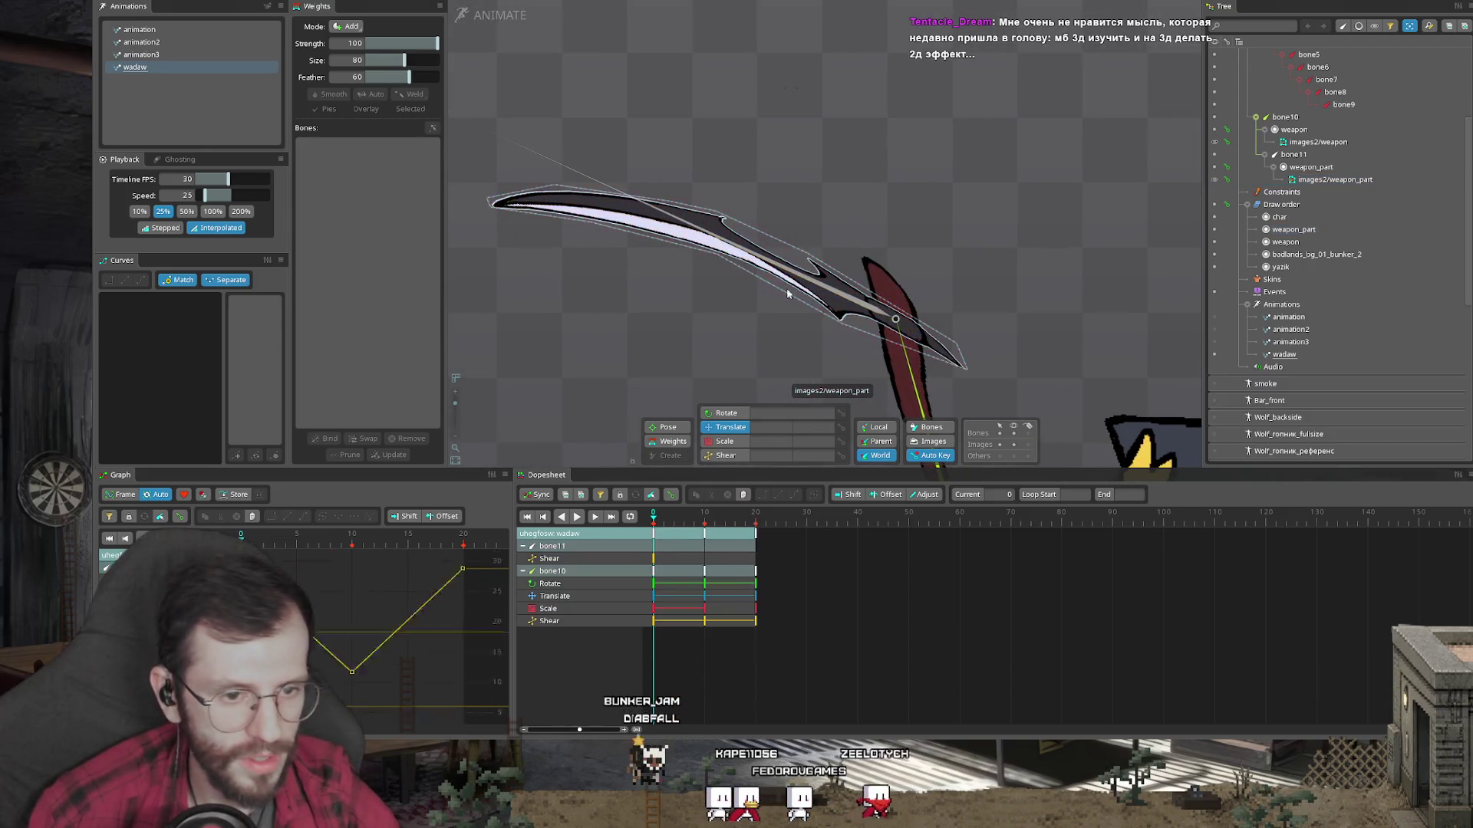
pyautogui.click(707, 240)
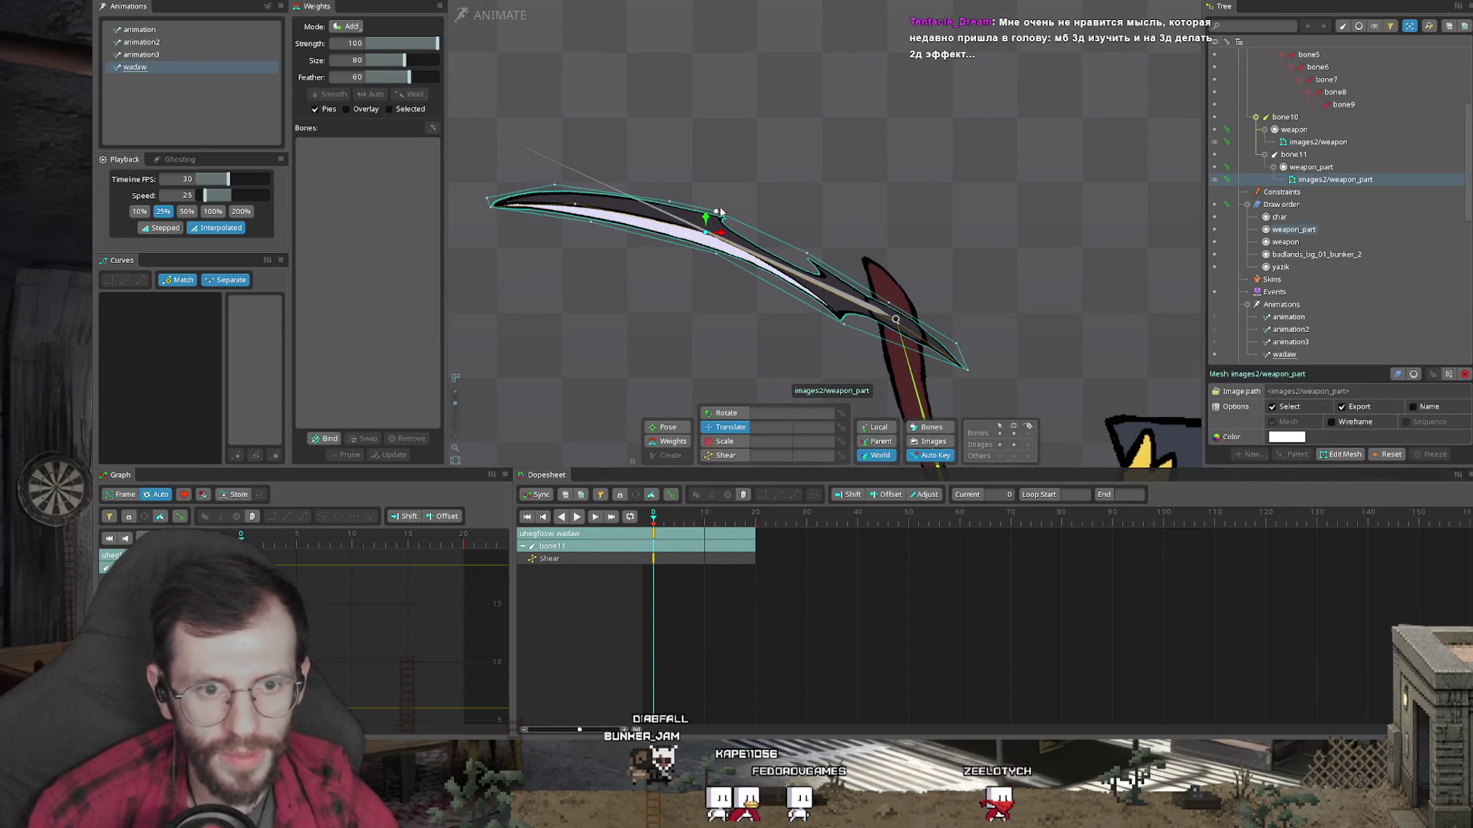
pyautogui.moveTo(718, 210); pyautogui.dragTo(716, 217)
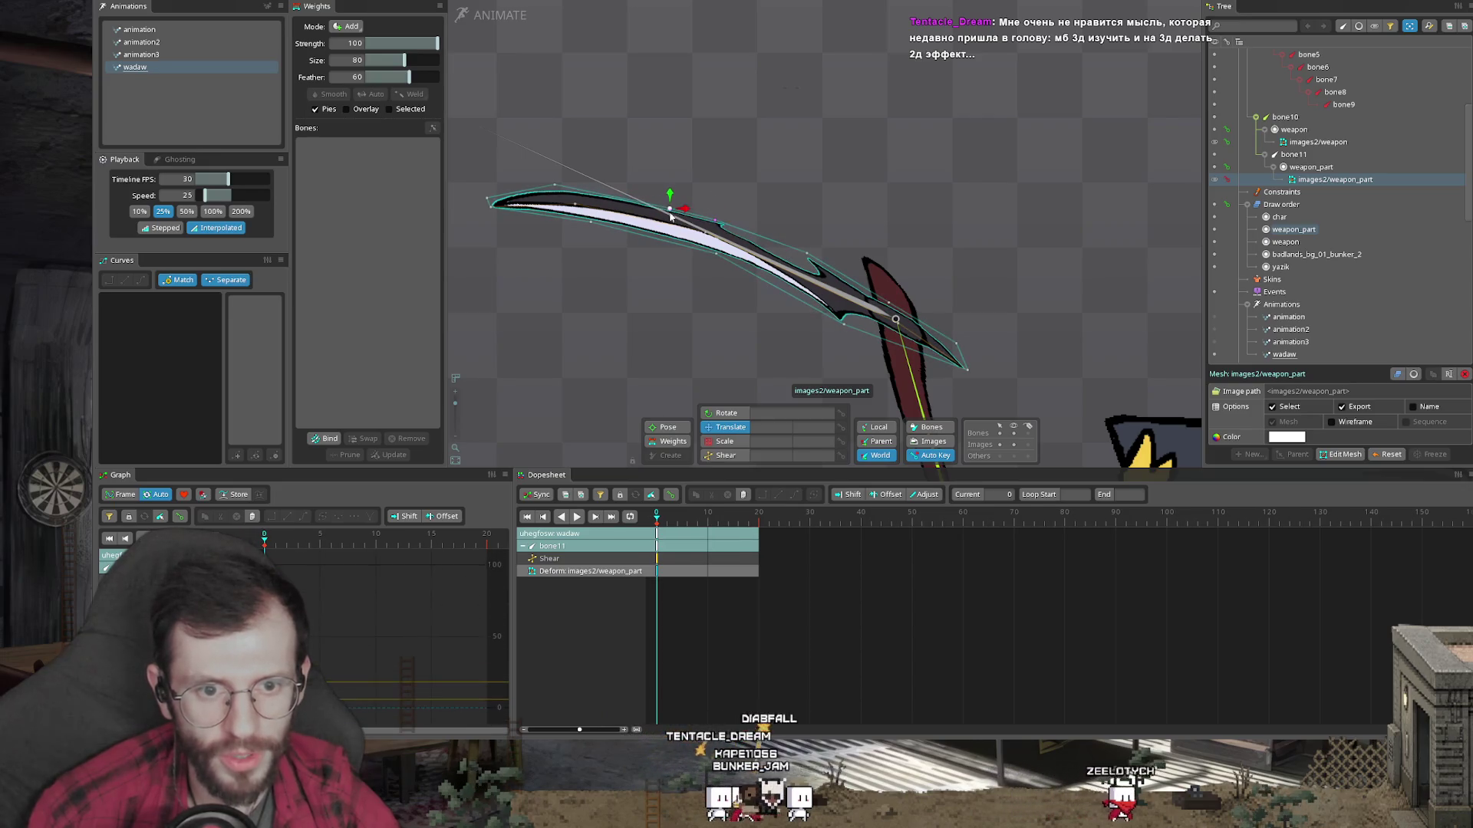
pyautogui.moveTo(558, 186); pyautogui.dragTo(557, 192)
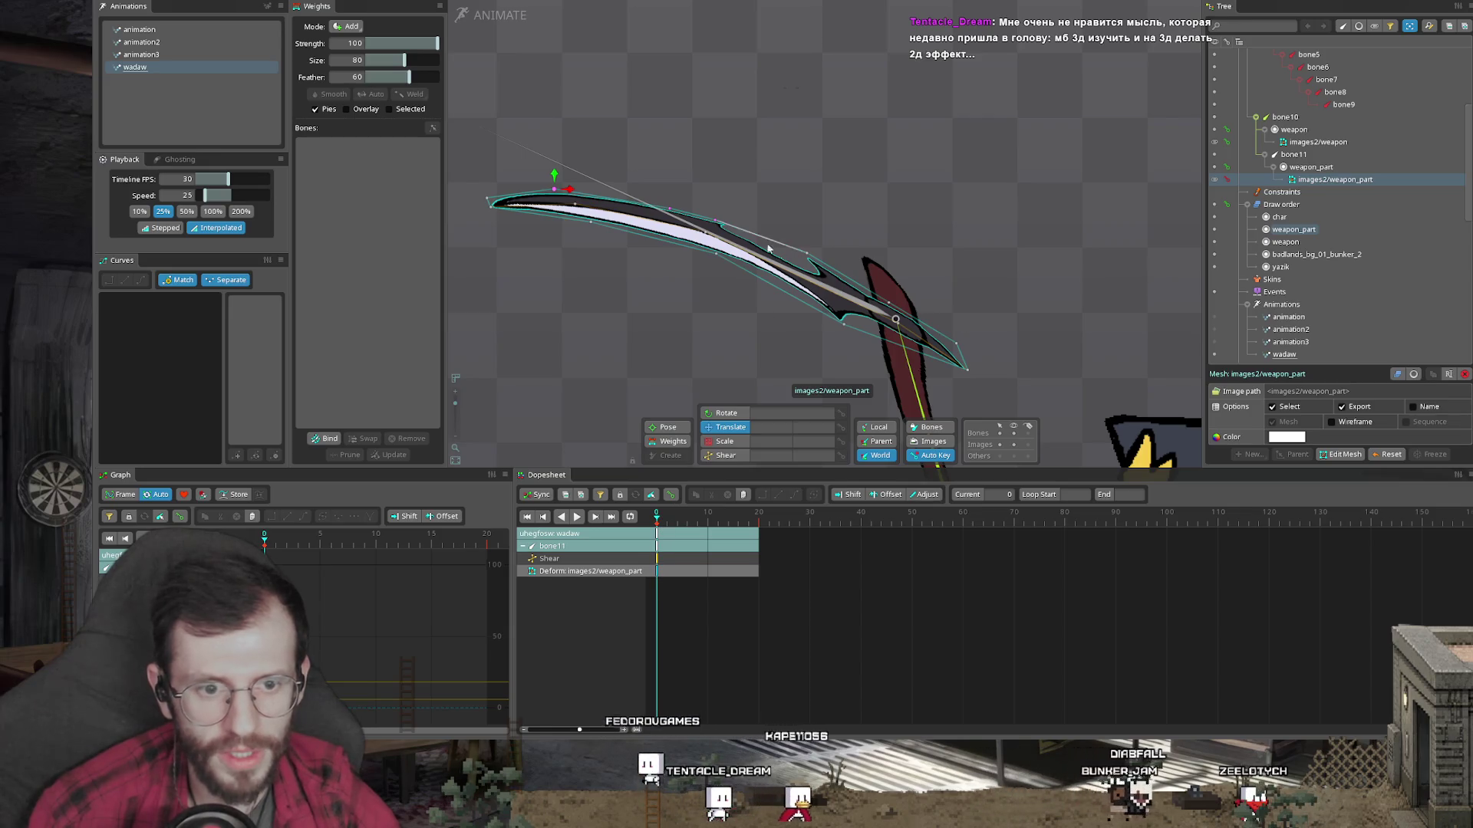
pyautogui.click(720, 225)
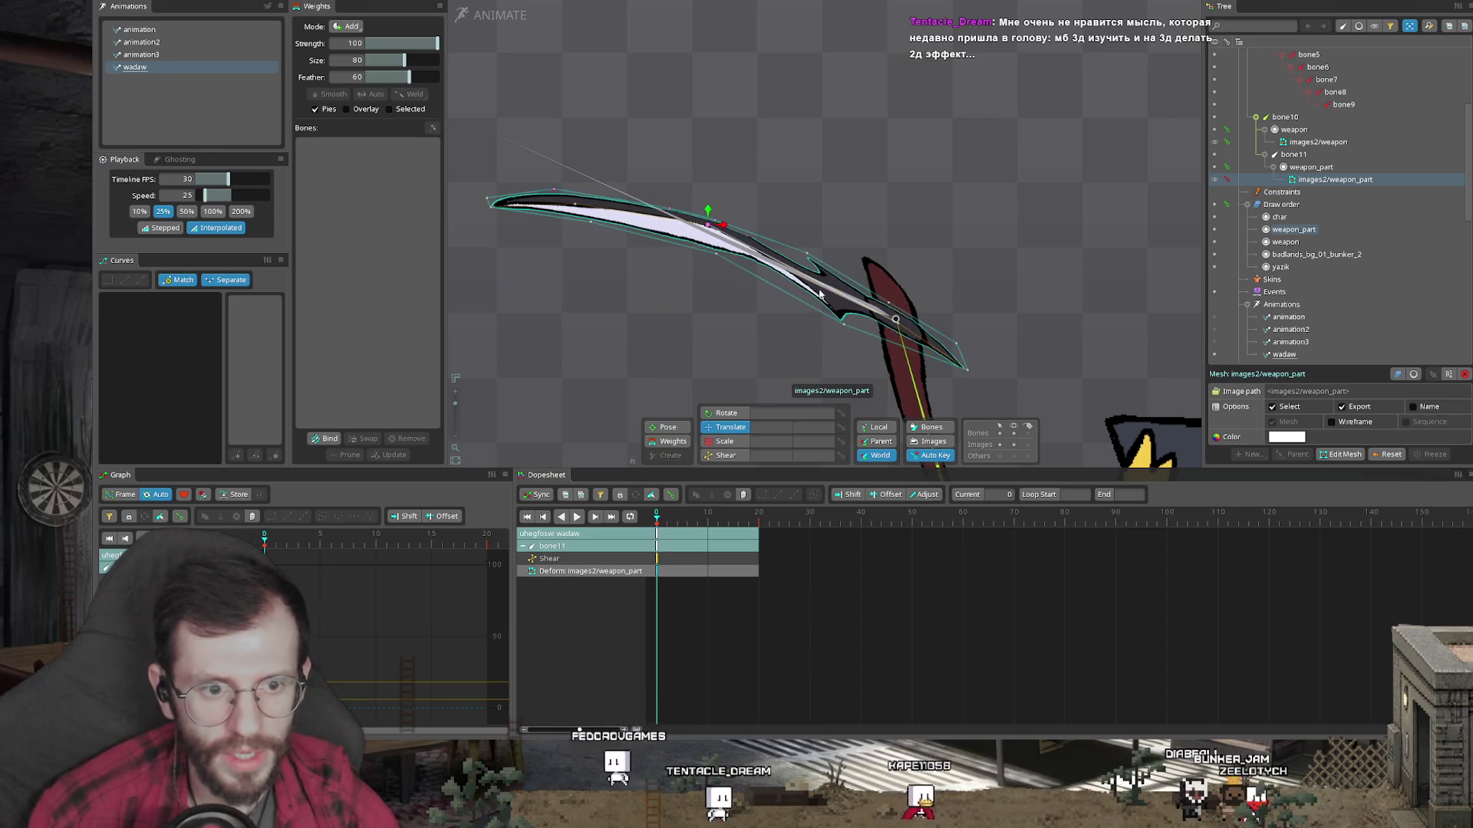
pyautogui.click(842, 325)
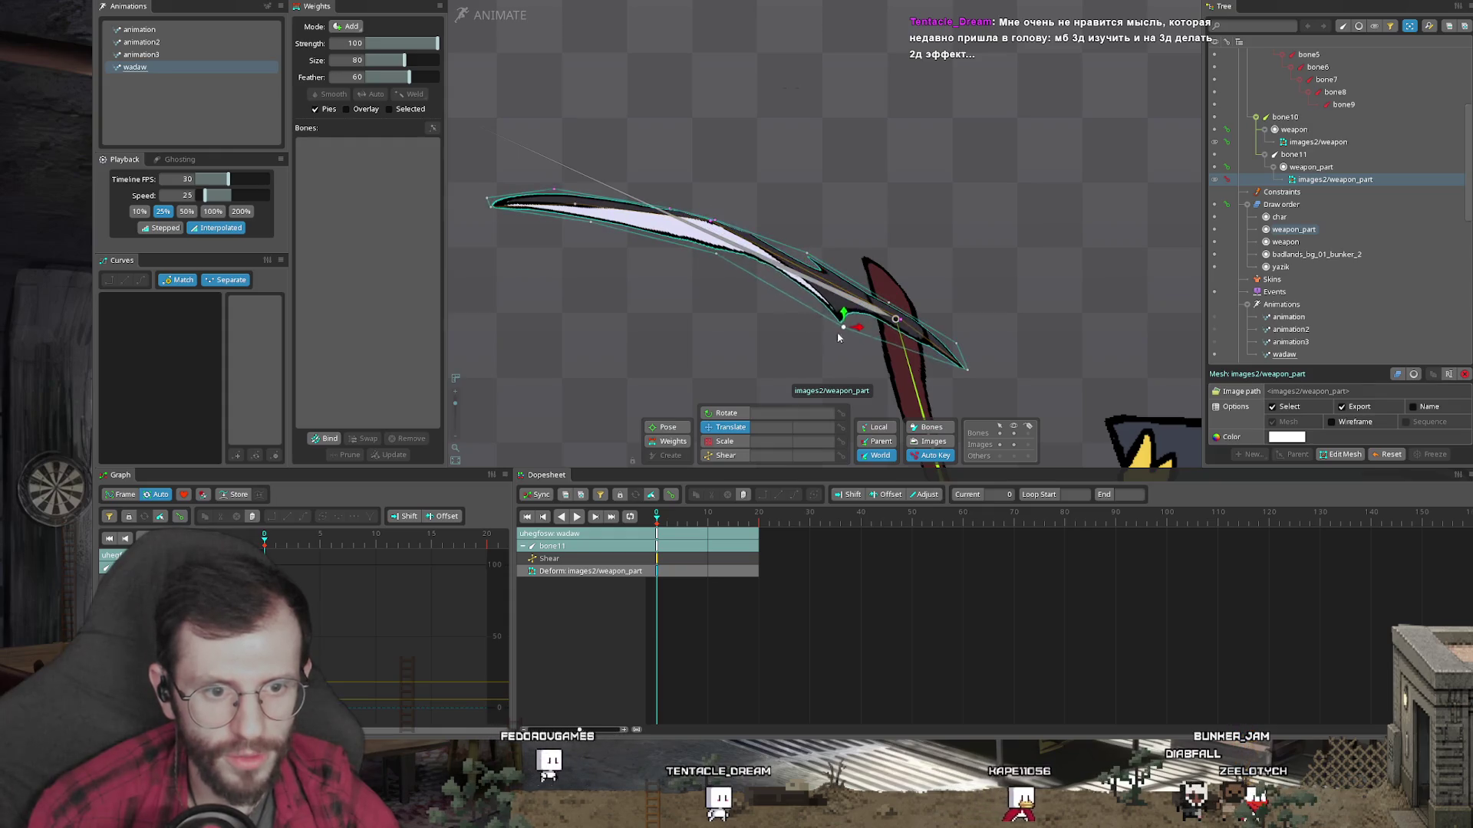
pyautogui.click(713, 264)
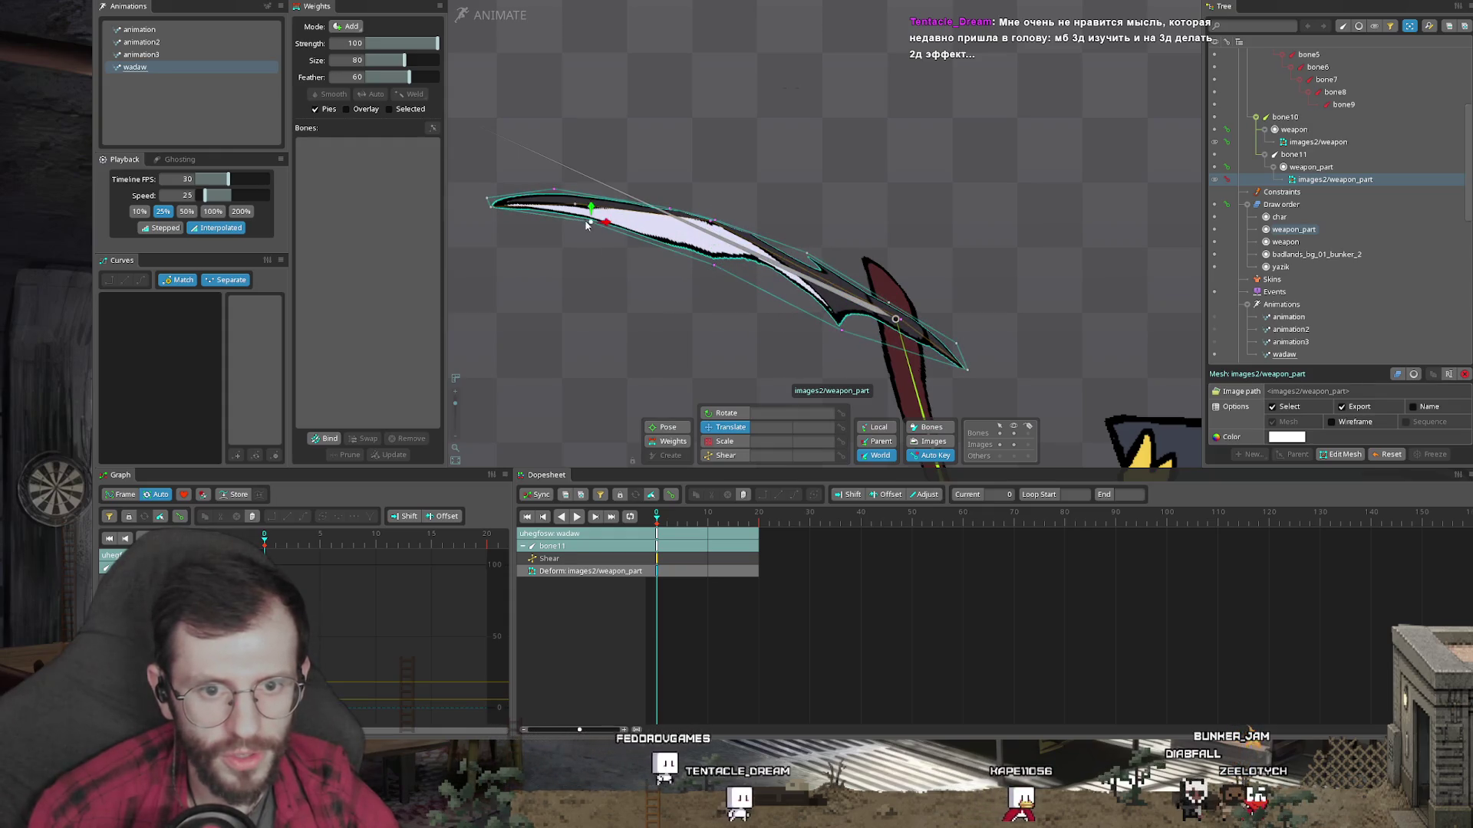
pyautogui.click(490, 202)
pyautogui.hotkey('ctrl', 'z')
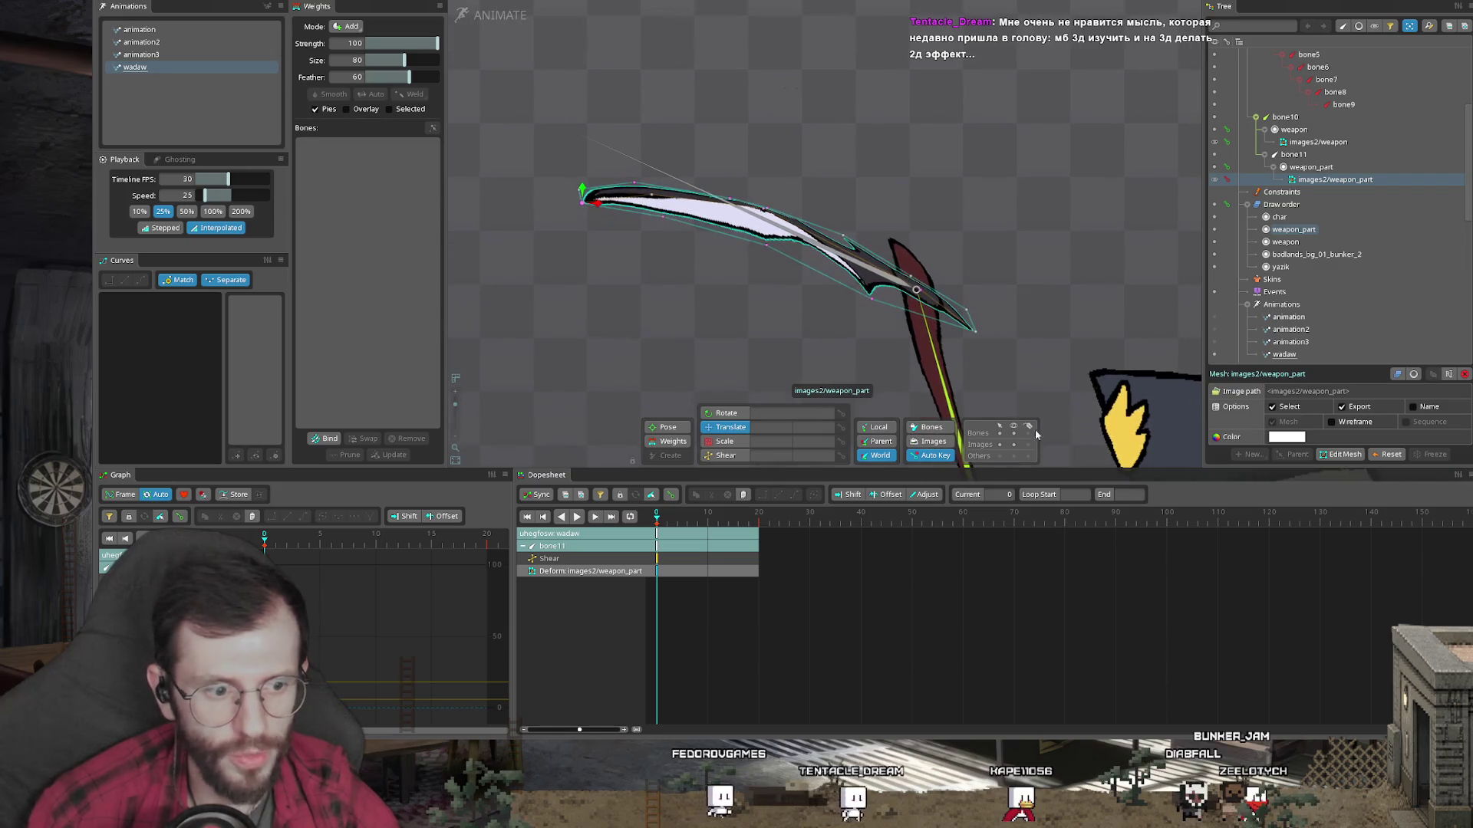
# Step: Play the swing and inspect the frame 0 and frame 10 deform keys
pyautogui.scroll(-2, 848, 306)
pyautogui.press('space')
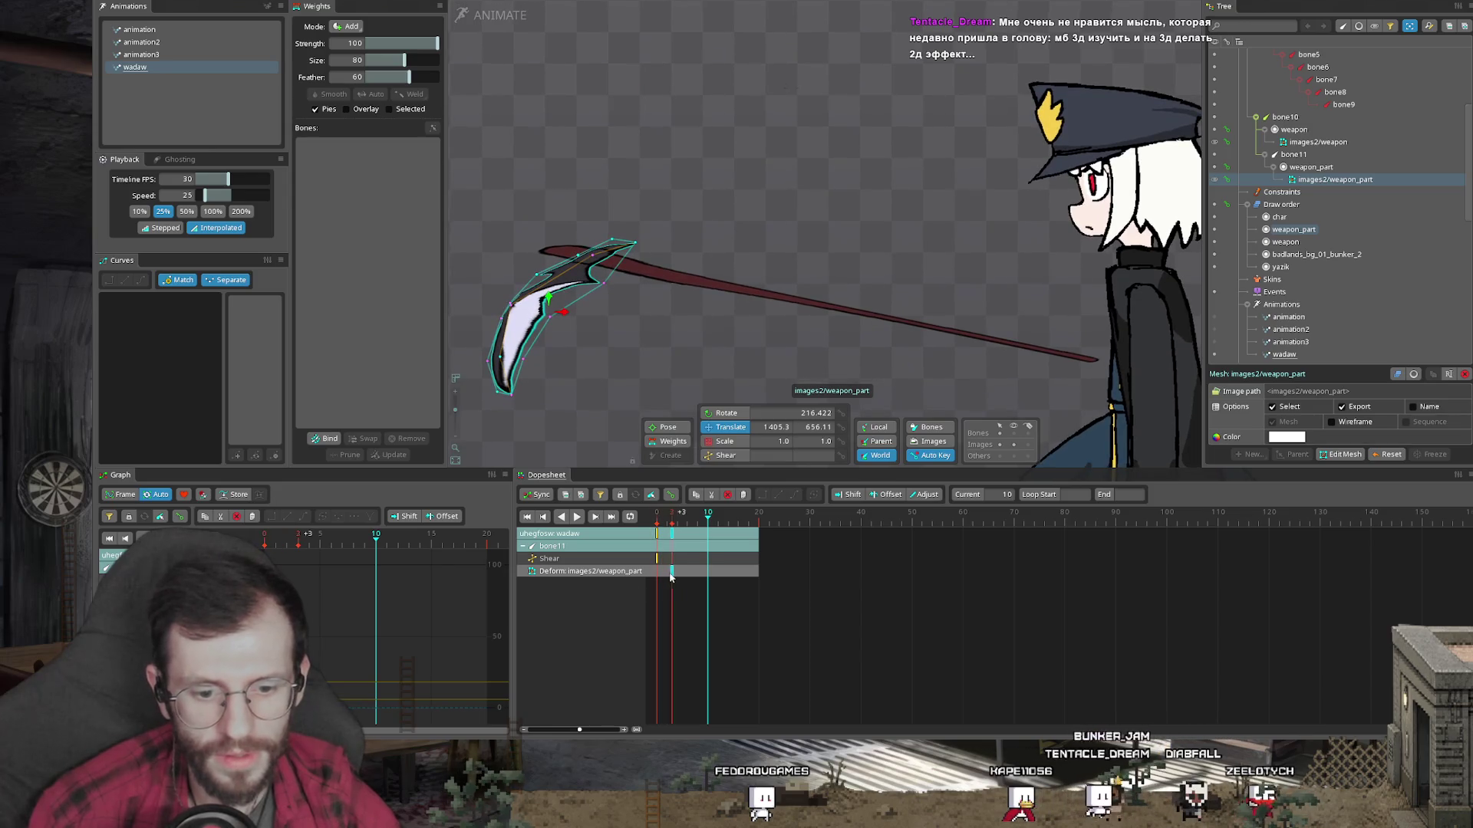
pyautogui.click(645, 516)
pyautogui.click(708, 559)
pyautogui.click(657, 559)
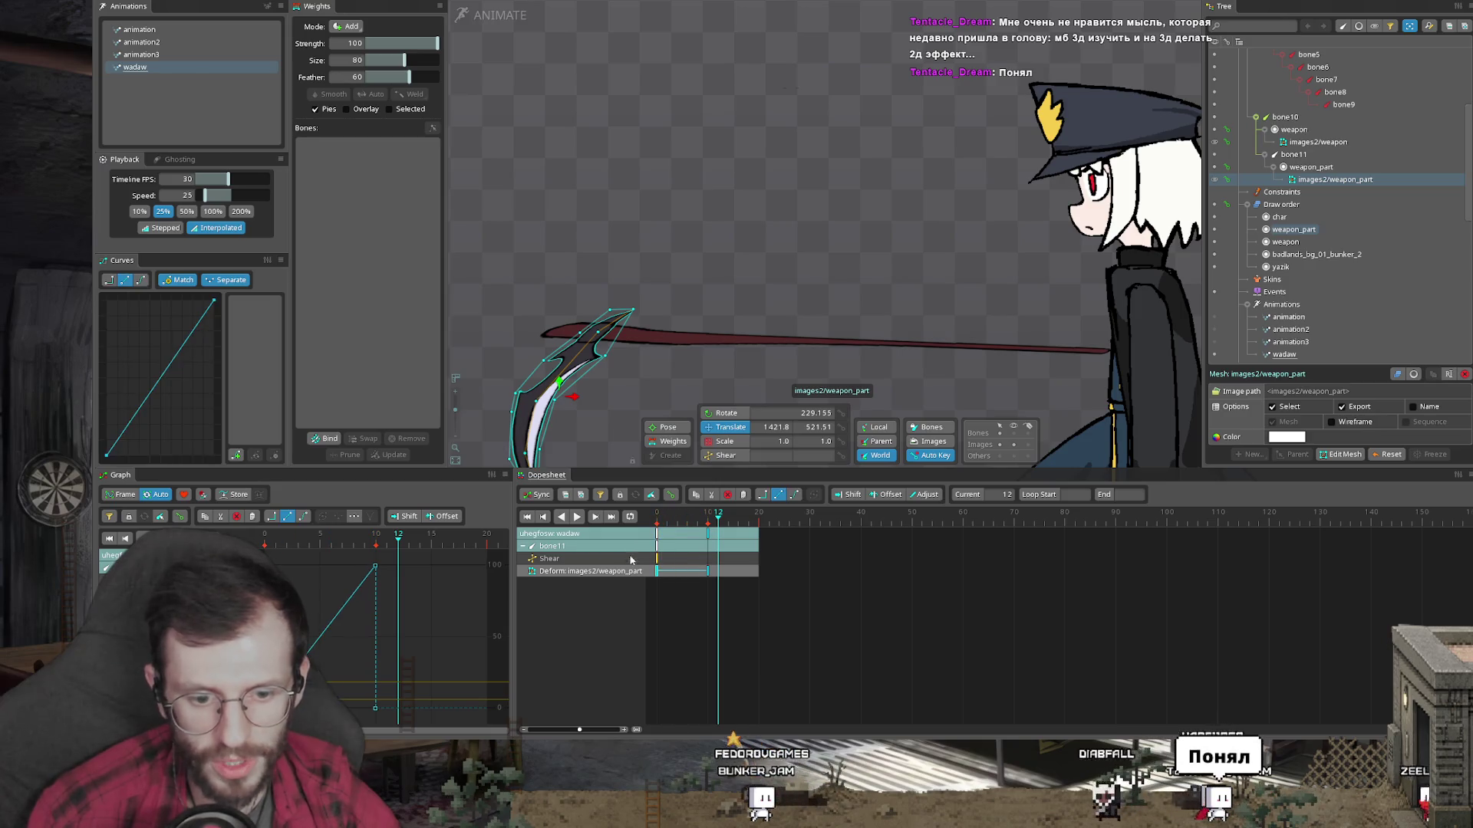
pyautogui.click(650, 515)
pyautogui.moveTo(650, 515); pyautogui.dragTo(708, 518)
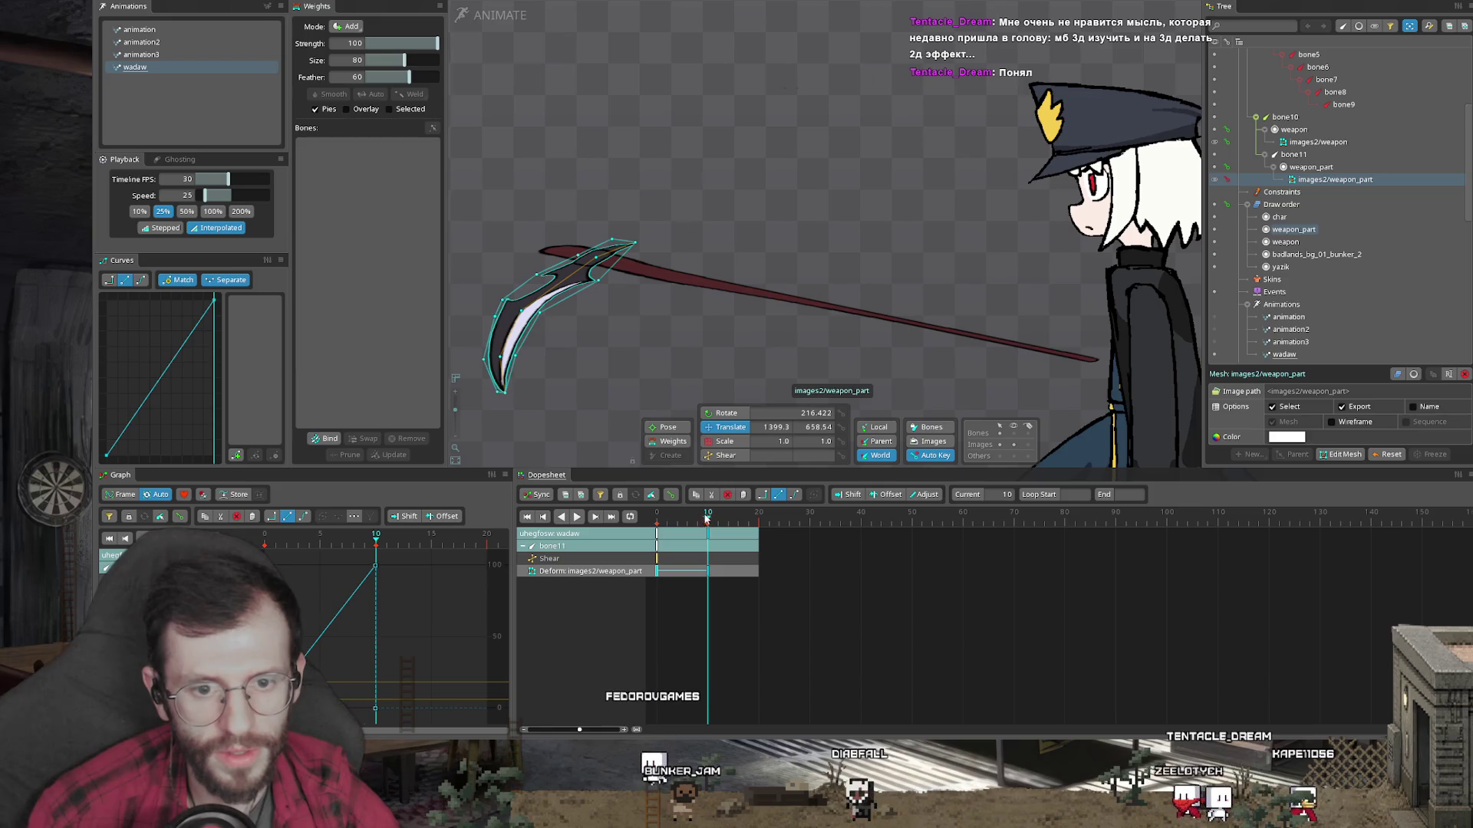
pyautogui.press('Home')
# Step: Pull the blade-tip vertex to reshape the tip, then check the bend at frame 10
pyautogui.scroll(2, 812, 188)
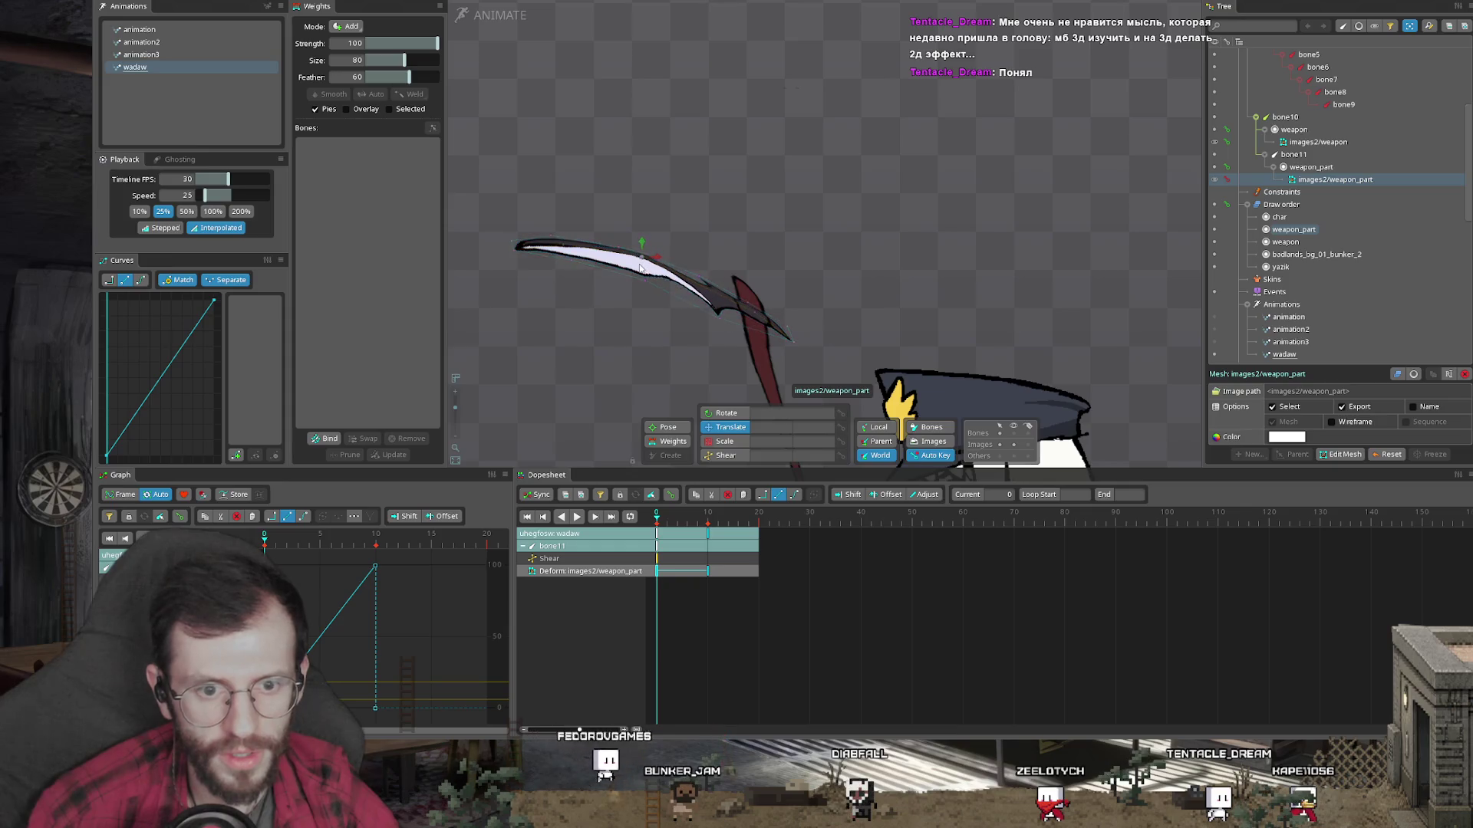
pyautogui.moveTo(794, 350); pyautogui.dragTo(727, 330)
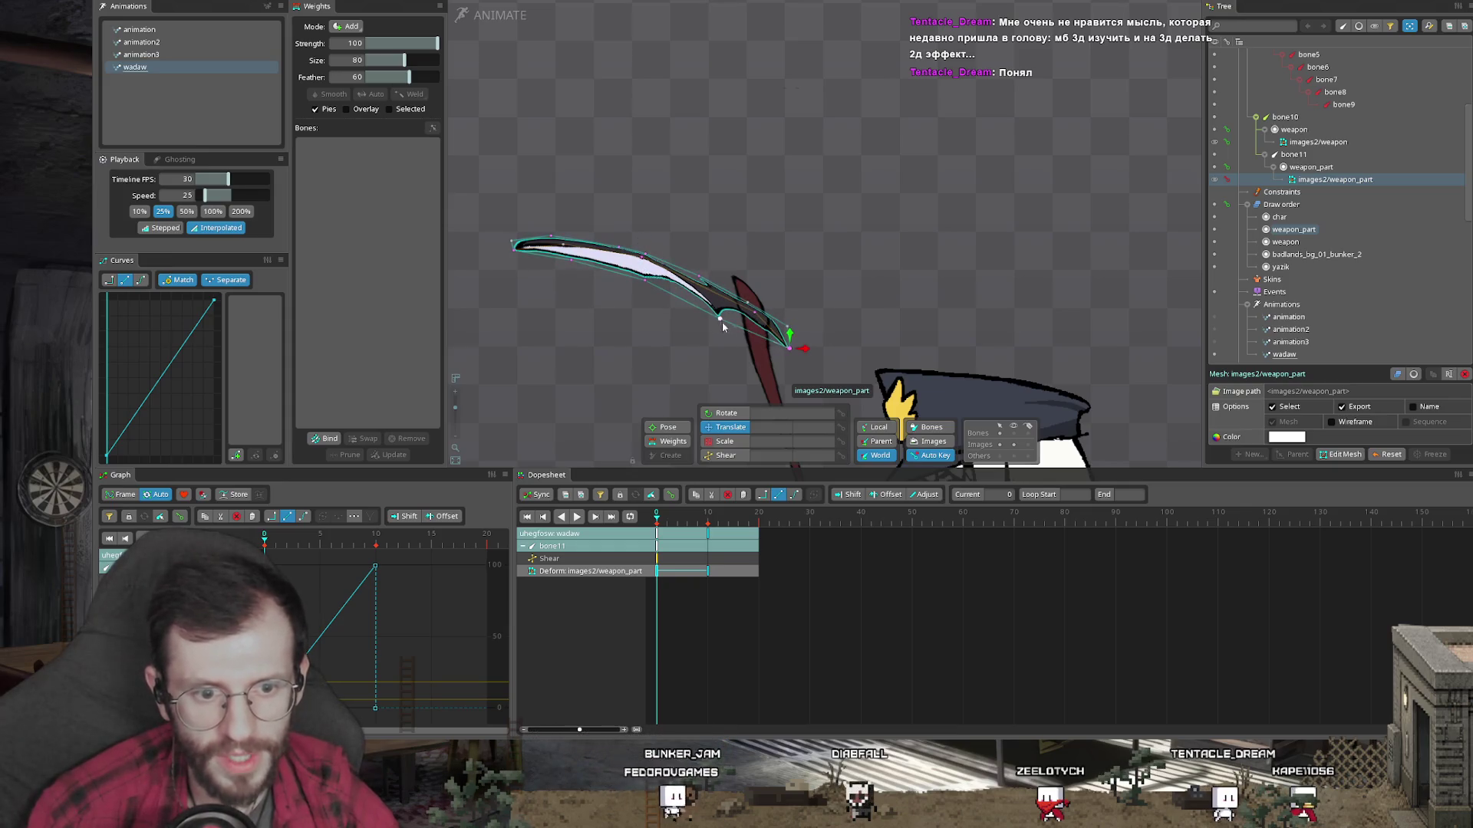
pyautogui.click(748, 305)
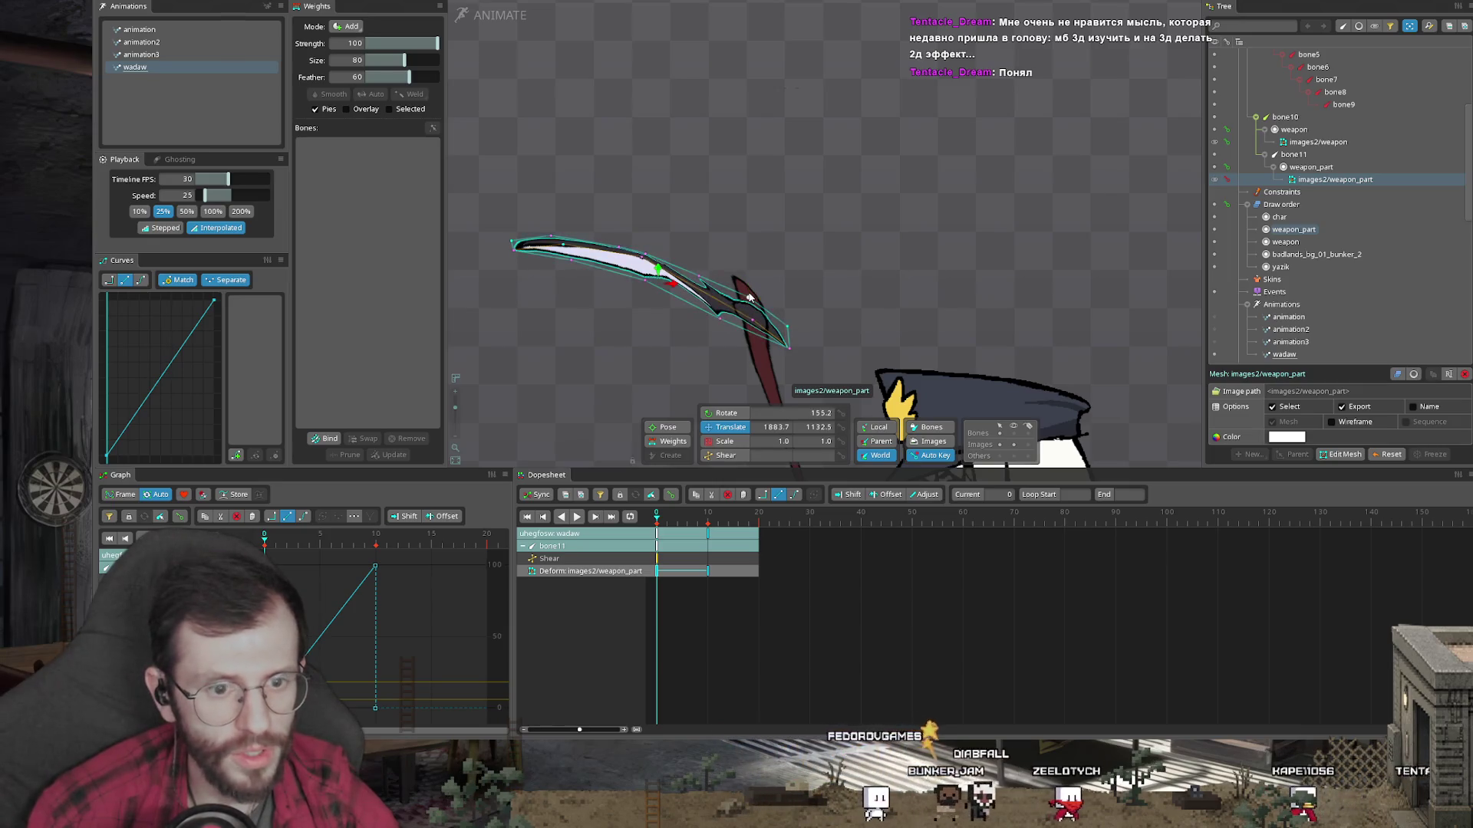
pyautogui.scroll(-2, 769, 274)
pyautogui.moveTo(657, 522); pyautogui.dragTo(710, 523)
pyautogui.scroll(-2, 830, 112)
pyautogui.scroll(4, 724, 297)
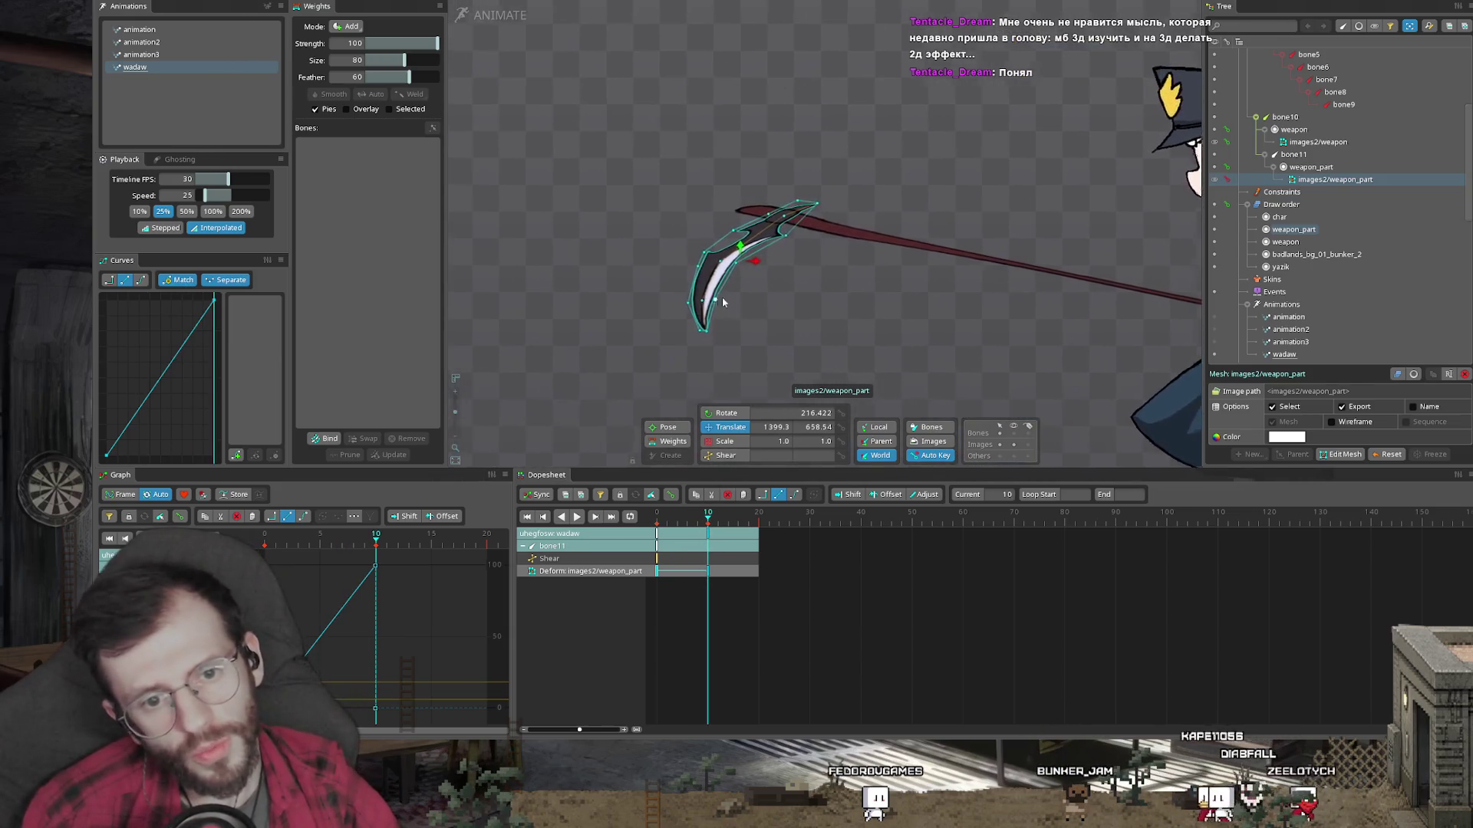
pyautogui.click(729, 260)
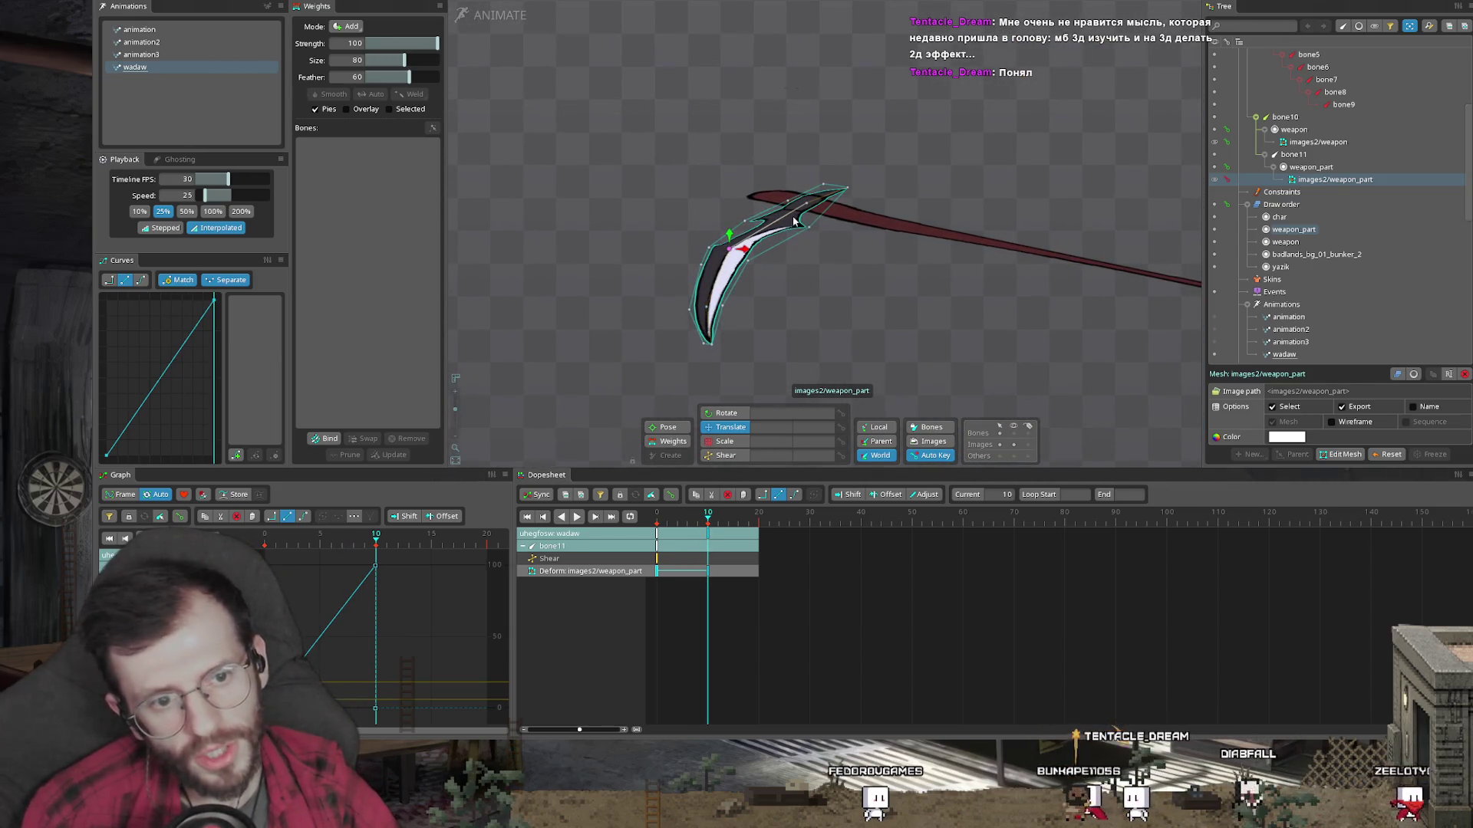
pyautogui.scroll(-5, 803, 210)
pyautogui.click(688, 524)
pyautogui.moveTo(688, 523)
pyautogui.mouseDown()
pyautogui.moveTo(645, 522)
pyautogui.moveTo(750, 520)
pyautogui.mouseUp()
# Step: Copy the frame-0 blade deform and bone10 keys over to frame 20
pyautogui.click(668, 571)
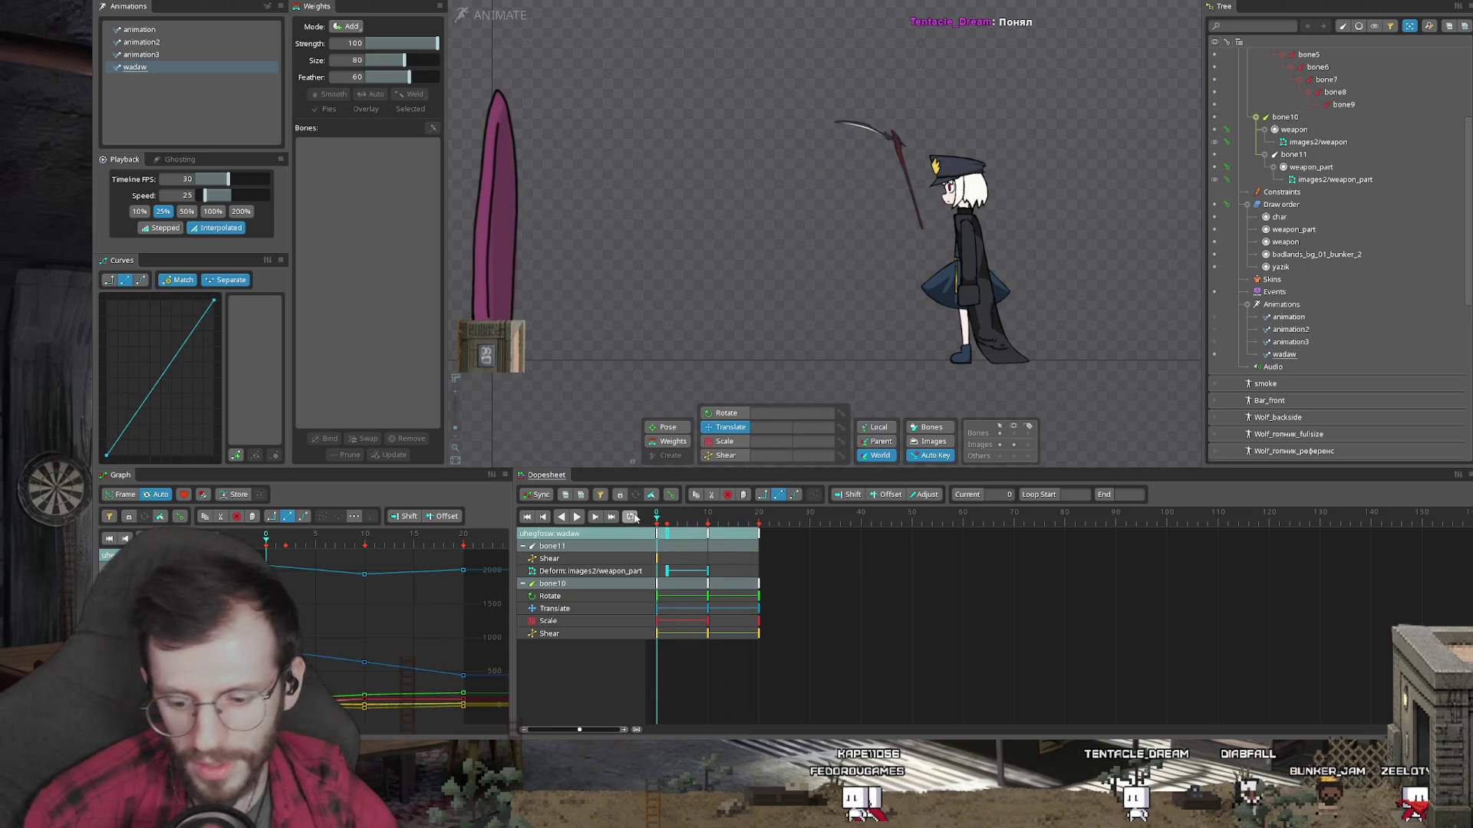
pyautogui.click(656, 597)
pyautogui.hotkey('ctrl', 'c')
pyautogui.click(759, 521)
# Step: Preview the swing at 100% speed, then select the scythe blade mesh
pyautogui.press('space')
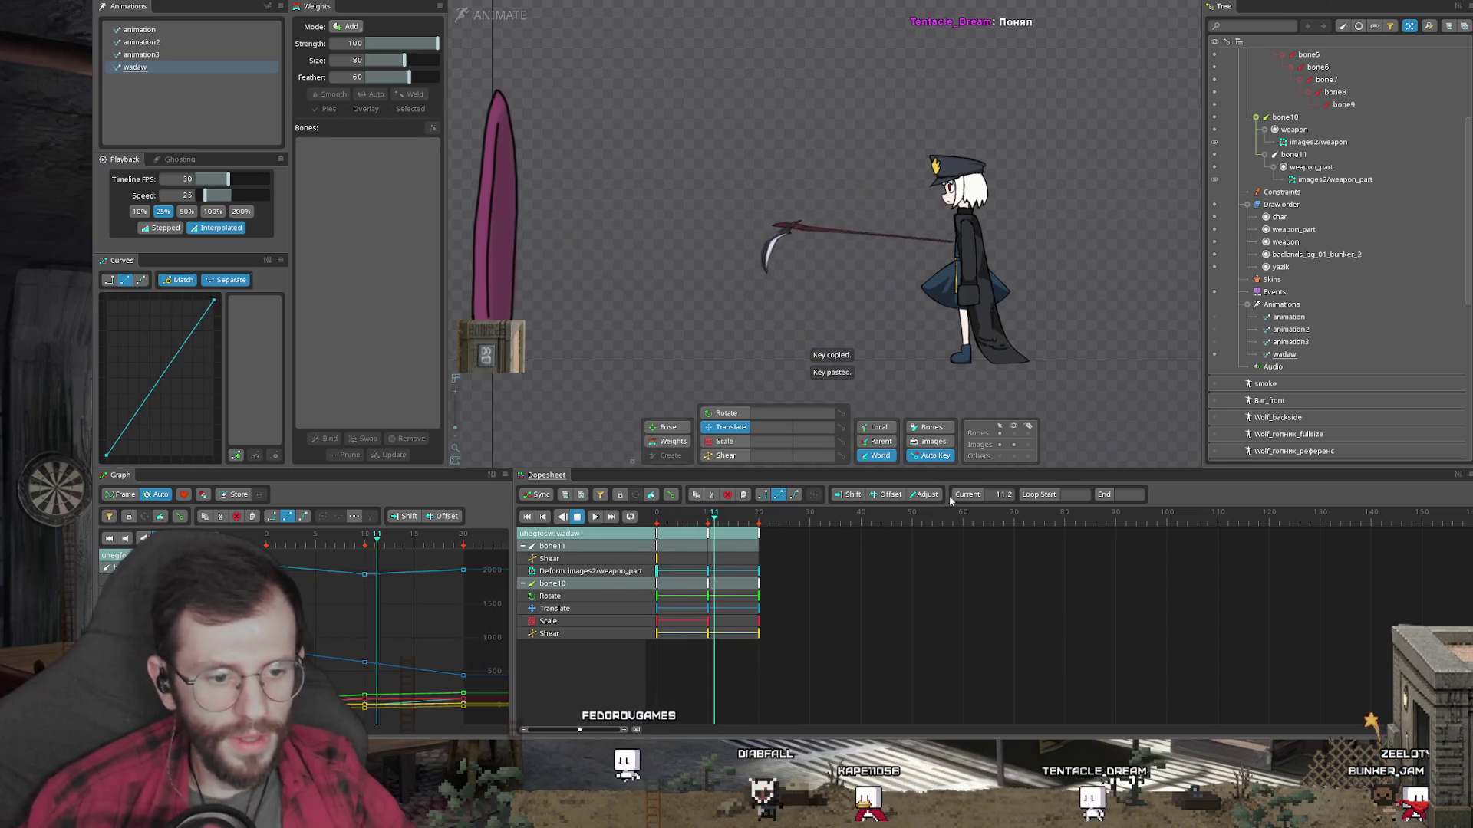
pyautogui.click(213, 211)
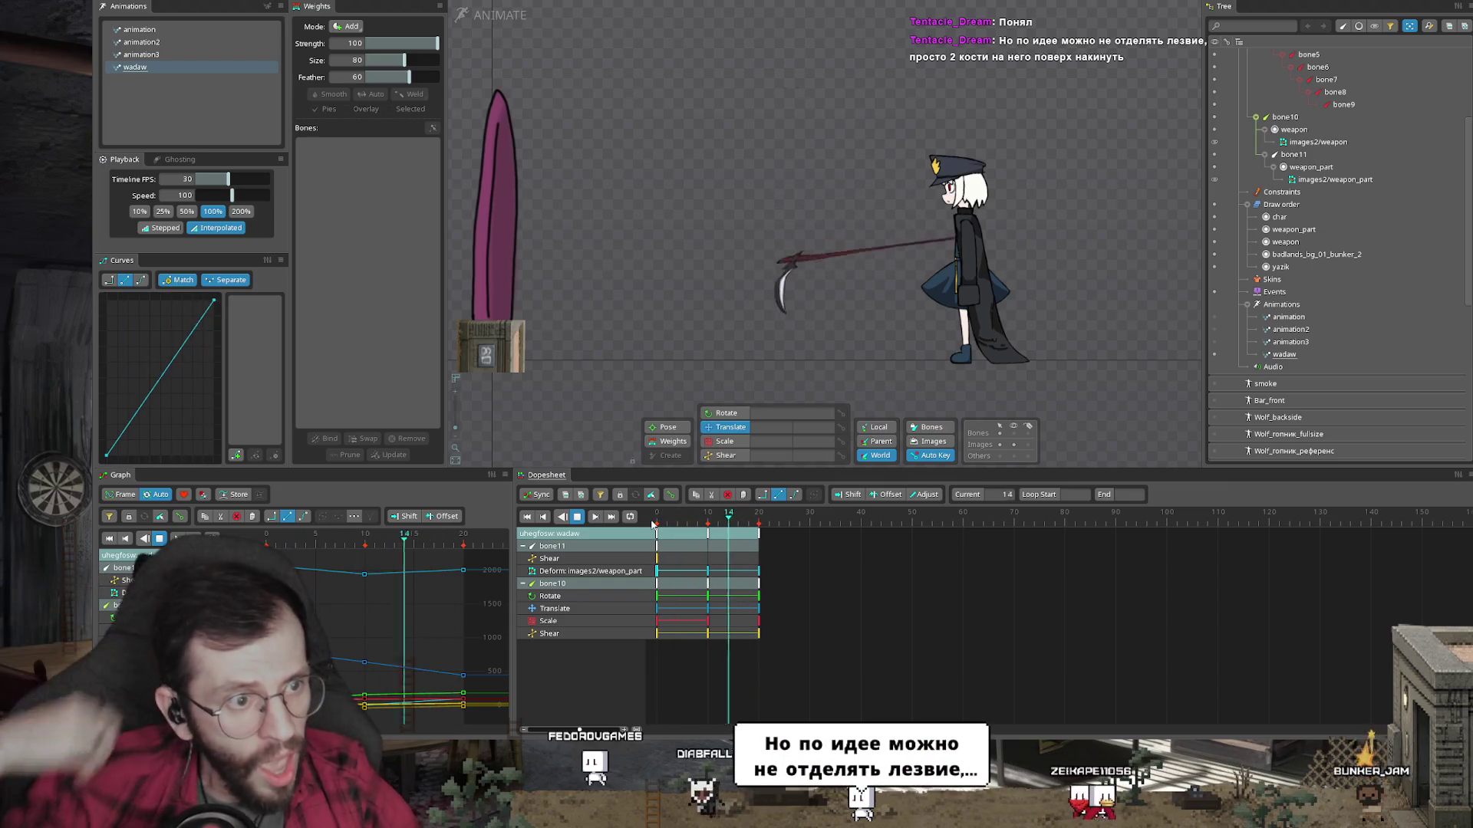
pyautogui.press('space')
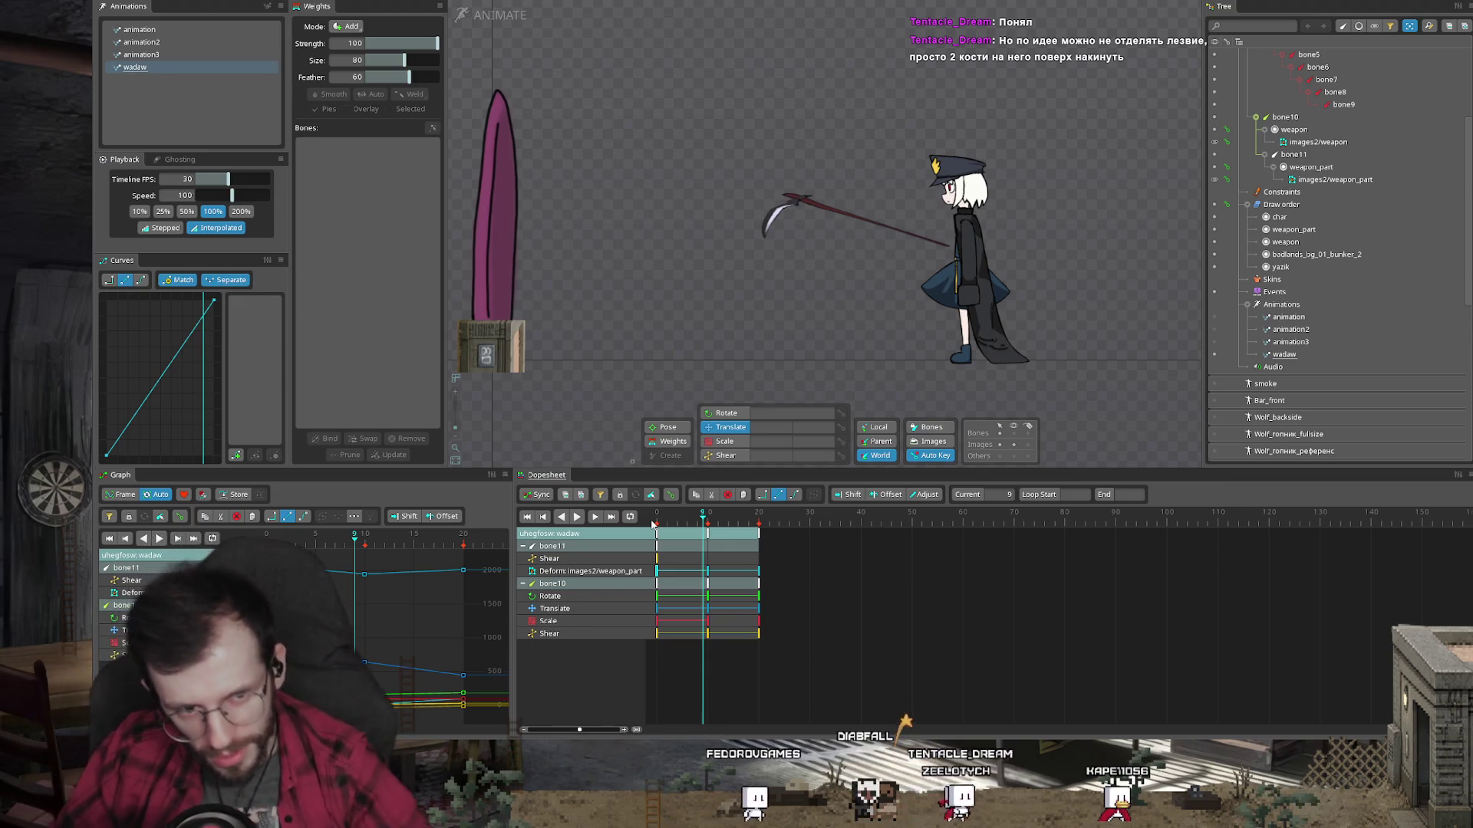
pyautogui.click(780, 212)
pyautogui.scroll(2, 779, 215)
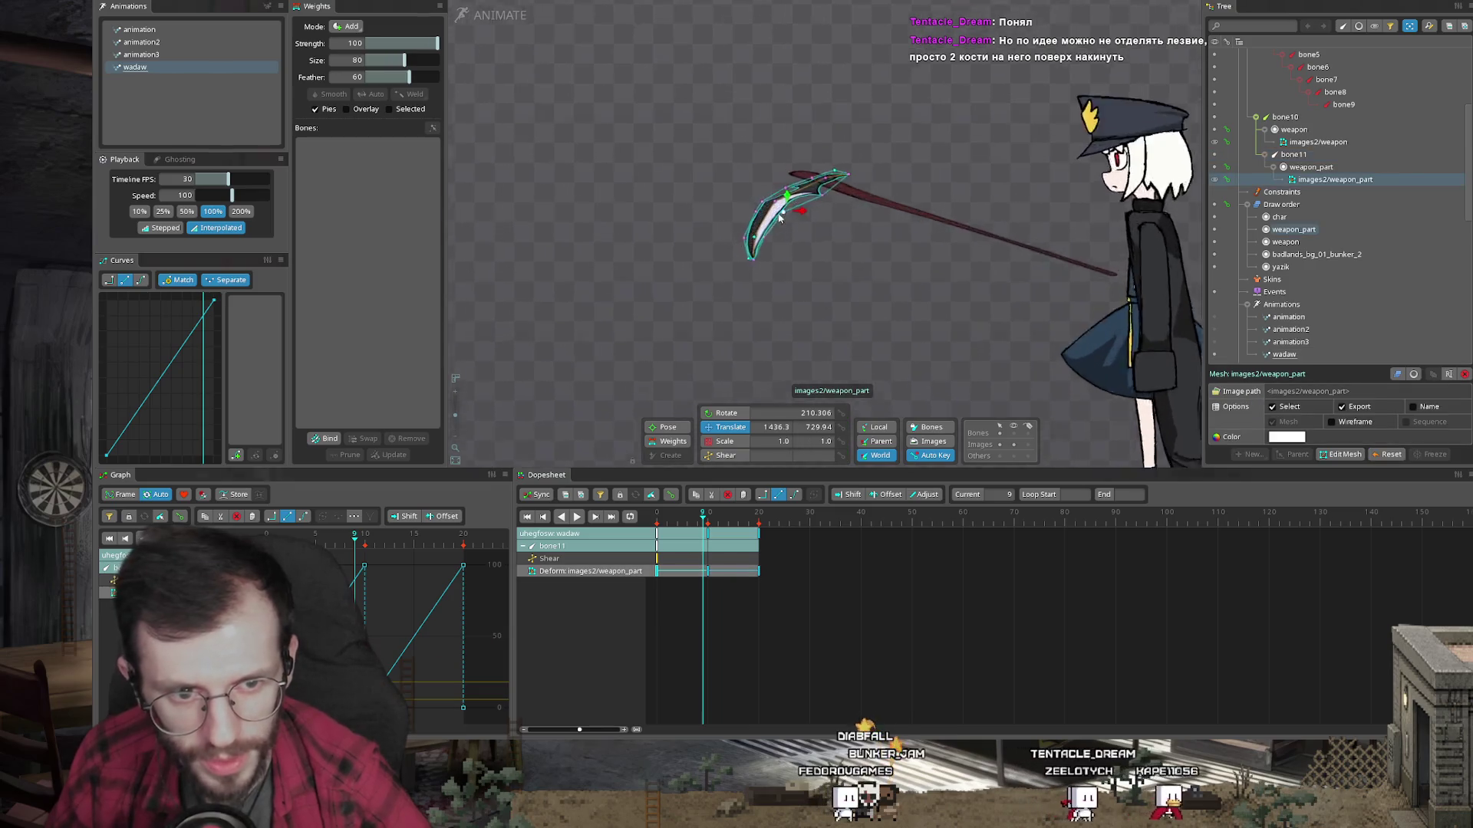
# Step: Stretch the scythe handle mesh slightly lengthwise to key its own deform
pyautogui.scroll(2, 753, 215)
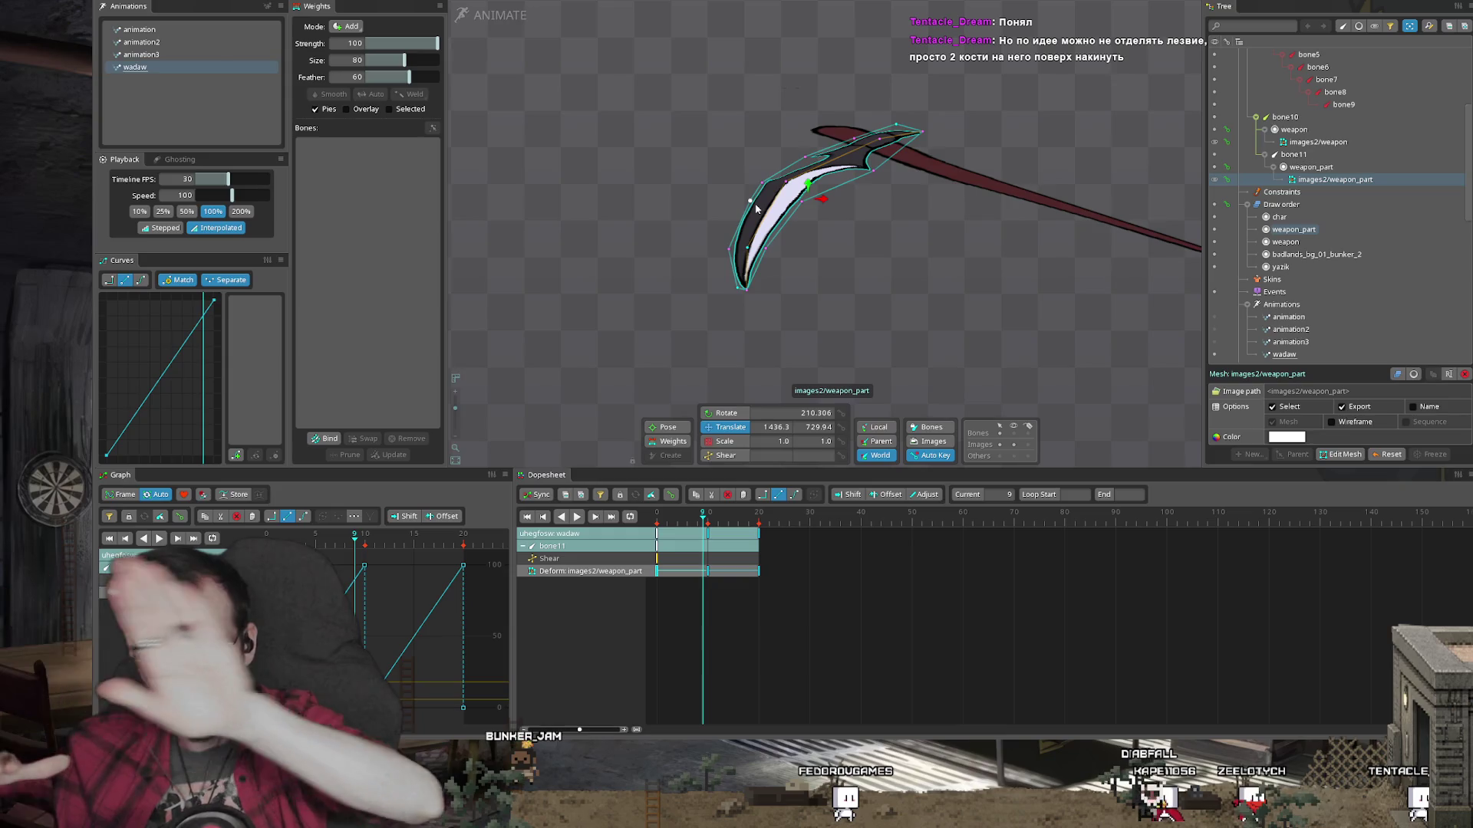
pyautogui.scroll(4, 759, 206)
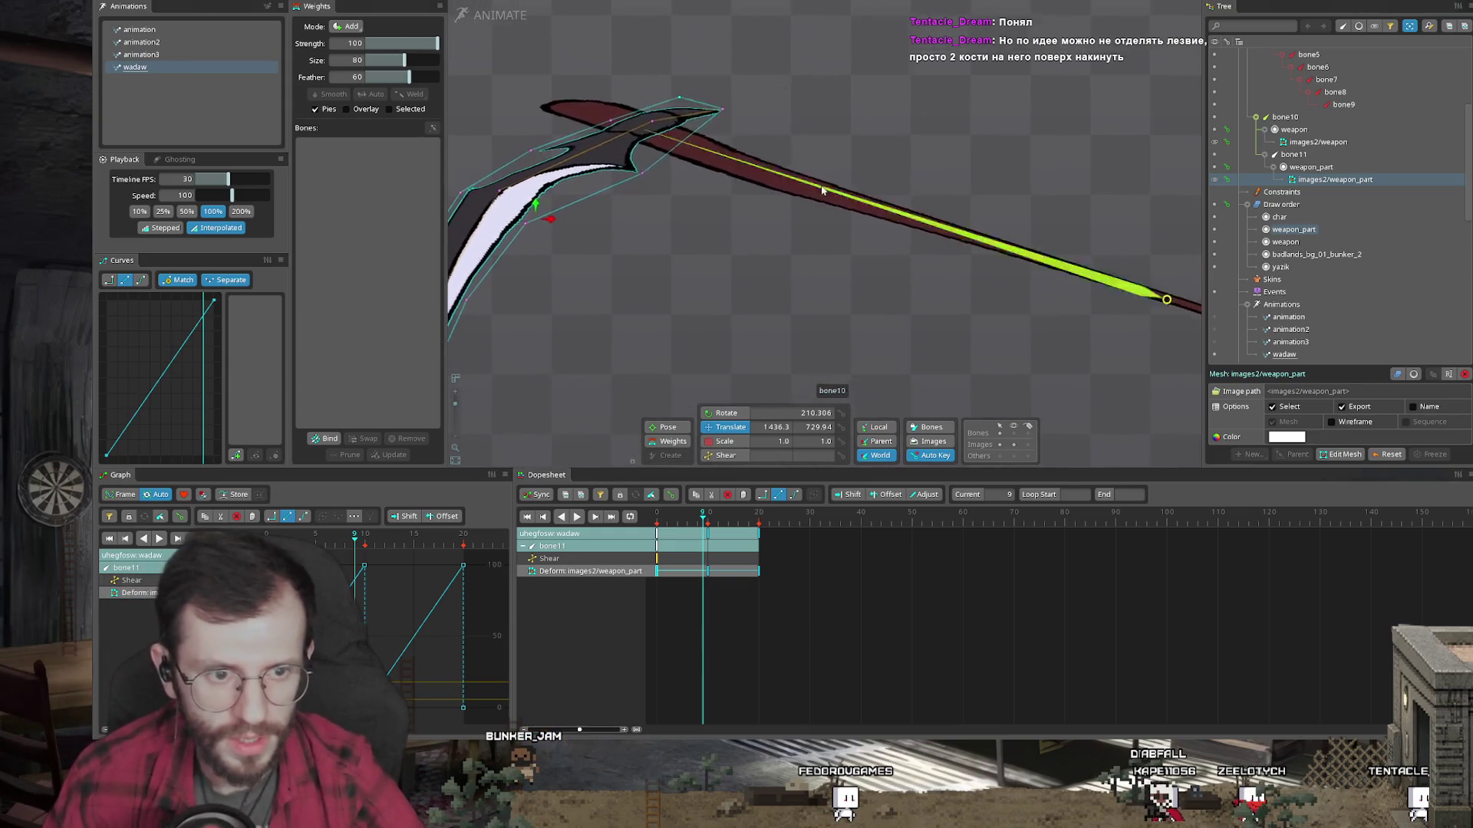
pyautogui.click(827, 192)
pyautogui.moveTo(694, 164); pyautogui.dragTo(781, 214)
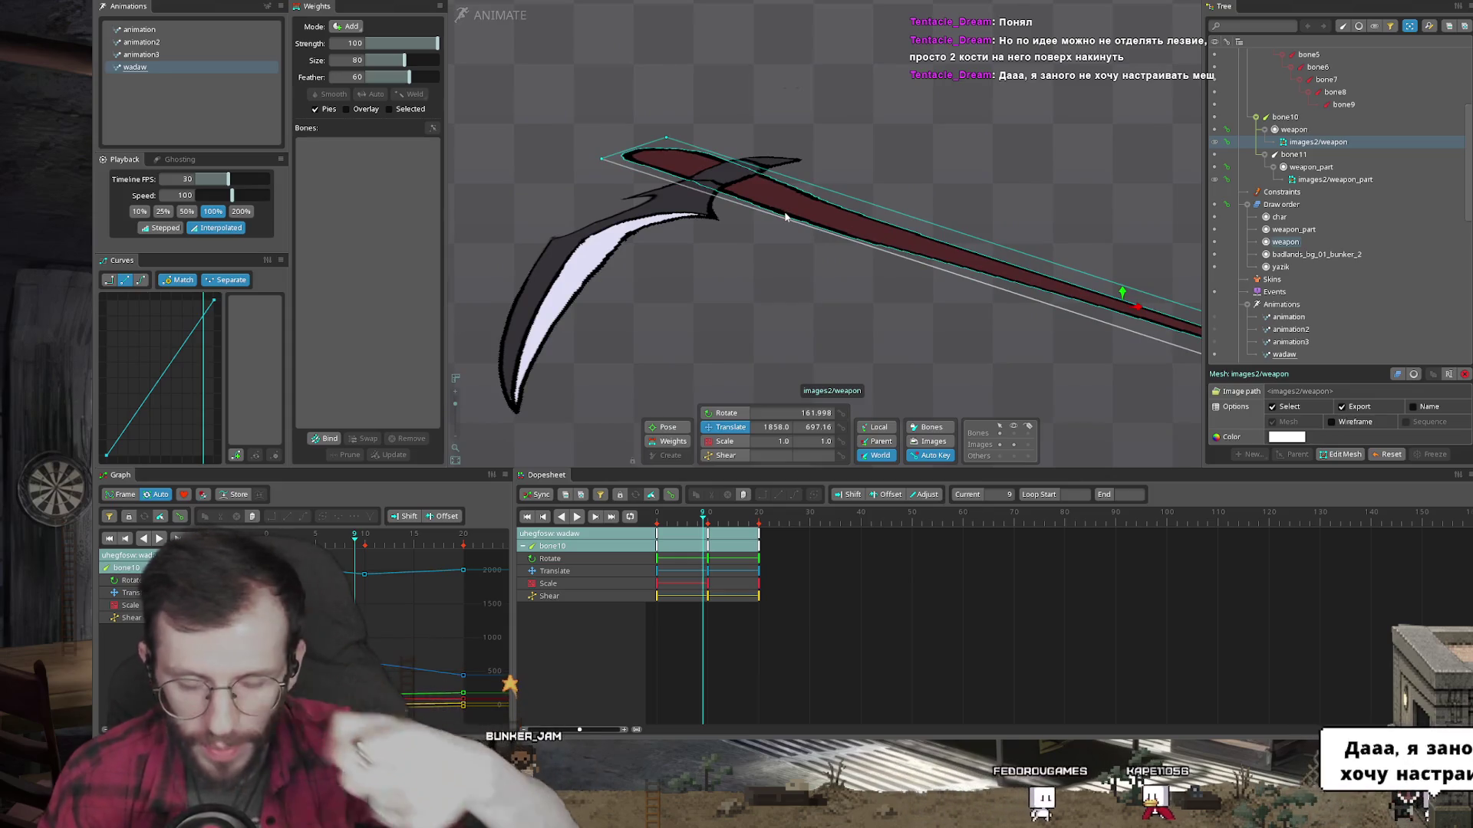
pyautogui.scroll(-2, 879, 289)
pyautogui.press('b')
pyautogui.moveTo(878, 289); pyautogui.dragTo(894, 201)
pyautogui.press('v')
# Step: Preview the swing from frame 9 to 14, then edit the blade mesh in setup mode
pyautogui.scroll(-3, 894, 207)
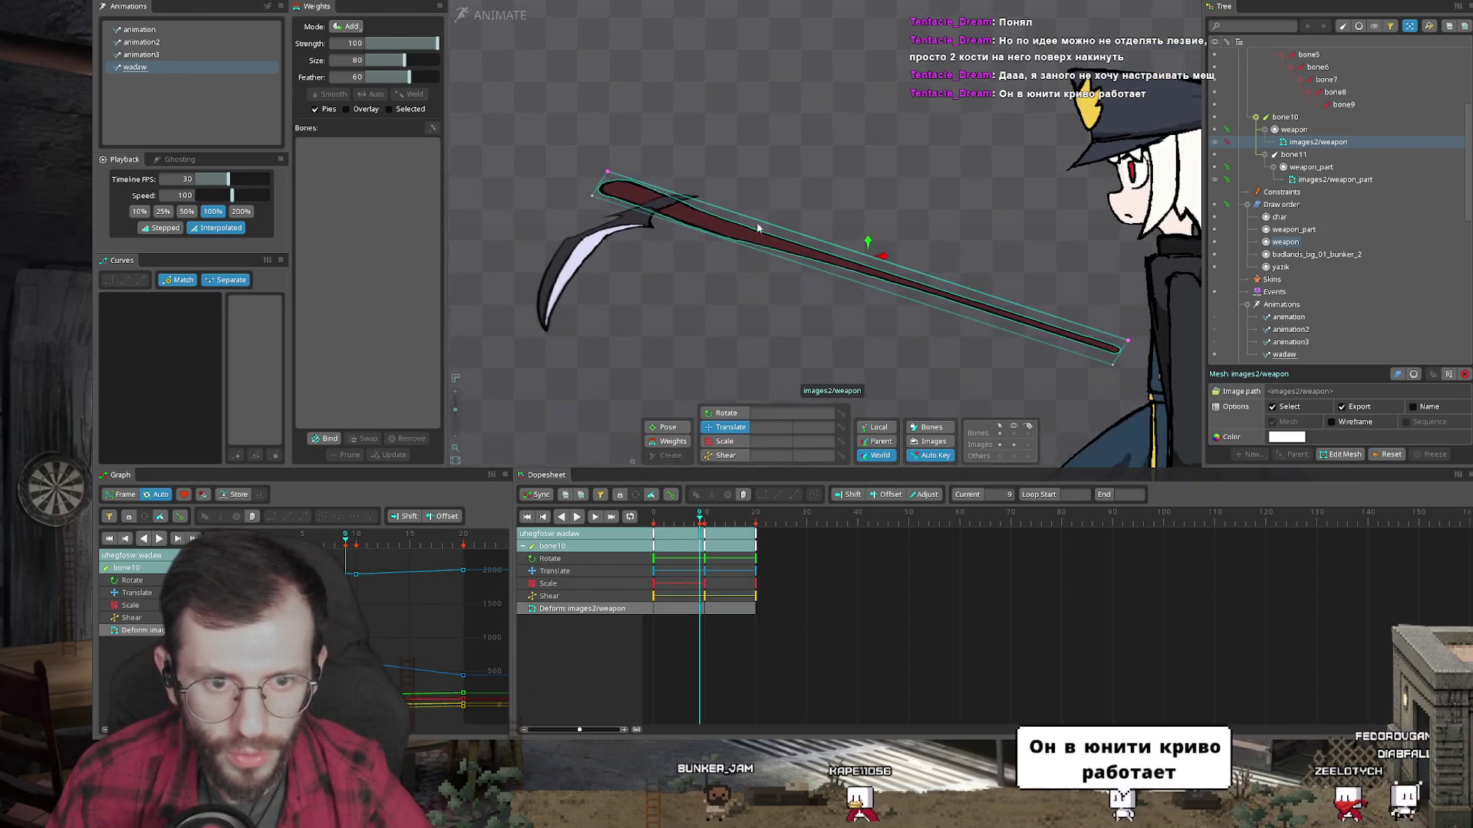
pyautogui.click(636, 244)
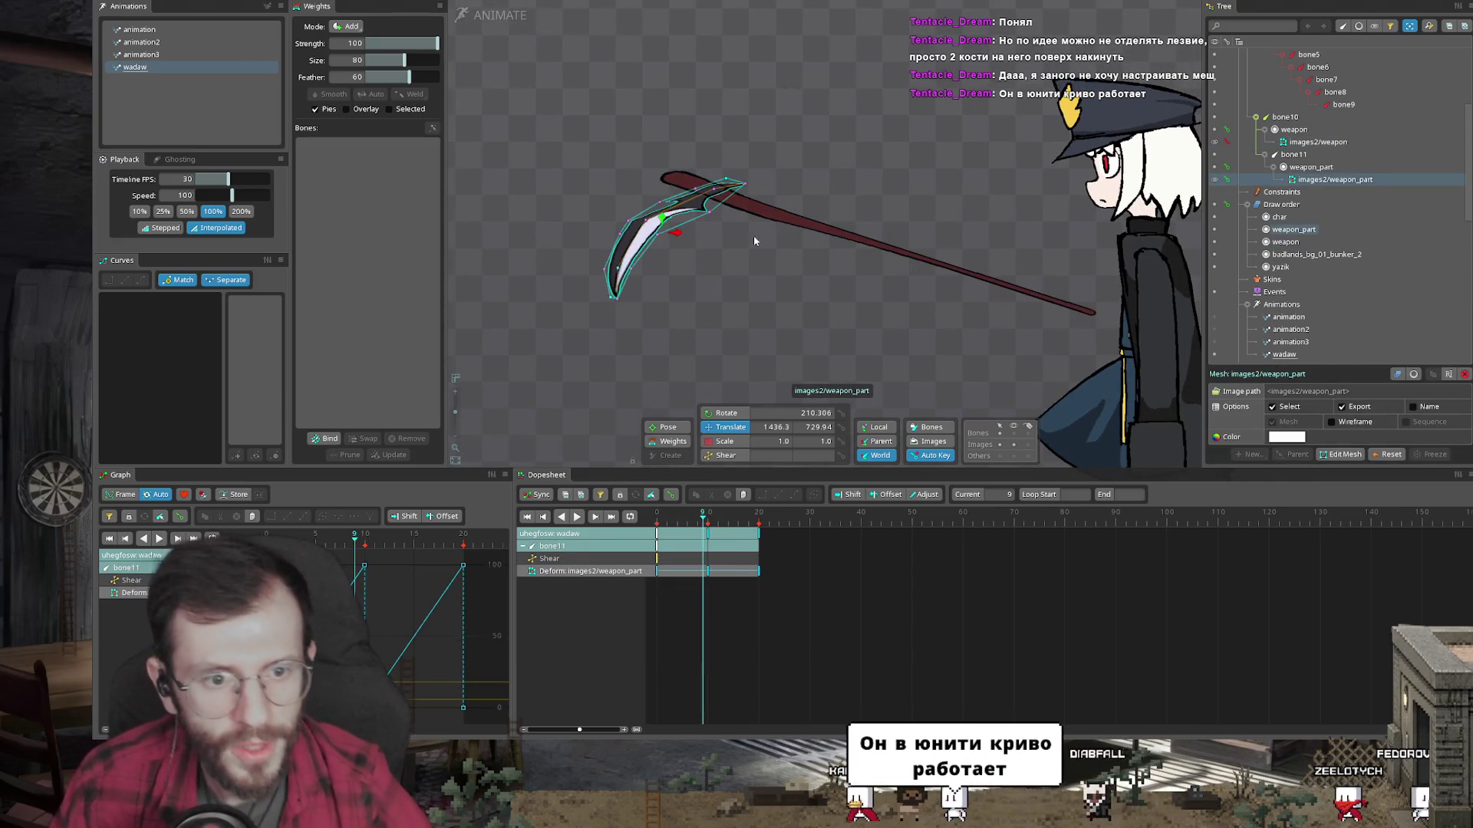
pyautogui.click(806, 222)
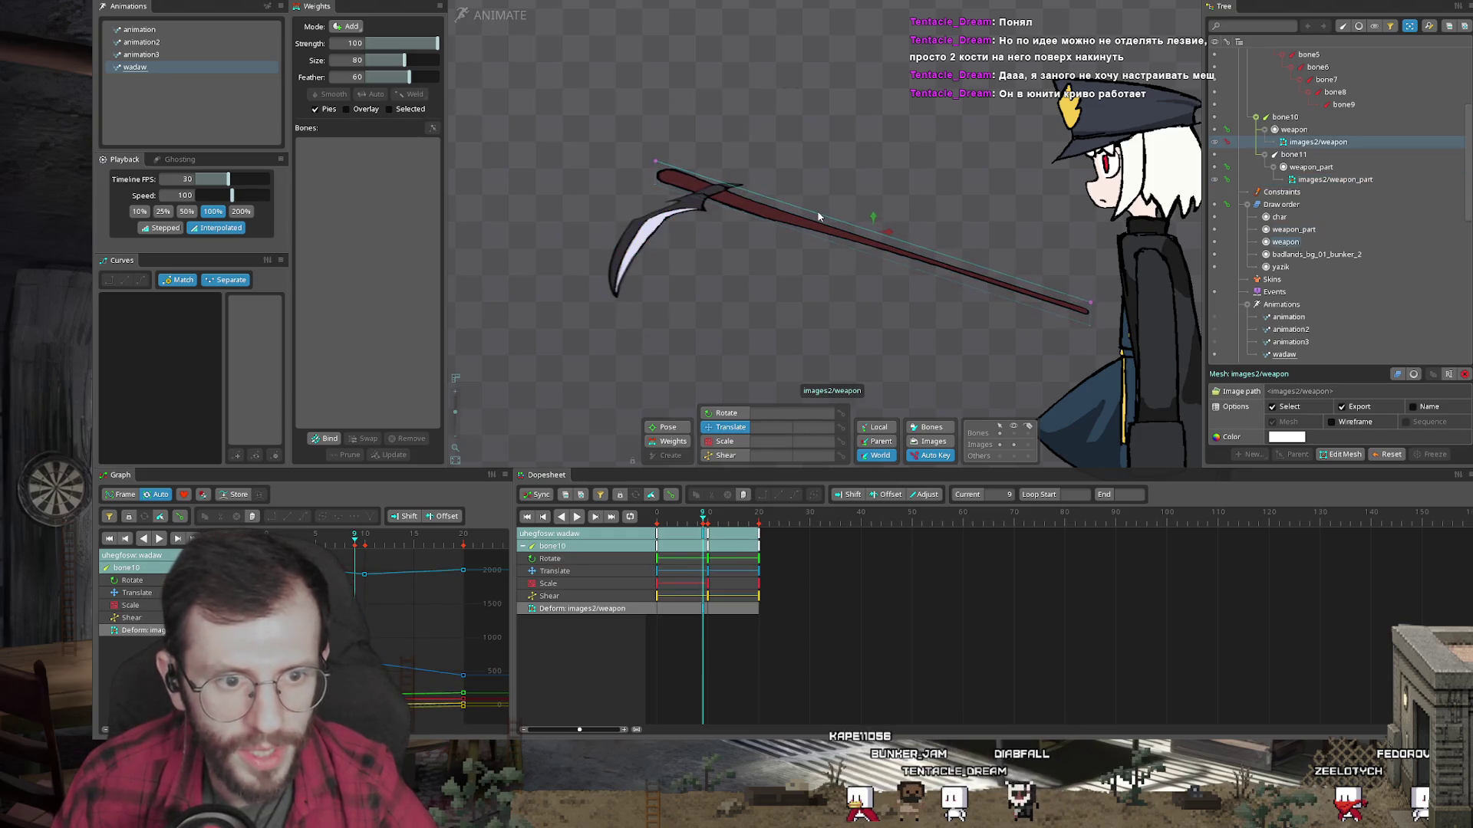
pyautogui.click(662, 268)
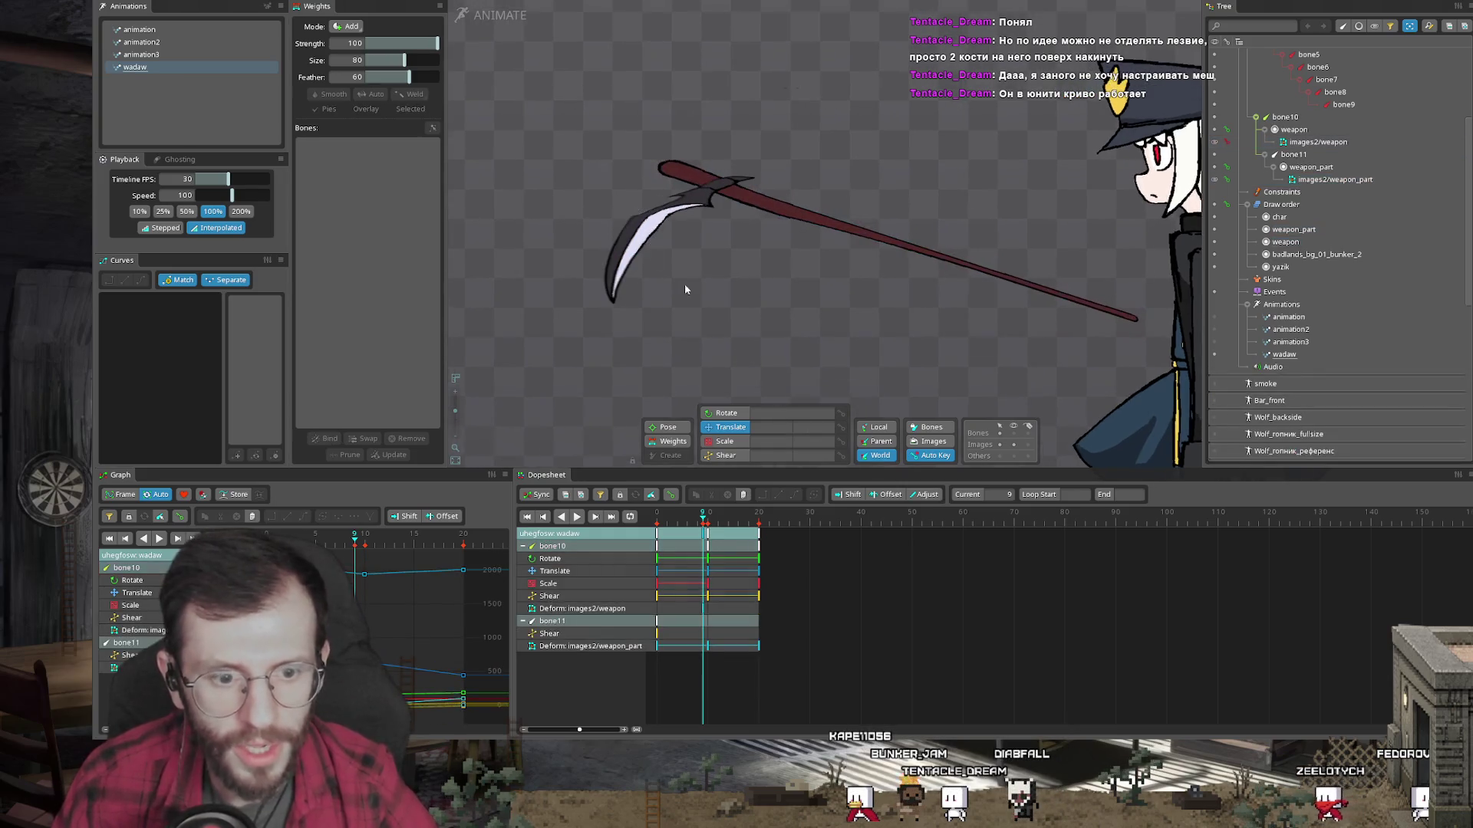
pyautogui.moveTo(672, 523)
pyautogui.mouseDown()
pyautogui.moveTo(660, 522)
pyautogui.moveTo(743, 520)
pyautogui.moveTo(613, 518)
pyautogui.moveTo(707, 521)
pyautogui.mouseUp()
pyautogui.scroll(-3, 836, 253)
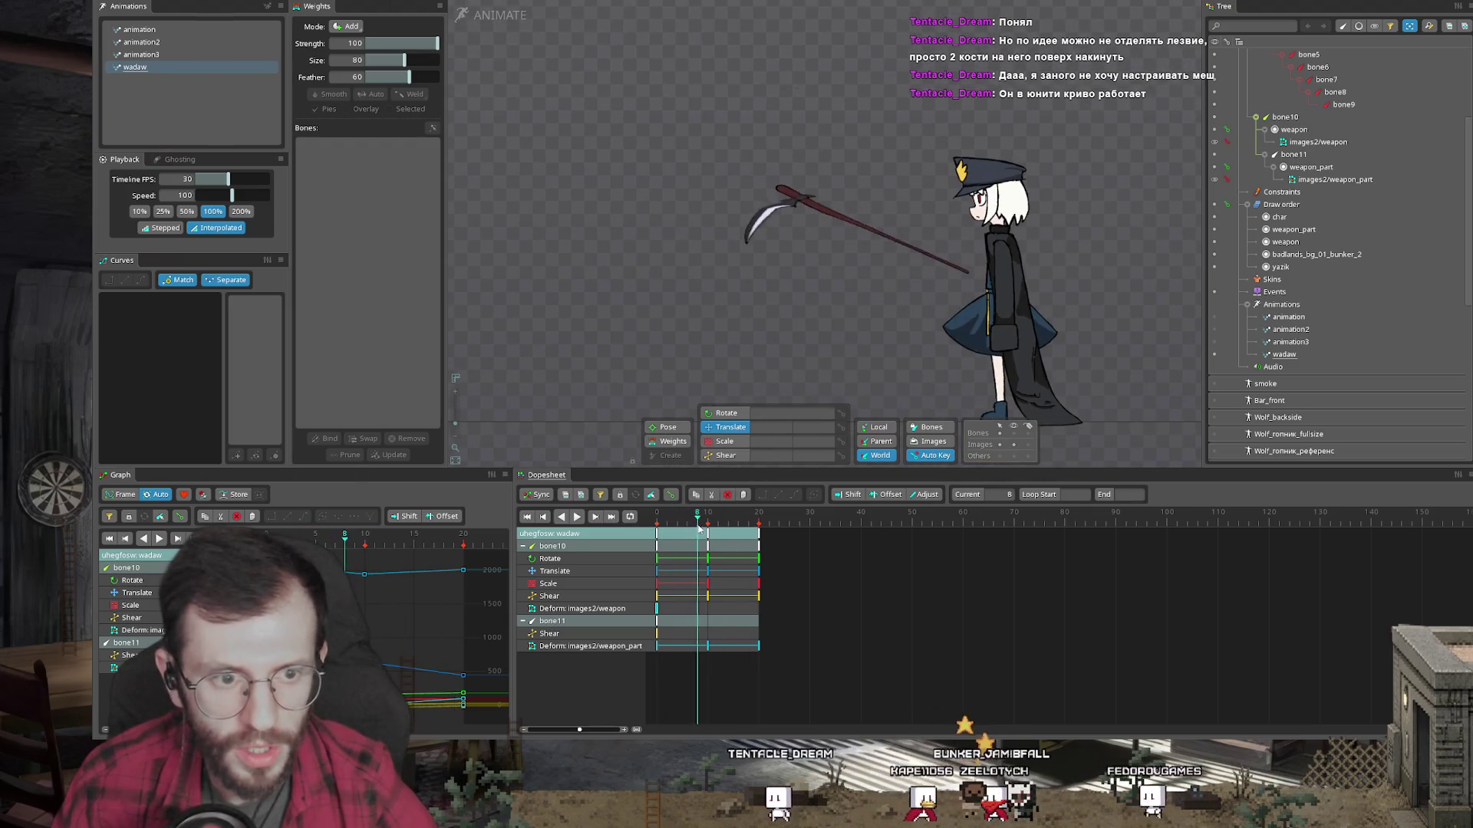
pyautogui.scroll(5, 745, 220)
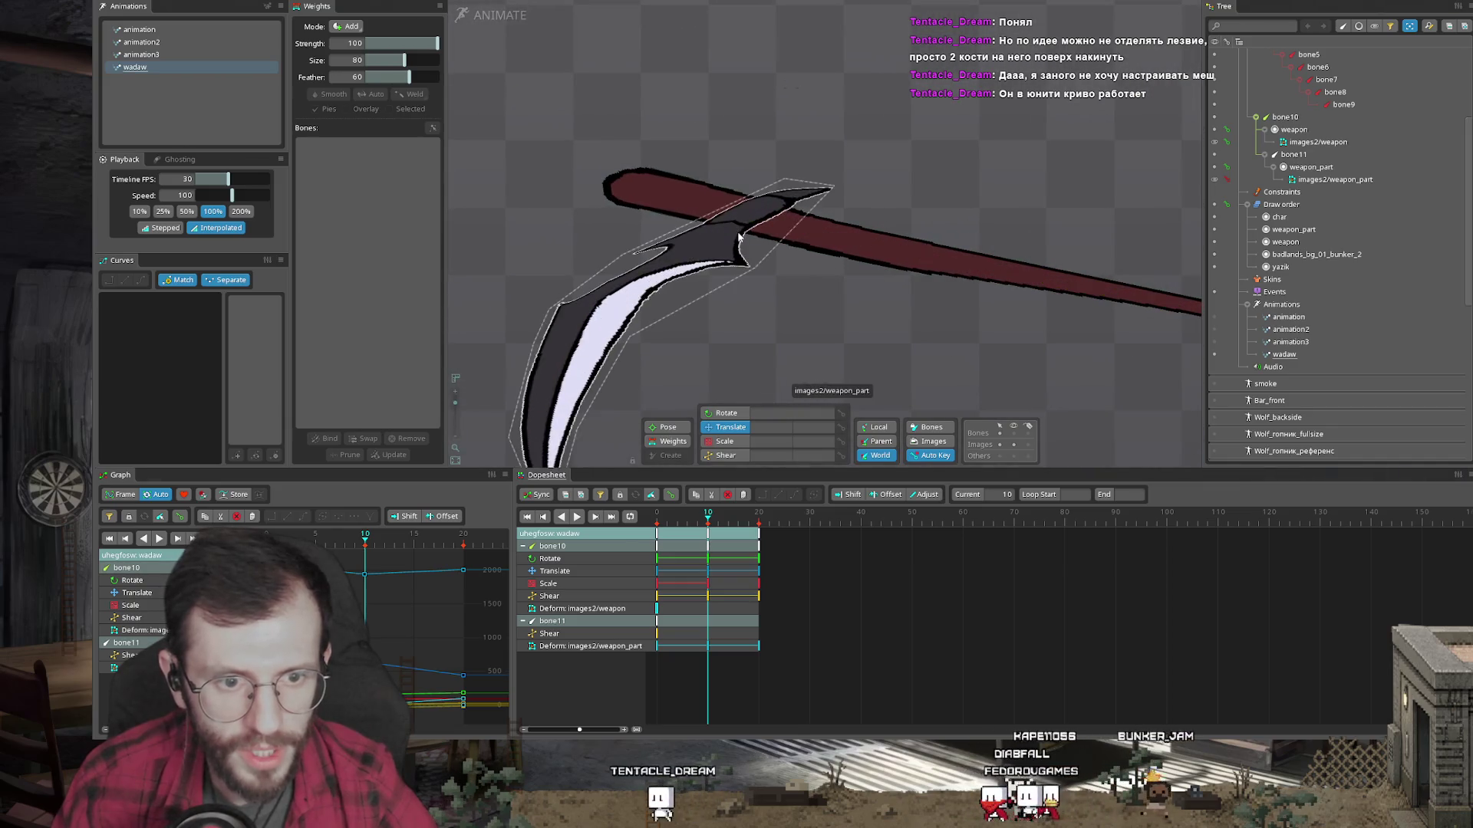
pyautogui.click(1335, 179)
pyautogui.click(1338, 727)
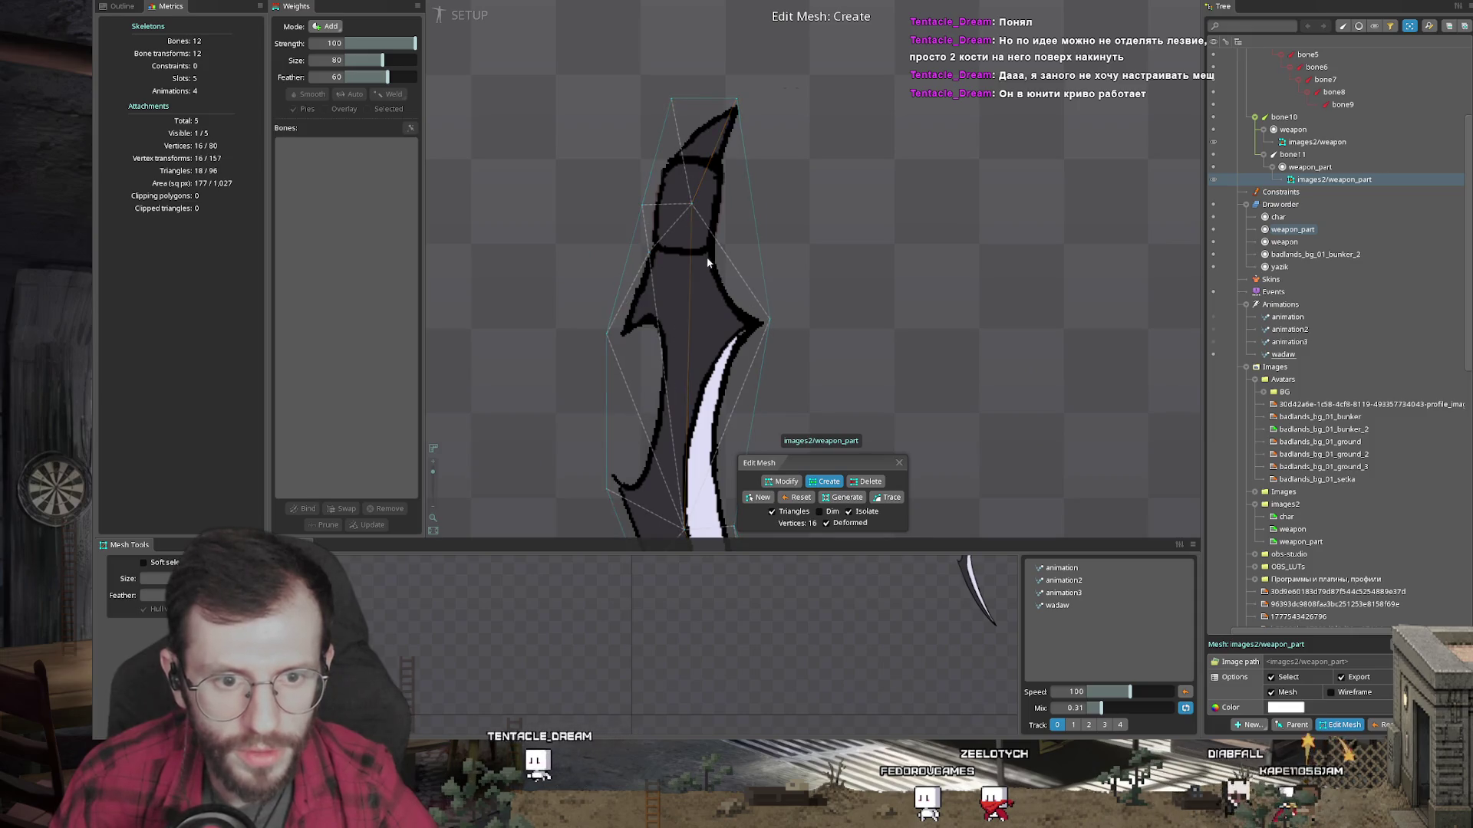
# Step: Add two vertices near the top of the blade mesh and resume animating
pyautogui.click(692, 251)
pyautogui.click(718, 190)
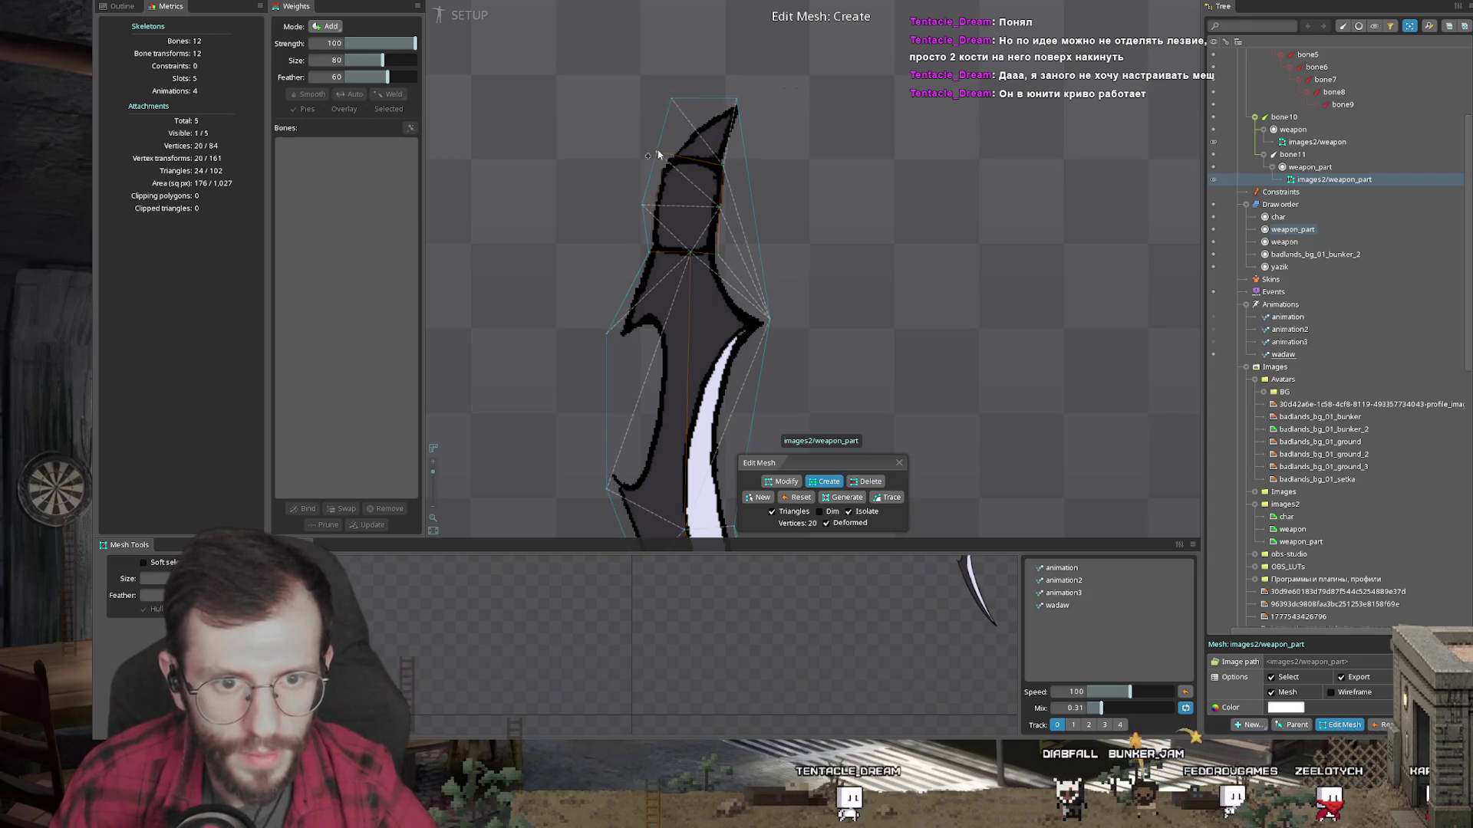
pyautogui.press('Tab')
pyautogui.scroll(3, 802, 284)
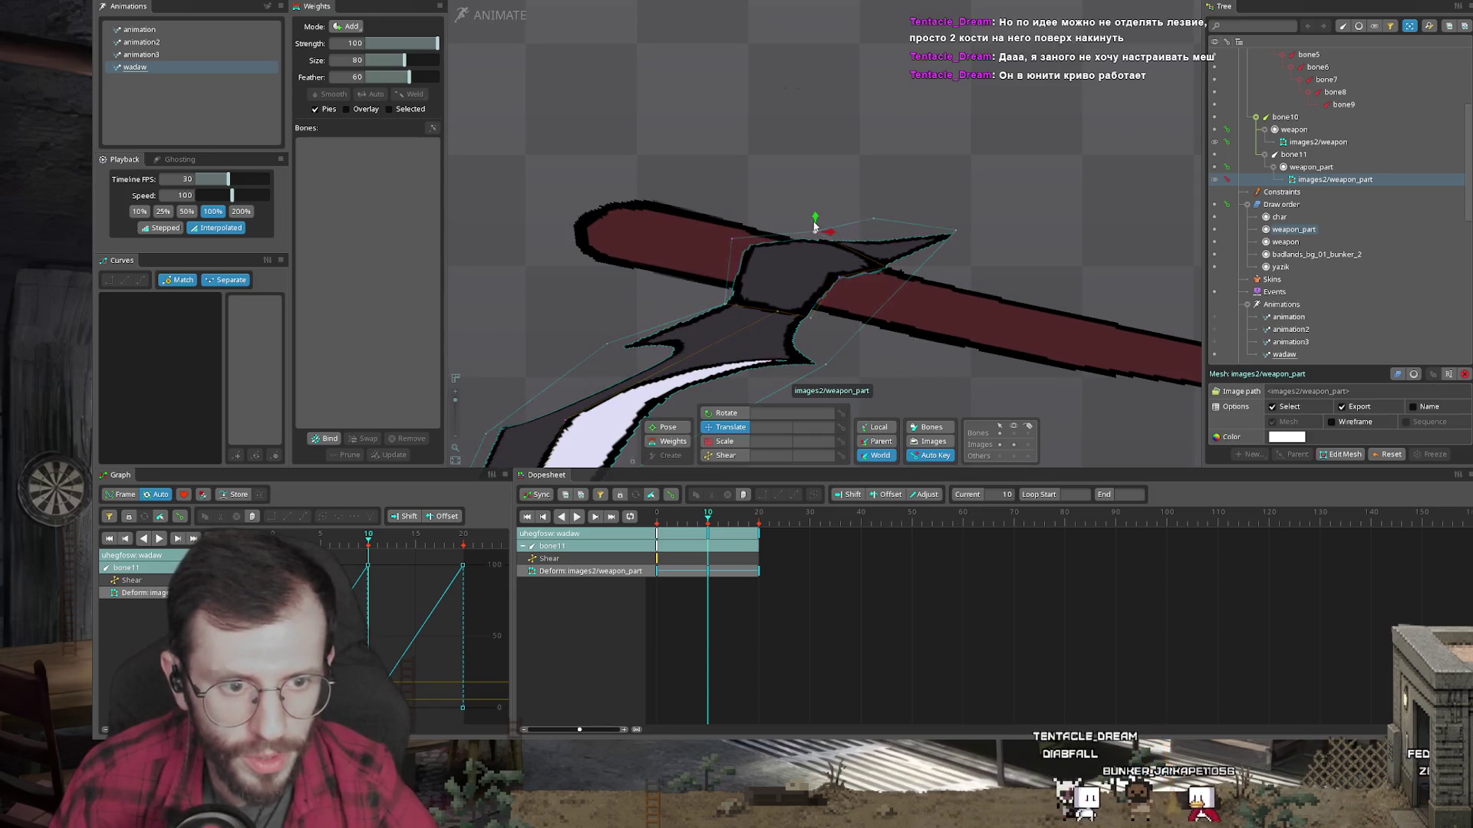
# Step: At frame 4, slide the blade piece down along the handle, then scrub back to frame 1
pyautogui.click(888, 266)
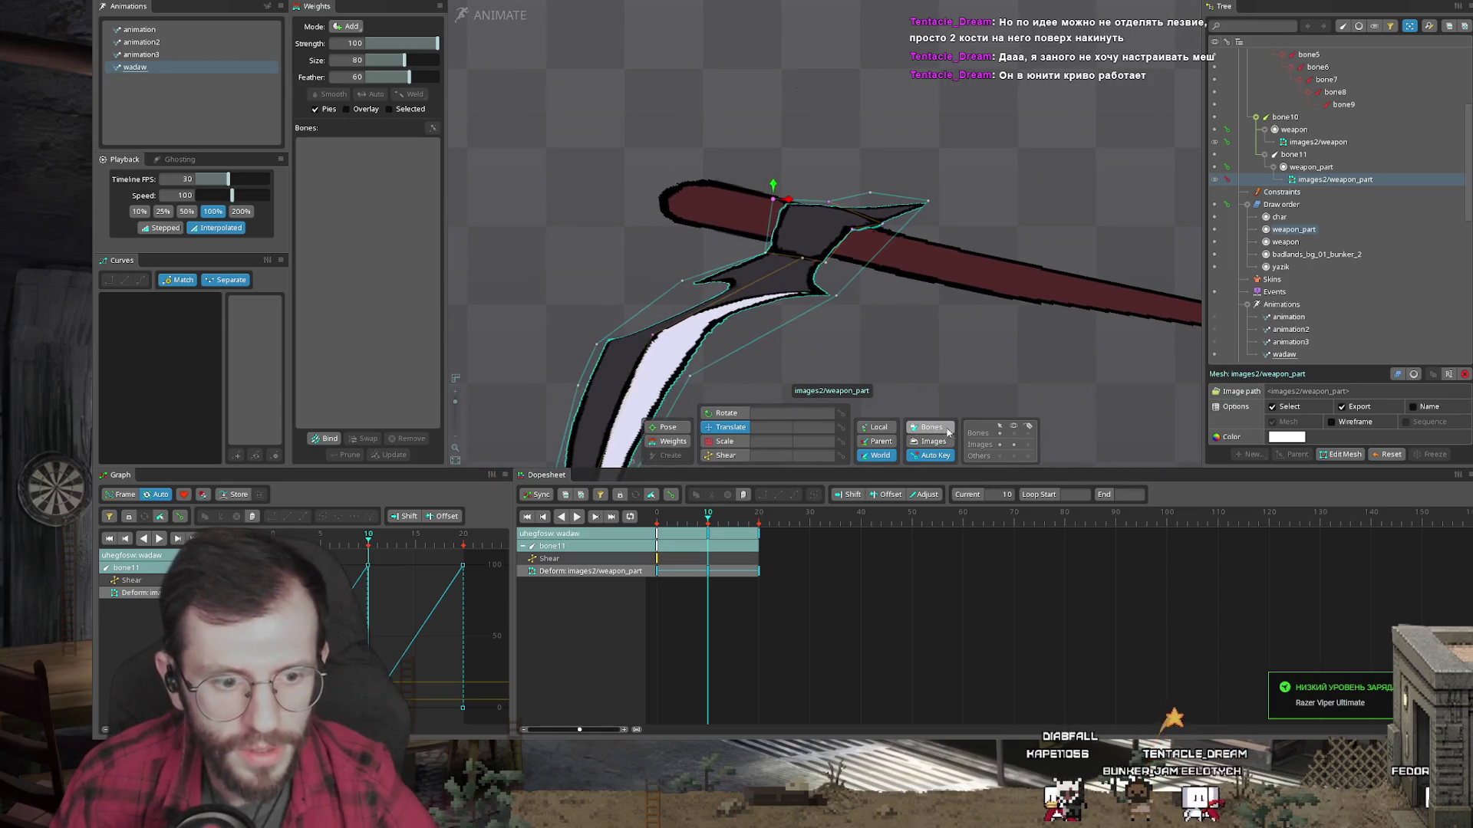
pyautogui.click(675, 519)
pyautogui.scroll(5, 834, 201)
pyautogui.moveTo(800, 217); pyautogui.dragTo(819, 189)
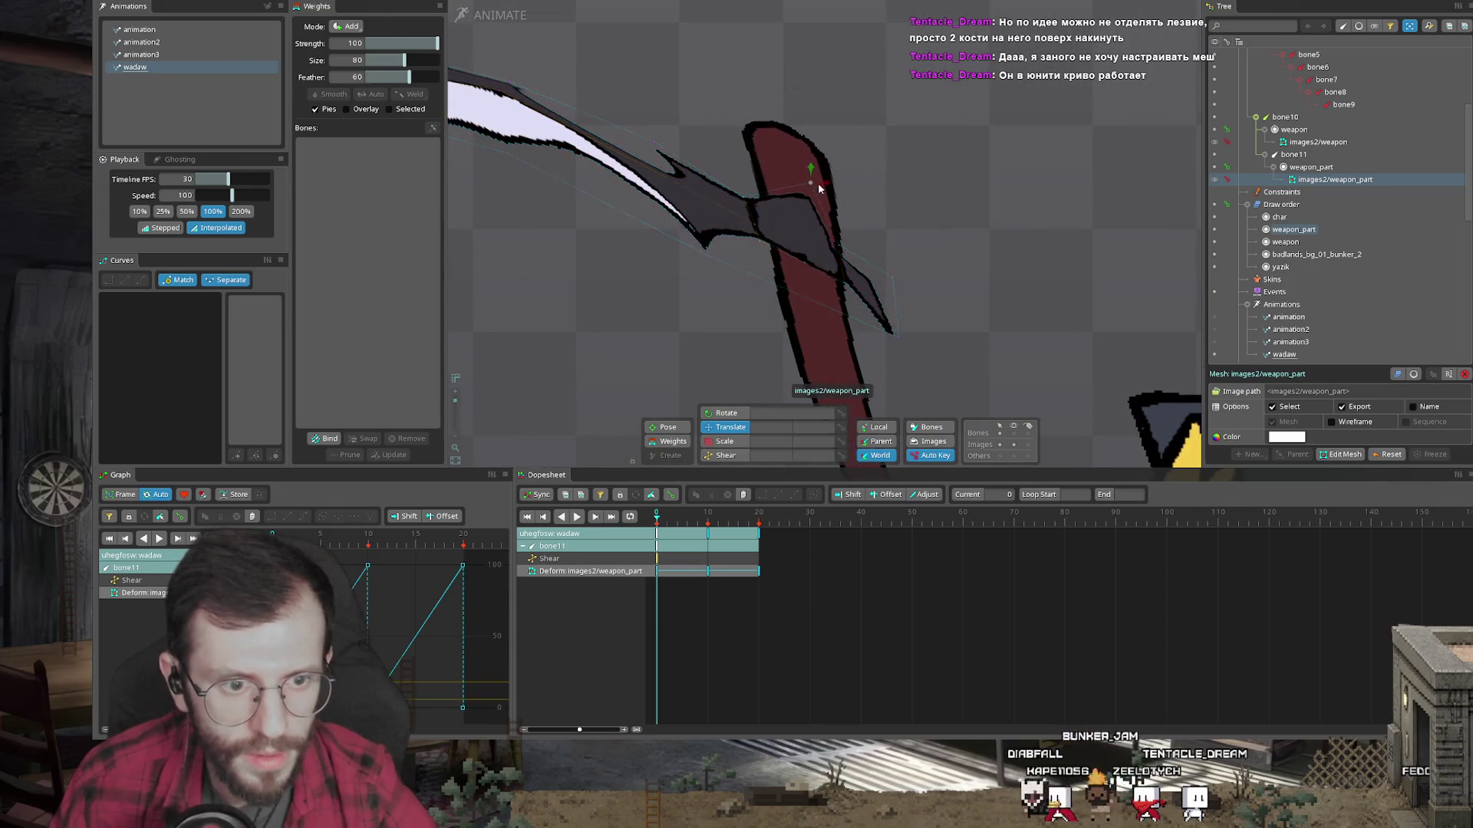
pyautogui.moveTo(805, 264); pyautogui.dragTo(853, 284)
pyautogui.scroll(-5, 854, 283)
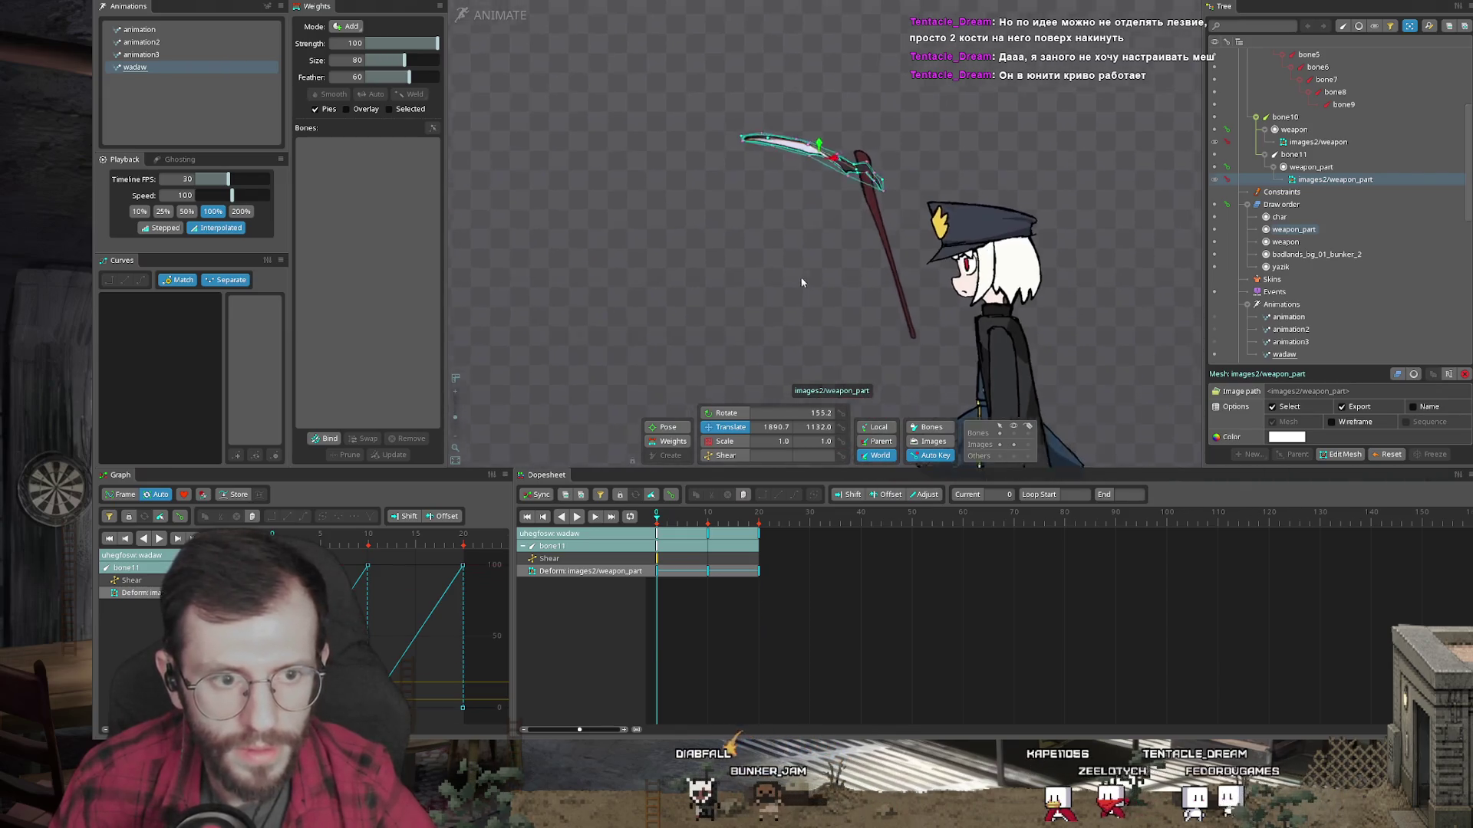
pyautogui.click(815, 333)
pyautogui.moveTo(657, 521)
pyautogui.mouseDown()
pyautogui.moveTo(724, 521)
pyautogui.moveTo(643, 525)
pyautogui.mouseUp()
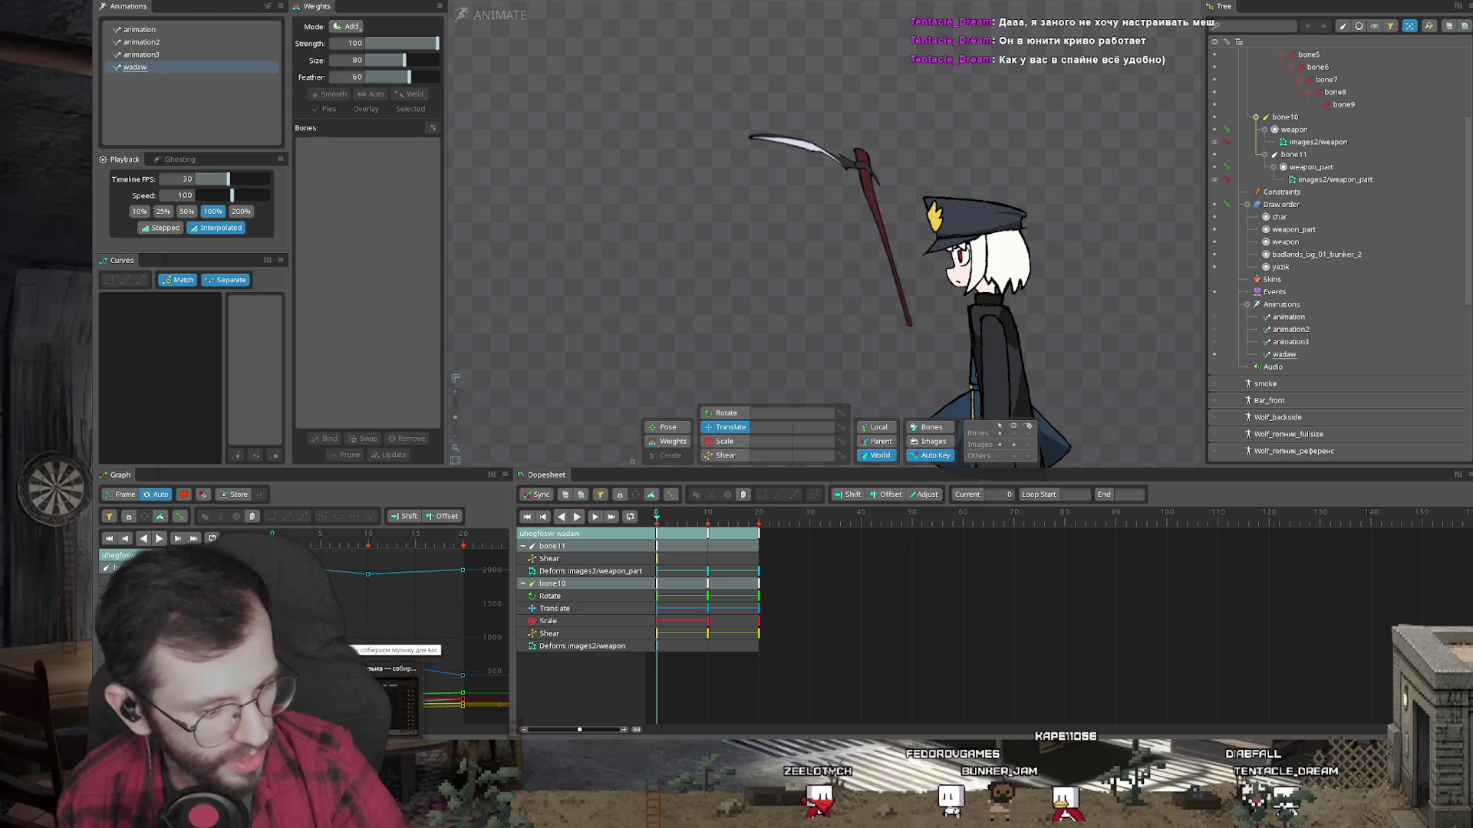
# Step: Maximize Yandex Music and play St. James Infirmary from the liked tracks
pyautogui.click(391, 694)
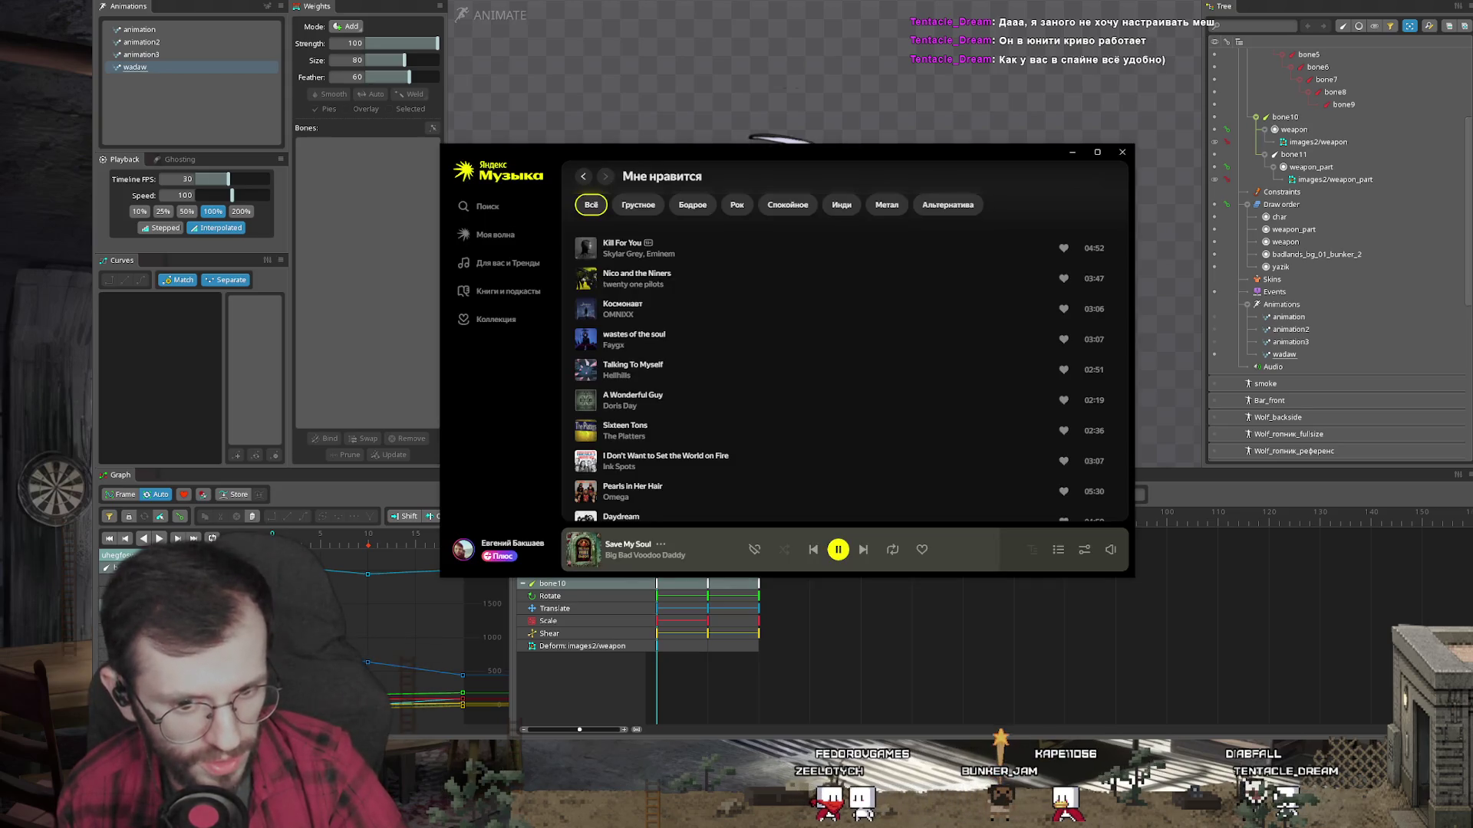
pyautogui.click(685, 564)
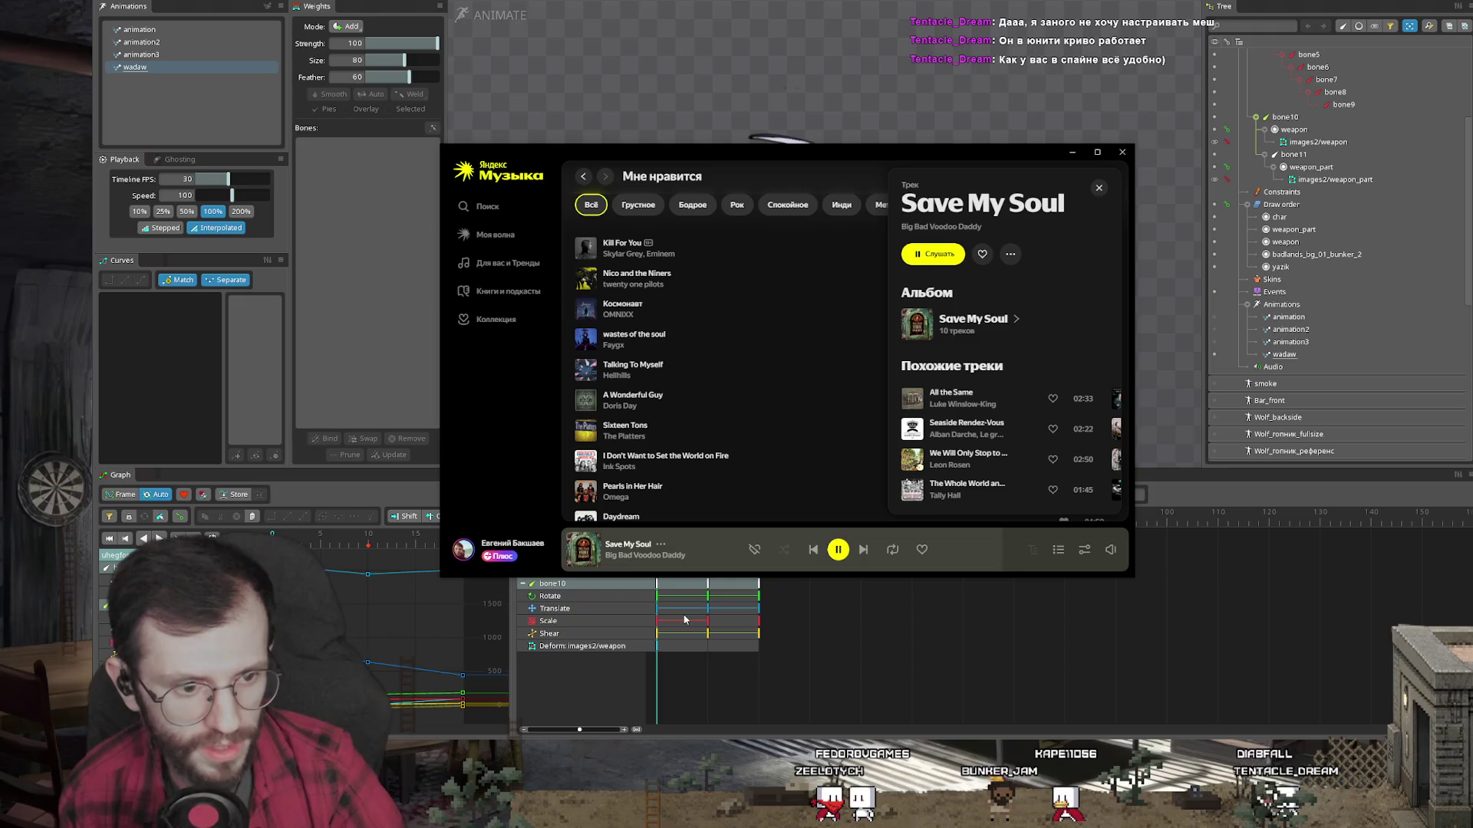
pyautogui.click(1097, 152)
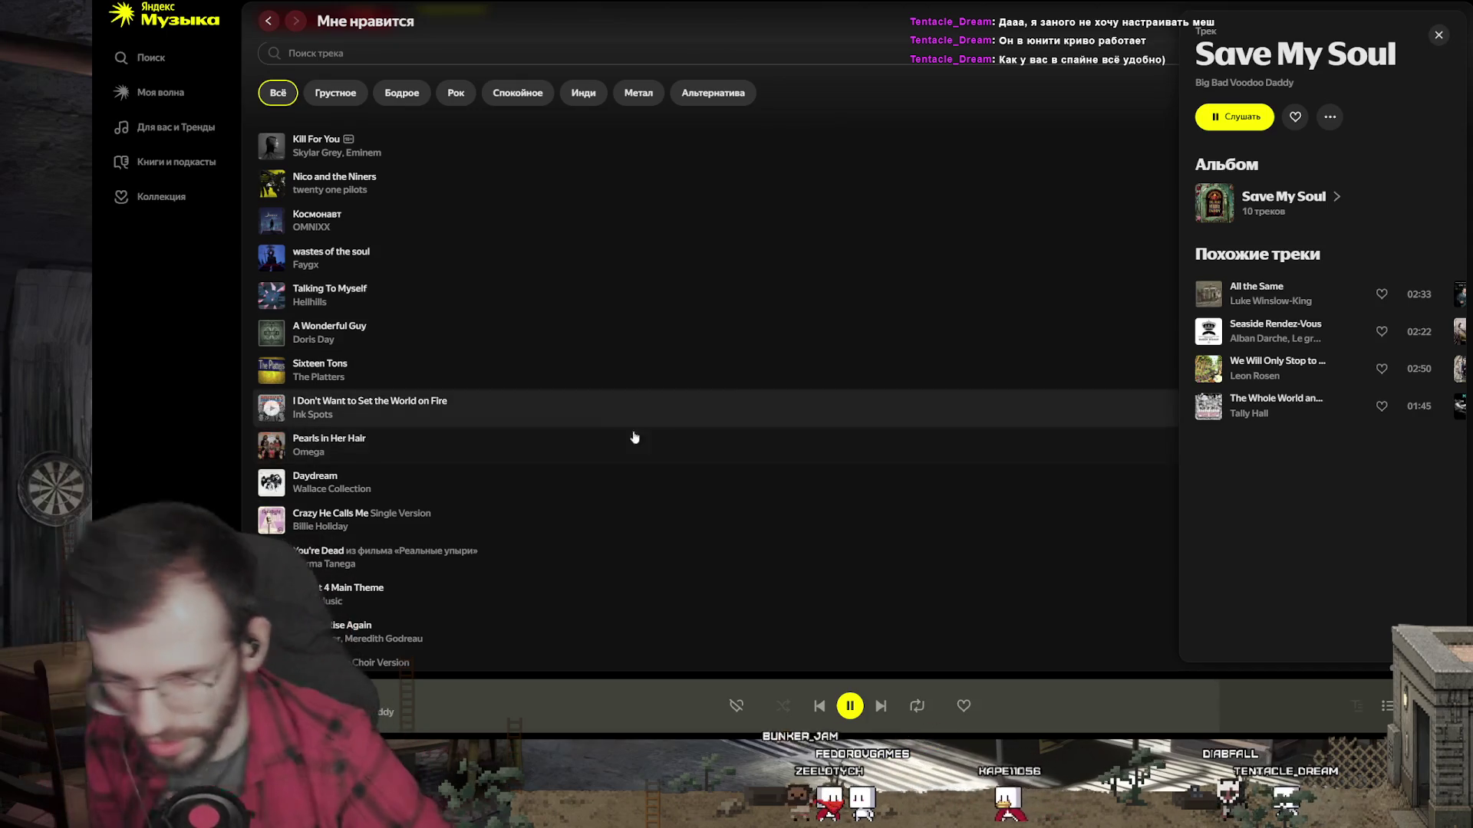
pyautogui.scroll(-10, 485, 437)
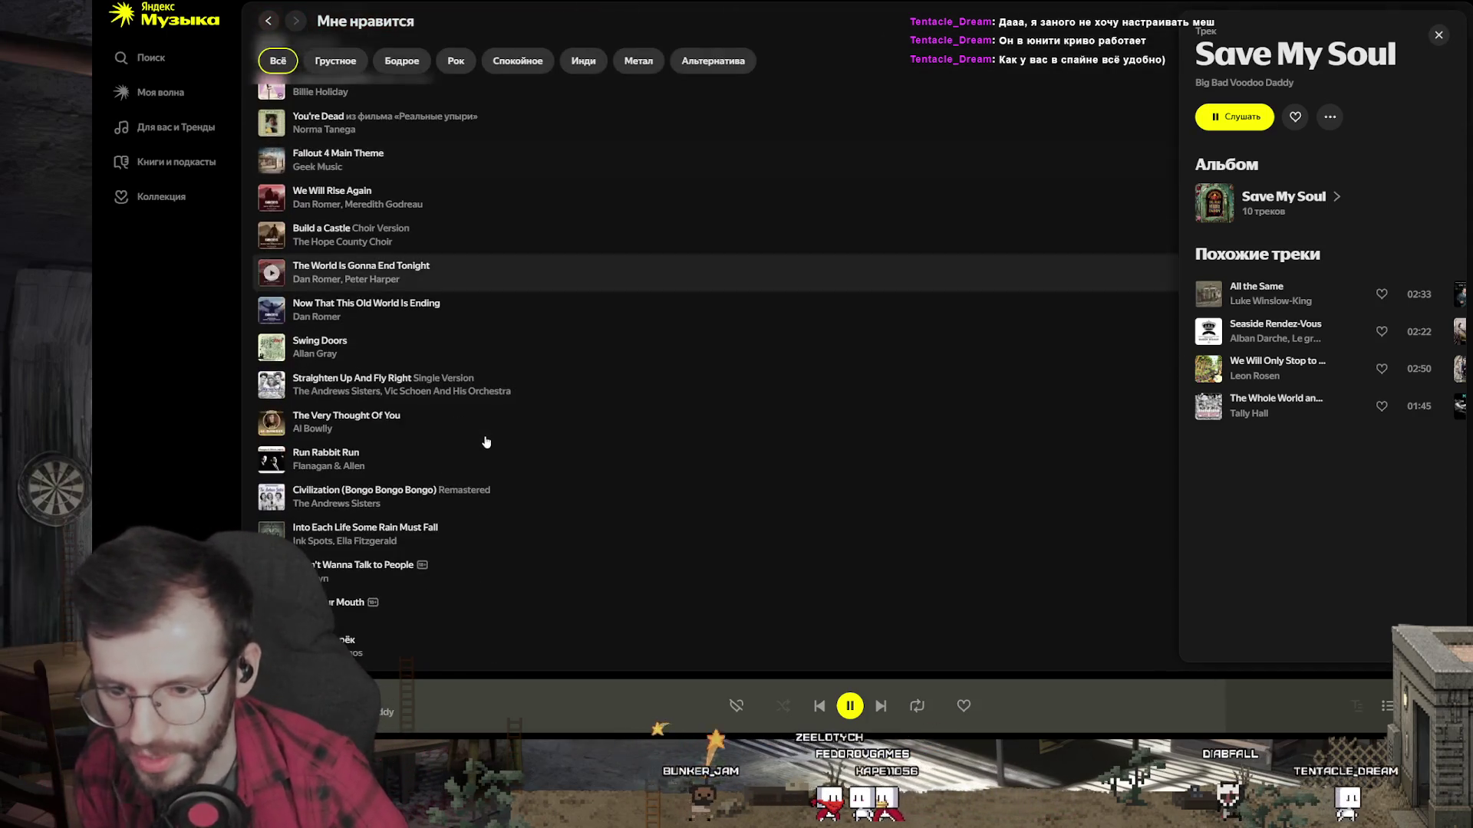
pyautogui.scroll(-6, 485, 442)
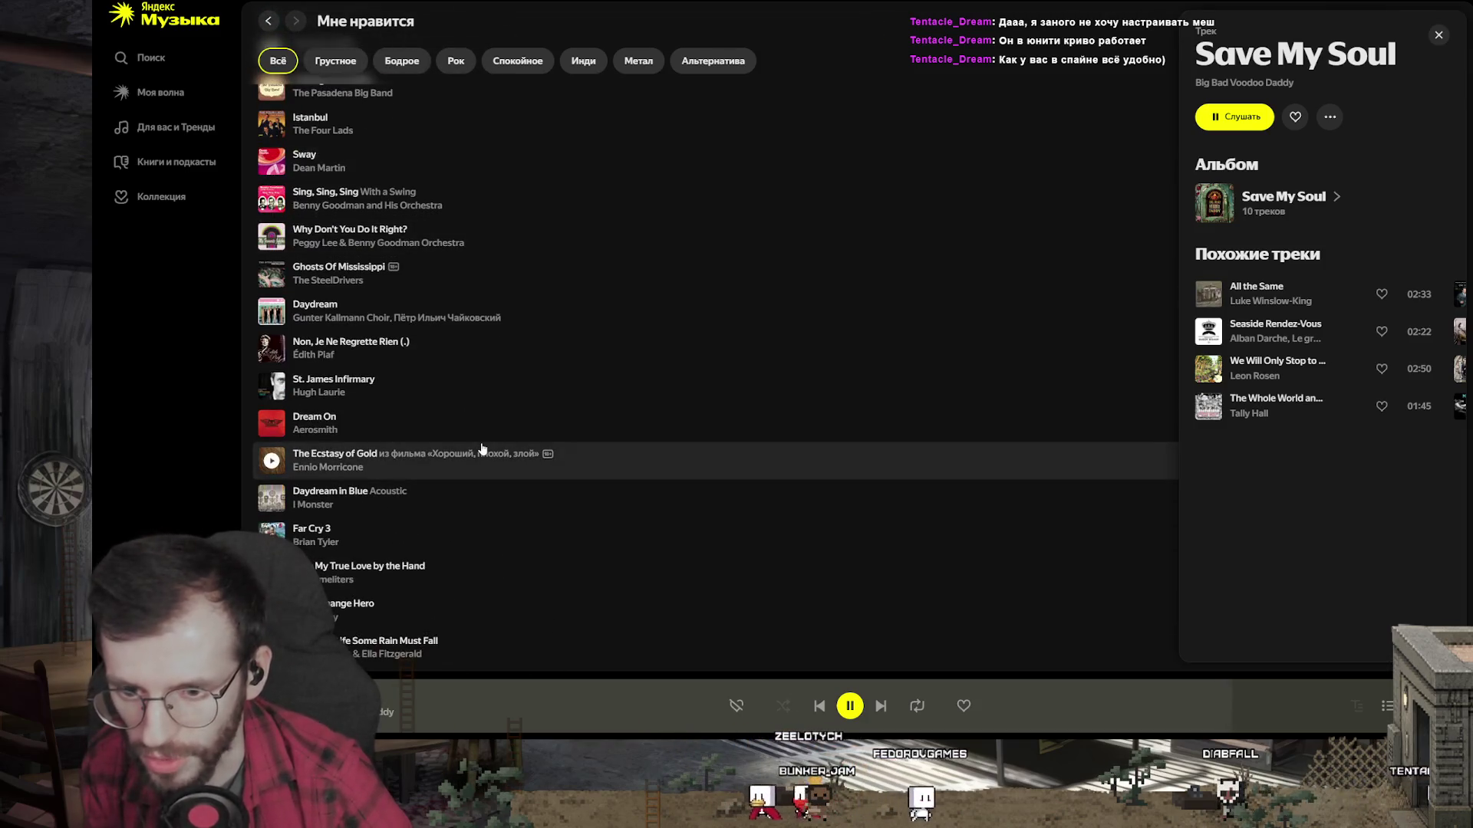
pyautogui.click(271, 387)
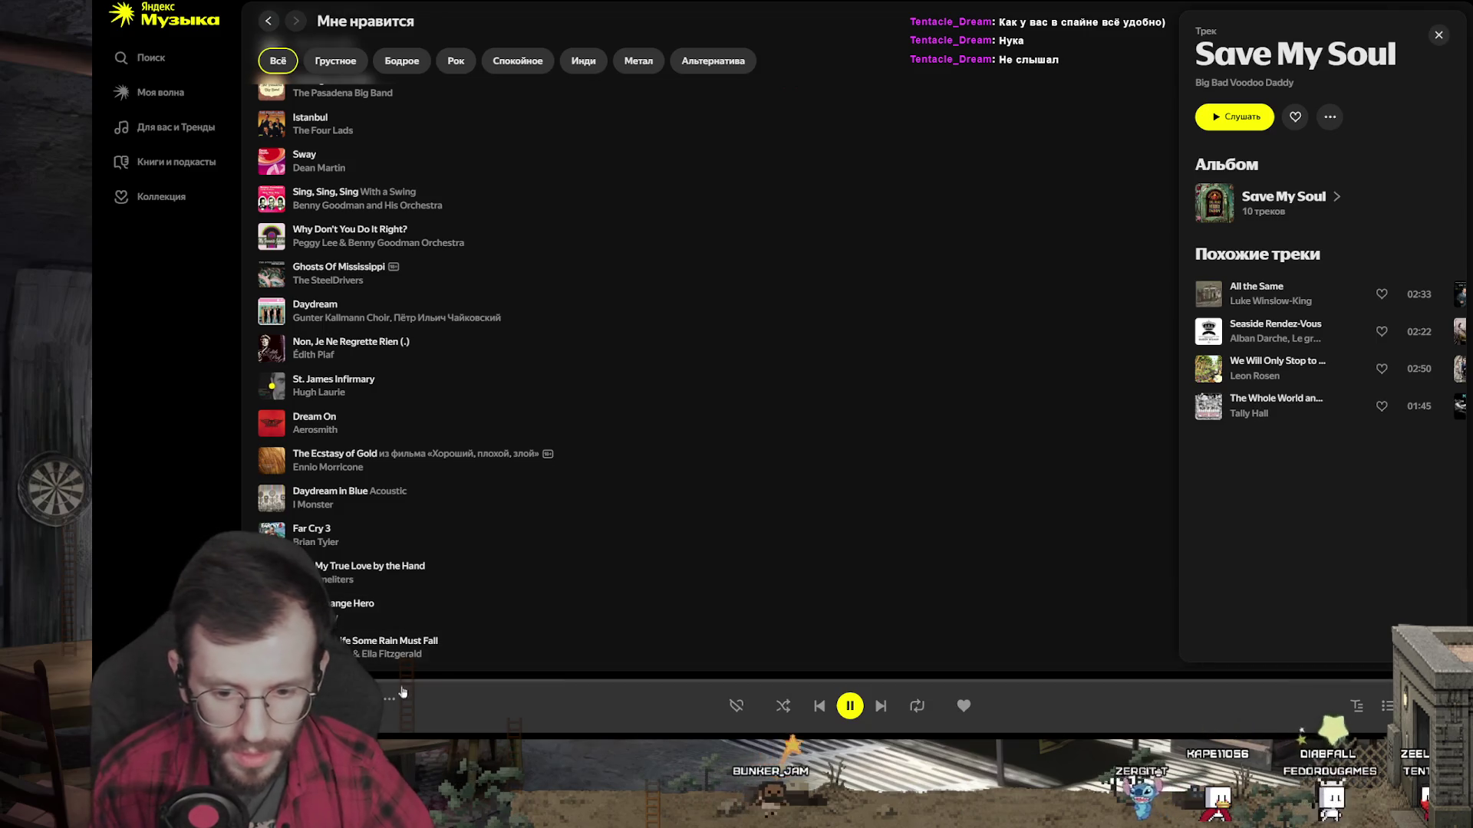
# Step: Seek St. James Infirmary forward to about 03:01
pyautogui.moveTo(395, 680); pyautogui.dragTo(599, 685)
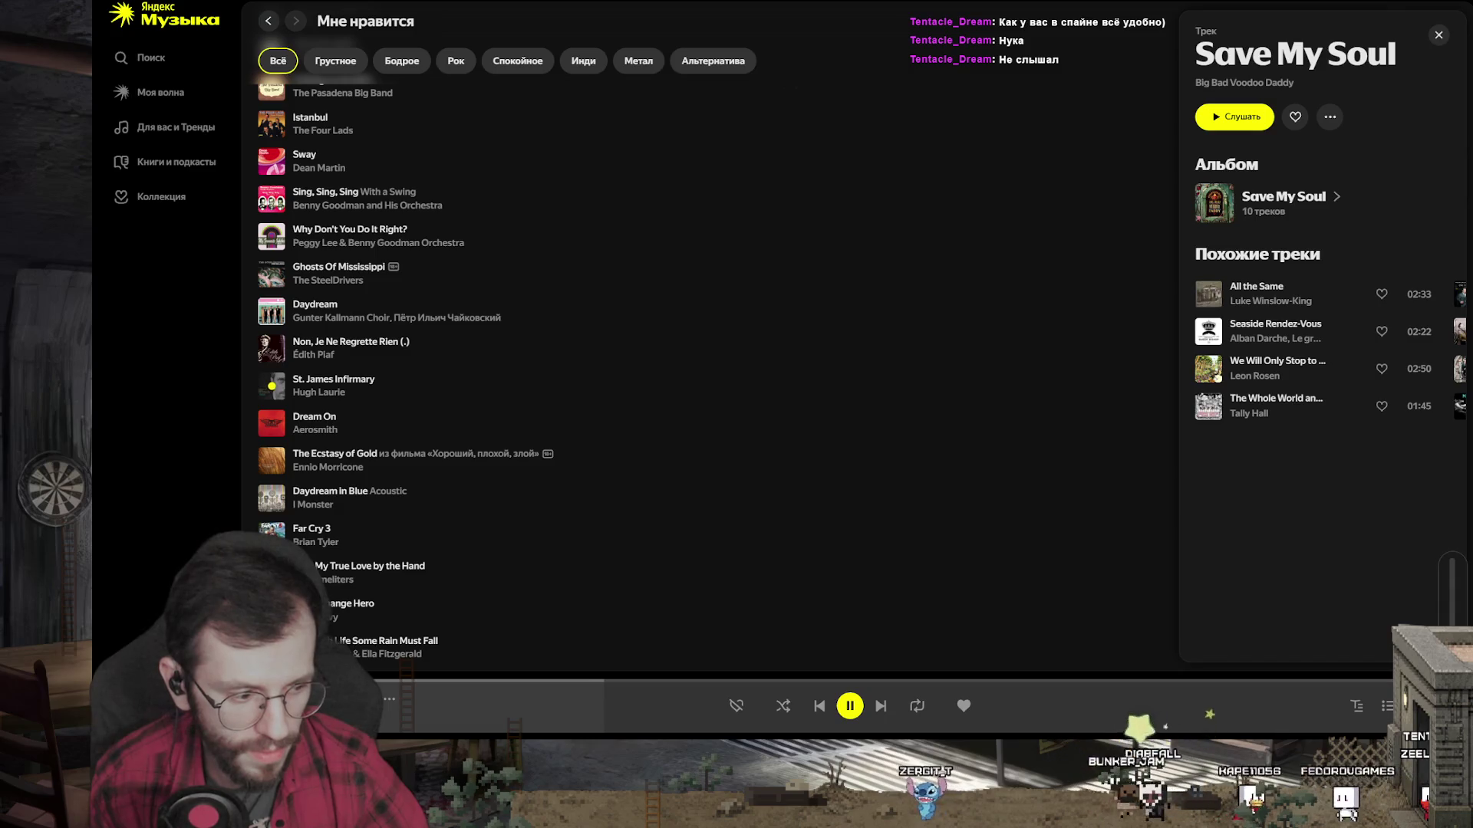
pyautogui.click(711, 683)
pyautogui.click(836, 683)
pyautogui.press('Right')
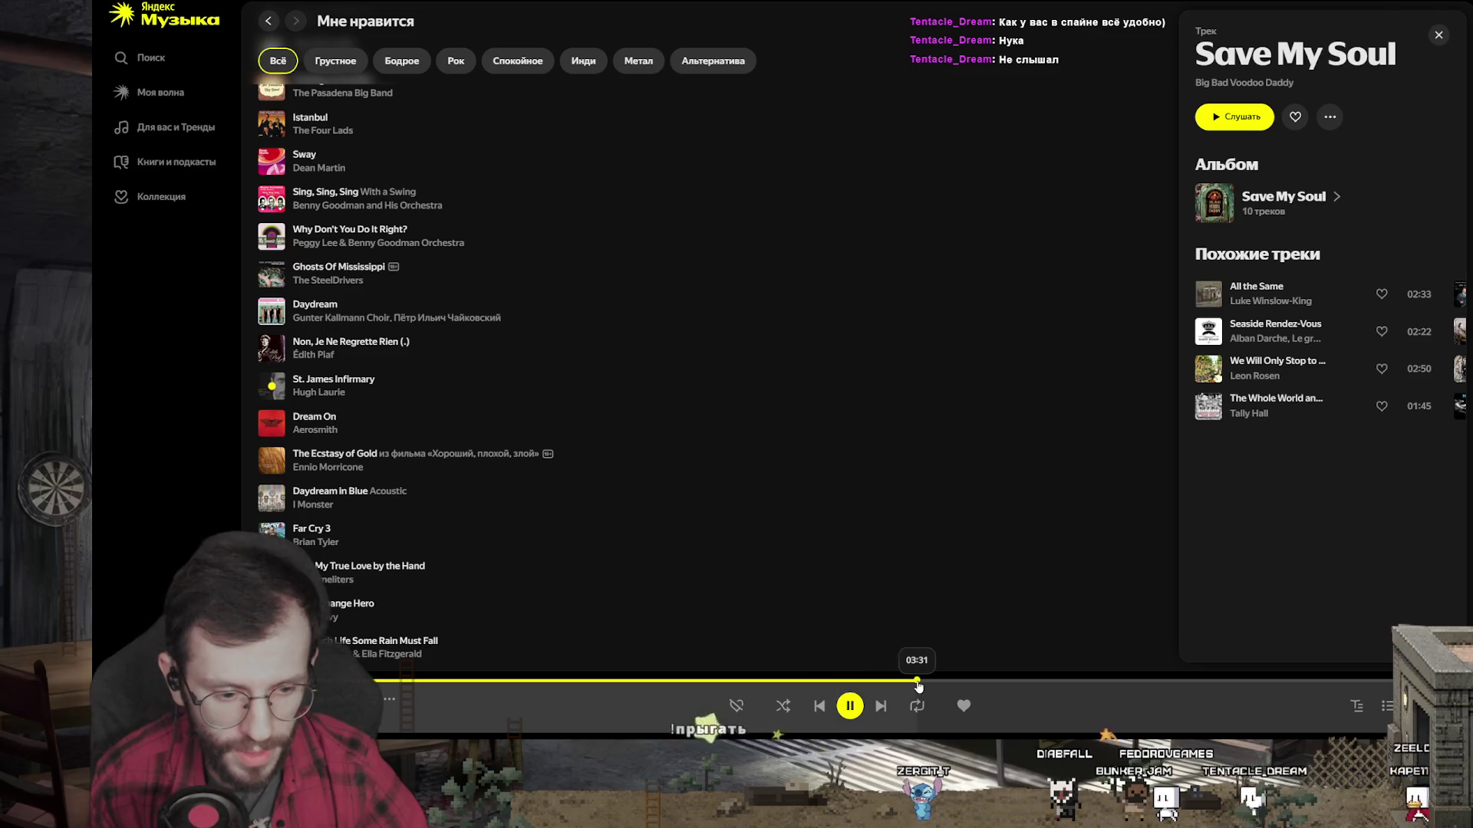
pyautogui.click(822, 683)
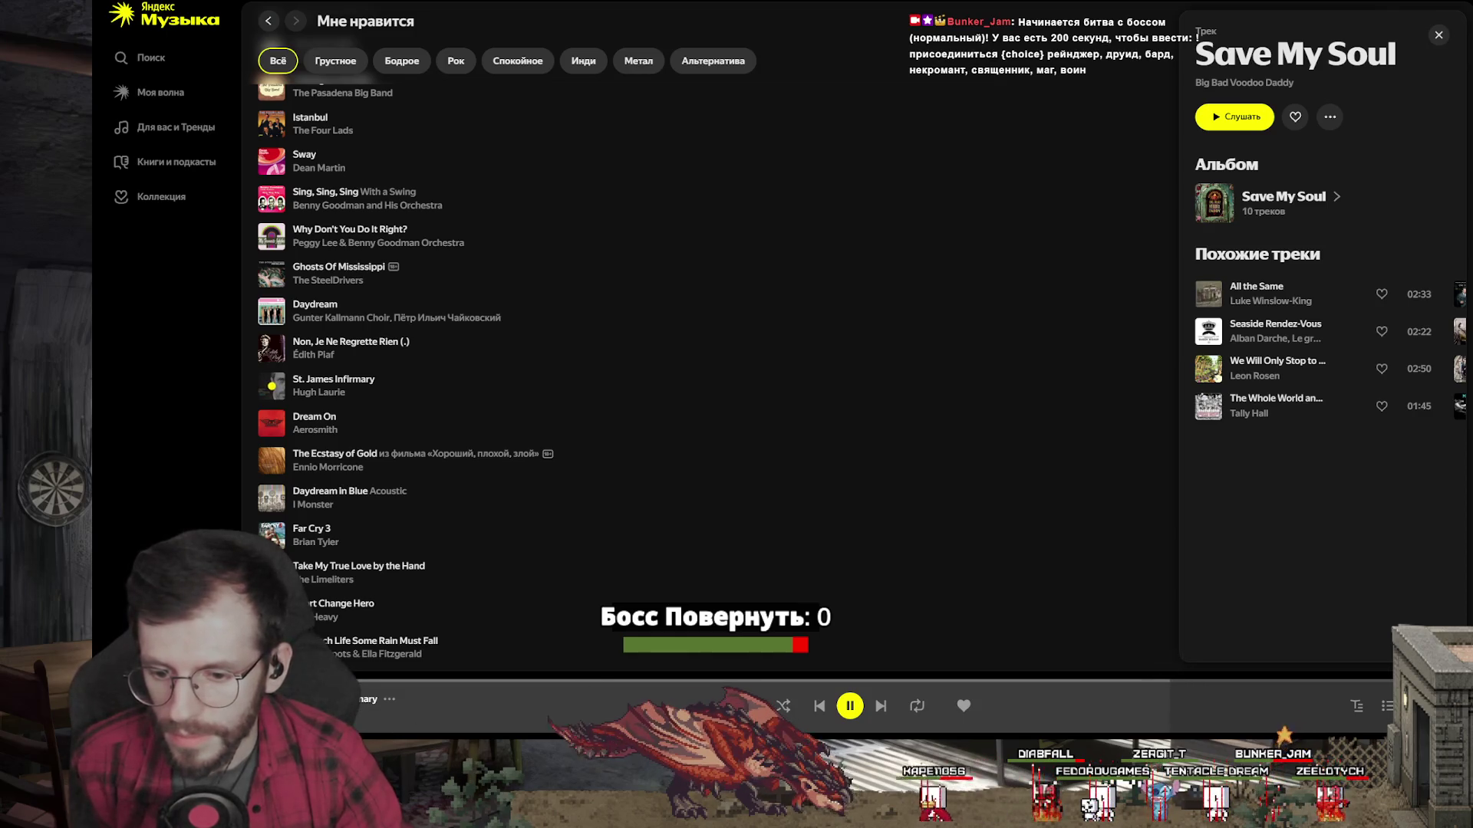
# Step: Open Hugh Laurie's artist page from the track's artist link
pyautogui.click(318, 392)
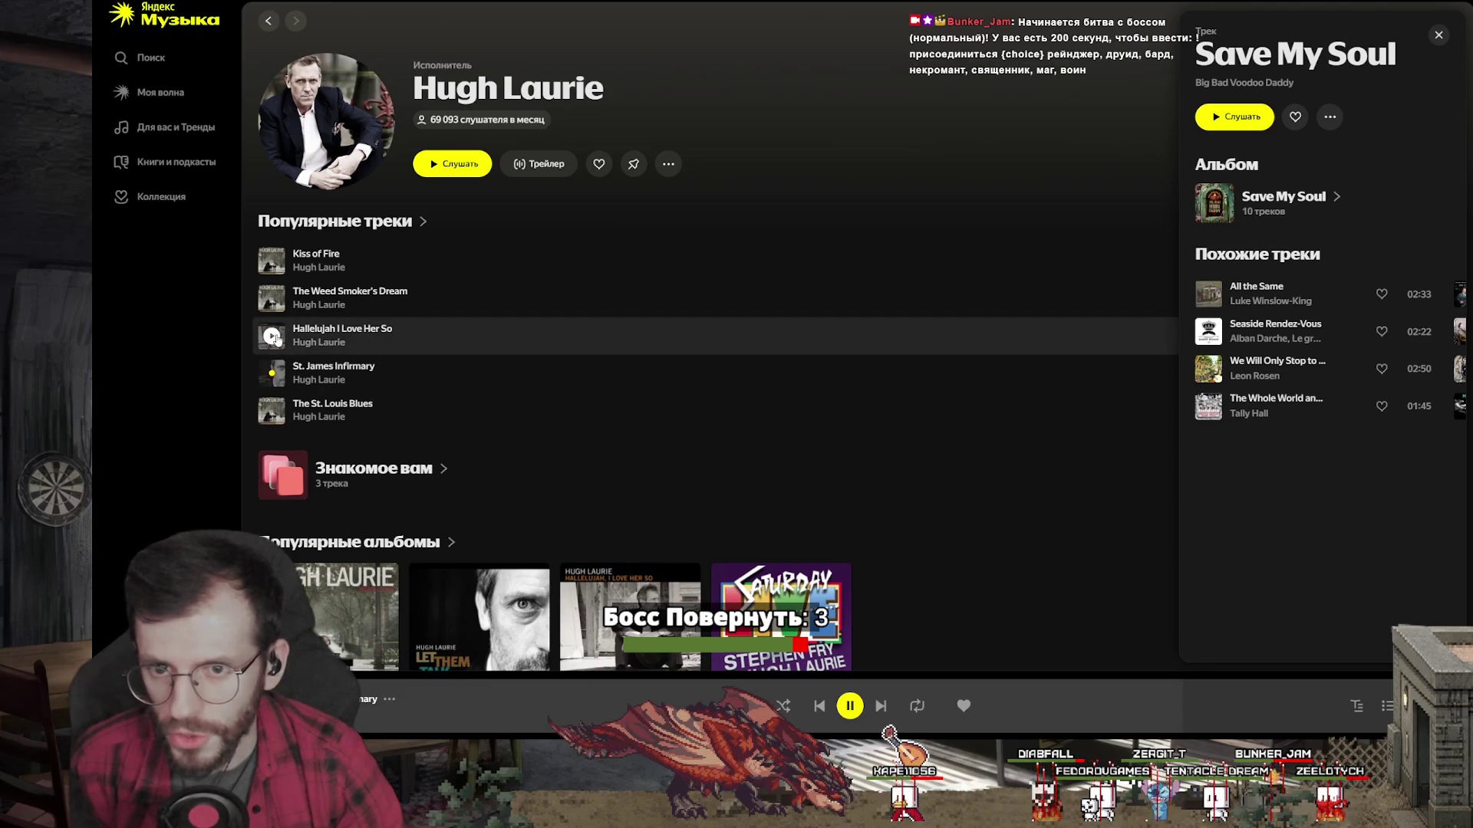
# Step: Seek the current track to about 01:05, then 02:21
pyautogui.scroll(-2, 517, 363)
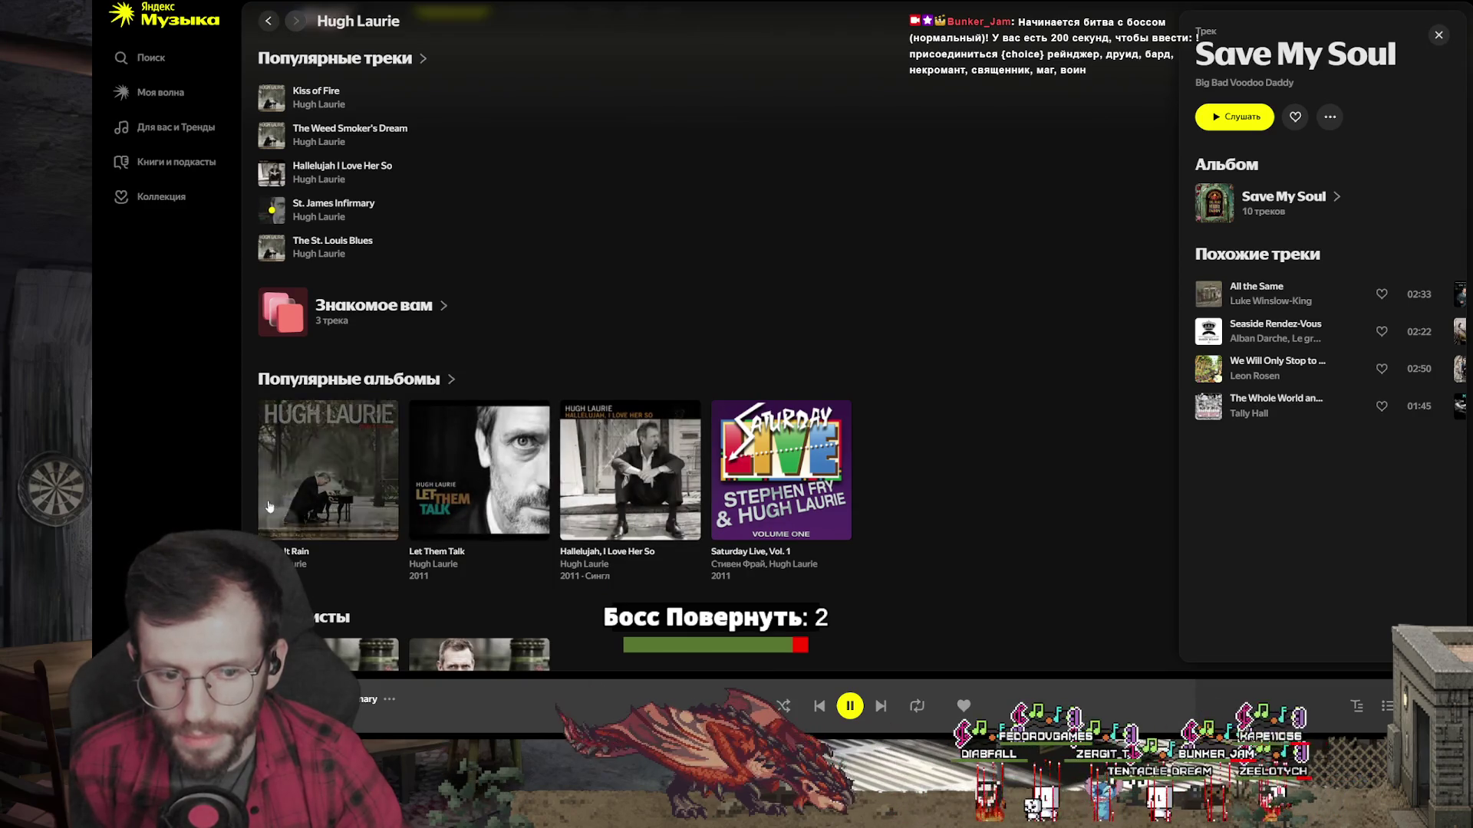
pyautogui.scroll(2, 449, 504)
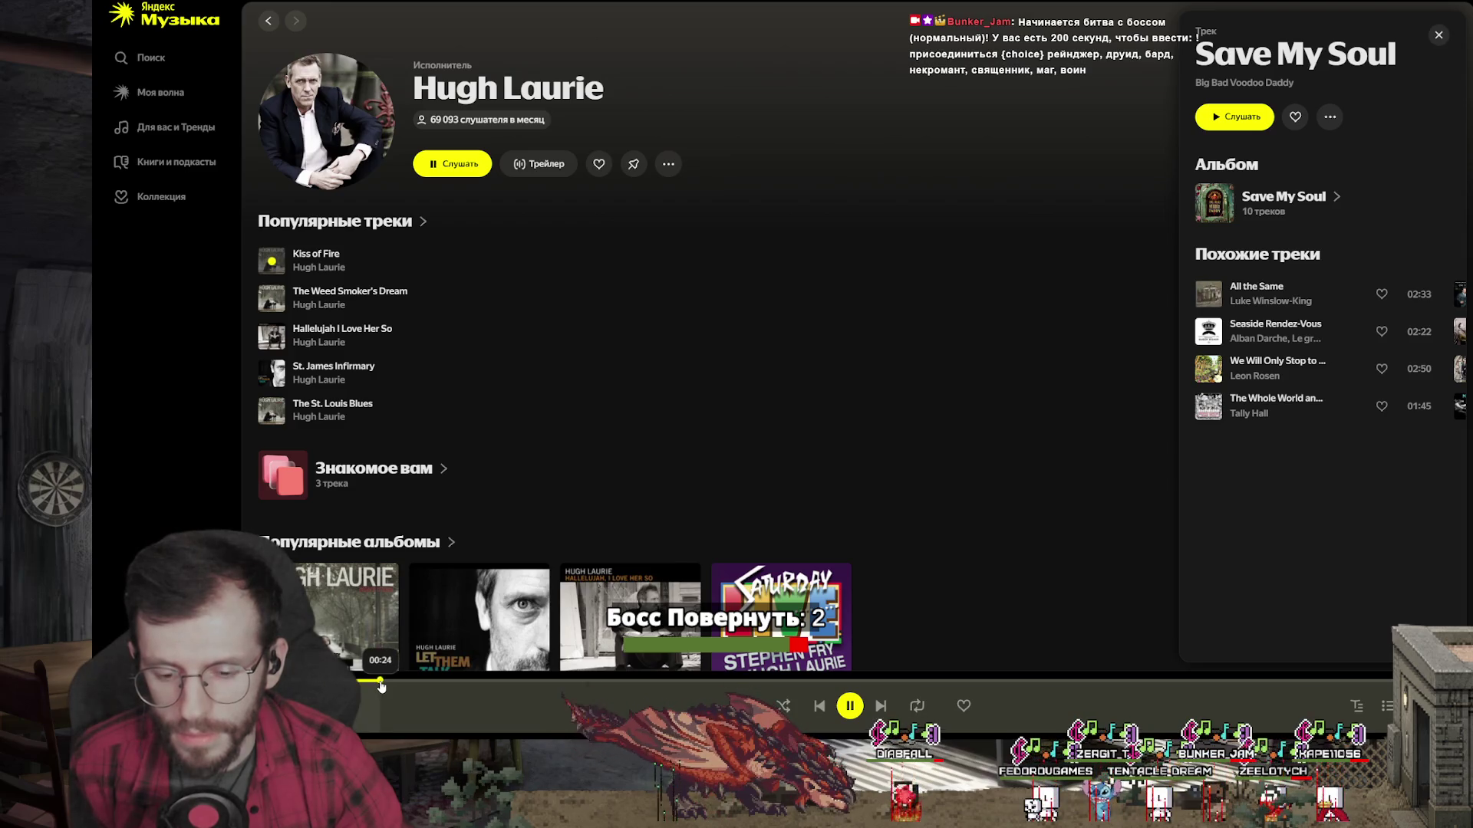
pyautogui.click(627, 682)
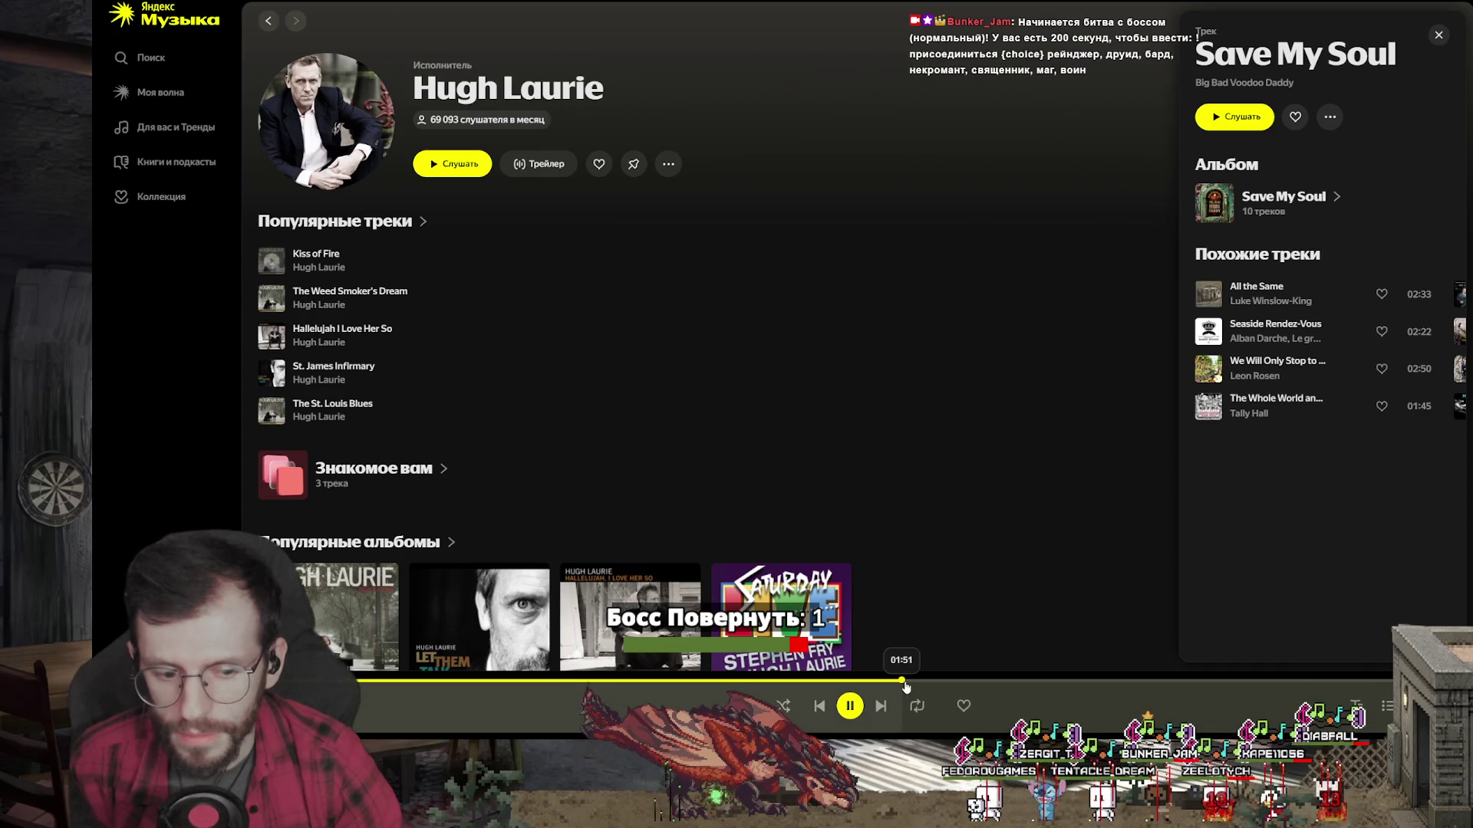
pyautogui.click(1080, 682)
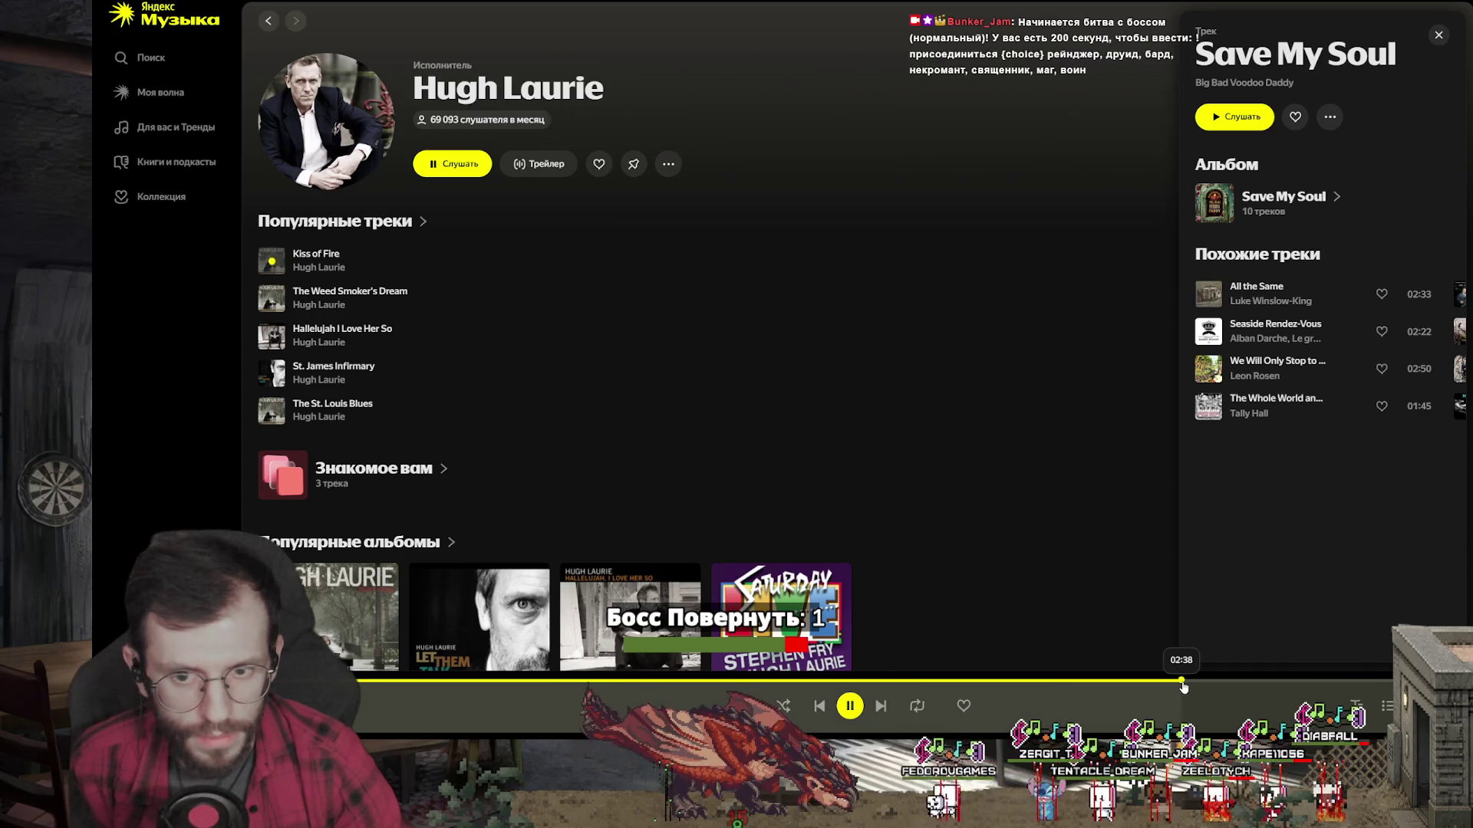
# Step: Play The Weed Smoker's Dream, sampling 00:45, 01:22 and the end, then skip to the next track
pyautogui.click(276, 312)
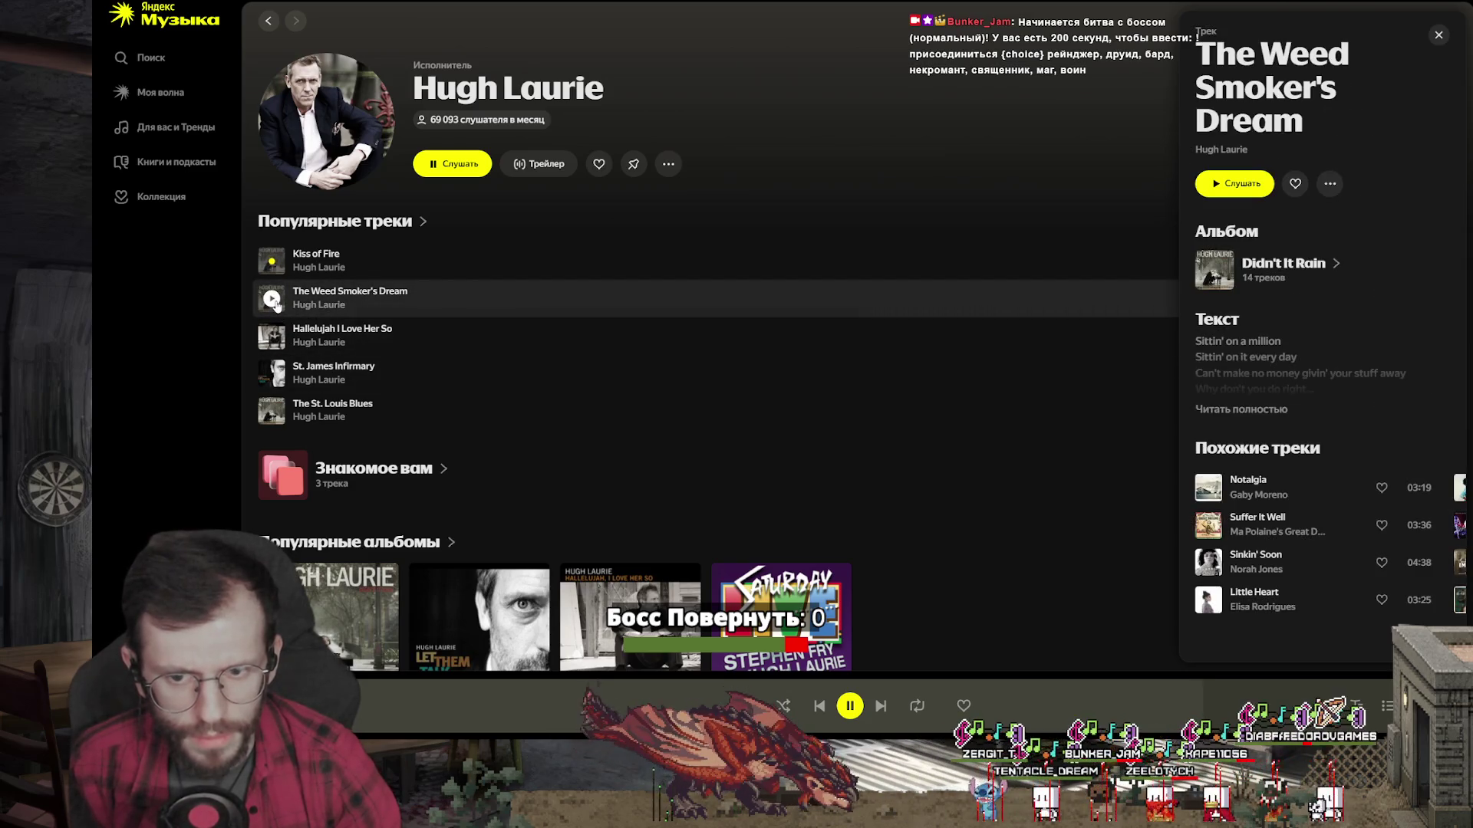
pyautogui.click(271, 300)
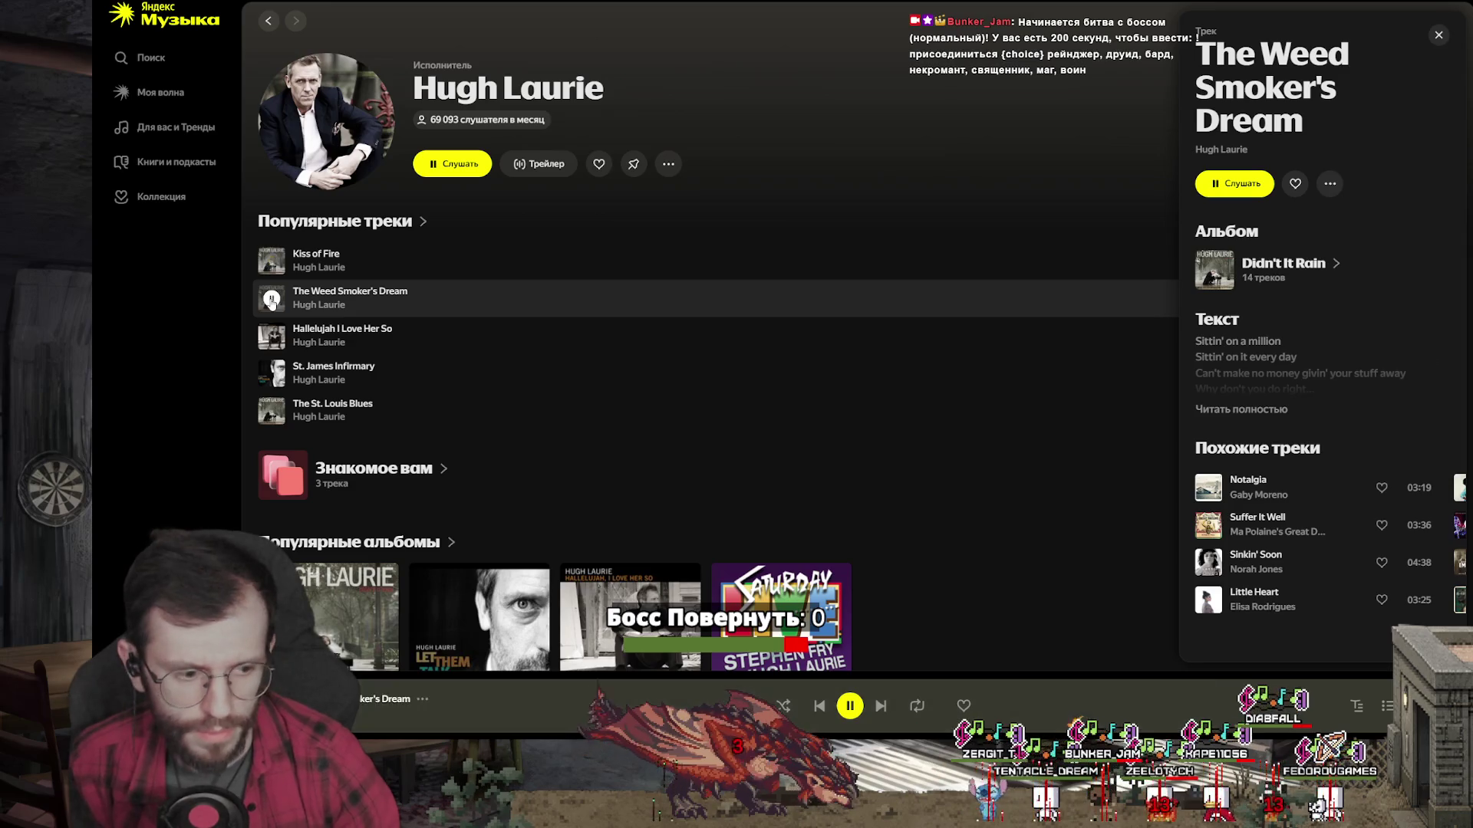
pyautogui.click(455, 682)
pyautogui.click(633, 683)
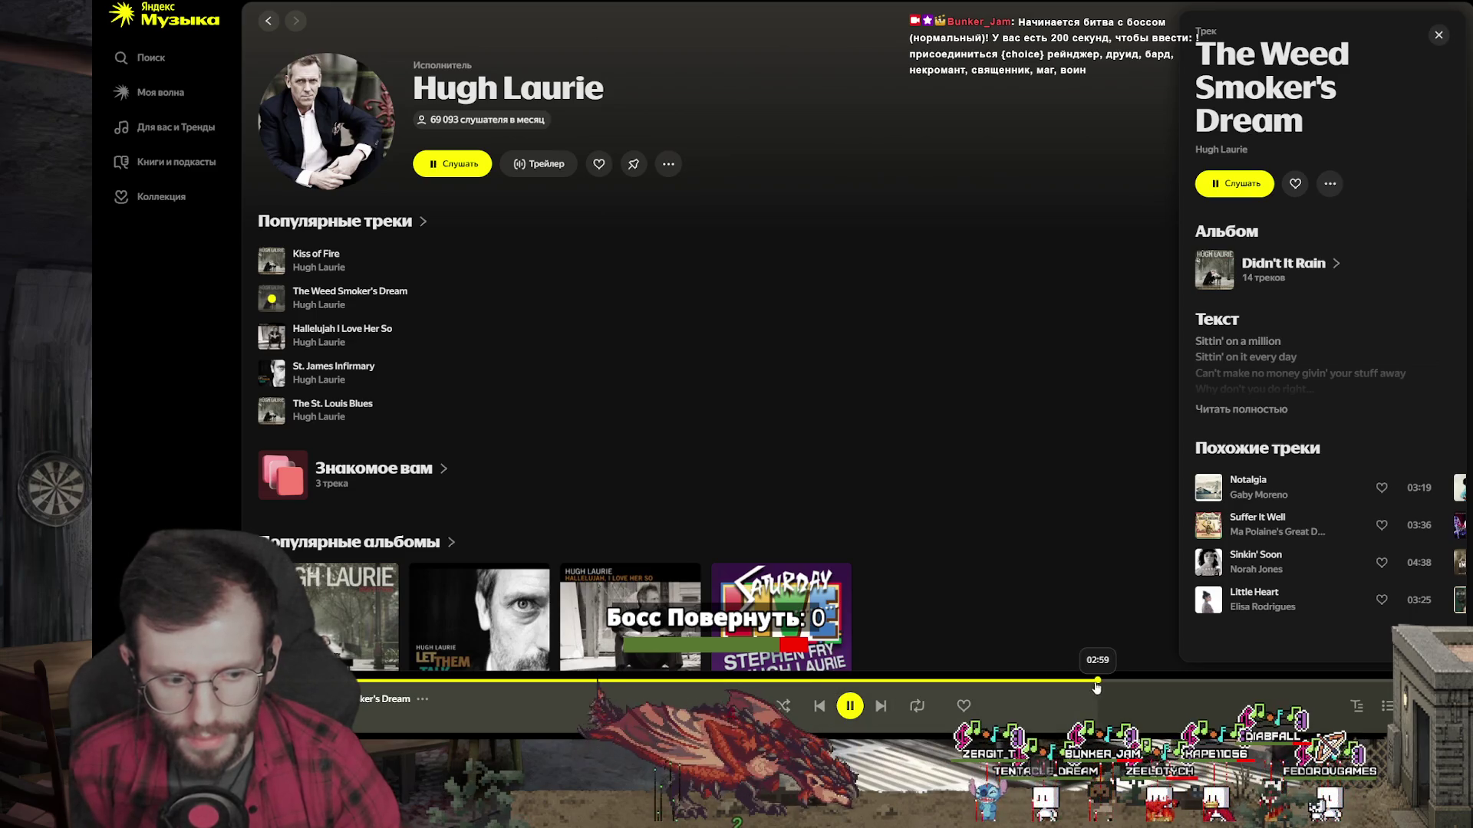
pyautogui.click(1270, 684)
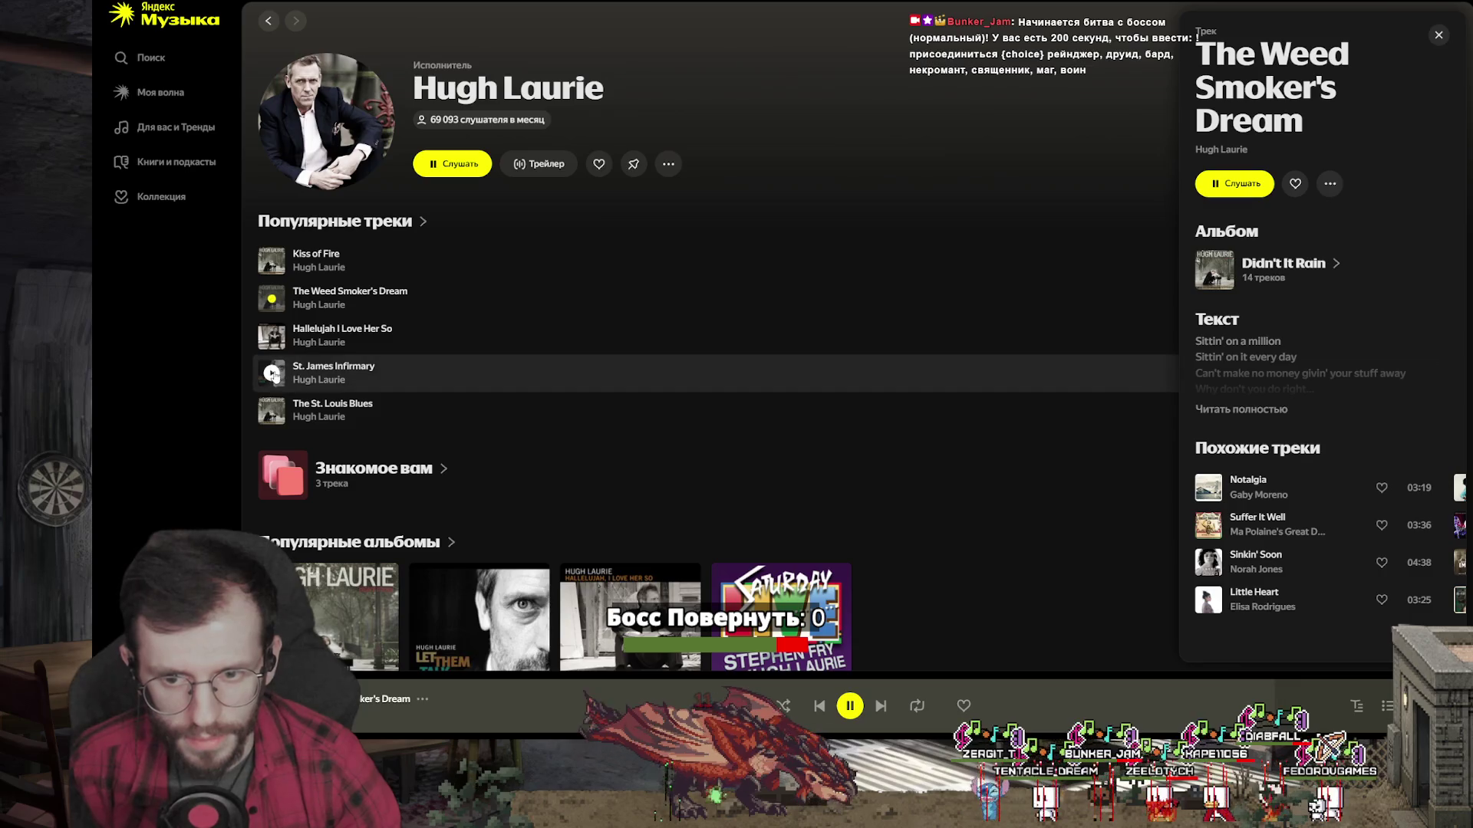
pyautogui.scroll(-2, 280, 369)
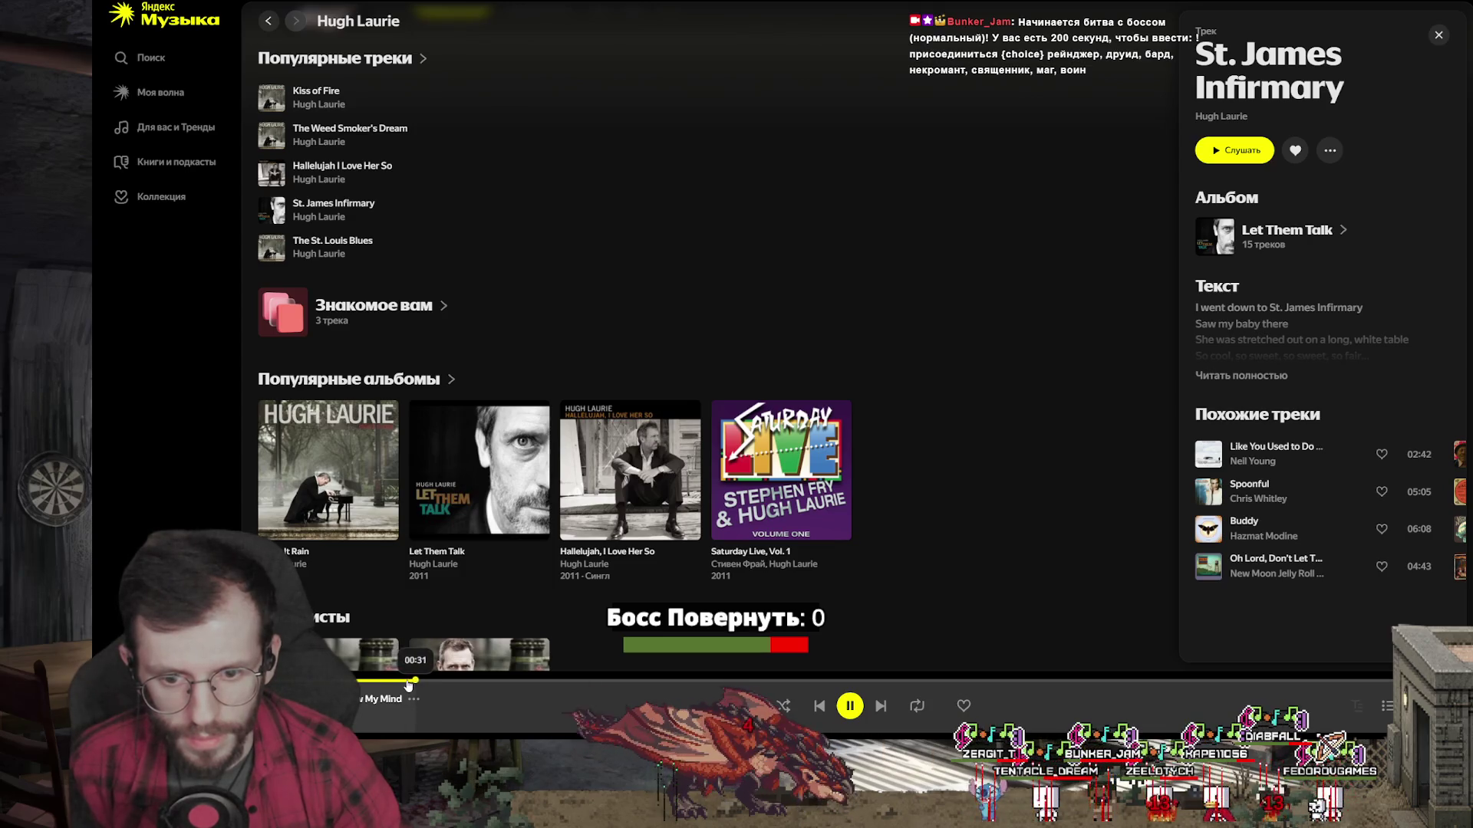
pyautogui.click(882, 707)
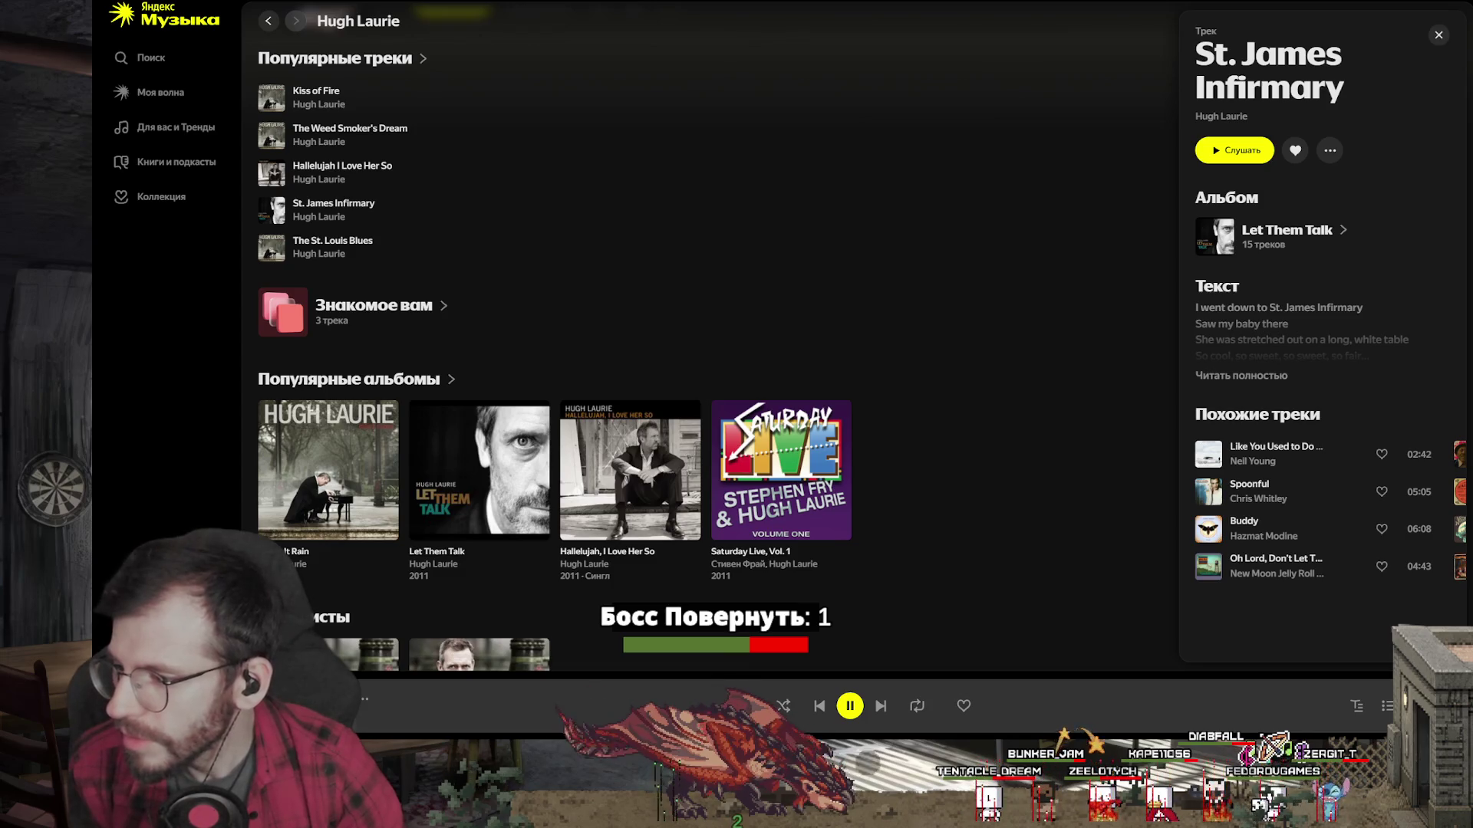
# Step: Close the extra Spine project without saving changes
pyautogui.hotkey('alt', 'Tab')
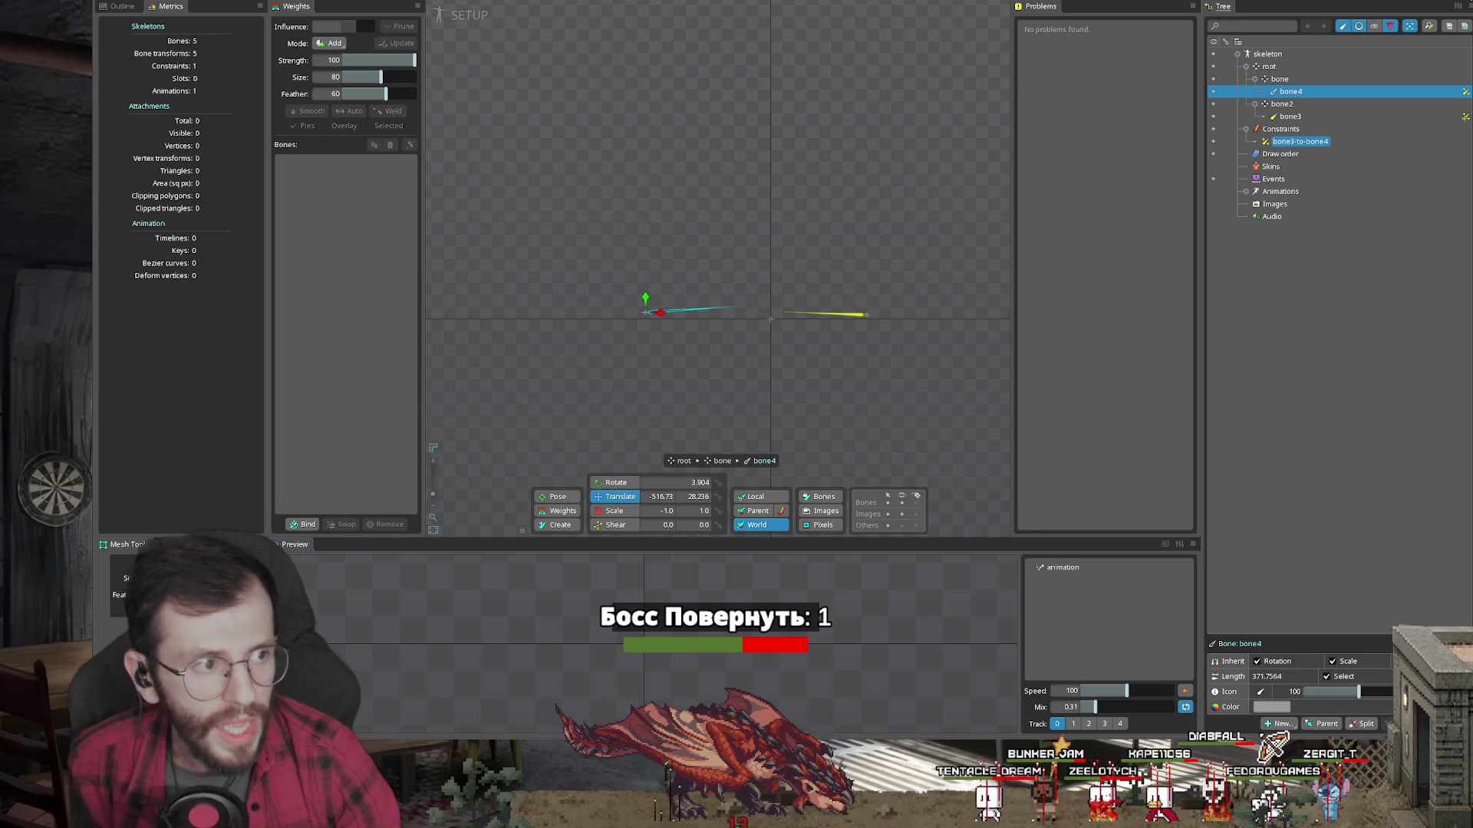
pyautogui.hotkey('alt', 'F4')
pyautogui.click(492, 387)
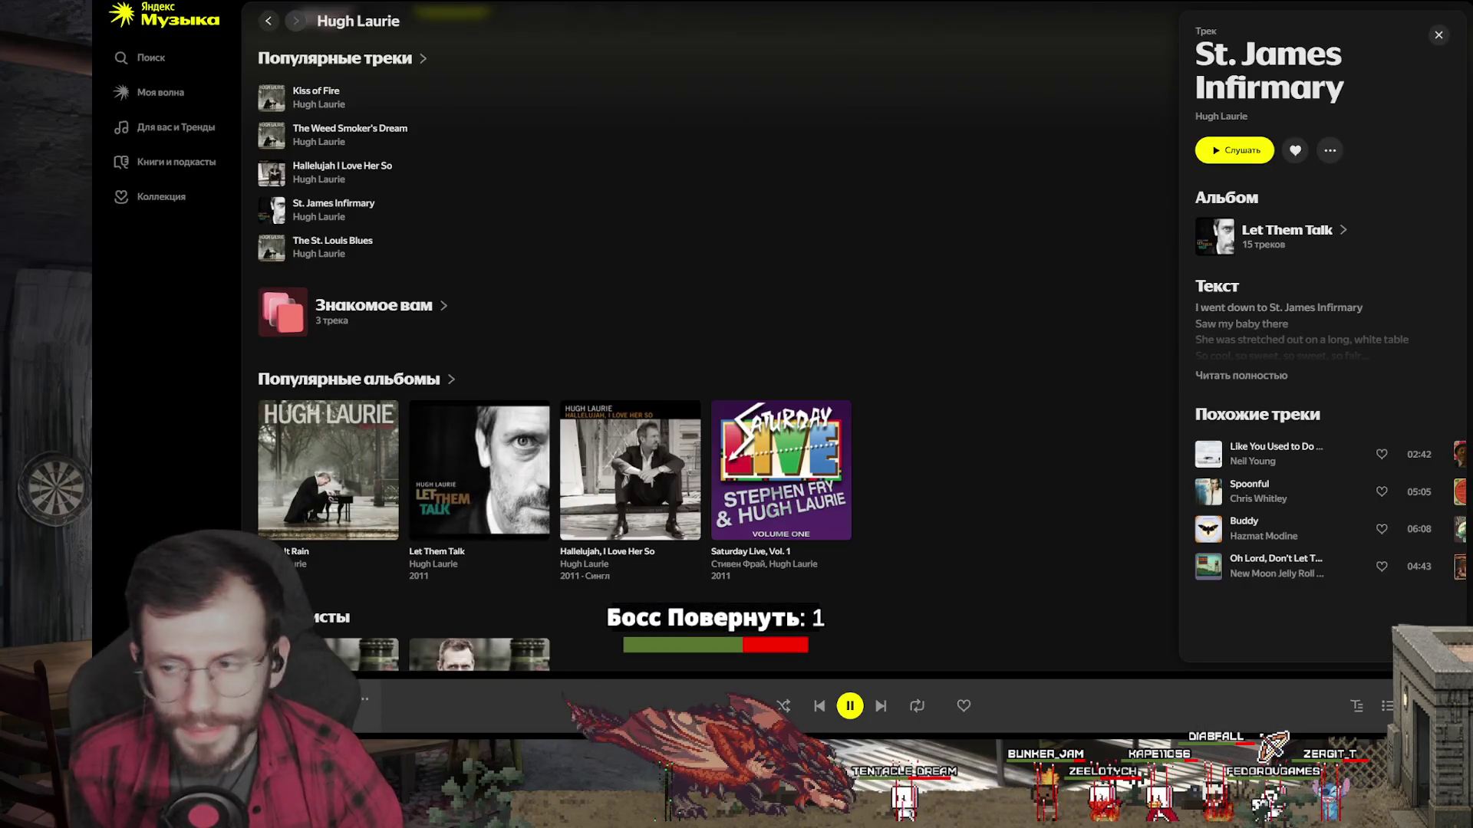